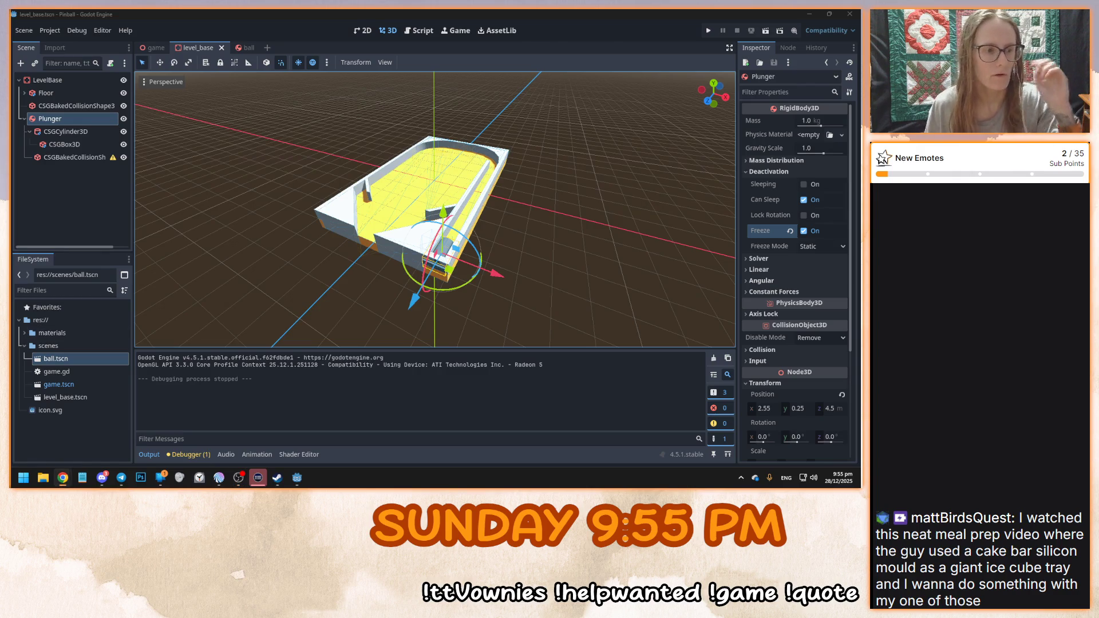
# Test-run the pinball game, stop it, and return to the game scene
pyautogui.moveTo(331, 222)
pyautogui.mouseDown()
pyautogui.moveTo(345, 236)
pyautogui.moveTo(481, 220)
pyautogui.moveTo(444, 224)
pyautogui.mouseUp()
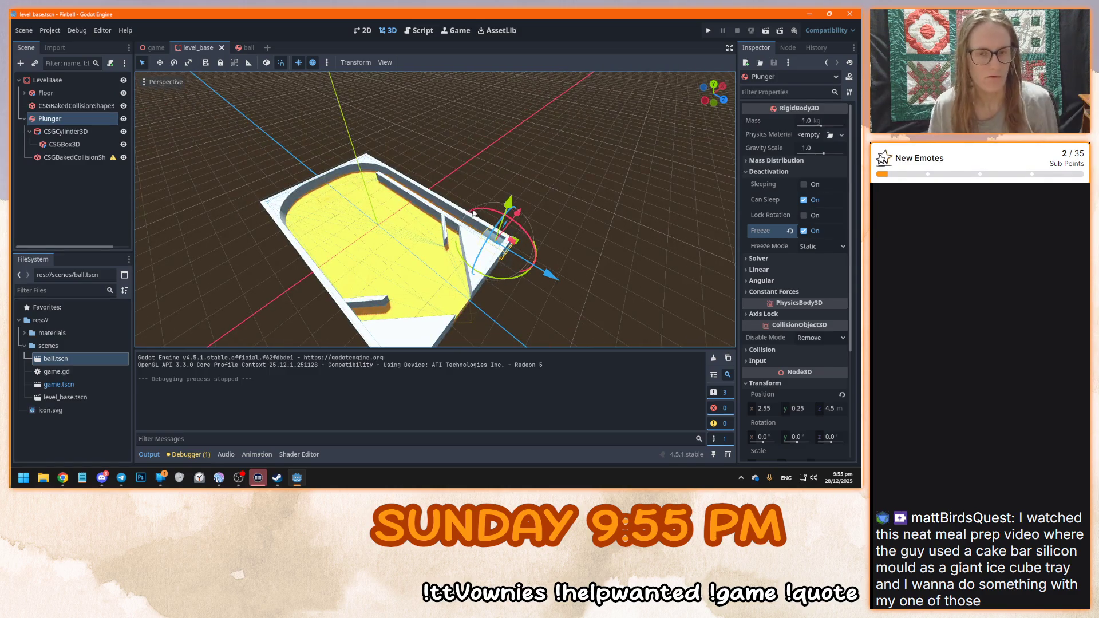
pyautogui.press('F5')
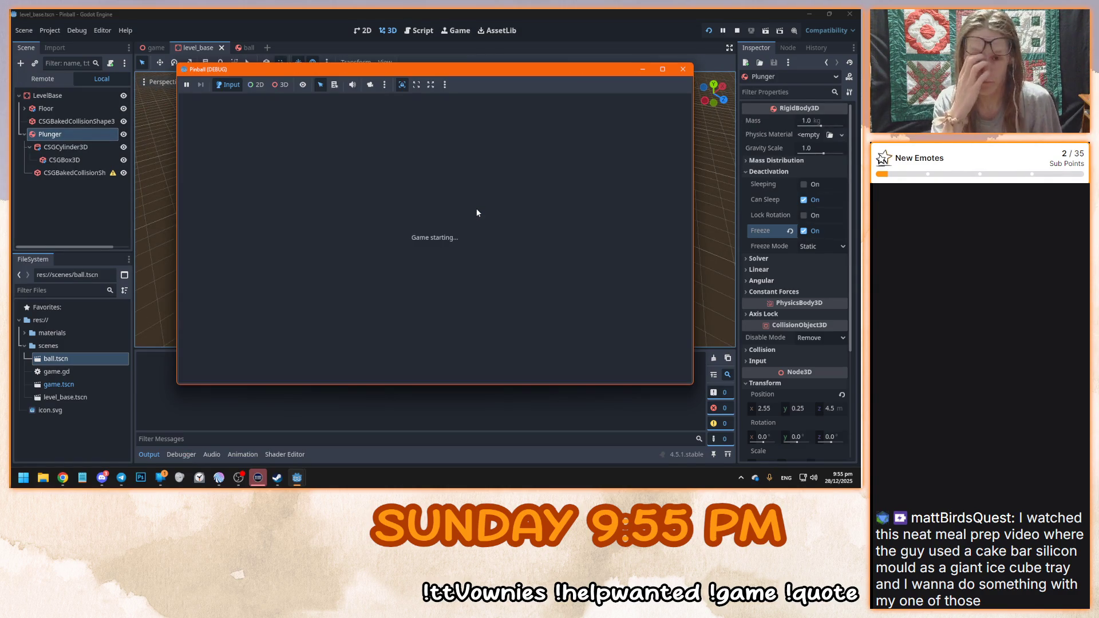
pyautogui.press('F8')
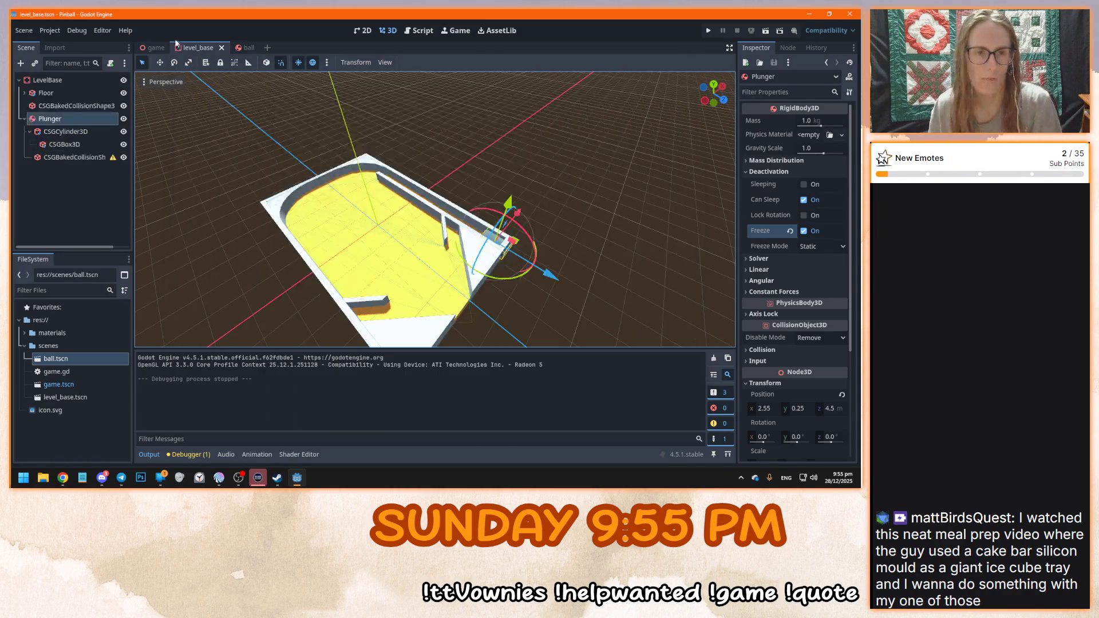
pyautogui.click(155, 48)
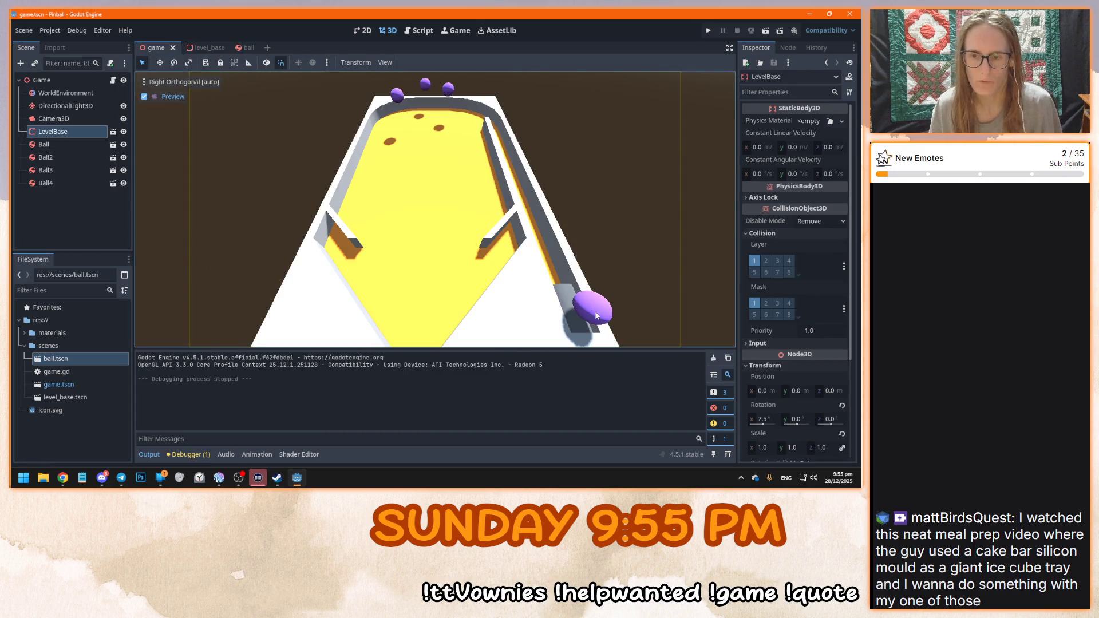
# Move the Ball up the plunger lane to 2.55, 0.4, 3.65 and save the game scene
pyautogui.click(58, 143)
pyautogui.press('KP_7')
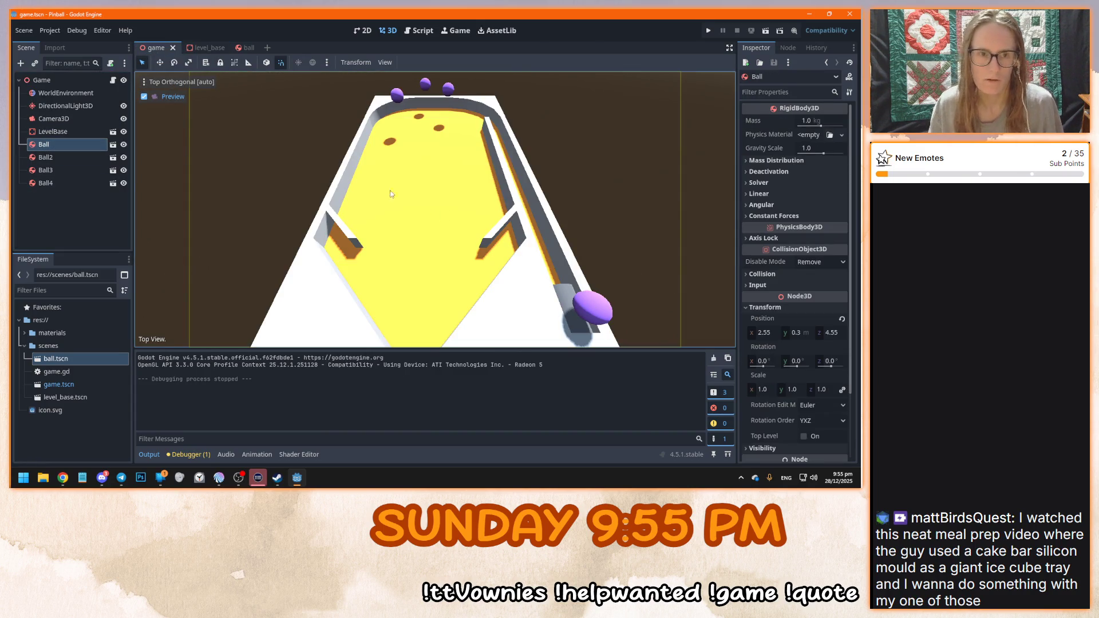
pyautogui.click(144, 97)
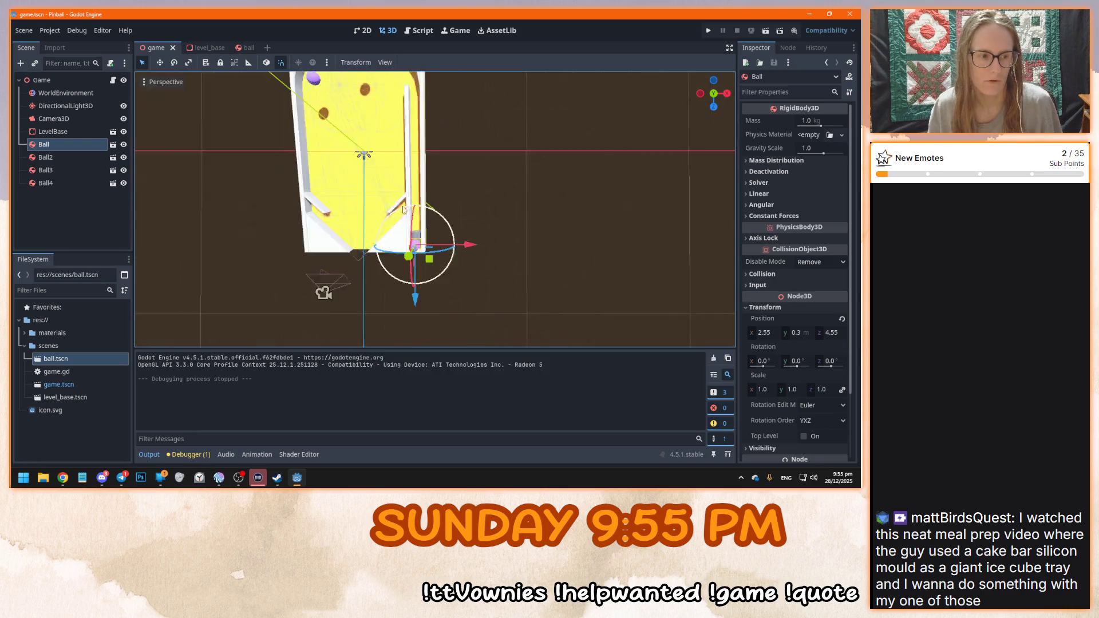
pyautogui.press('f')
pyautogui.press('KP_7')
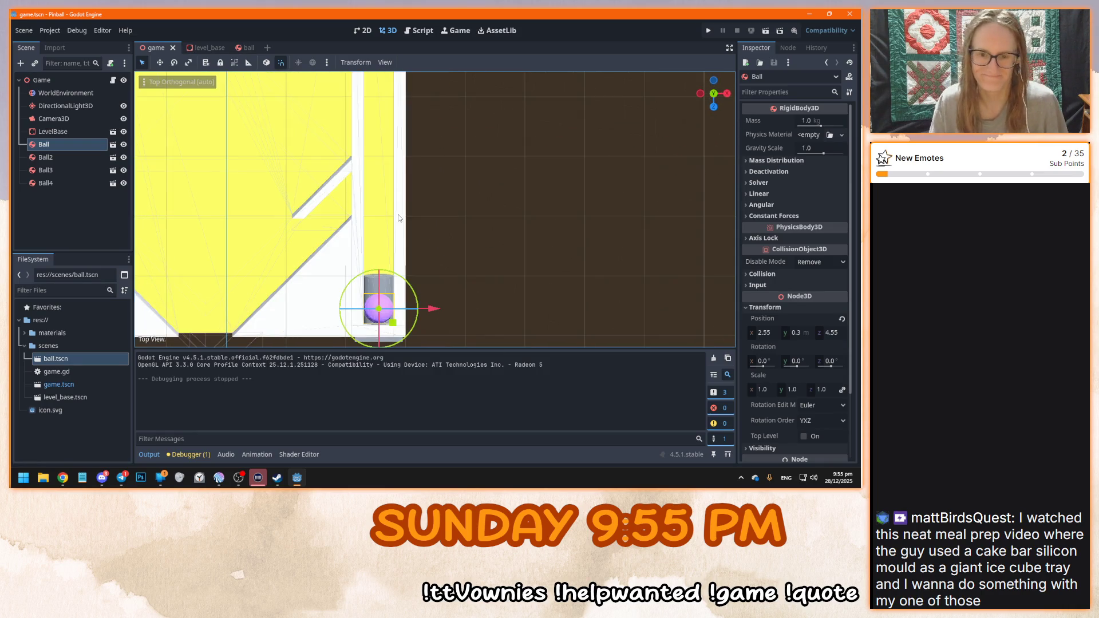
pyautogui.scroll(-3, 452, 212)
pyautogui.scroll(4, 442, 328)
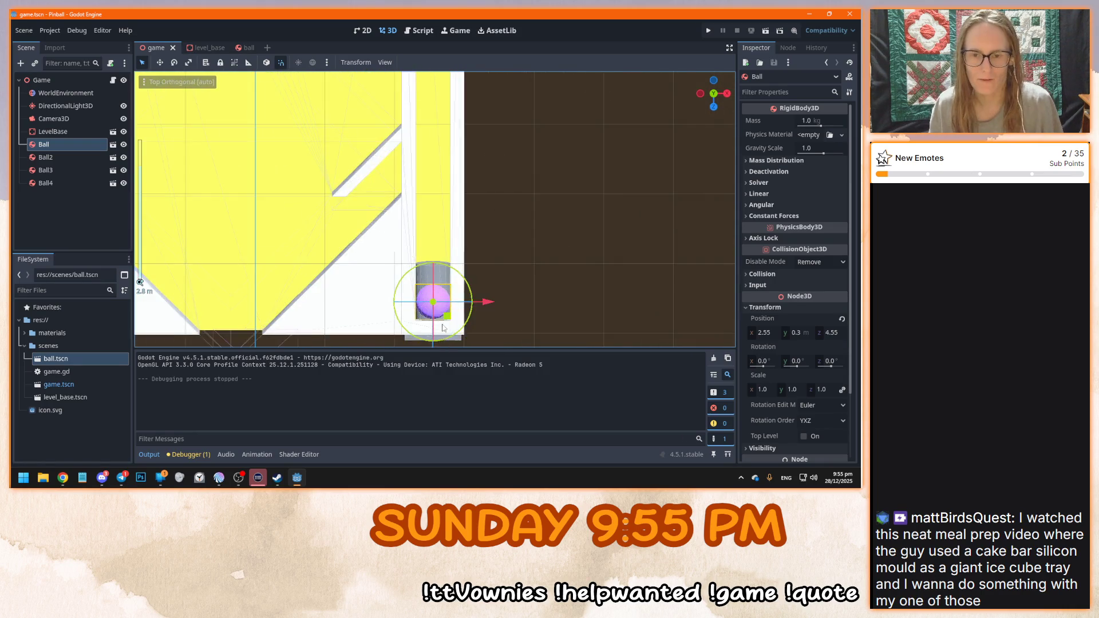
pyautogui.scroll(-5, 443, 327)
pyautogui.moveTo(435, 326)
pyautogui.mouseDown()
pyautogui.moveTo(437, 285)
pyautogui.moveTo(413, 265)
pyautogui.mouseUp()
pyautogui.press('KP_3')
pyautogui.hotkey('ctrl', 's')
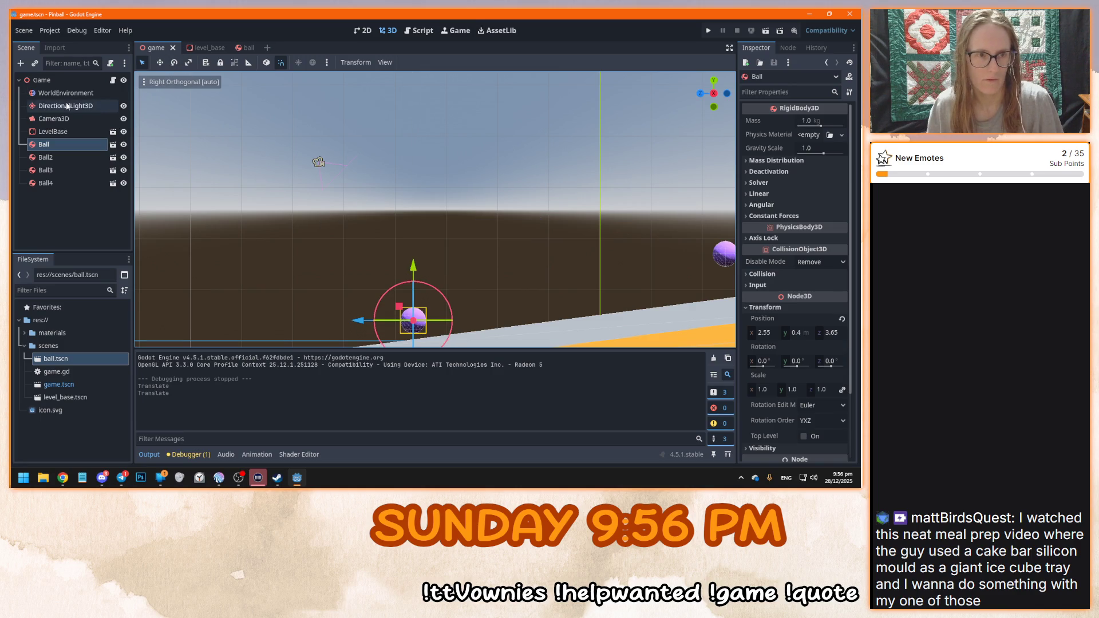
# Turn on the Camera3D preview, run the game, launch the ball with the plunger, and stop
pyautogui.click(53, 118)
pyautogui.click(144, 97)
pyautogui.press('F5')
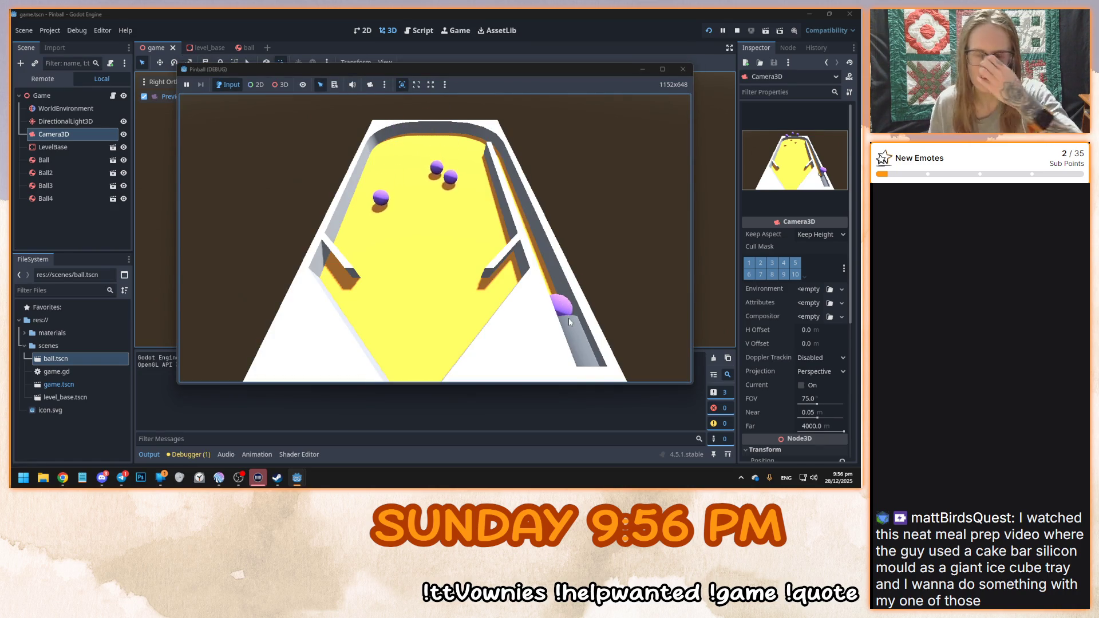
pyautogui.press('space')
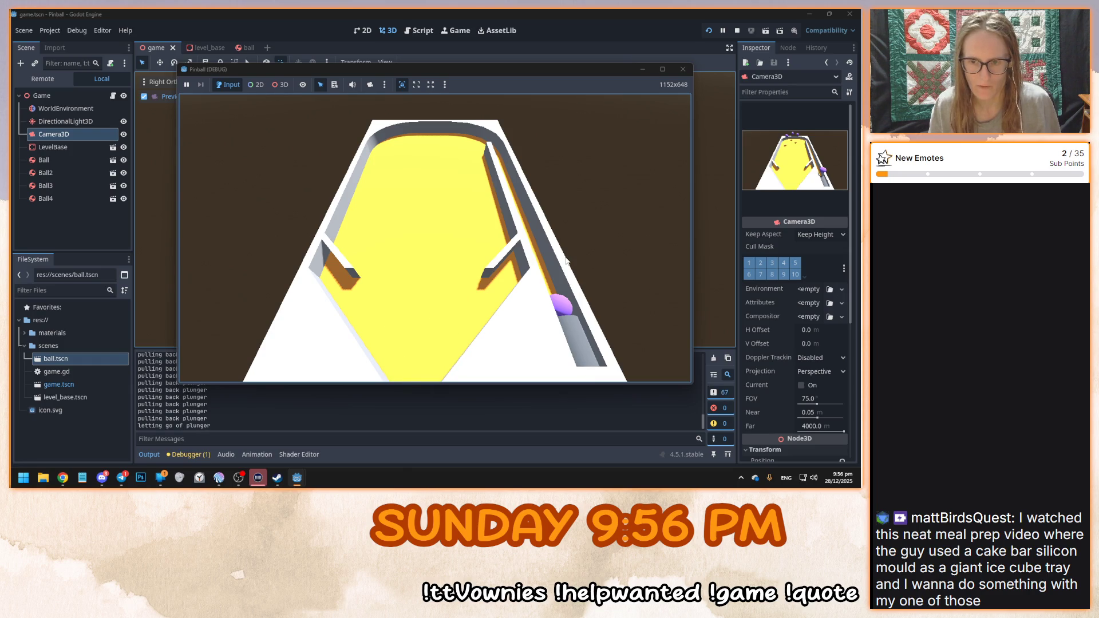
pyautogui.press('F8')
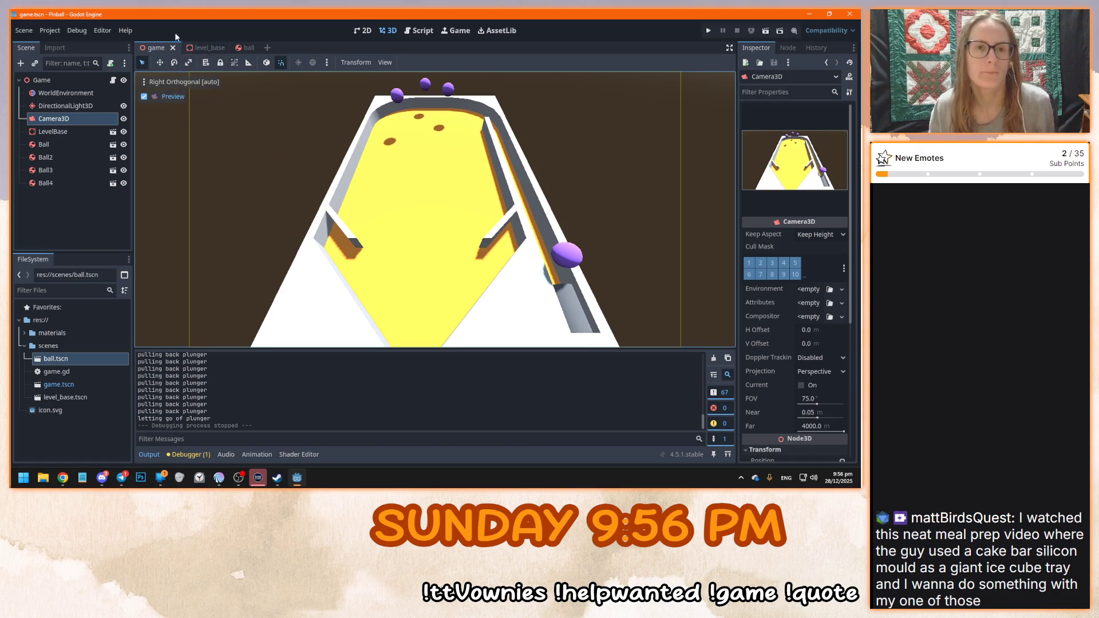
pyautogui.click(200, 45)
# Save the Plunger branch as plunger.tscn and save the level_base scene
pyautogui.moveTo(434, 192)
pyautogui.mouseDown()
pyautogui.moveTo(196, 177)
pyautogui.moveTo(395, 209)
pyautogui.mouseUp()
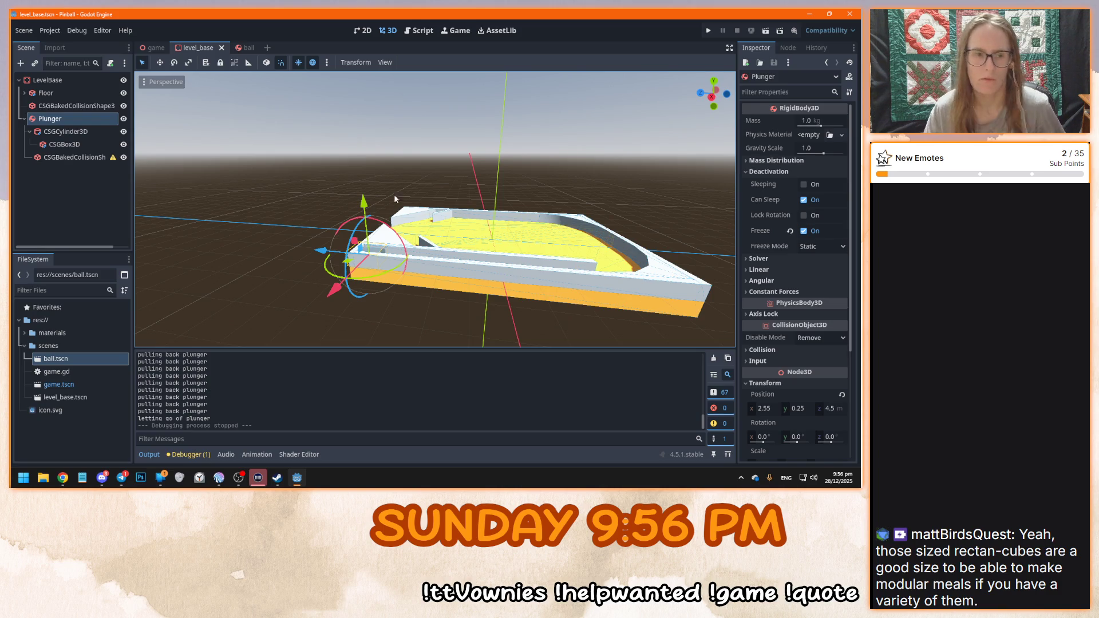
pyautogui.rightClick(92, 121)
pyautogui.click(154, 327)
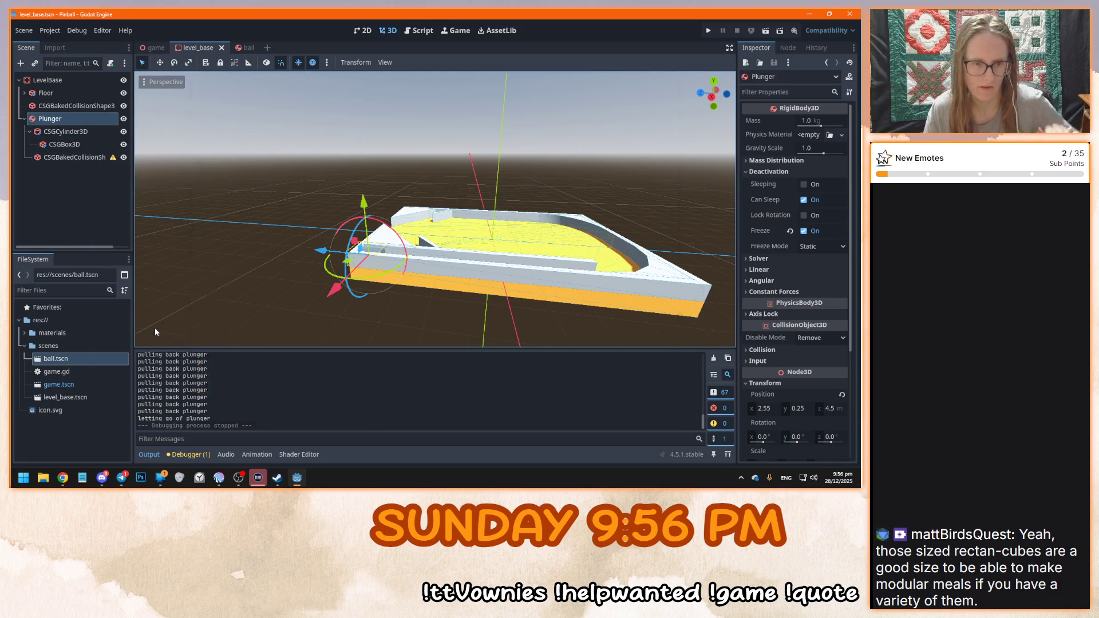
pyautogui.click(355, 392)
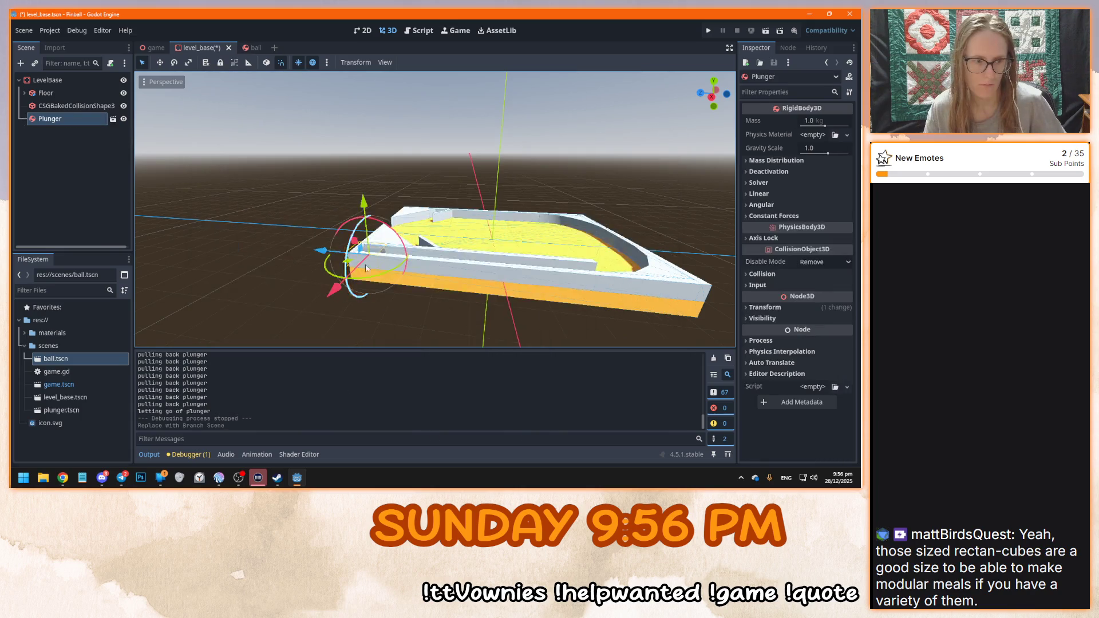
pyautogui.hotkey('ctrl', 's')
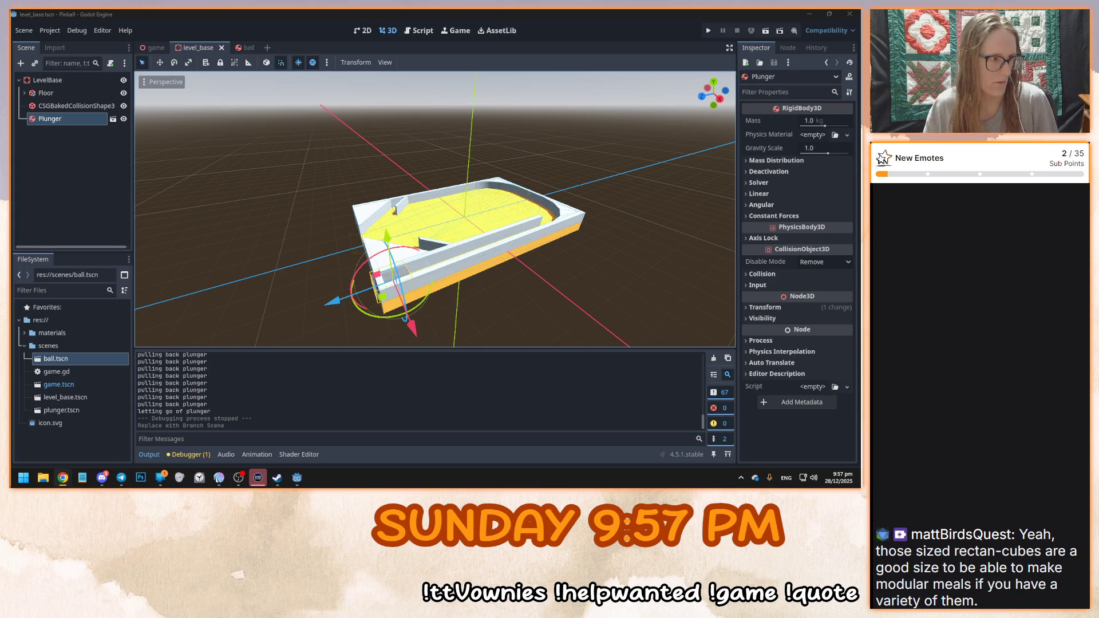
# Examine the level_base table from the top orthogonal view, then go back to the game scene
pyautogui.moveTo(412, 258); pyautogui.dragTo(472, 260)
pyautogui.press('KP_7')
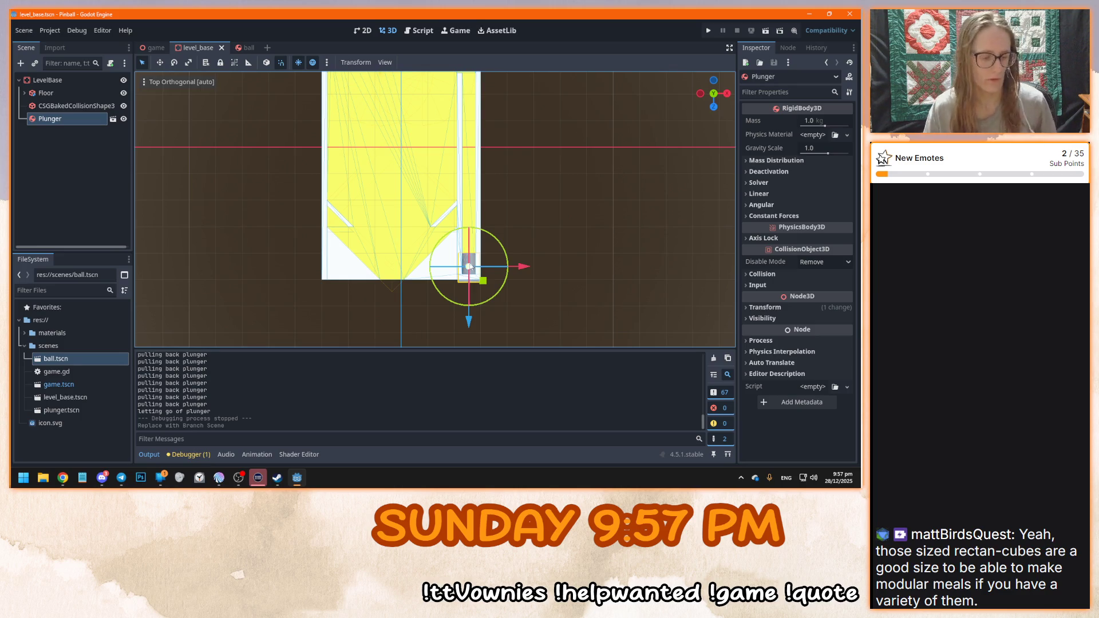
pyautogui.scroll(2, 490, 290)
pyautogui.moveTo(490, 290)
pyautogui.mouseDown()
pyautogui.moveTo(443, 259)
pyautogui.moveTo(598, 226)
pyautogui.moveTo(452, 238)
pyautogui.mouseUp()
pyautogui.scroll(2, 442, 258)
pyautogui.press('KP_7')
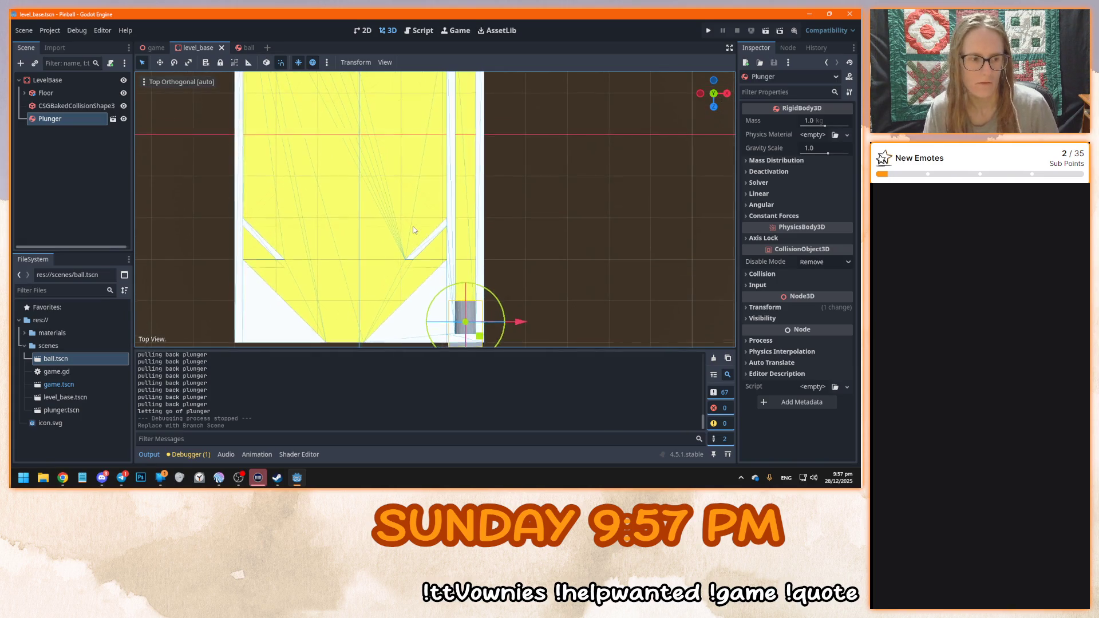
pyautogui.scroll(-2, 347, 196)
pyautogui.moveTo(347, 196)
pyautogui.mouseDown()
pyautogui.moveTo(333, 219)
pyautogui.moveTo(347, 224)
pyautogui.mouseUp()
pyautogui.hotkey('alt', 'Tab')
pyautogui.press('KP_7')
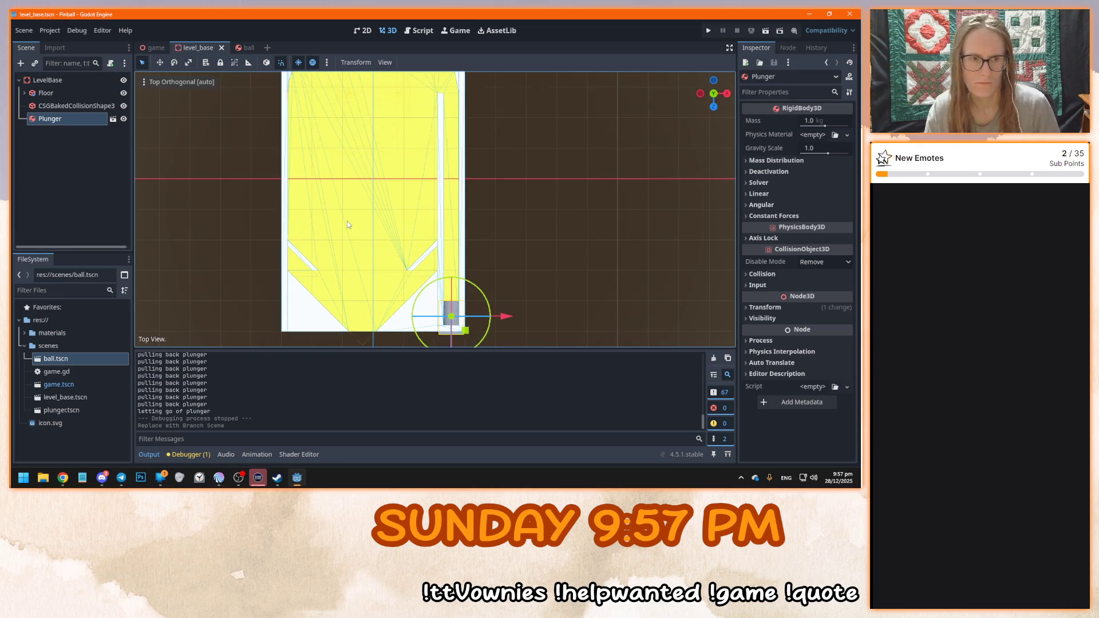
pyautogui.scroll(-3, 431, 246)
pyautogui.scroll(6, 431, 245)
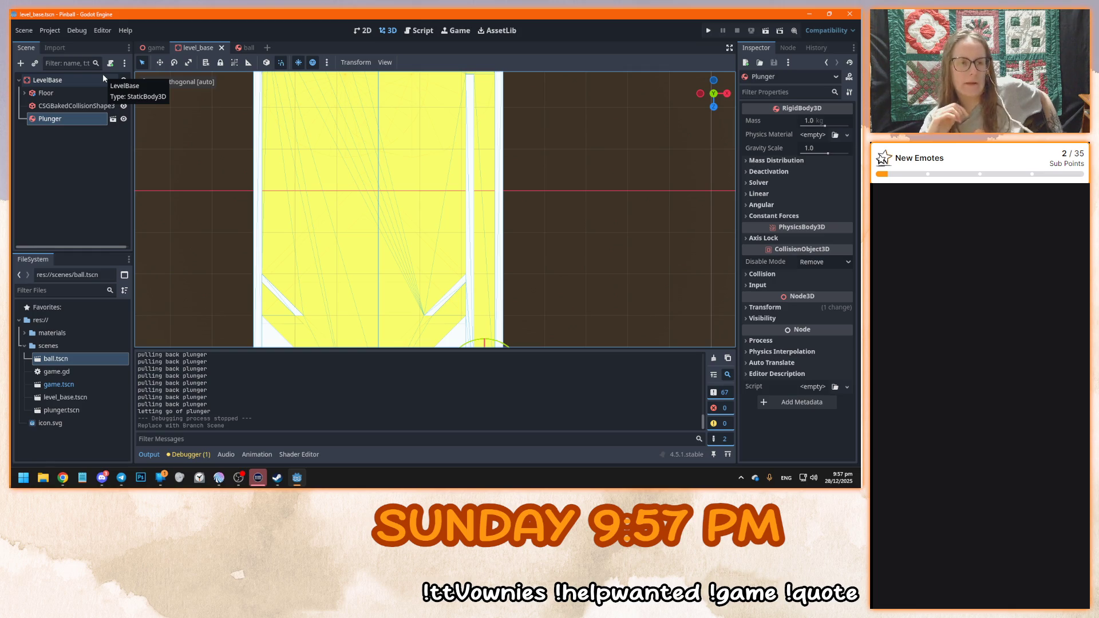
pyautogui.scroll(-5, 306, 189)
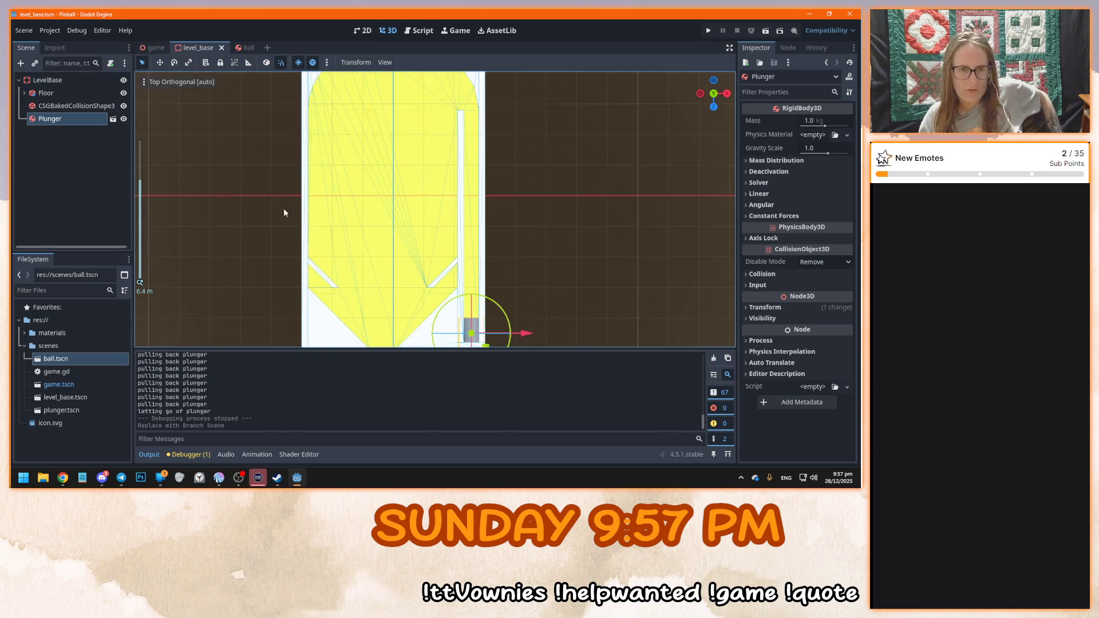
pyautogui.scroll(4, 453, 288)
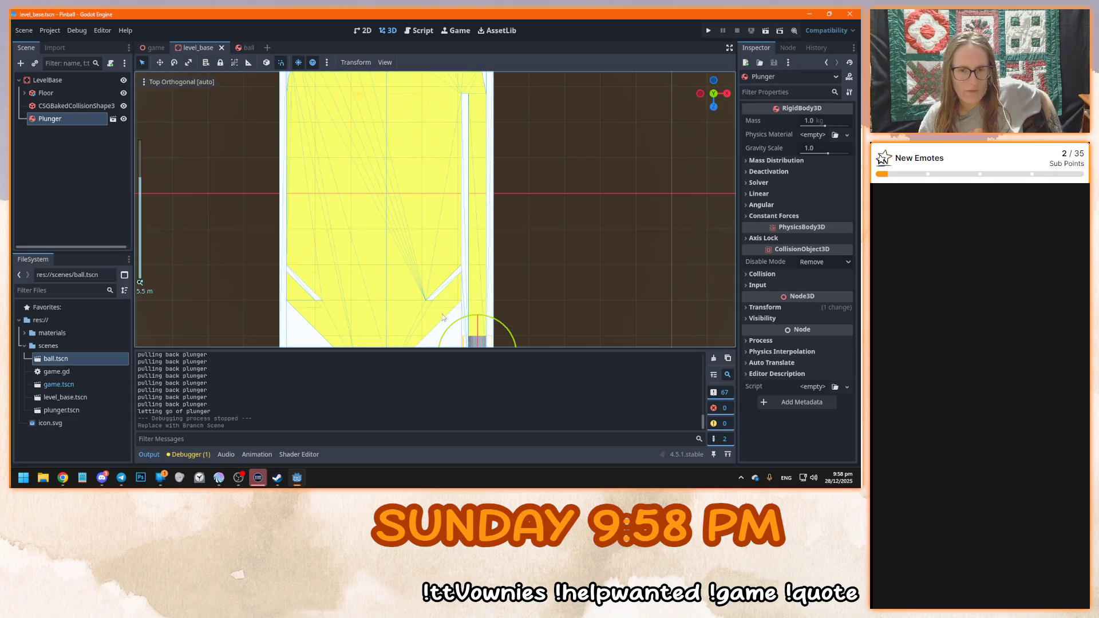
pyautogui.click(154, 48)
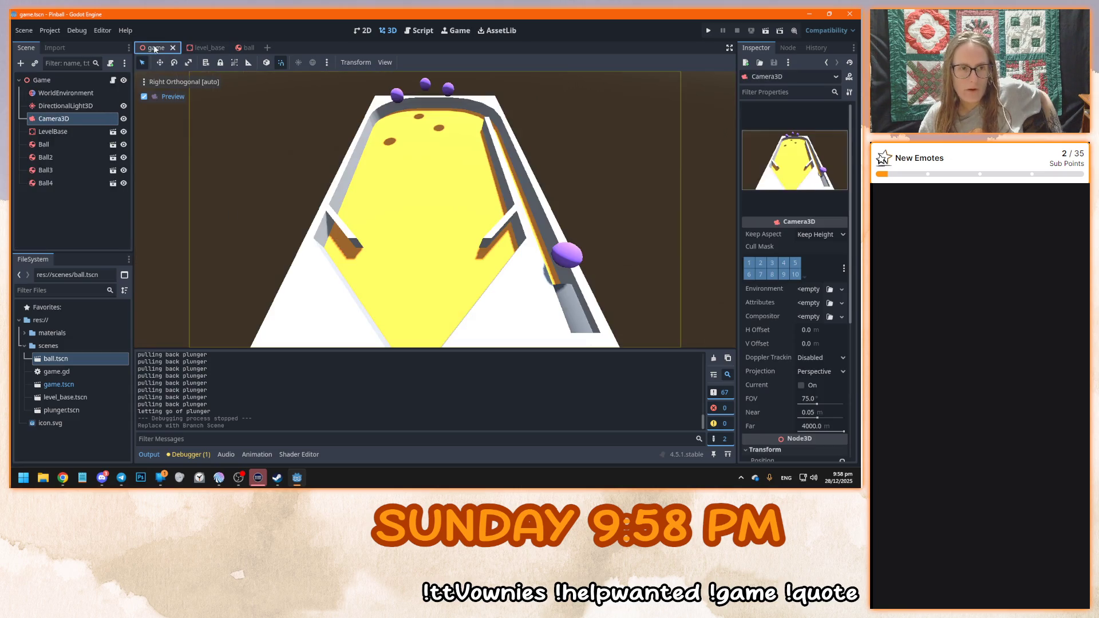
# Switch to the level_base scene and save it
pyautogui.click(90, 82)
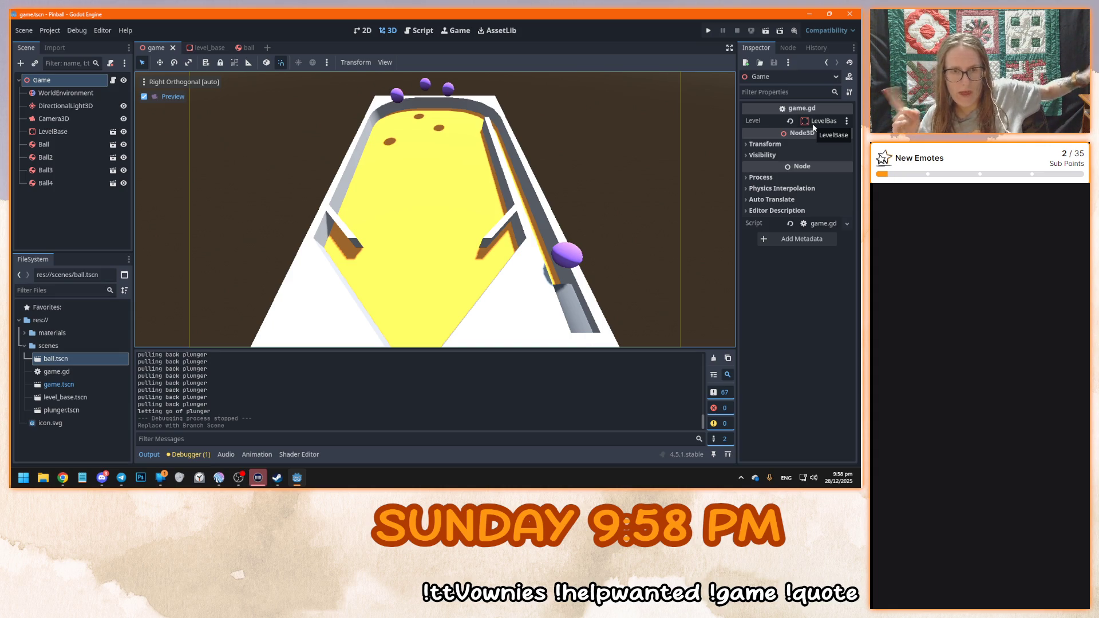
pyautogui.hotkey('ctrl', 'Tab')
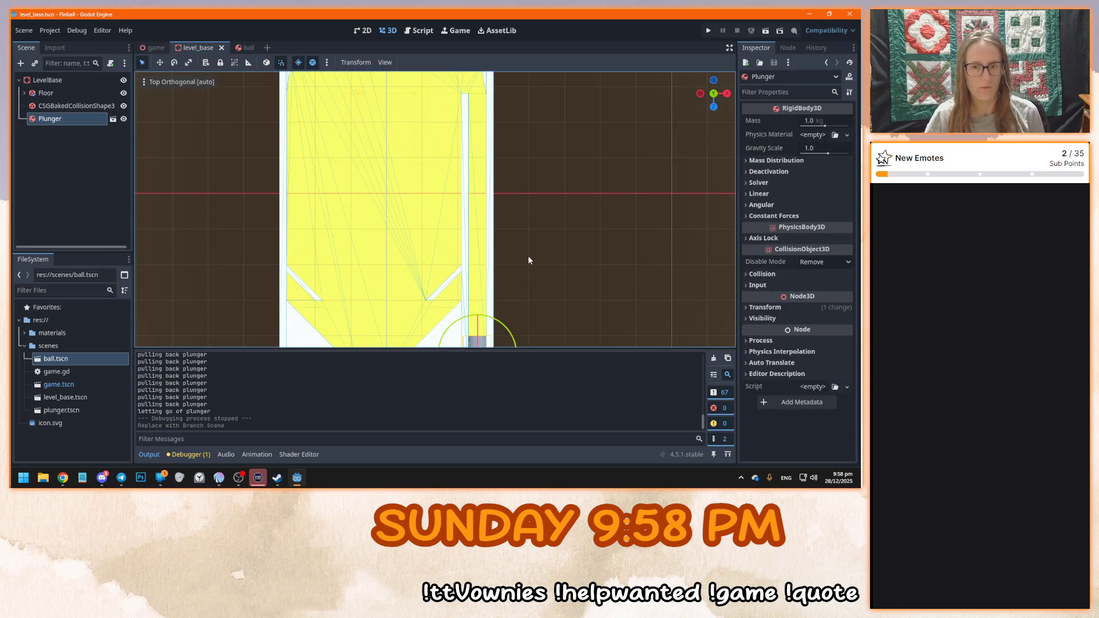
pyautogui.hotkey('ctrl', 's')
pyautogui.scroll(-2, 442, 183)
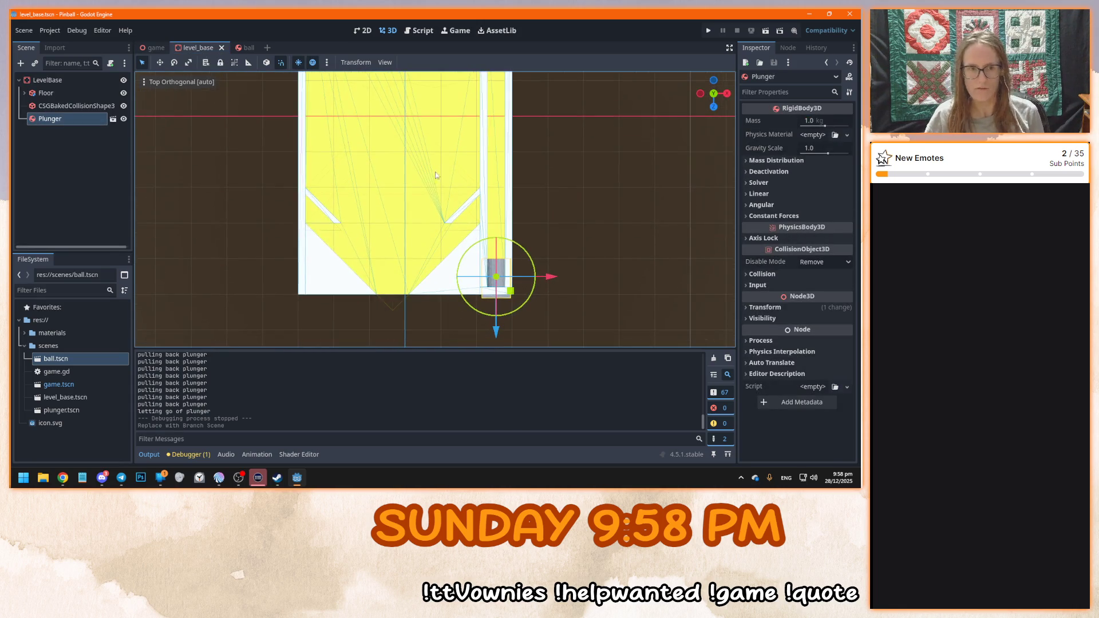
pyautogui.scroll(2, 409, 223)
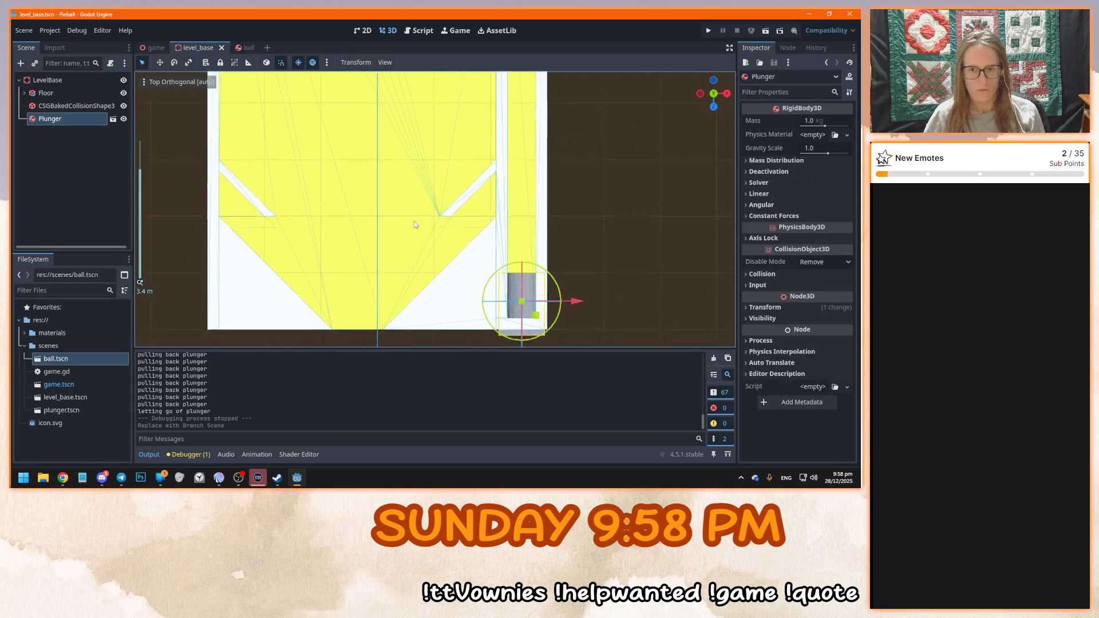
pyautogui.hotkey('ctrl', 's')
pyautogui.scroll(2, 377, 221)
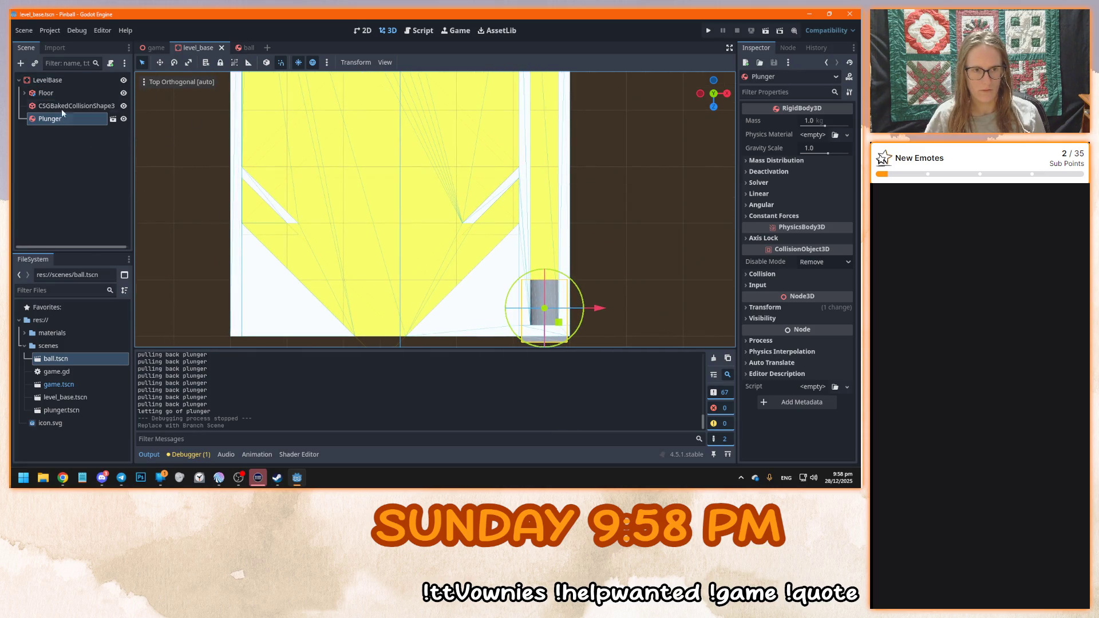
# Add a CSGCylinder3D node under the LevelBase root
pyautogui.click(86, 81)
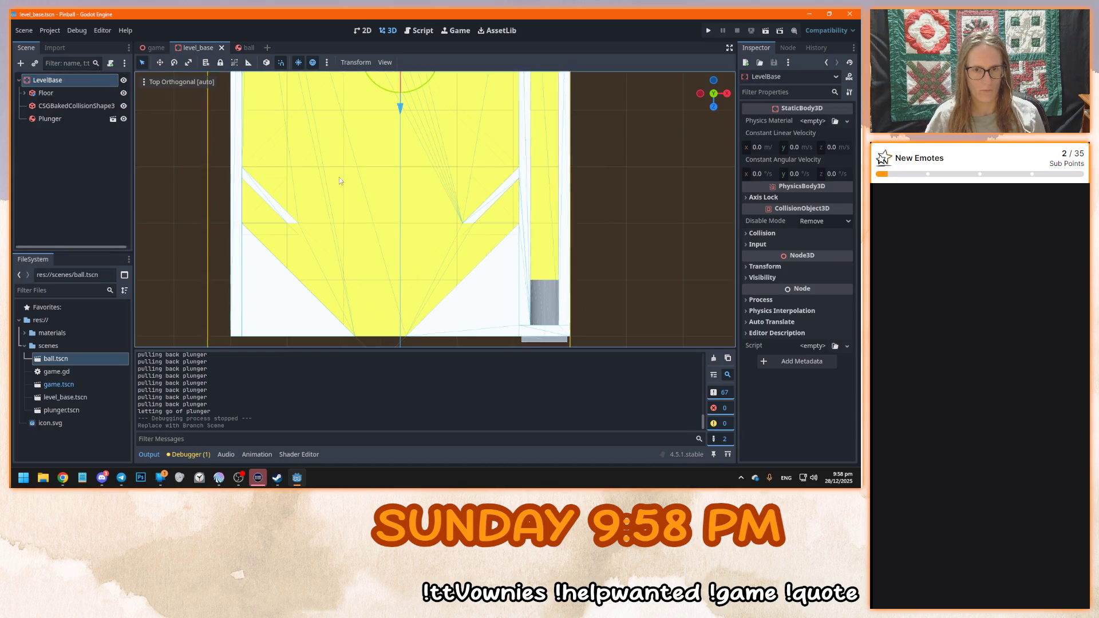
pyautogui.scroll(1, 349, 187)
pyautogui.hotkey('ctrl', 's')
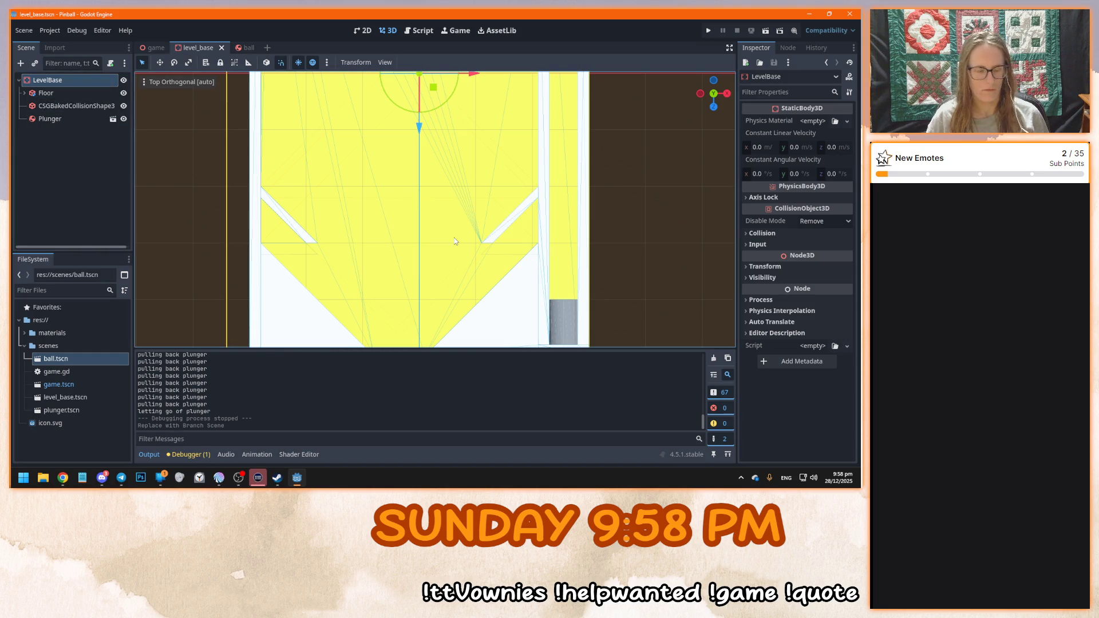
pyautogui.hotkey('ctrl', 'a')
pyautogui.doubleClick(401, 241)
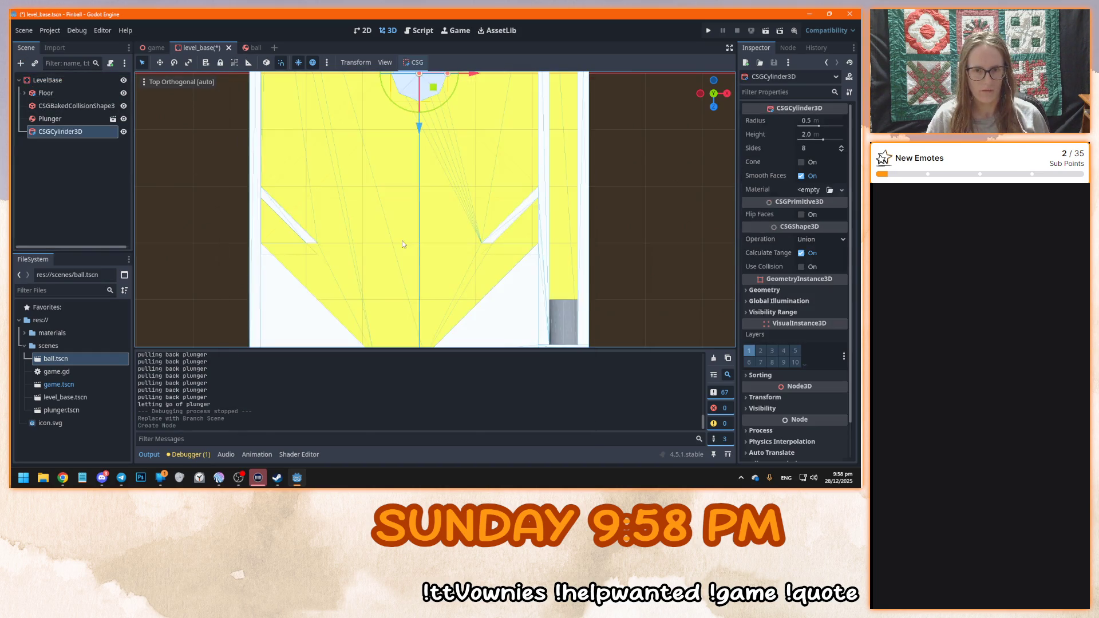
# Give the cylinder 16 sides, a 0.25 radius and a 0.5 height
pyautogui.press('f')
pyautogui.click(814, 147)
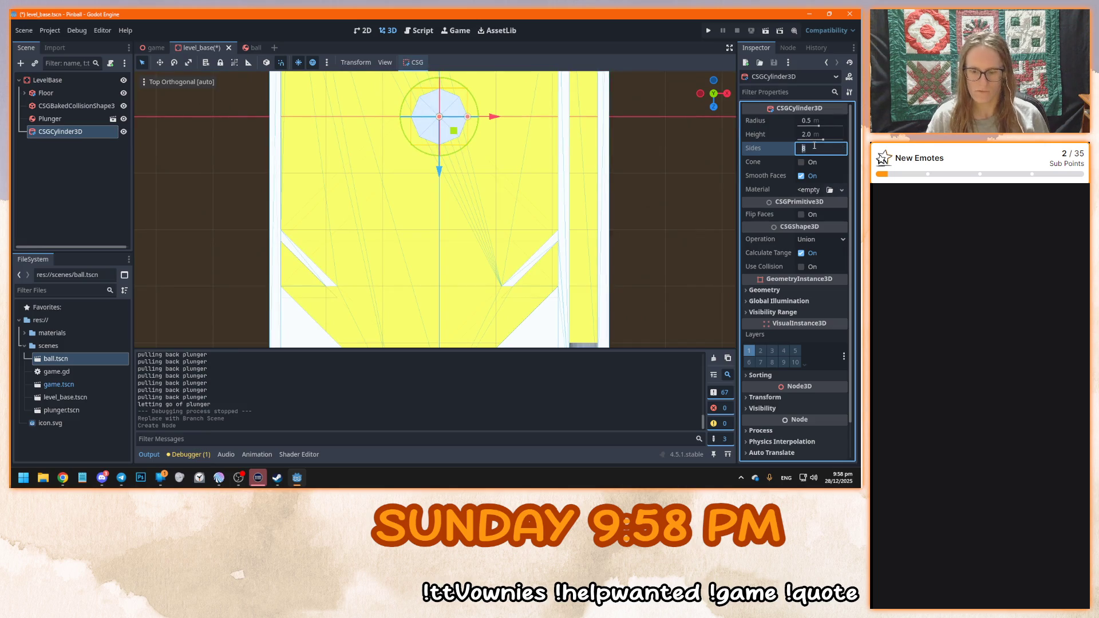
pyautogui.write('16')
pyautogui.press('Return')
pyautogui.moveTo(454, 131)
pyautogui.mouseDown()
pyautogui.moveTo(382, 320)
pyautogui.moveTo(381, 311)
pyautogui.mouseUp()
pyautogui.click(810, 121)
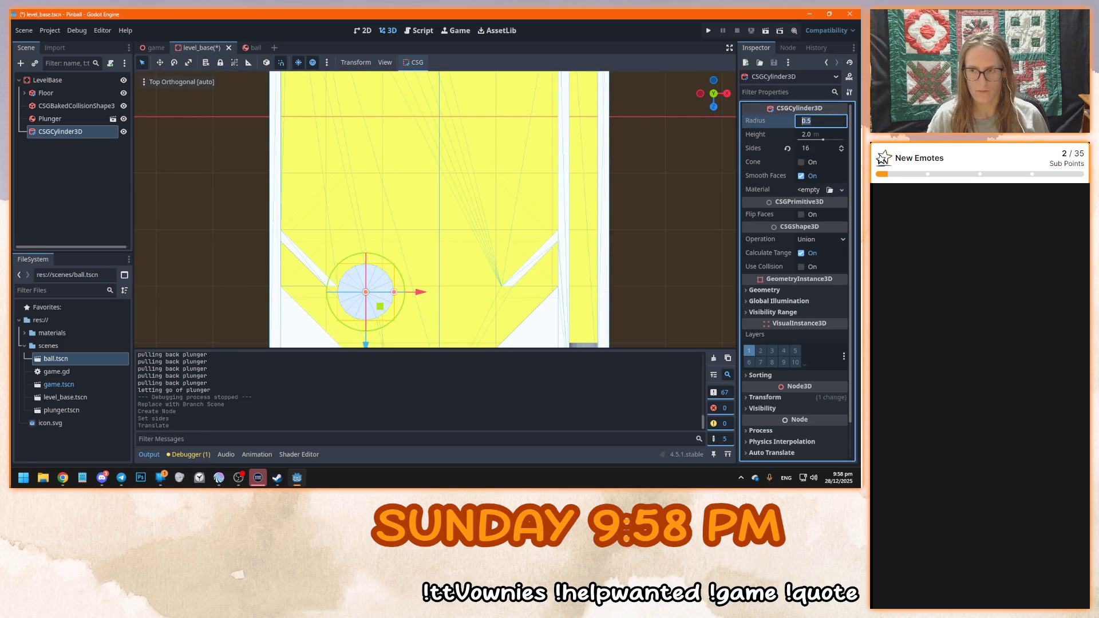
pyautogui.write('.25')
pyautogui.press('Tab')
pyautogui.write('1')
pyautogui.press('Return')
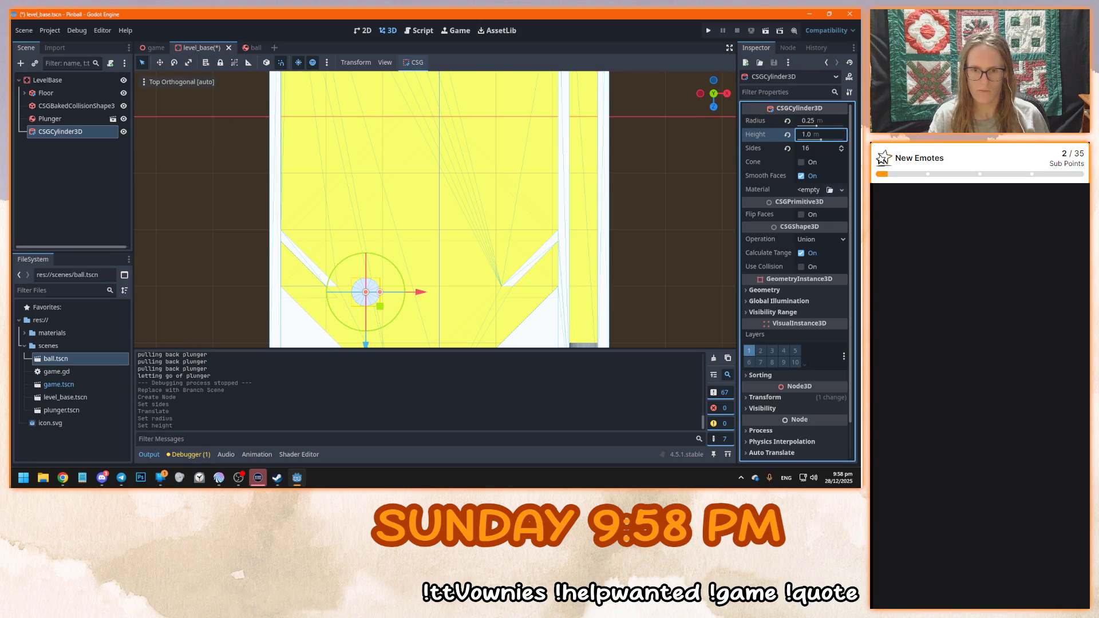
pyautogui.scroll(-2, 409, 268)
pyautogui.moveTo(409, 268)
pyautogui.mouseDown()
pyautogui.moveTo(403, 152)
pyautogui.moveTo(736, 149)
pyautogui.mouseUp()
pyautogui.click(807, 135)
pyautogui.write('0.5')
pyautogui.press('Return')
# Set the cylinder's Y position to 0.25
pyautogui.moveTo(372, 172)
pyautogui.mouseDown()
pyautogui.moveTo(372, 241)
pyautogui.moveTo(395, 229)
pyautogui.moveTo(399, 249)
pyautogui.moveTo(393, 182)
pyautogui.mouseUp()
pyautogui.scroll(3, 371, 238)
pyautogui.scroll(5, 389, 295)
pyautogui.moveTo(389, 295)
pyautogui.mouseDown()
pyautogui.moveTo(449, 275)
pyautogui.moveTo(455, 293)
pyautogui.mouseUp()
pyautogui.press('KP_1')
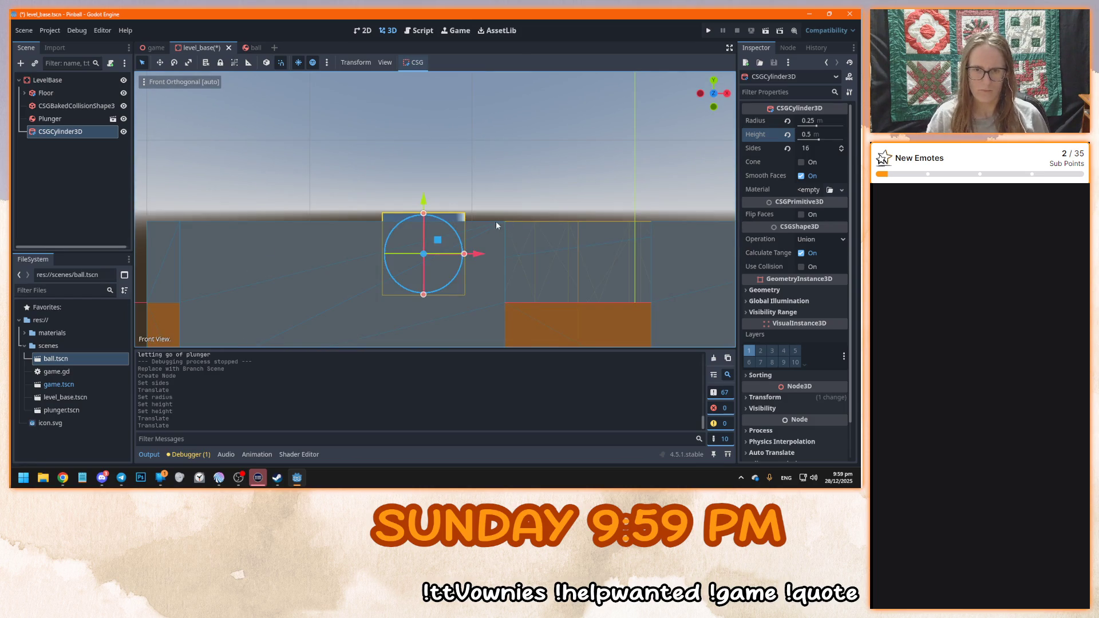
pyautogui.scroll(-1, 496, 221)
pyautogui.click(782, 397)
pyautogui.click(796, 423)
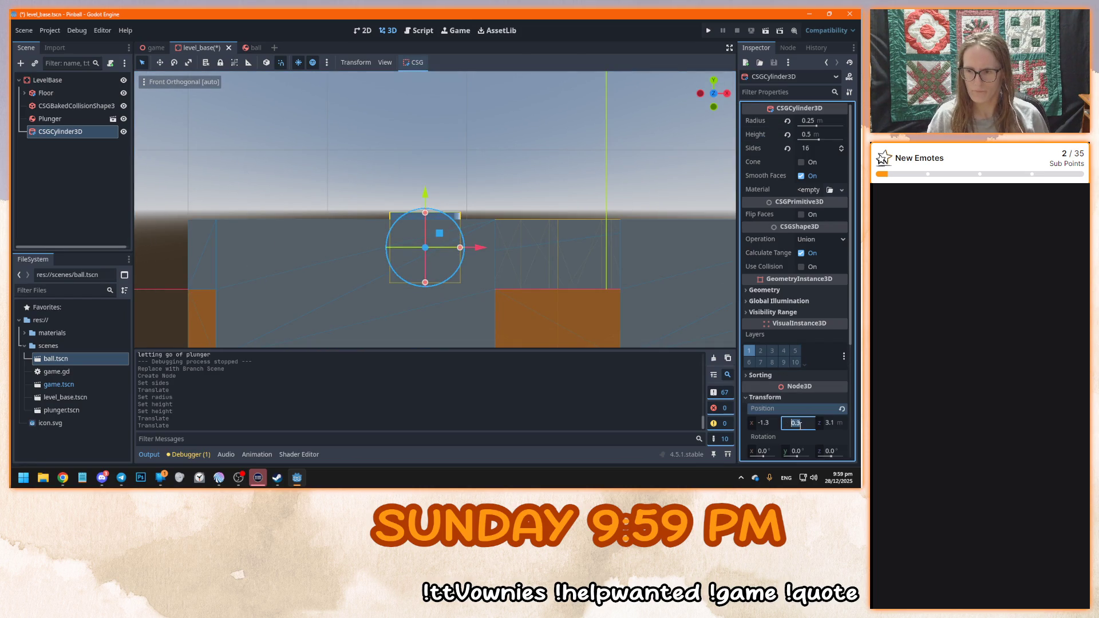
pyautogui.write('0.25')
pyautogui.press('Return')
# Move the cylinder to the left flapper spot, around X -1.5
pyautogui.press('KP_7')
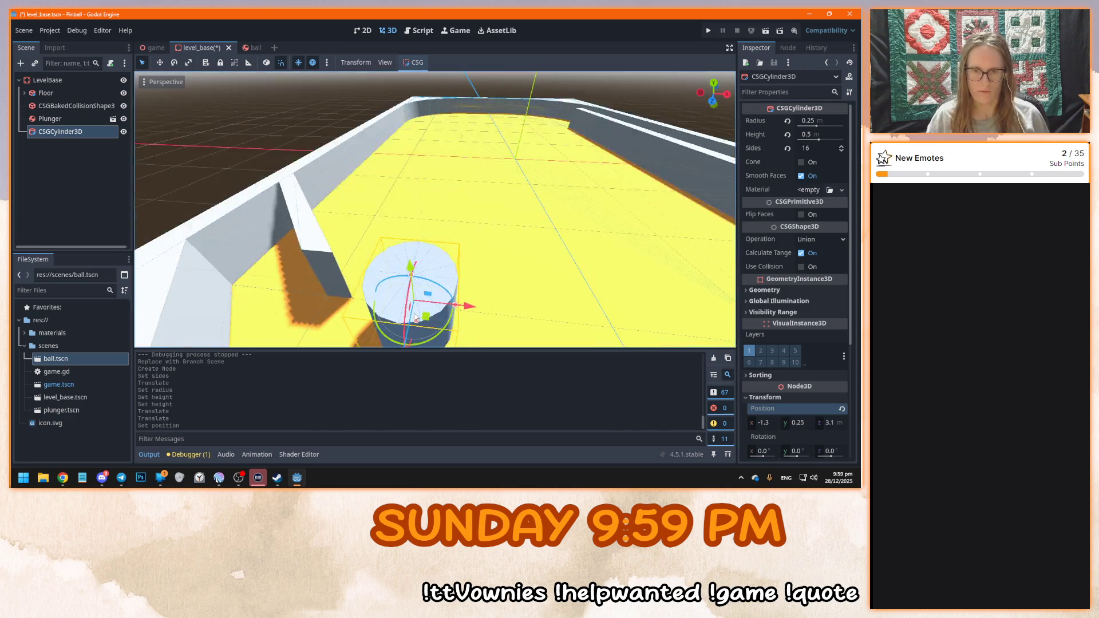
pyautogui.scroll(-3, 421, 286)
pyautogui.scroll(3, 424, 260)
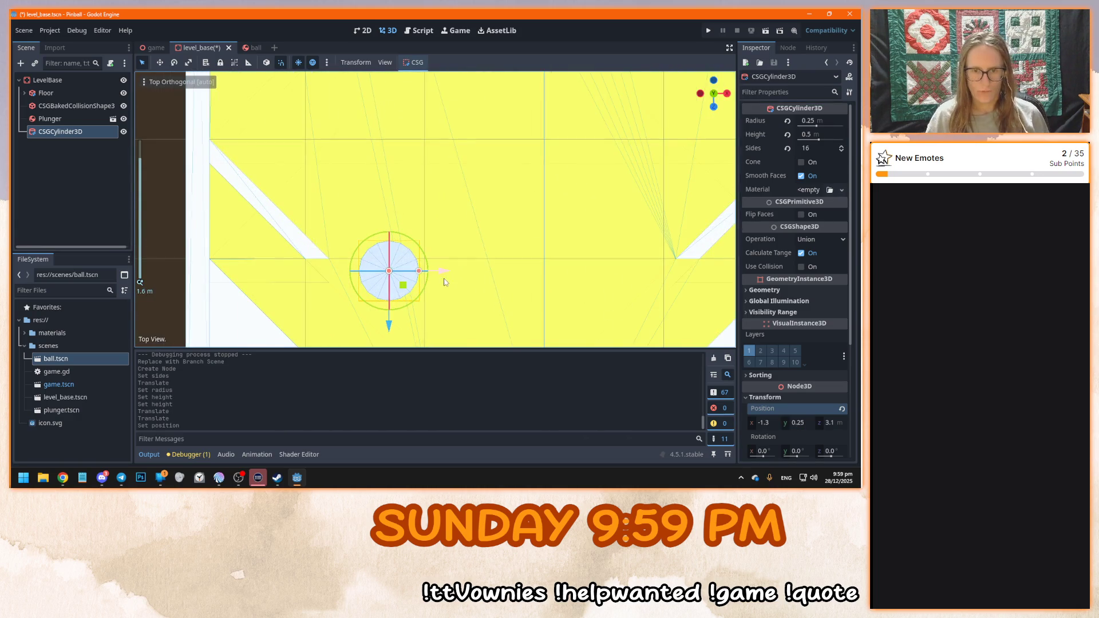
pyautogui.moveTo(438, 270)
pyautogui.mouseDown()
pyautogui.moveTo(401, 272)
pyautogui.moveTo(414, 270)
pyautogui.mouseUp()
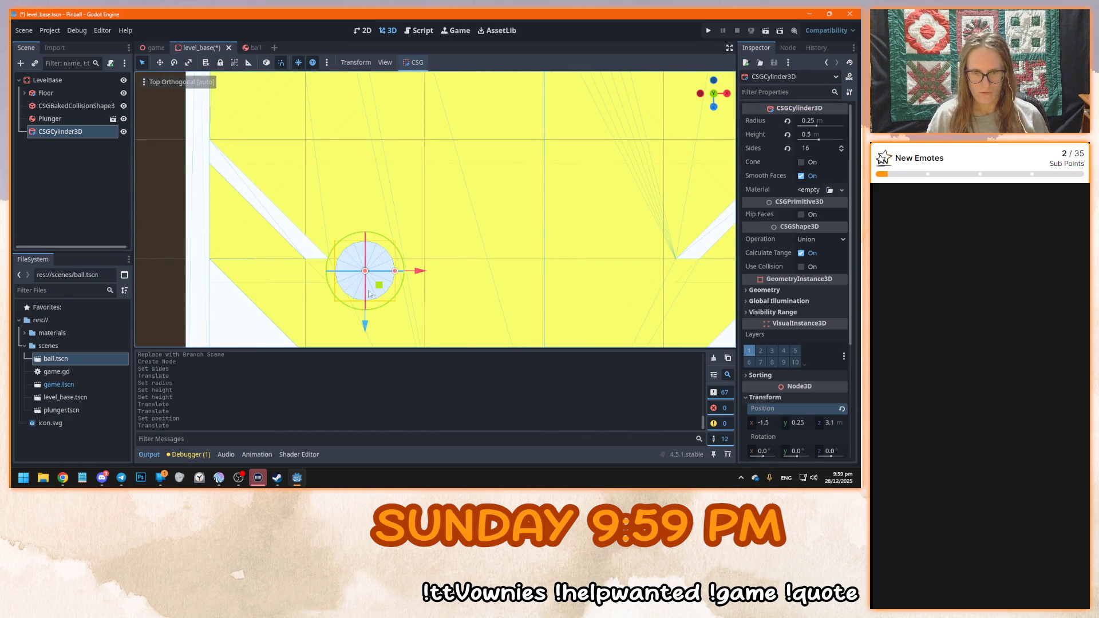
pyautogui.moveTo(366, 326); pyautogui.dragTo(364, 315)
pyautogui.moveTo(404, 262); pyautogui.dragTo(405, 267)
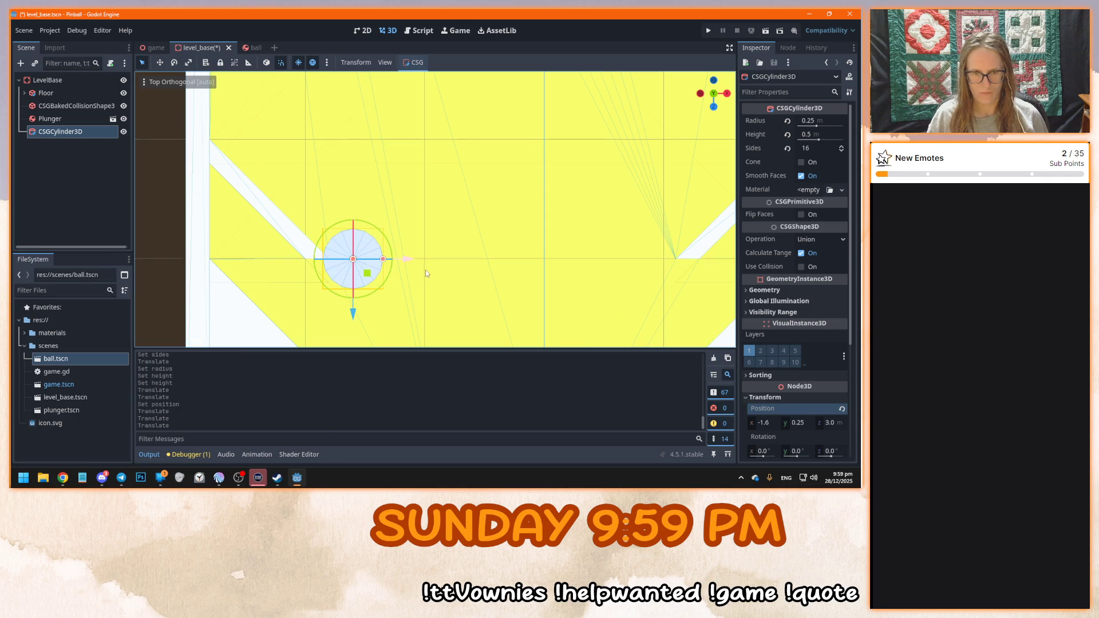
pyautogui.scroll(-5, 425, 270)
# Duplicate the cylinder with a 0.125 radius and place it right of the large one
pyautogui.hotkey('ctrl', 'd')
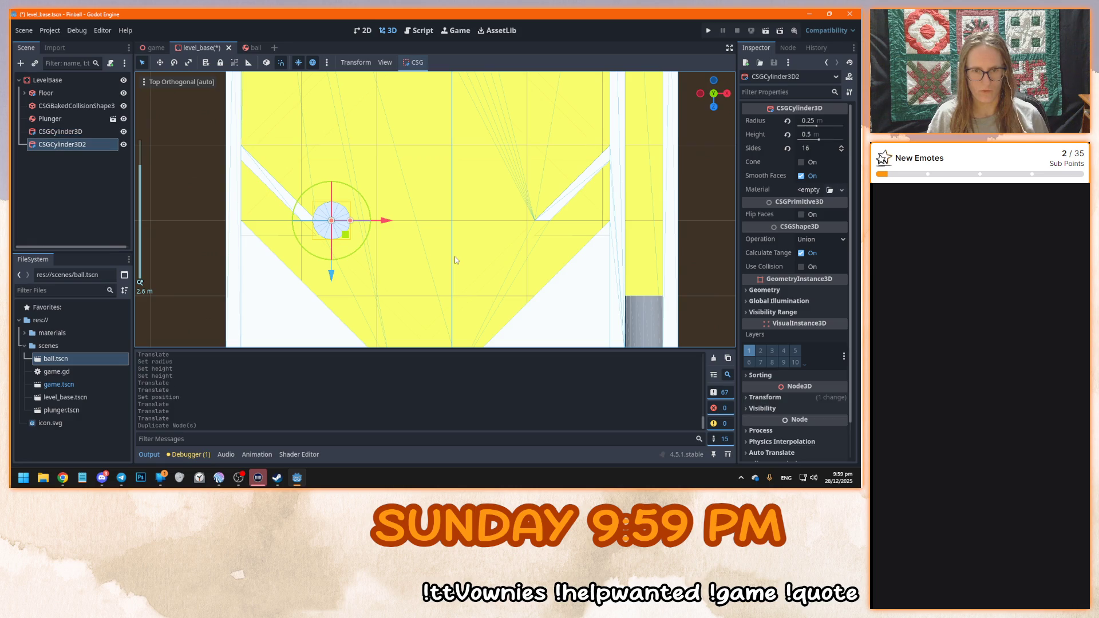
pyautogui.click(812, 121)
pyautogui.write('0.125')
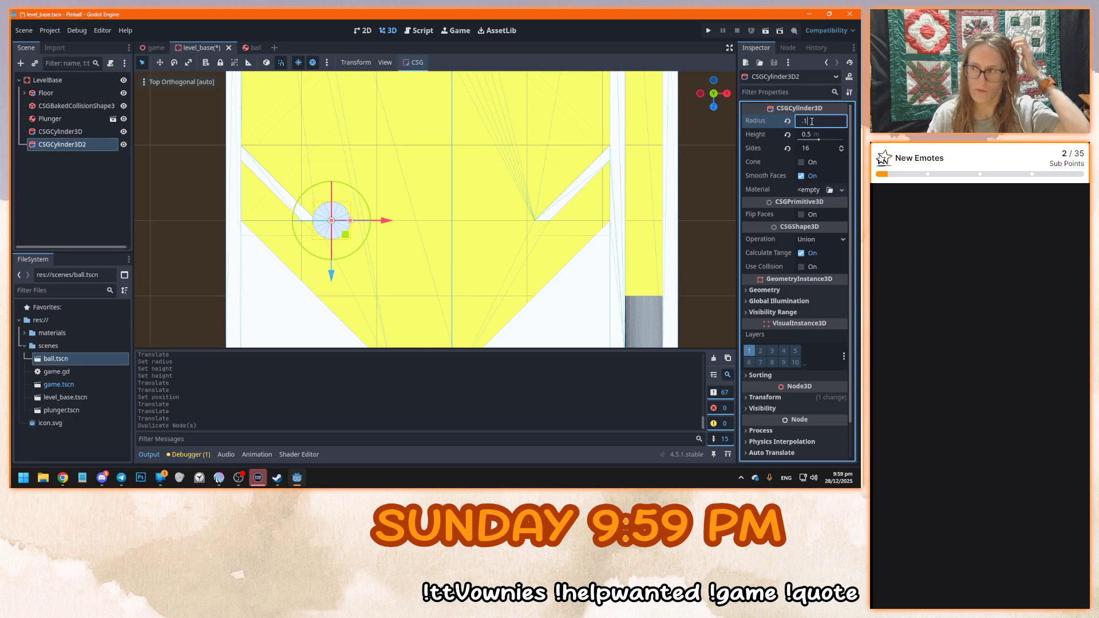
pyautogui.press('Return')
pyautogui.moveTo(331, 277); pyautogui.dragTo(334, 287)
pyautogui.moveTo(388, 228); pyautogui.dragTo(458, 238)
pyautogui.scroll(2, 429, 237)
pyautogui.hotkey('ctrl', 'z')
pyautogui.hotkey('ctrl', 'z')
pyautogui.hotkey('ctrl', 'z')
pyautogui.moveTo(325, 238)
pyautogui.mouseDown()
pyautogui.moveTo(462, 239)
pyautogui.moveTo(448, 238)
pyautogui.mouseUp()
pyautogui.scroll(-3, 436, 257)
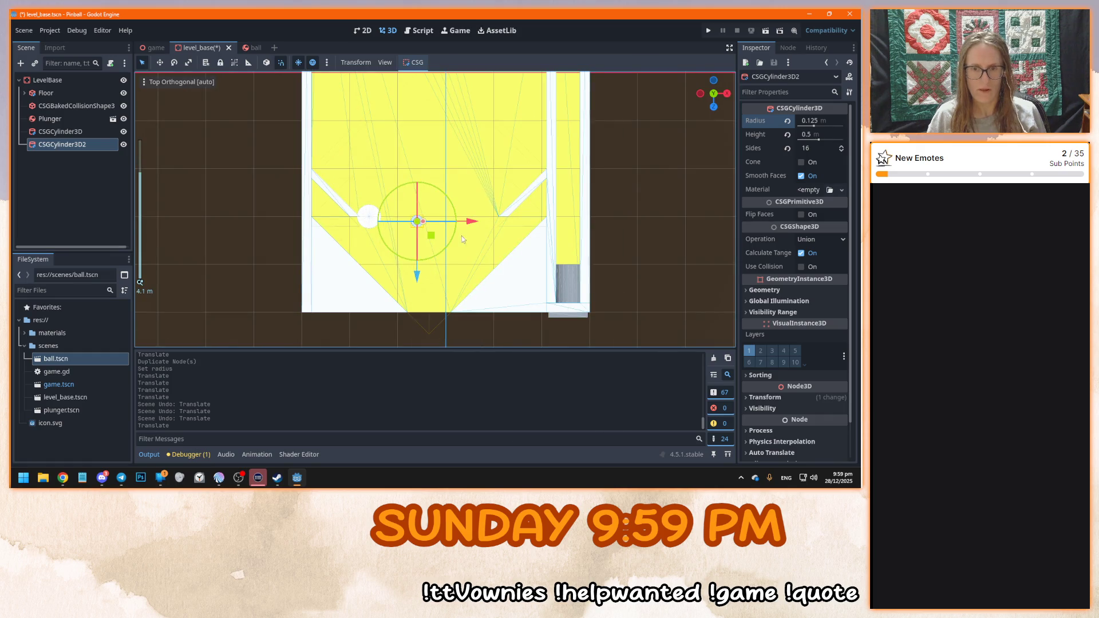
pyautogui.scroll(3, 428, 241)
# Select the cylinders and the plunger in turn in the scene tree
pyautogui.click(279, 235)
pyautogui.moveTo(278, 235); pyautogui.dragTo(320, 224)
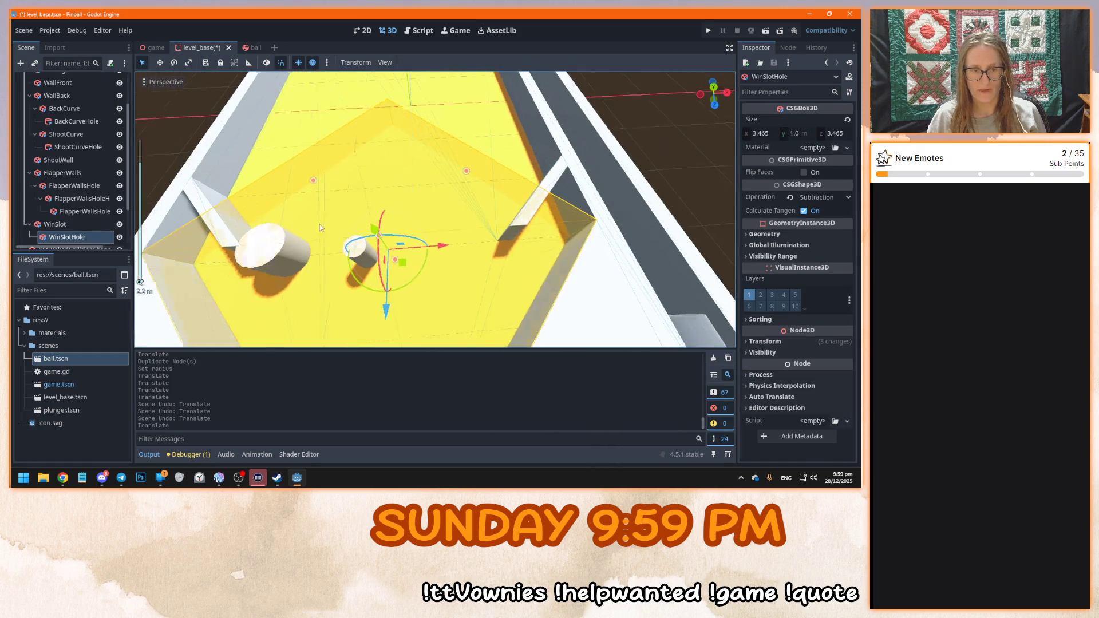
pyautogui.scroll(-2, 69, 172)
pyautogui.click(60, 224)
pyautogui.keyDown('shift'); pyautogui.click(70, 236); pyautogui.keyUp('shift')
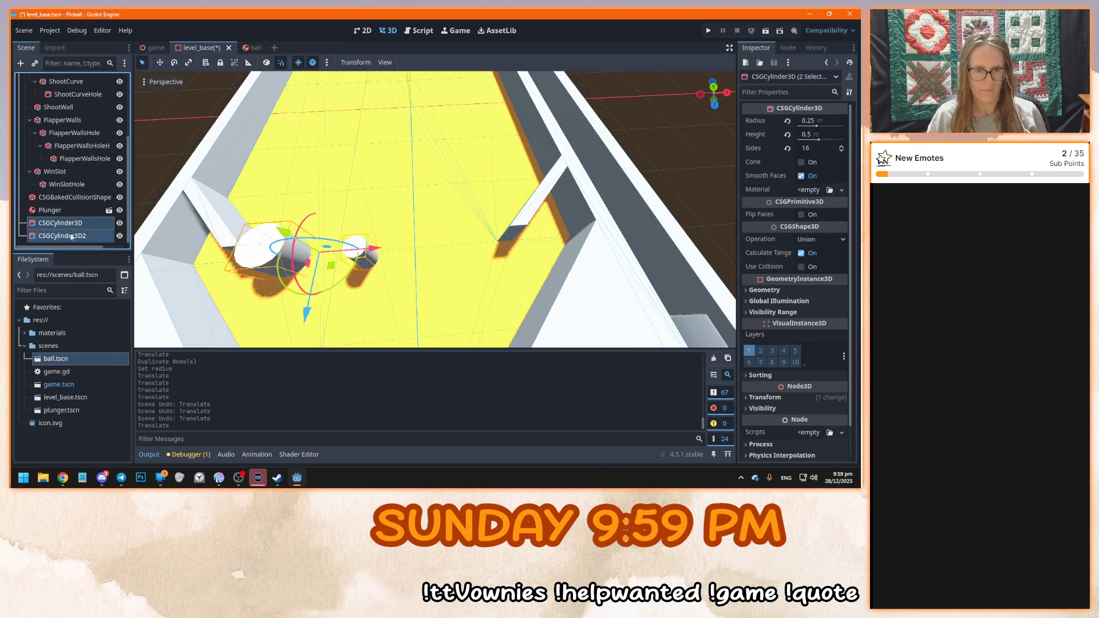
pyautogui.scroll(-3, 263, 231)
pyautogui.click(60, 210)
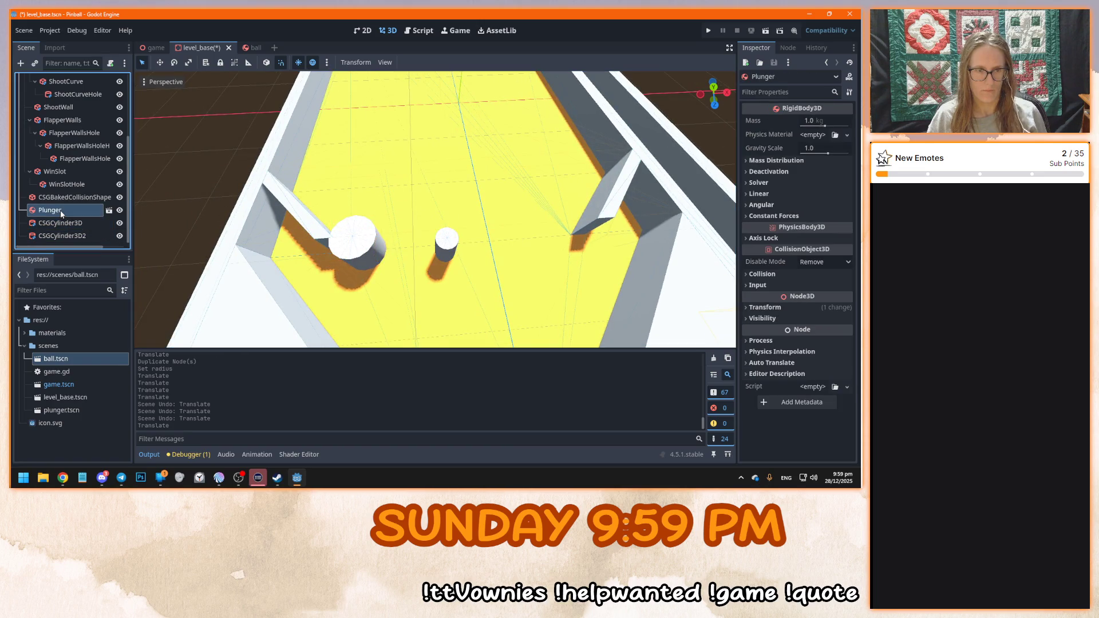
pyautogui.click(73, 223)
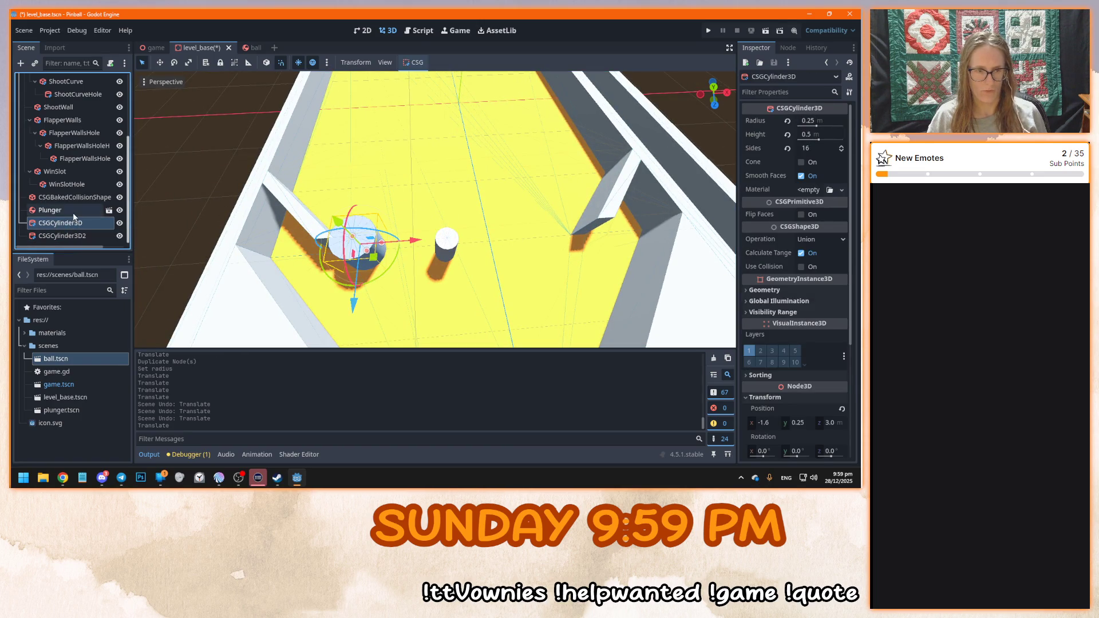
pyautogui.click(73, 211)
pyautogui.scroll(5, 63, 172)
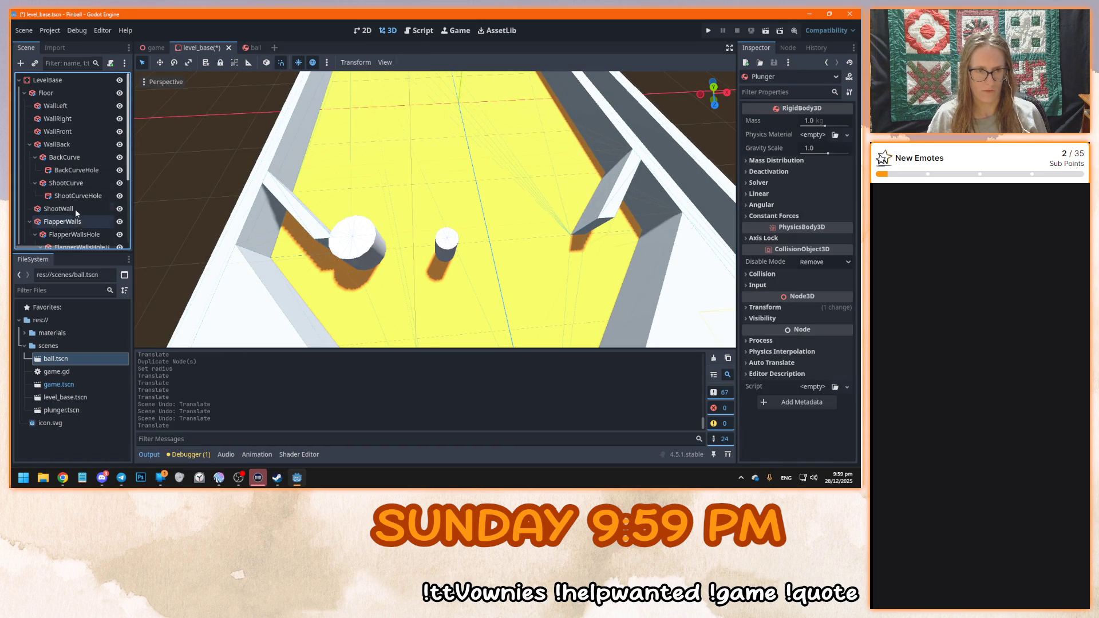
# Add a Node3D under LevelBase and name it Flapper
pyautogui.click(49, 80)
pyautogui.hotkey('ctrl', 'a')
pyautogui.click(458, 162)
pyautogui.press('Return')
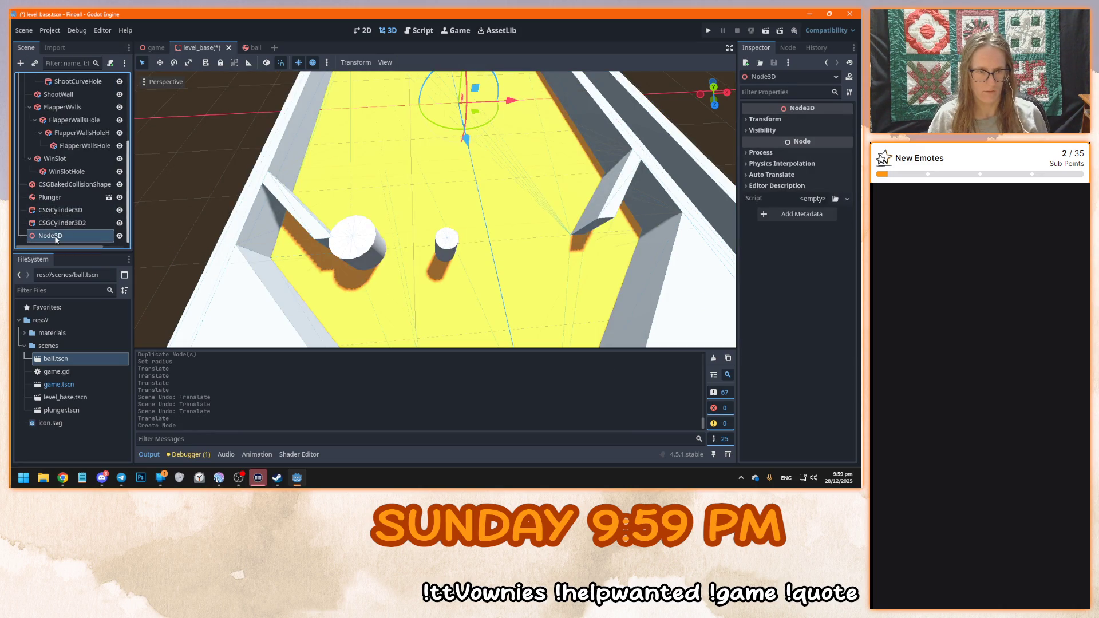
pyautogui.doubleClick(56, 236)
pyautogui.write('Flapper')
pyautogui.press('Return')
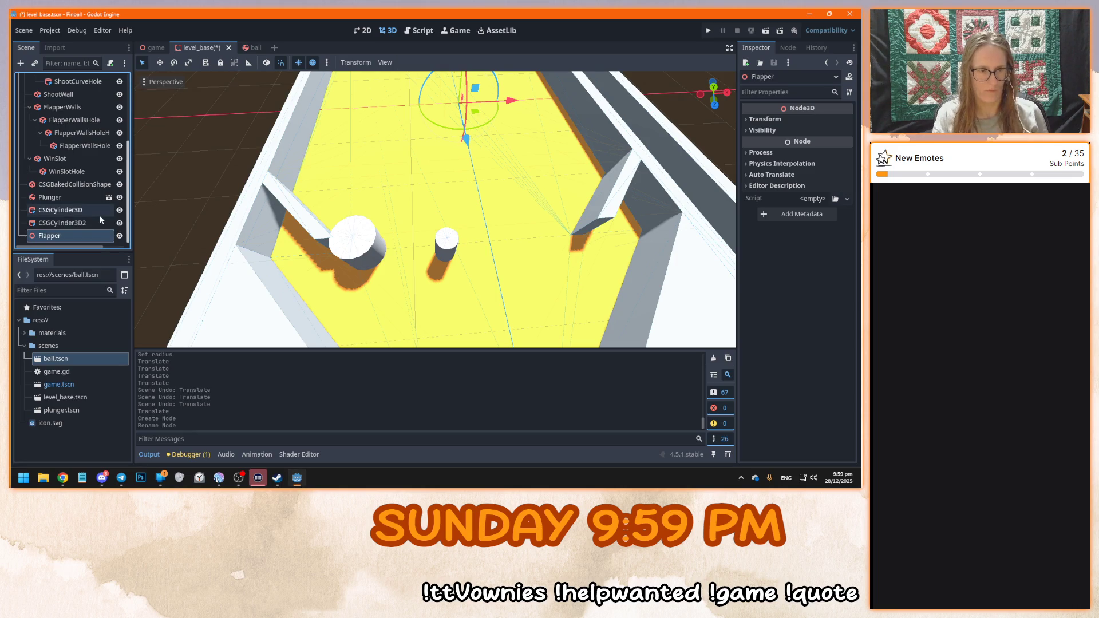
# Copy the larger cylinder's position (-1.6, 0.25, 3.0) onto the Flapper node
pyautogui.click(65, 210)
pyautogui.keyDown('shift'); pyautogui.click(65, 224); pyautogui.keyUp('shift')
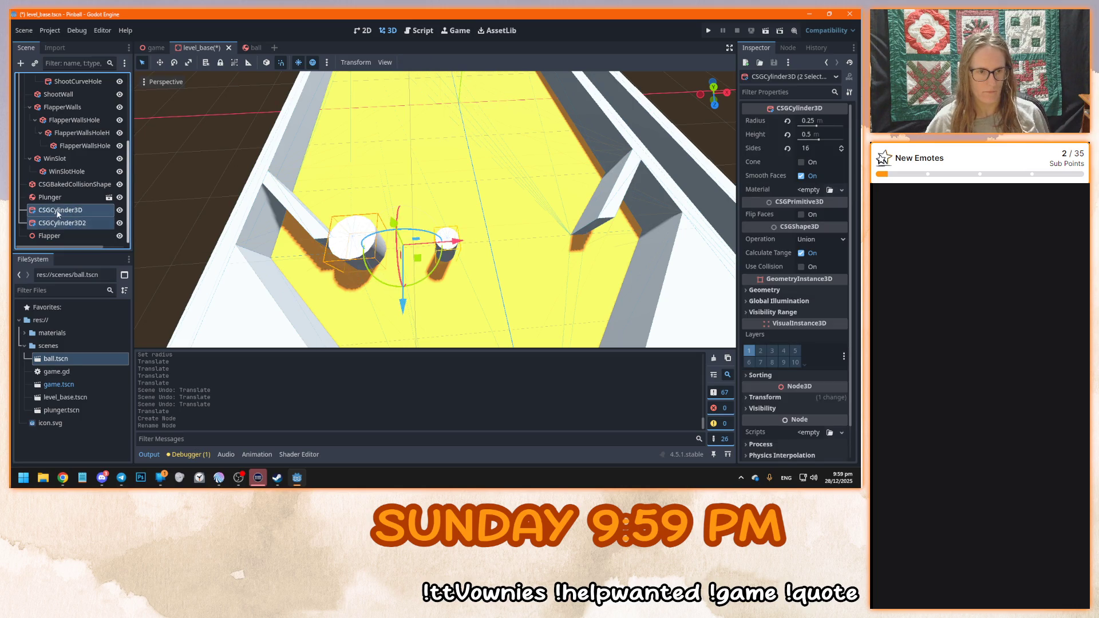
pyautogui.click(58, 211)
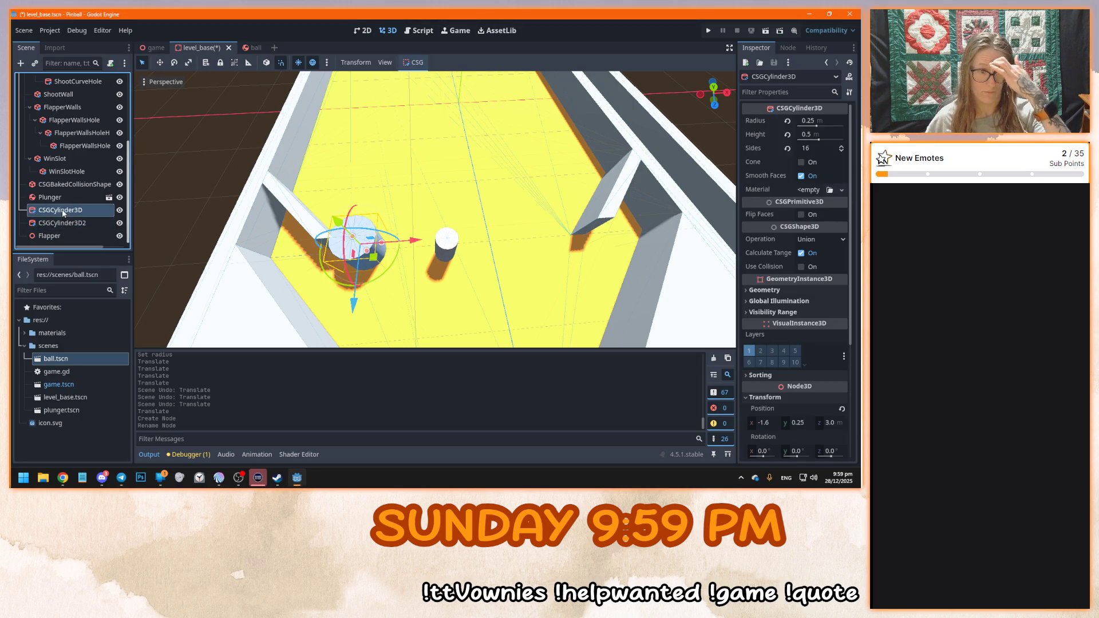
pyautogui.rightClick(813, 409)
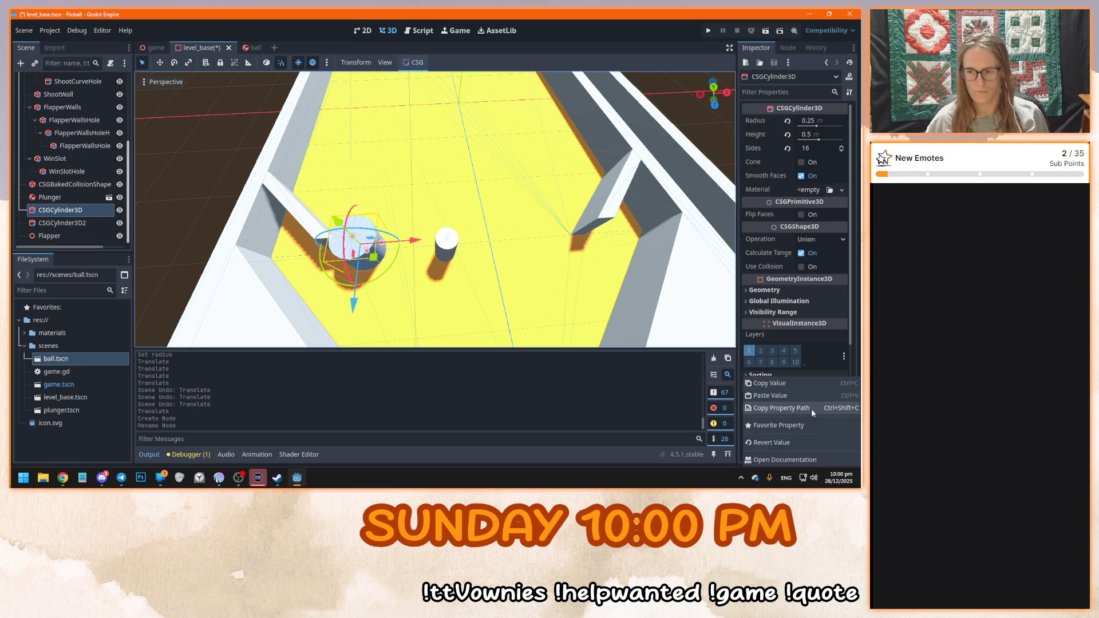
pyautogui.click(801, 385)
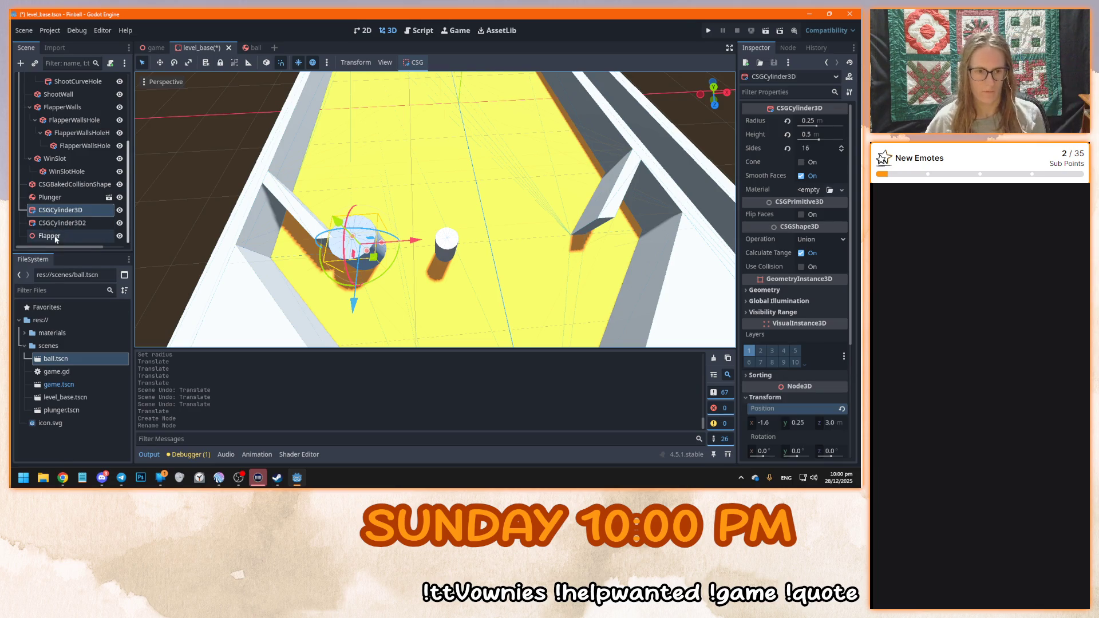
pyautogui.click(56, 239)
pyautogui.click(774, 118)
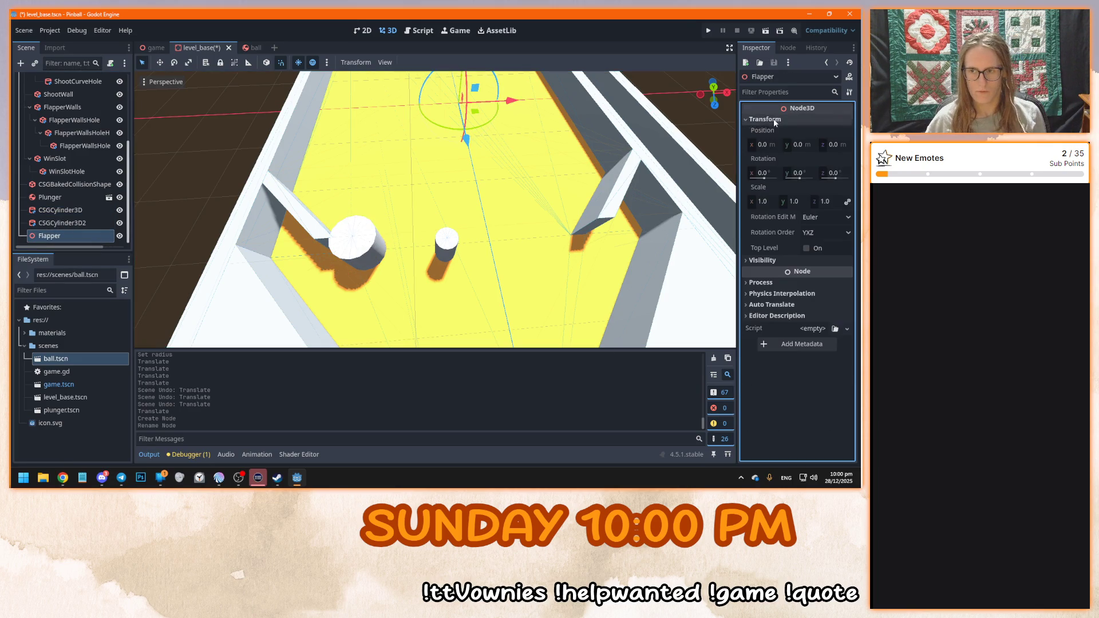
pyautogui.rightClick(770, 130)
pyautogui.click(773, 143)
# Make both cylinders children of the Flapper node
pyautogui.click(62, 212)
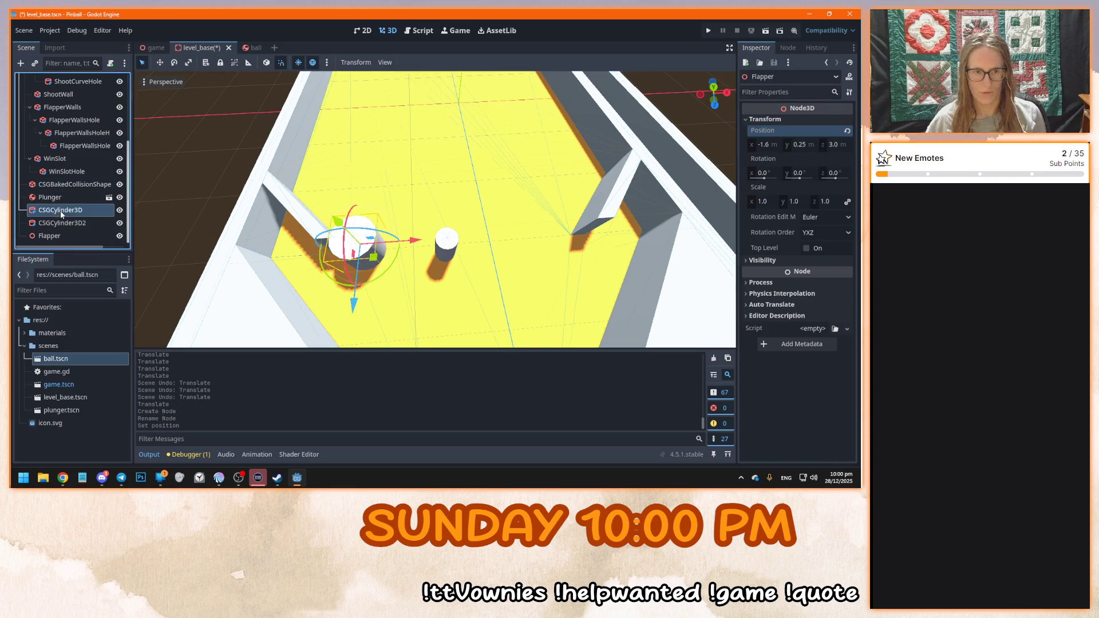
pyautogui.keyDown('shift'); pyautogui.click(61, 223); pyautogui.keyUp('shift')
pyautogui.moveTo(62, 222); pyautogui.dragTo(57, 236)
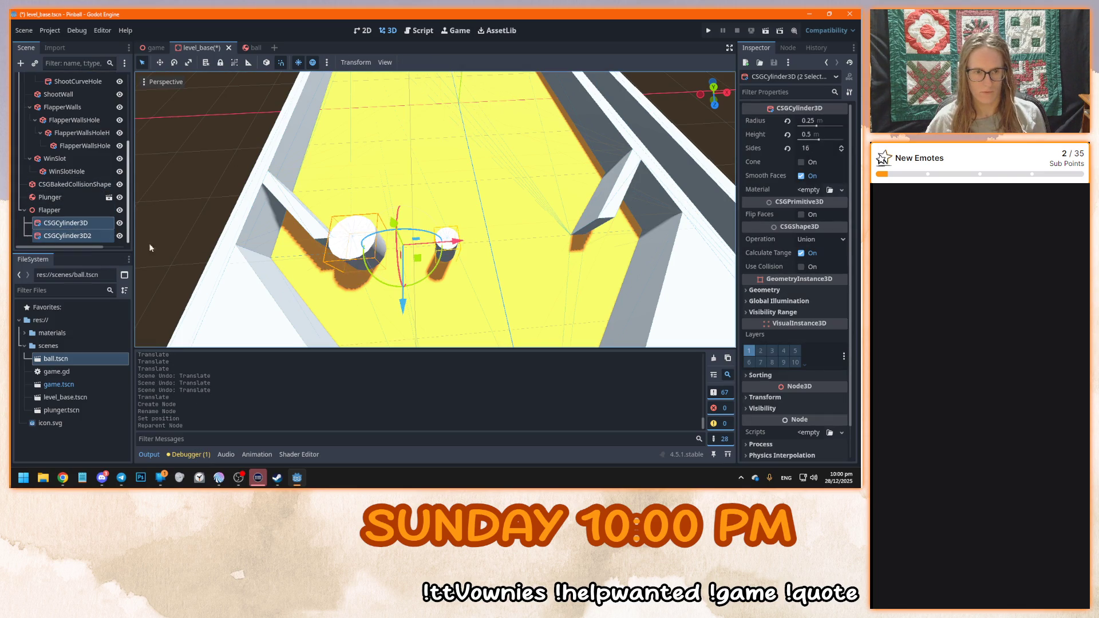
pyautogui.click(75, 211)
pyautogui.press('f')
pyautogui.press('KP_7')
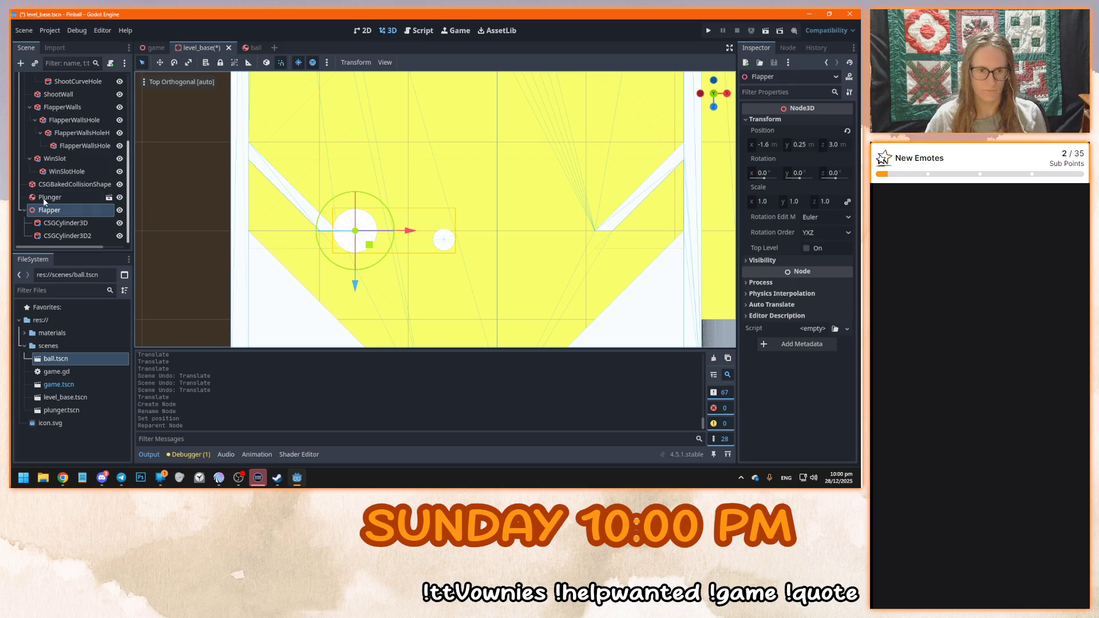
pyautogui.rightClick(71, 211)
# Save the Flapper branch as flapper.tscn and bring up the Scene menu's Export As choices
pyautogui.click(148, 396)
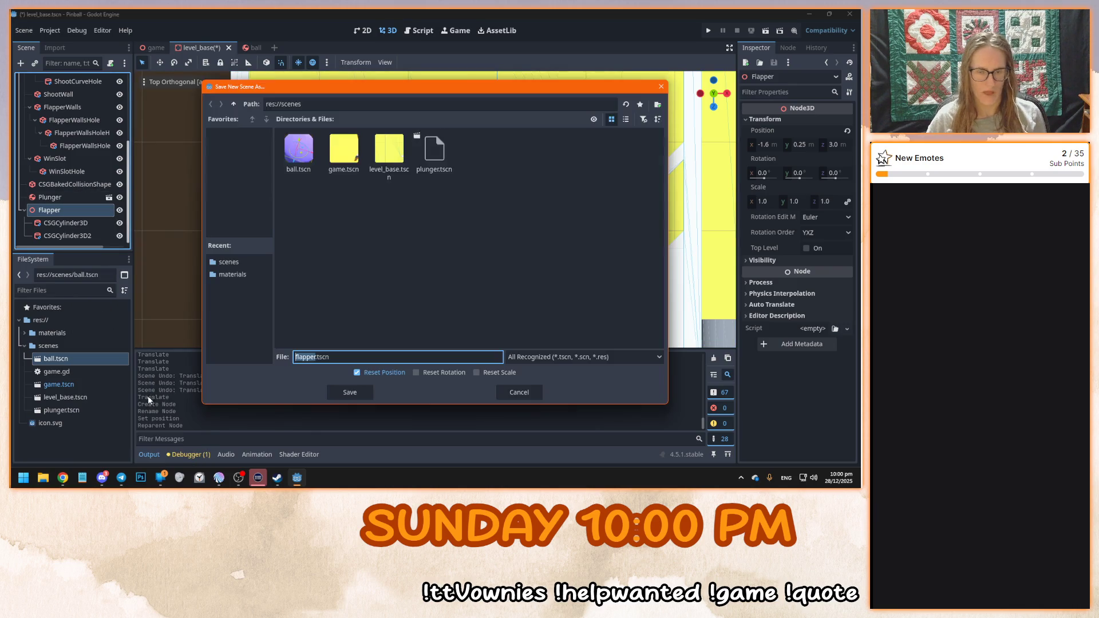
pyautogui.click(350, 393)
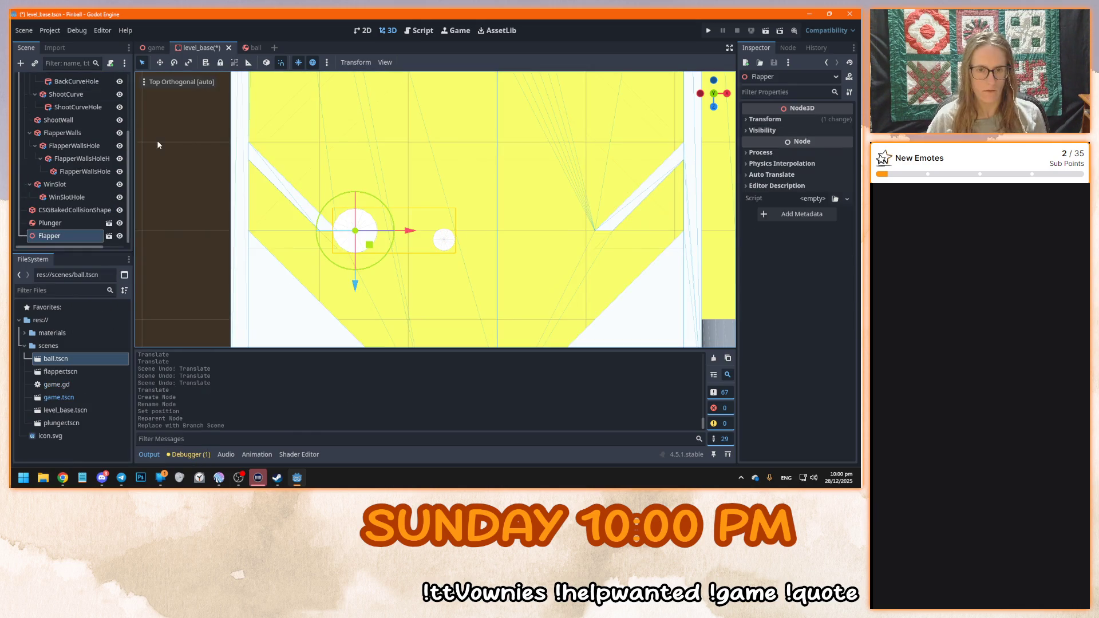
pyautogui.click(35, 30)
pyautogui.moveTo(113, 201)
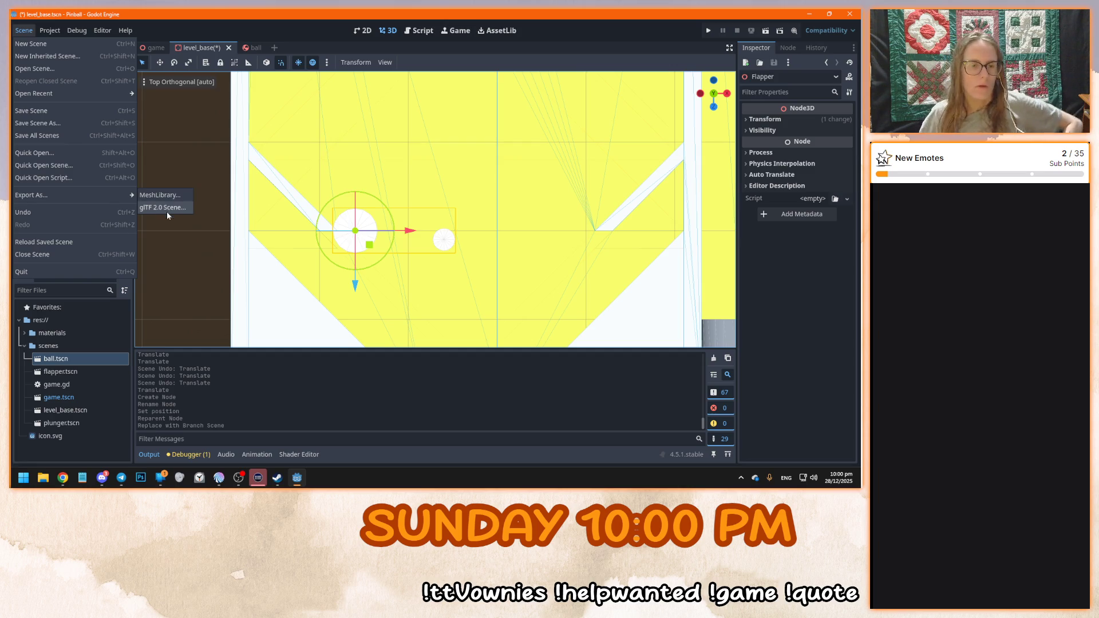
# Export the level scene as a glTF 2.0 file named level_base.gltf
pyautogui.click(168, 213)
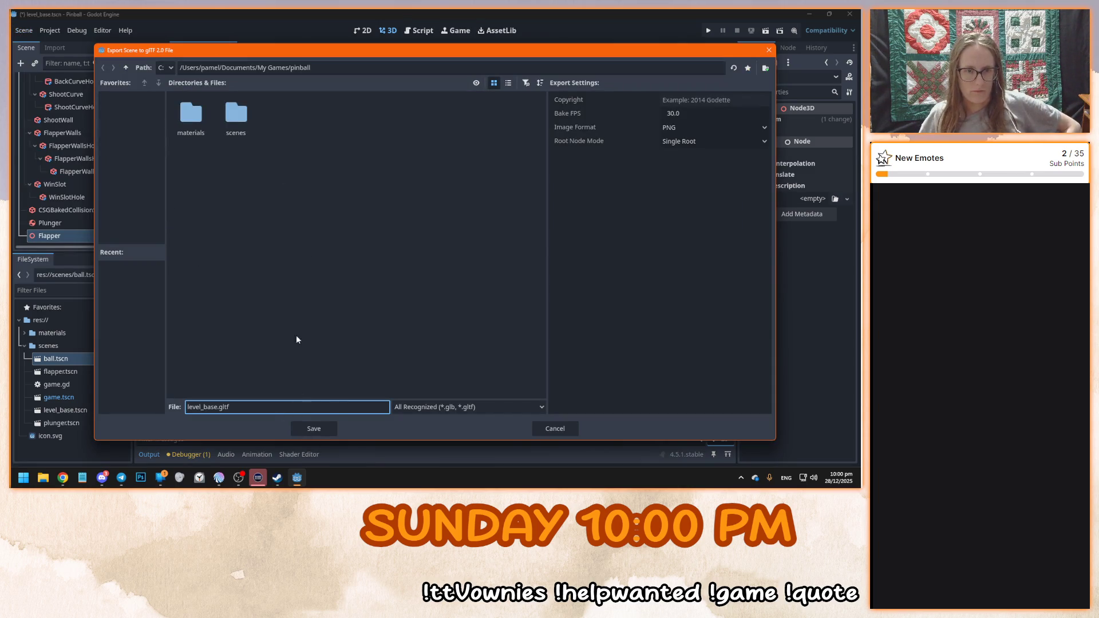
pyautogui.click(312, 428)
pyautogui.scroll(-5, 348, 287)
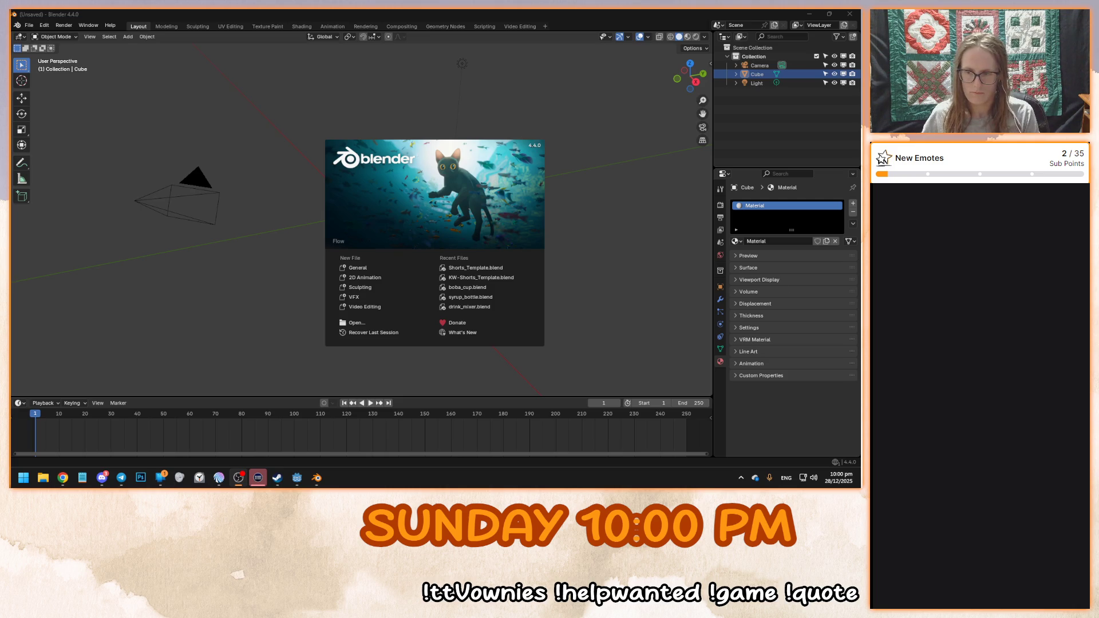
# Dismiss the splash screen and delete Blender's default cube
pyautogui.click(630, 277)
pyautogui.click(372, 195)
pyautogui.press('x')
pyautogui.moveTo(494, 232)
pyautogui.mouseDown()
pyautogui.moveTo(429, 263)
pyautogui.moveTo(276, 240)
pyautogui.moveTo(184, 139)
pyautogui.mouseUp()
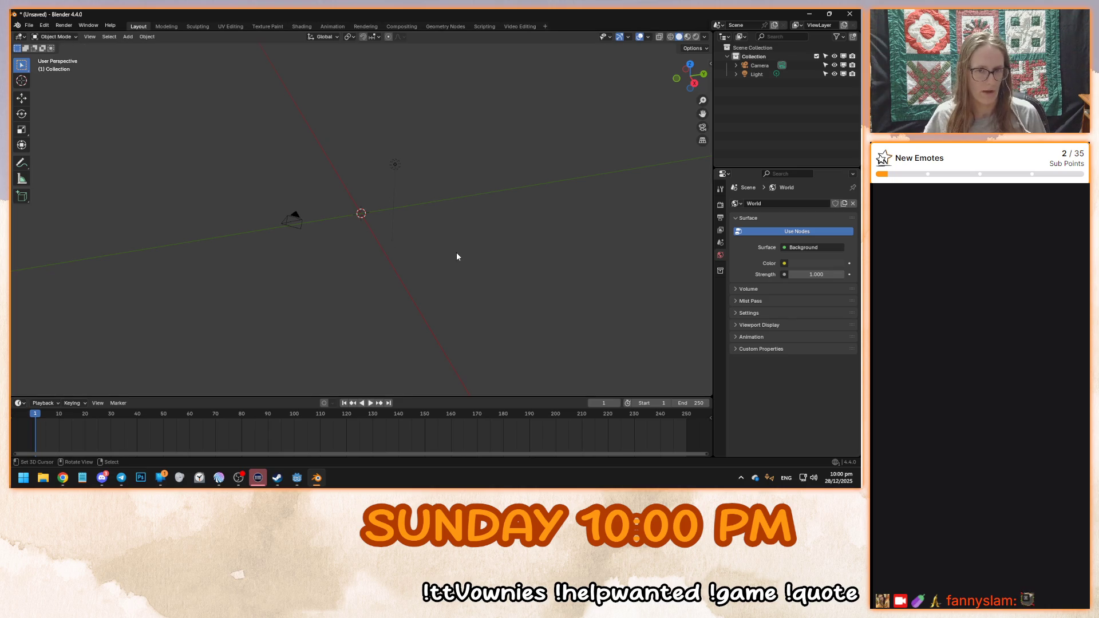
# Add a new cube mesh with Shift+A, then delete it again
pyautogui.hotkey('shift', 'a')
pyautogui.moveTo(462, 263)
pyautogui.click(502, 270)
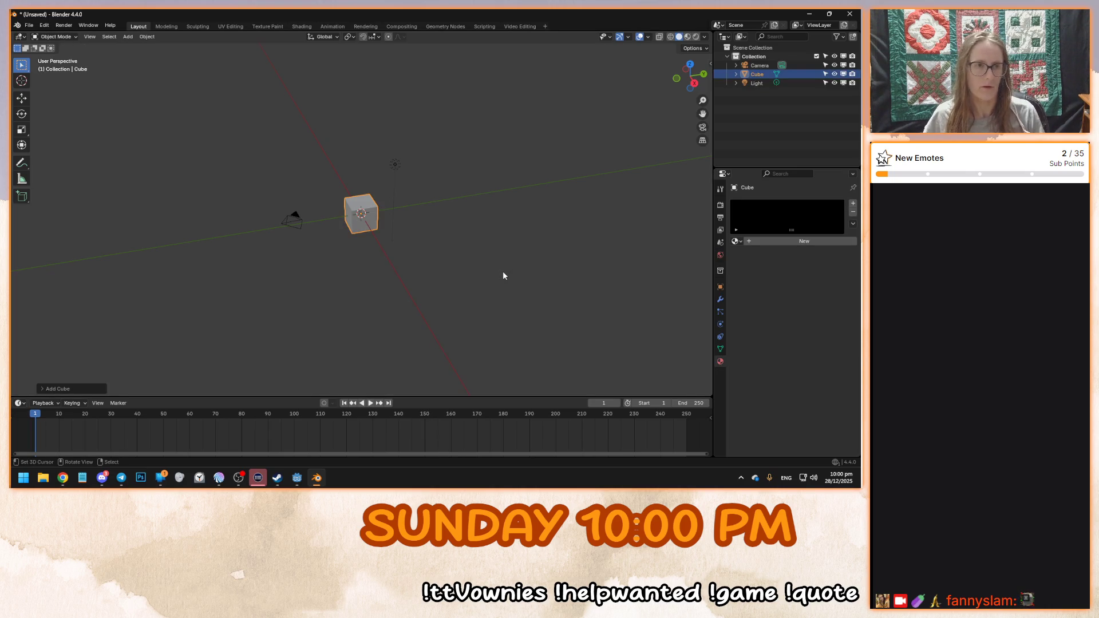
pyautogui.press('Delete')
pyautogui.moveTo(381, 229); pyautogui.dragTo(314, 244)
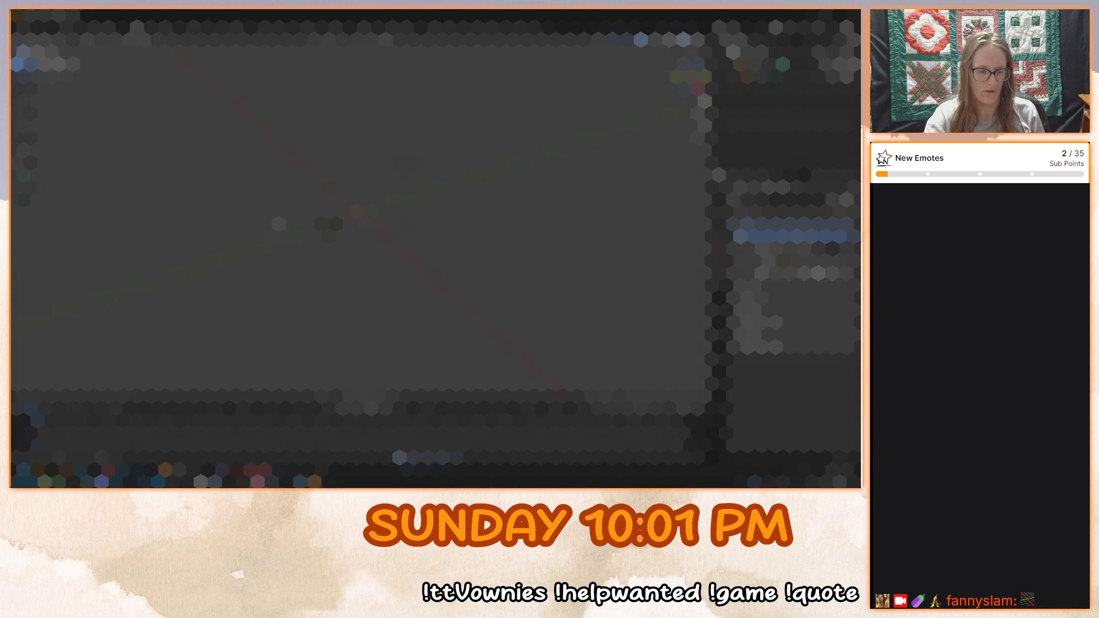
# Open the glTF 2.0 import browser in the pinball project folder and choose level_base.gltf
pyautogui.press('F3')
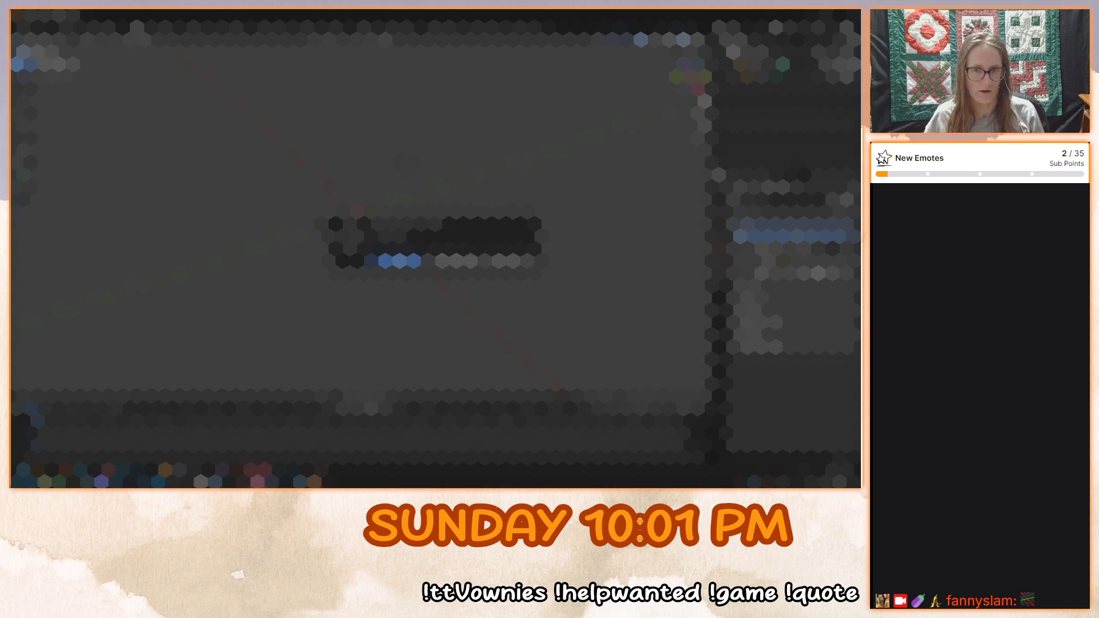
pyautogui.press('Return')
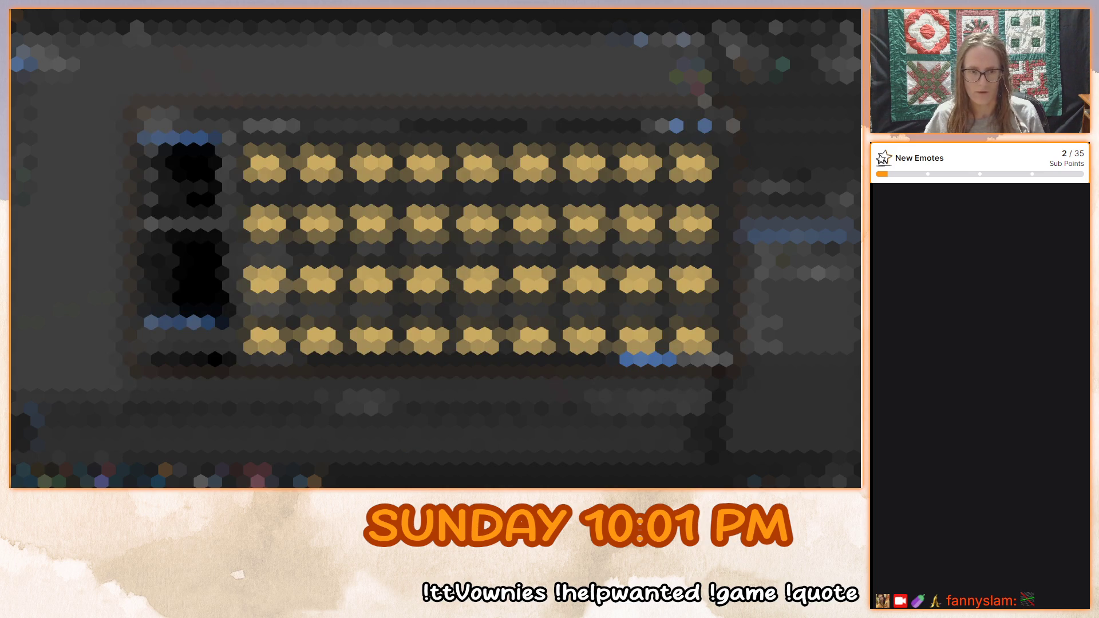
pyautogui.click(178, 260)
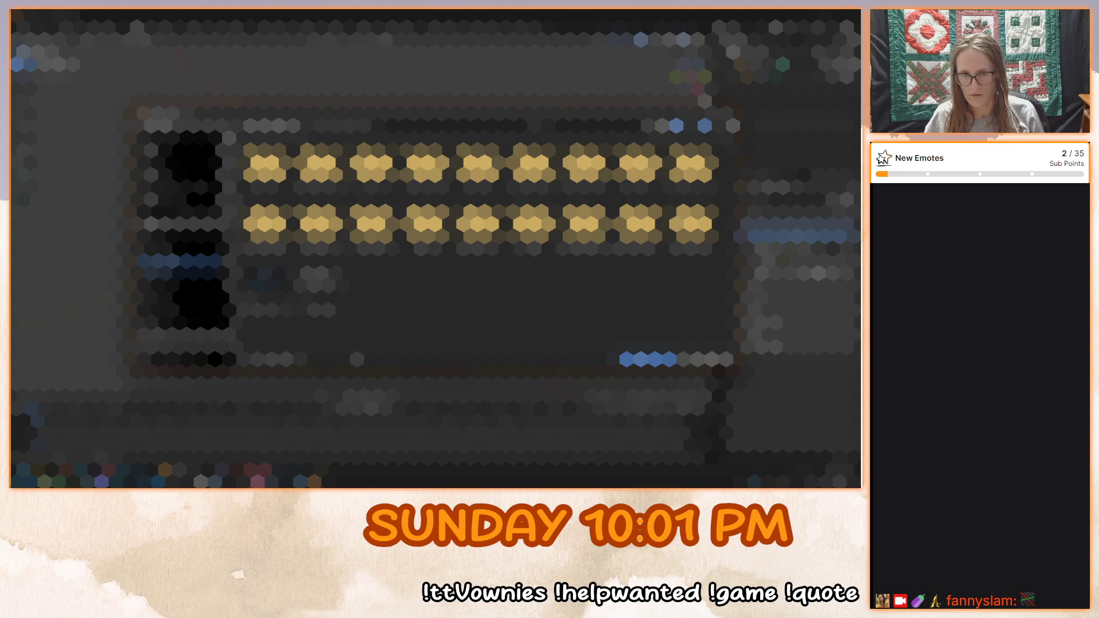
pyautogui.click(178, 236)
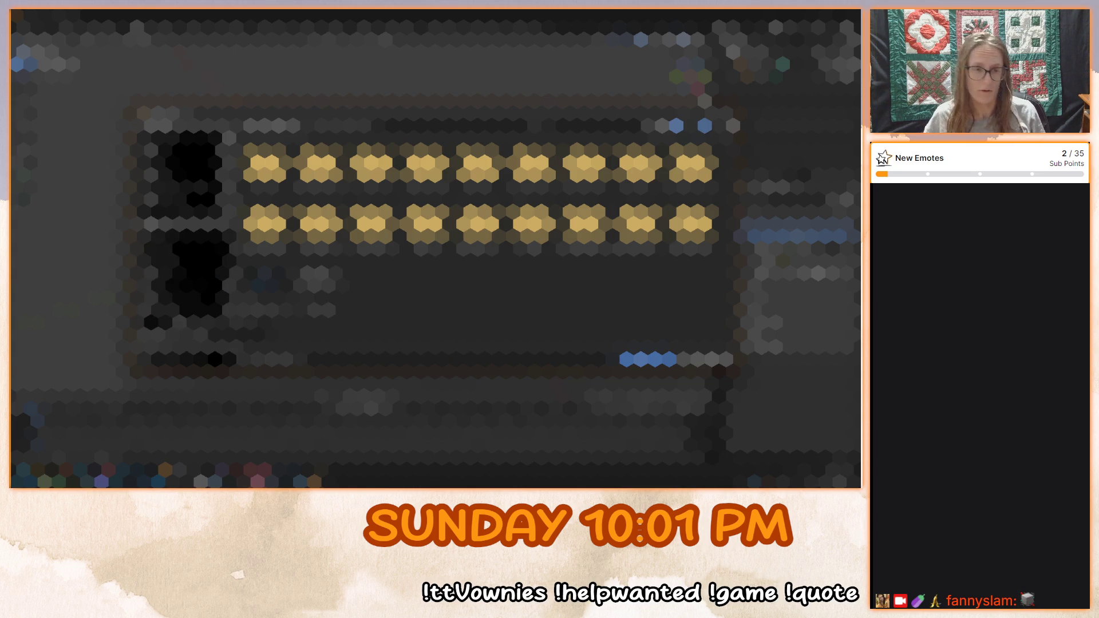
pyautogui.click(177, 260)
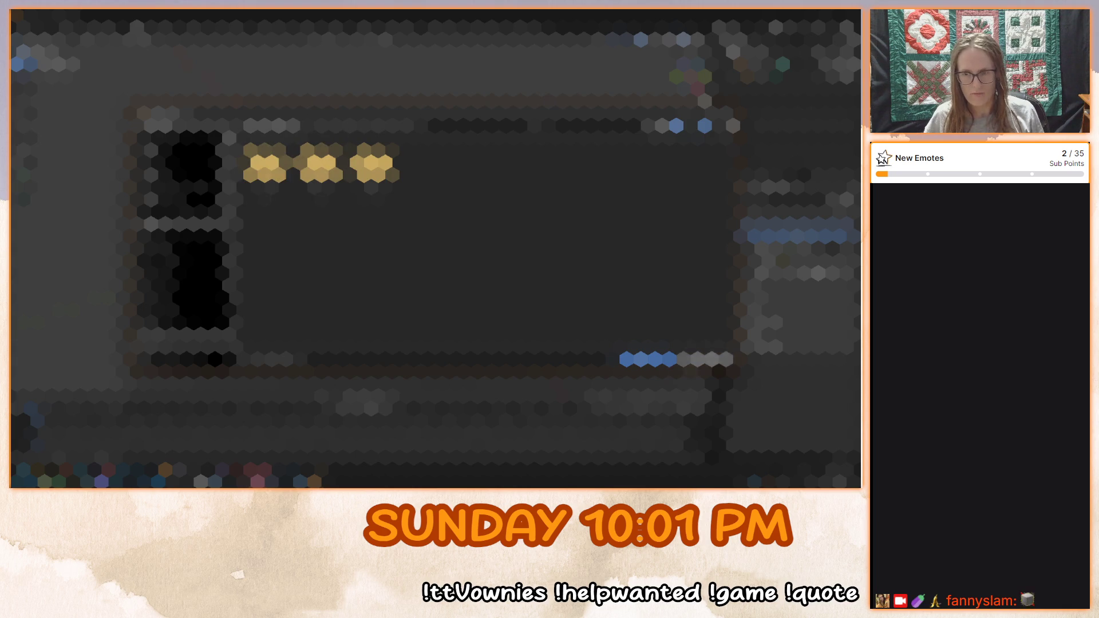
pyautogui.press('Escape')
pyautogui.press('e')
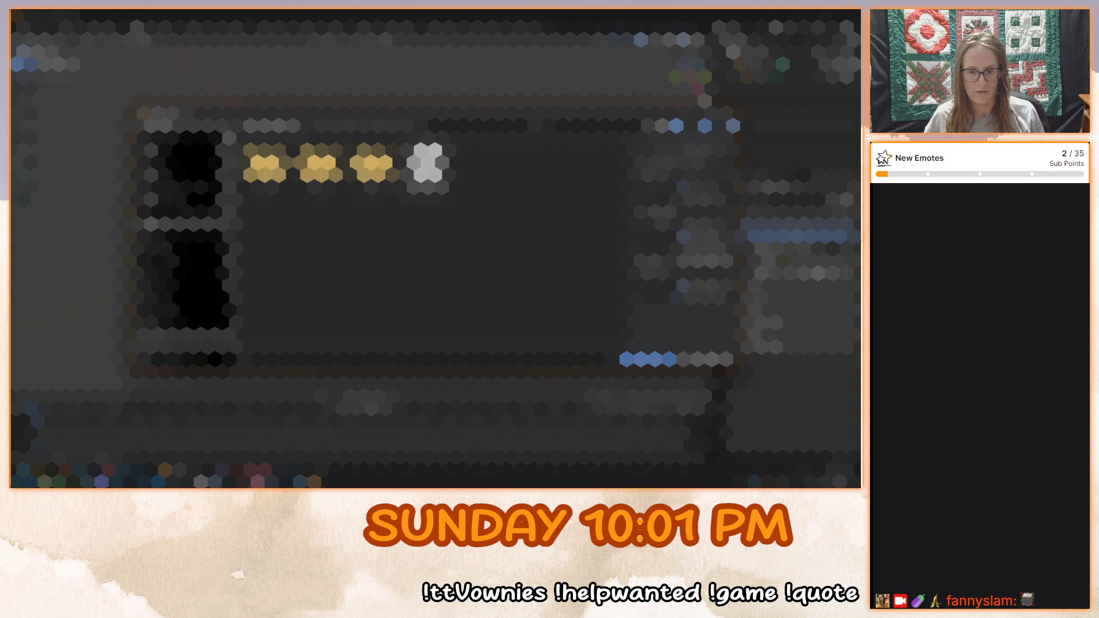
pyautogui.click(426, 168)
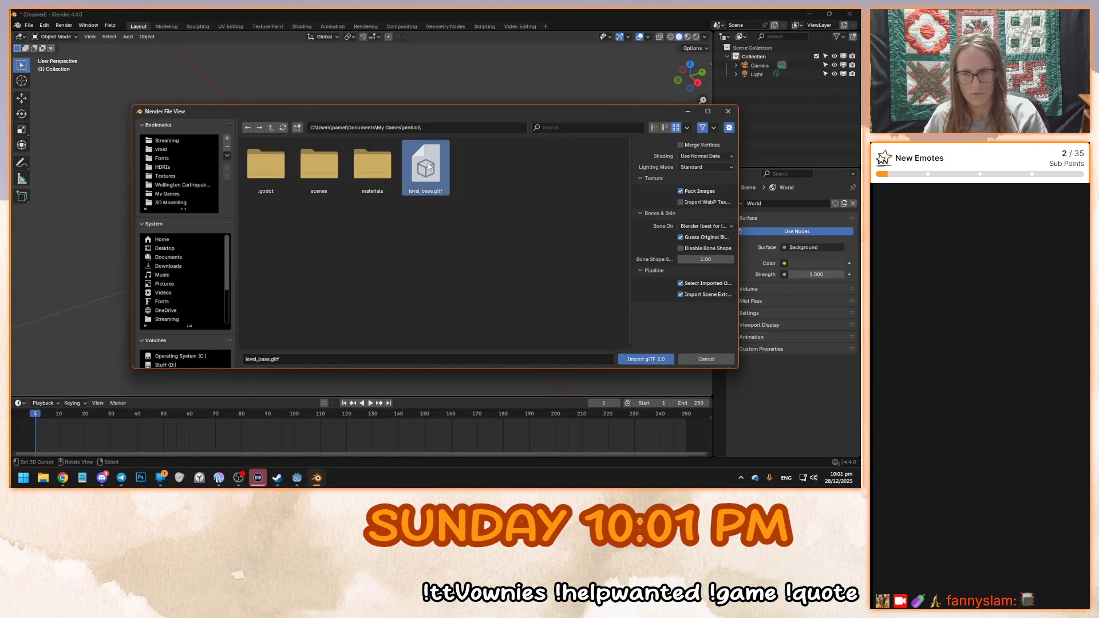
# Import level_base.gltf and inspect the cylinders CSGCylinder3D4 and CSGCylinder3D23
pyautogui.click(635, 363)
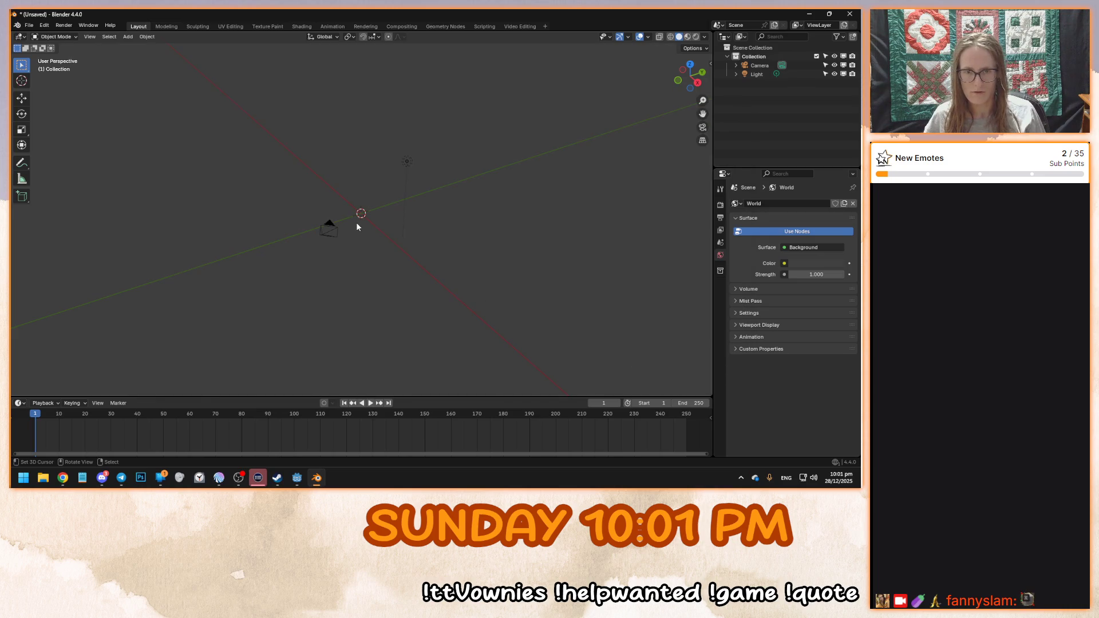
pyautogui.moveTo(373, 219)
pyautogui.mouseDown()
pyautogui.moveTo(397, 228)
pyautogui.moveTo(431, 190)
pyautogui.moveTo(414, 198)
pyautogui.mouseUp()
pyautogui.scroll(3, 456, 212)
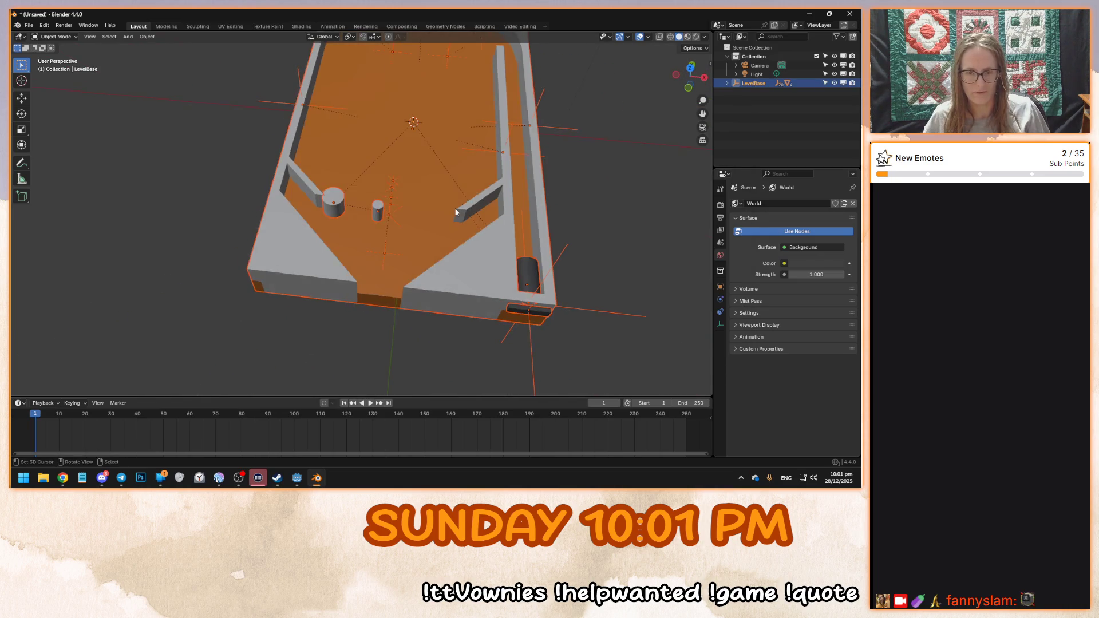
pyautogui.scroll(5, 456, 212)
pyautogui.click(291, 146)
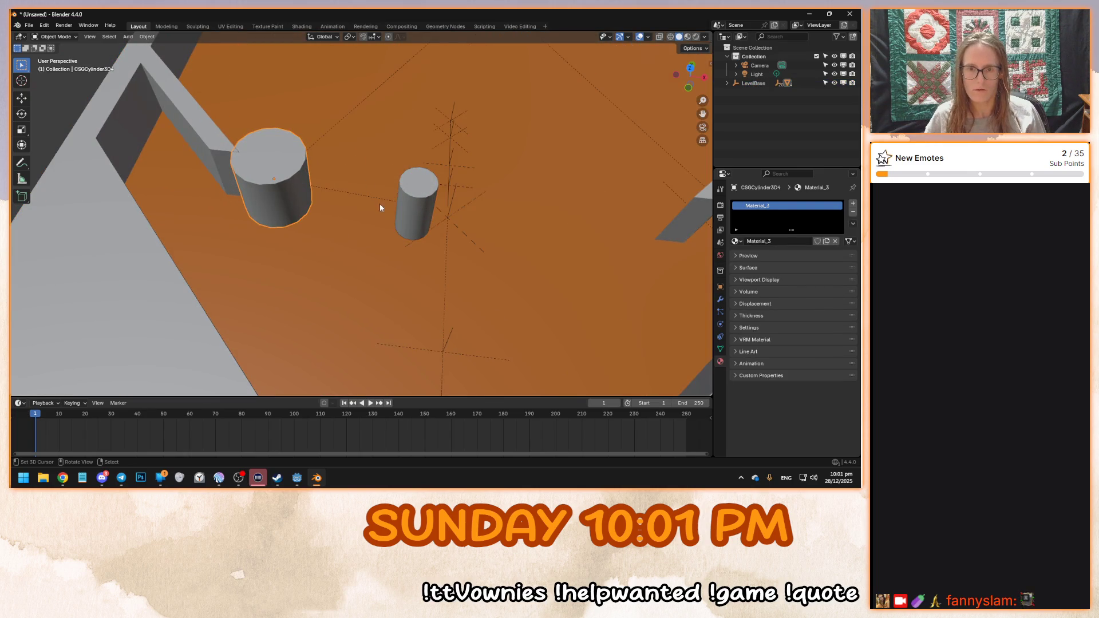
pyautogui.click(417, 203)
pyautogui.scroll(-6, 417, 203)
# Delete the Floor2 playfield mesh from the imported table
pyautogui.click(297, 480)
pyautogui.click(297, 483)
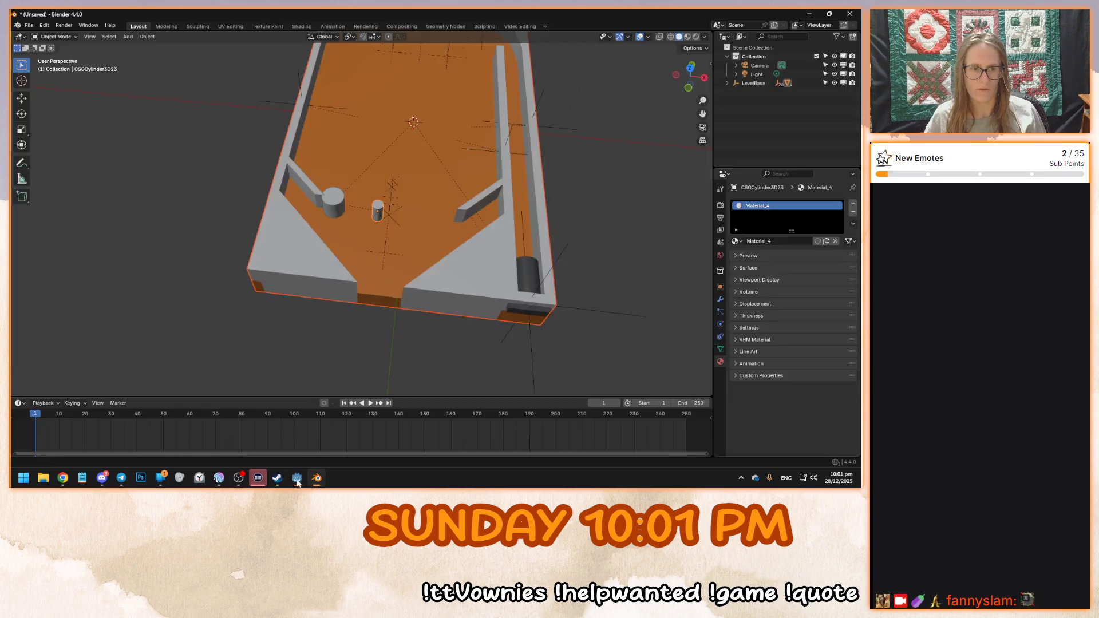
pyautogui.moveTo(344, 269); pyautogui.dragTo(356, 257)
pyautogui.scroll(4, 347, 247)
pyautogui.click(464, 245)
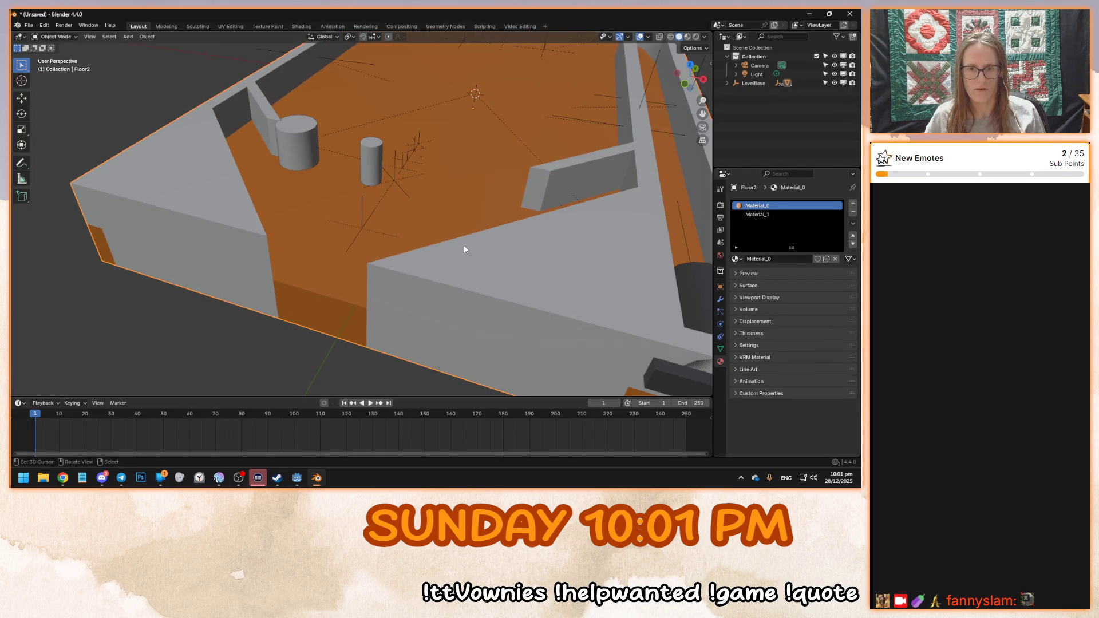
pyautogui.press('Delete')
pyautogui.scroll(-5, 373, 198)
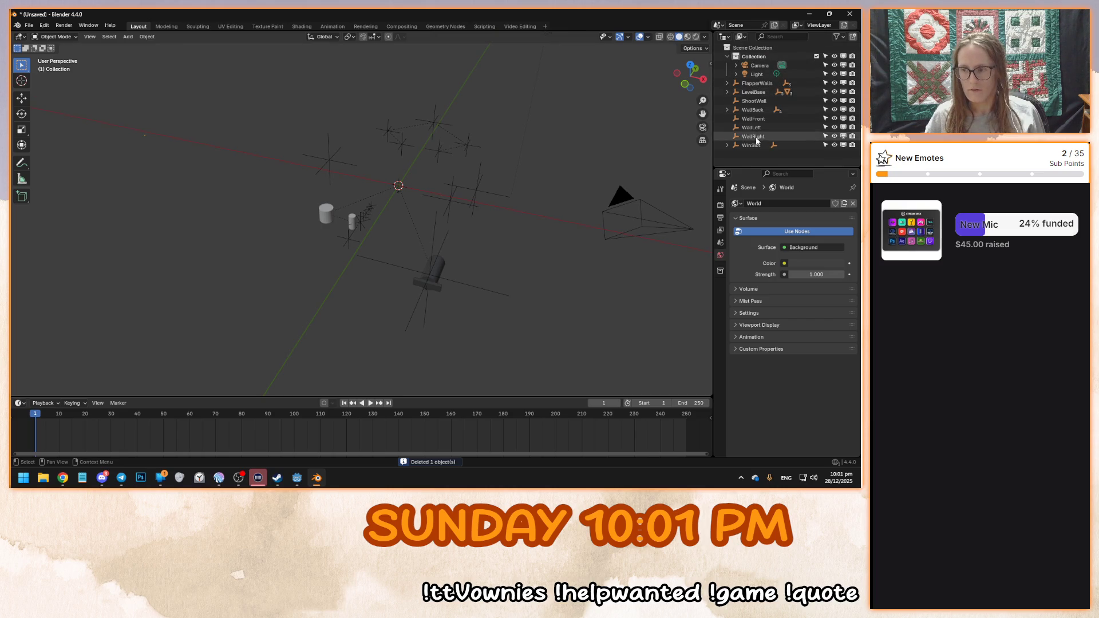
# Clear the parent of both cylinders, CSGCylinder3D23 and CSGCylinder3D4, in Object Relations
pyautogui.scroll(3, 531, 201)
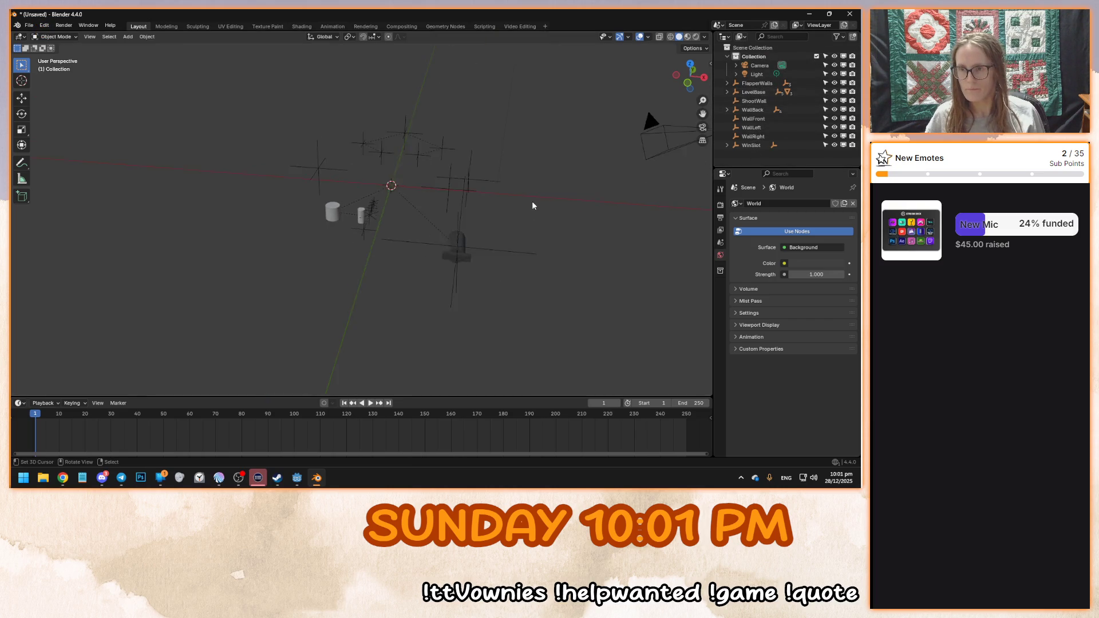
pyautogui.click(361, 212)
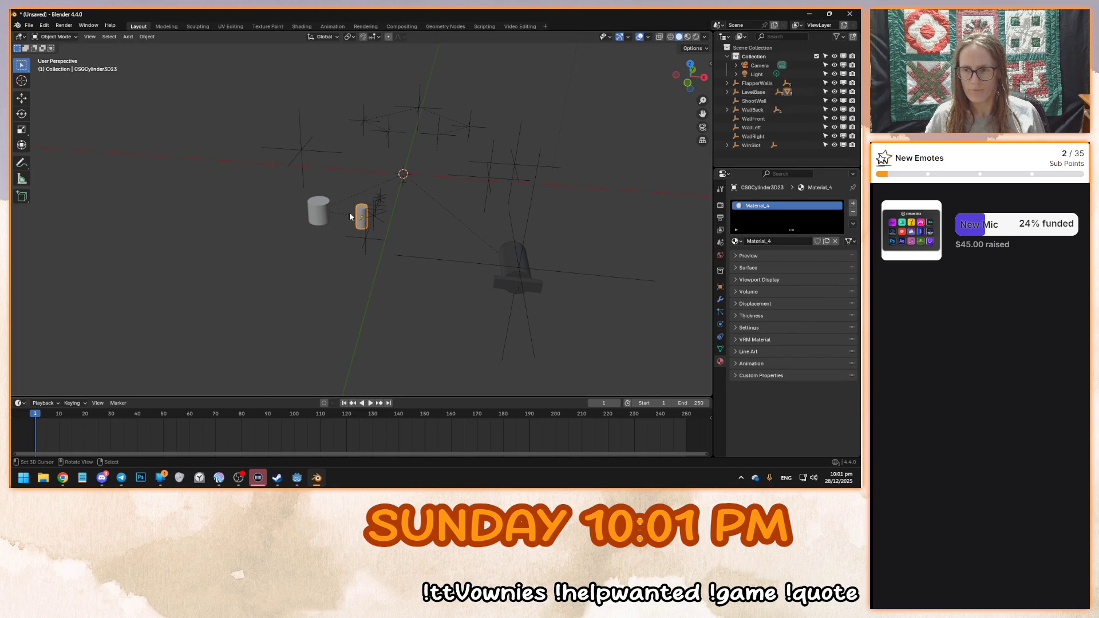
pyautogui.click(720, 287)
pyautogui.click(760, 352)
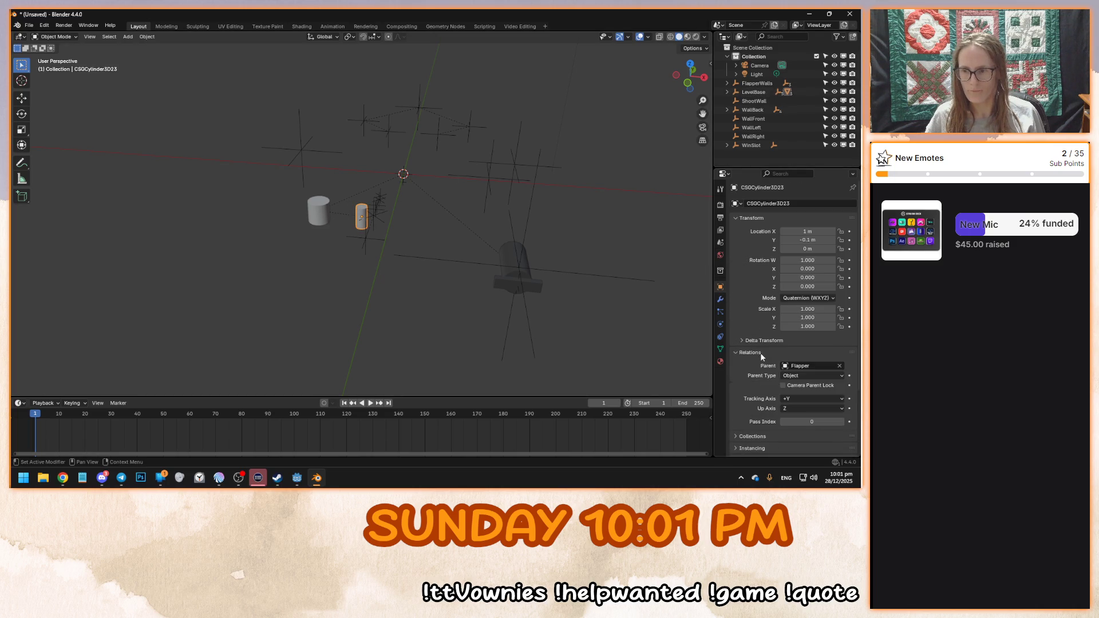
pyautogui.click(842, 366)
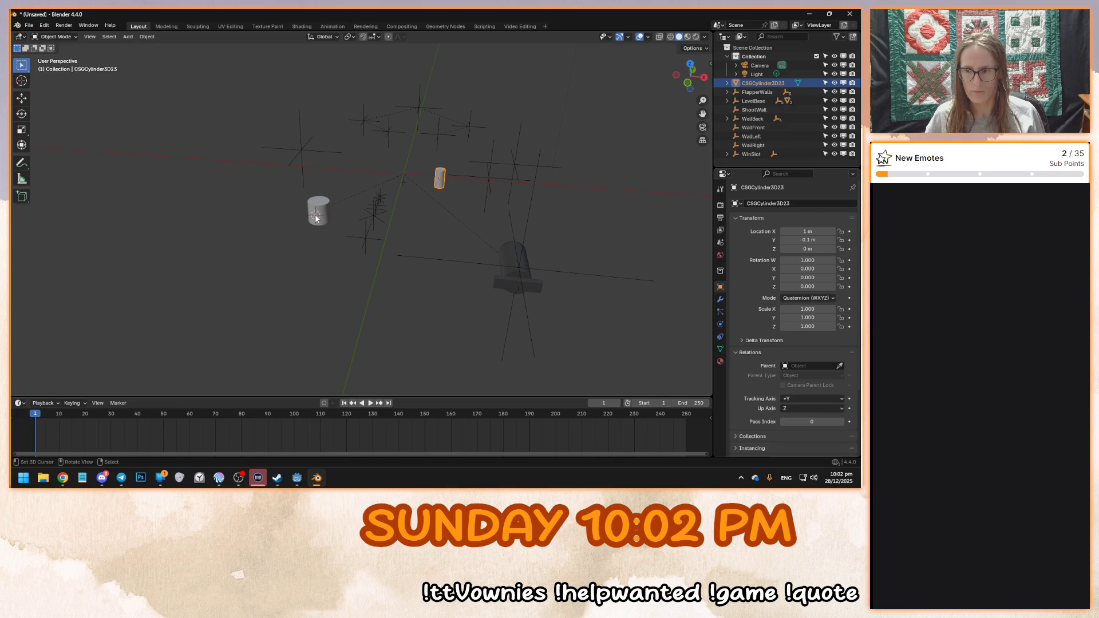
pyautogui.click(316, 219)
pyautogui.click(840, 366)
# Delete the eight wall objects from FlapperWalls down in the Outliner
pyautogui.moveTo(423, 154)
pyautogui.mouseDown()
pyautogui.moveTo(363, 236)
pyautogui.moveTo(391, 265)
pyautogui.moveTo(364, 214)
pyautogui.mouseUp()
pyautogui.scroll(-2, 365, 215)
pyautogui.click(756, 101)
pyautogui.keyDown('shift'); pyautogui.click(752, 162); pyautogui.keyUp('shift')
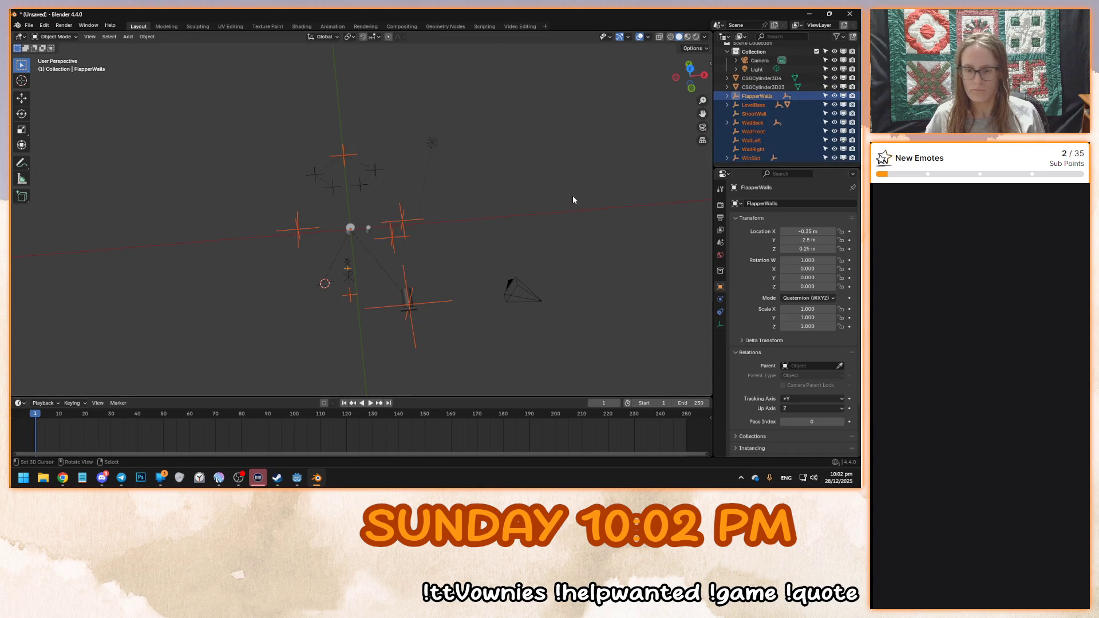
pyautogui.press('Delete')
# Join the large and small cylinders into one object with Ctrl+J
pyautogui.scroll(5, 355, 241)
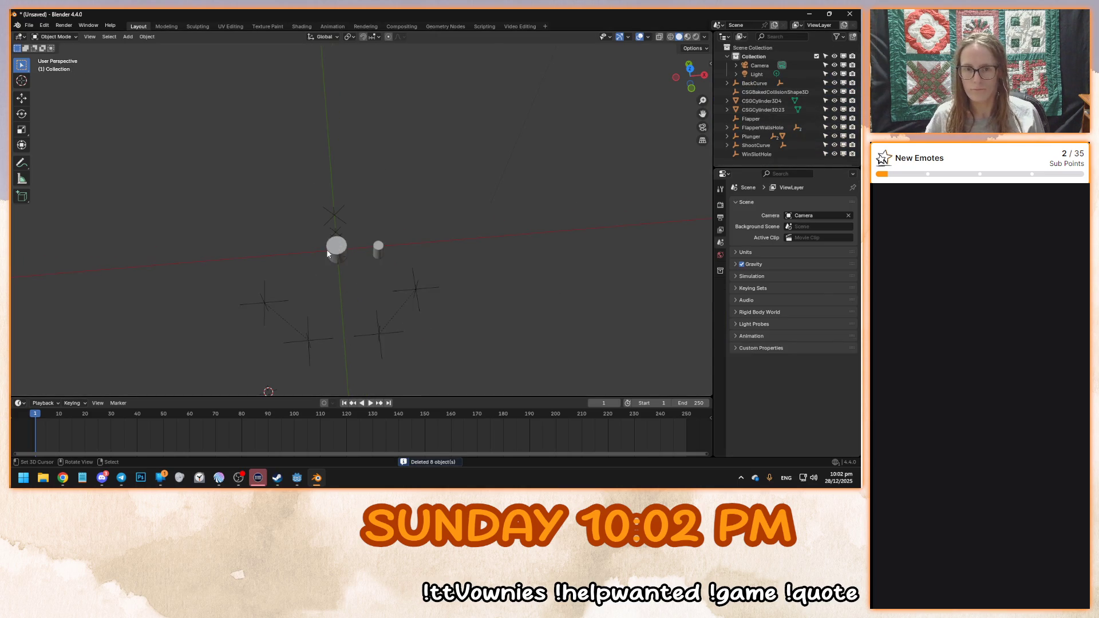
pyautogui.click(337, 249)
pyautogui.keyDown('shift'); pyautogui.click(376, 250); pyautogui.keyUp('shift')
pyautogui.hotkey('ctrl', 'j')
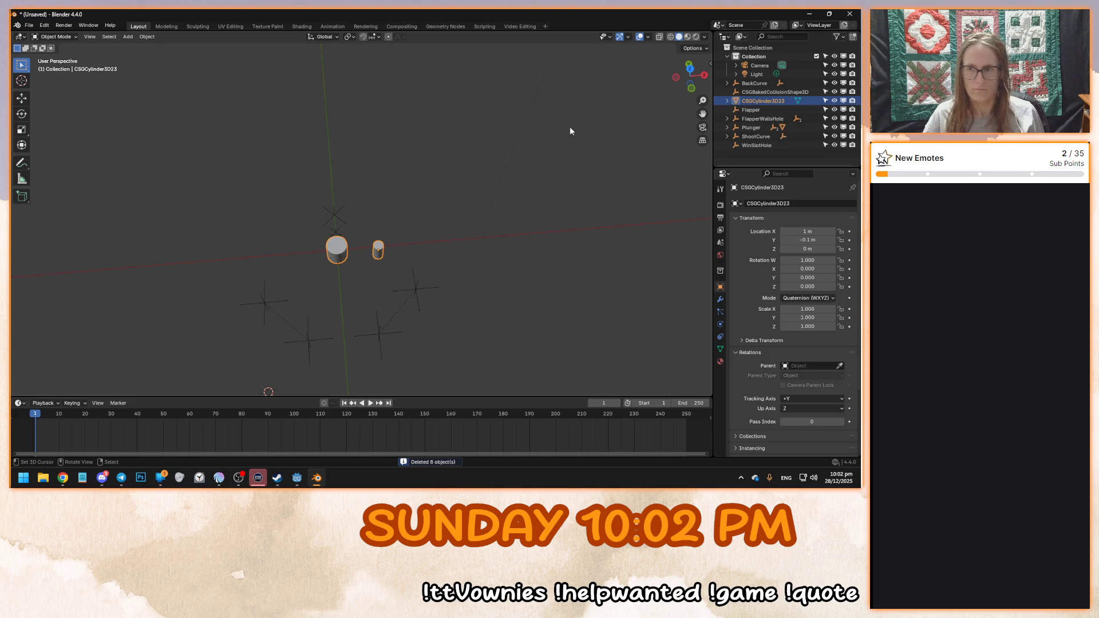
# Delete the seven helper objects from BackCurve to WinSlotHole, keeping the joined cylinder
pyautogui.click(766, 84)
pyautogui.keyDown('shift'); pyautogui.click(762, 147); pyautogui.keyUp('shift')
pyautogui.keyDown('ctrl'); pyautogui.click(766, 98); pyautogui.keyUp('ctrl')
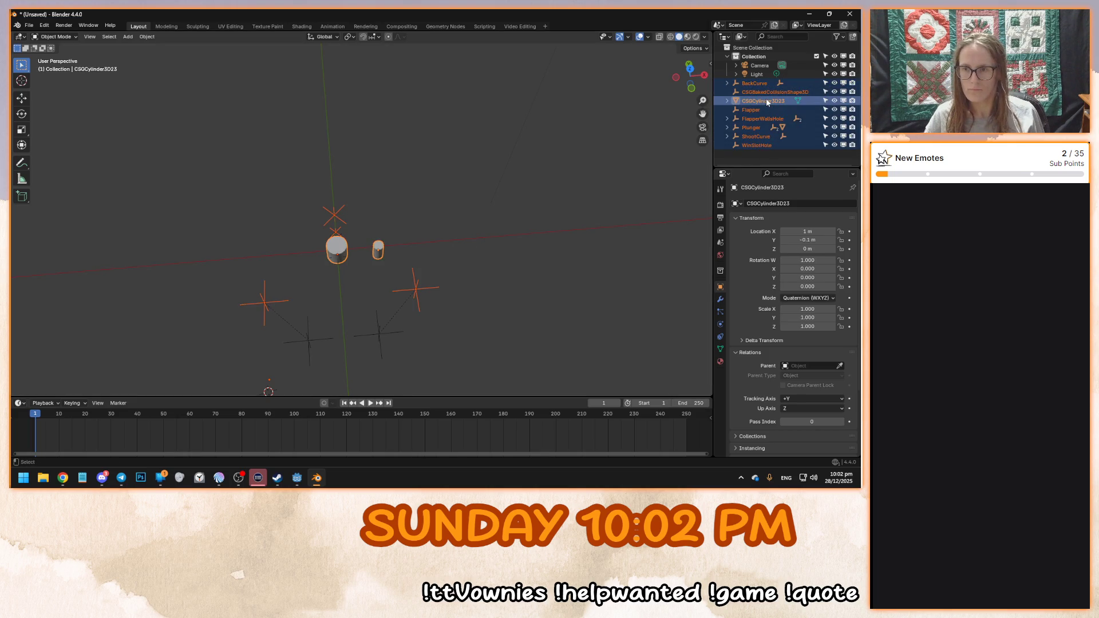
pyautogui.press('Delete')
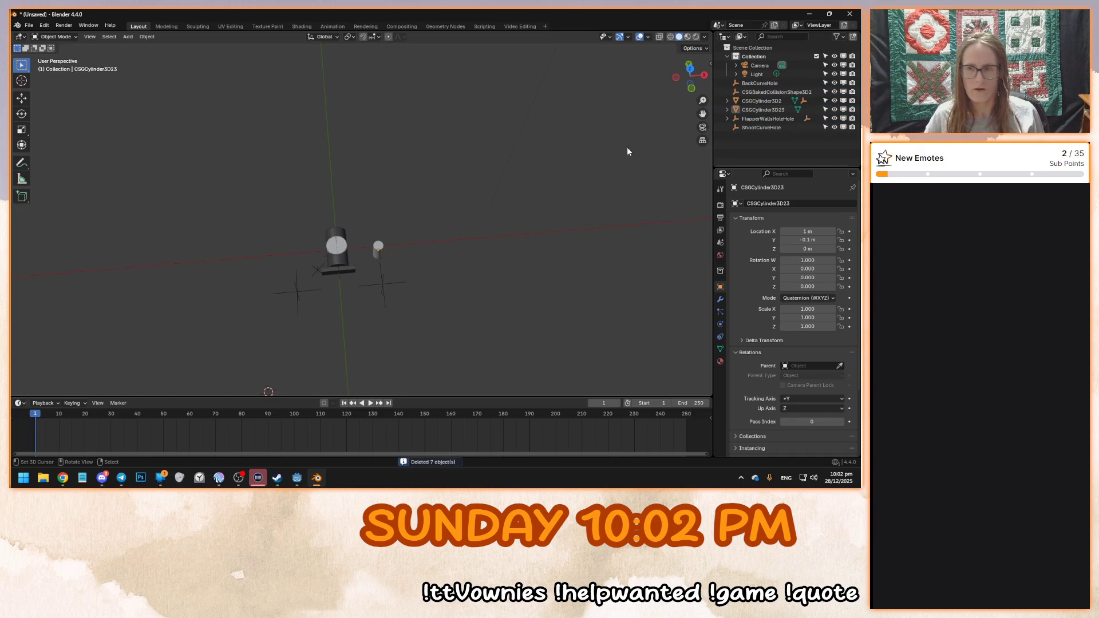
# Rename the joined cylinder CSGCylinder3D23 to 'flappperrs'
pyautogui.click(763, 101)
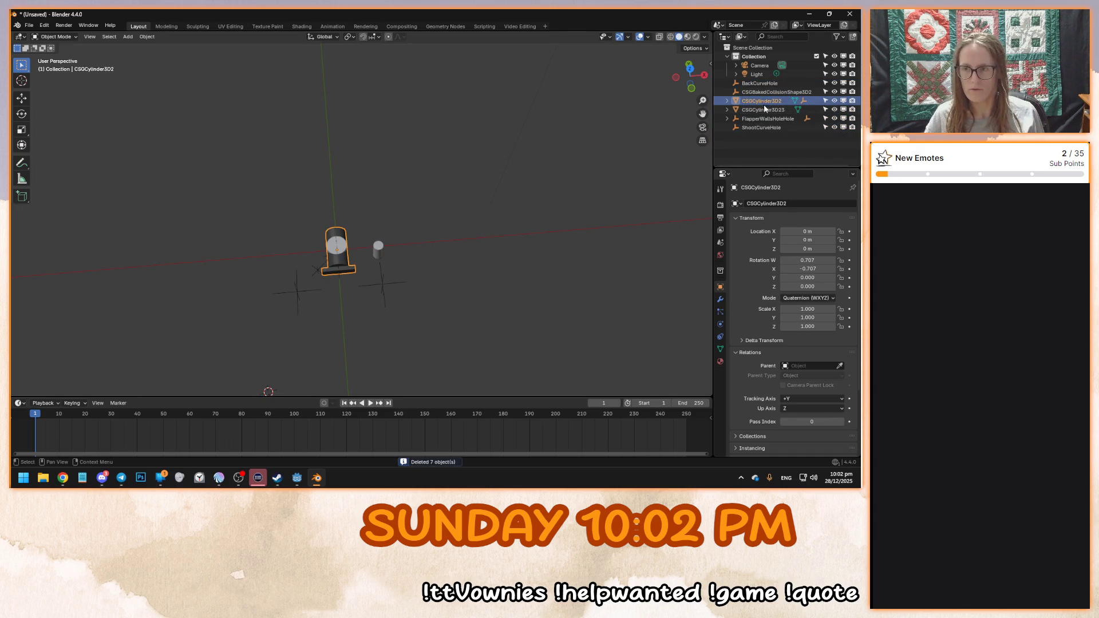
pyautogui.doubleClick(762, 110)
pyautogui.write('flappperr')
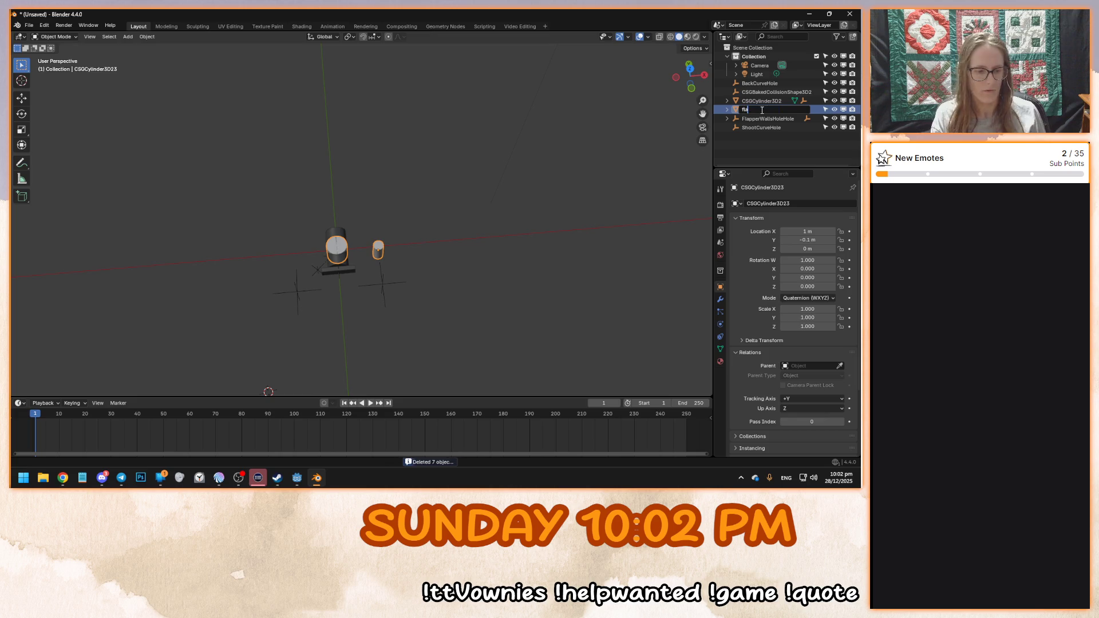
pyautogui.write('s')
pyautogui.press('Return')
# Delete the remaining objects, including CSGBox3D and FlapperWallsHoleHole, then select the flapper
pyautogui.click(758, 126)
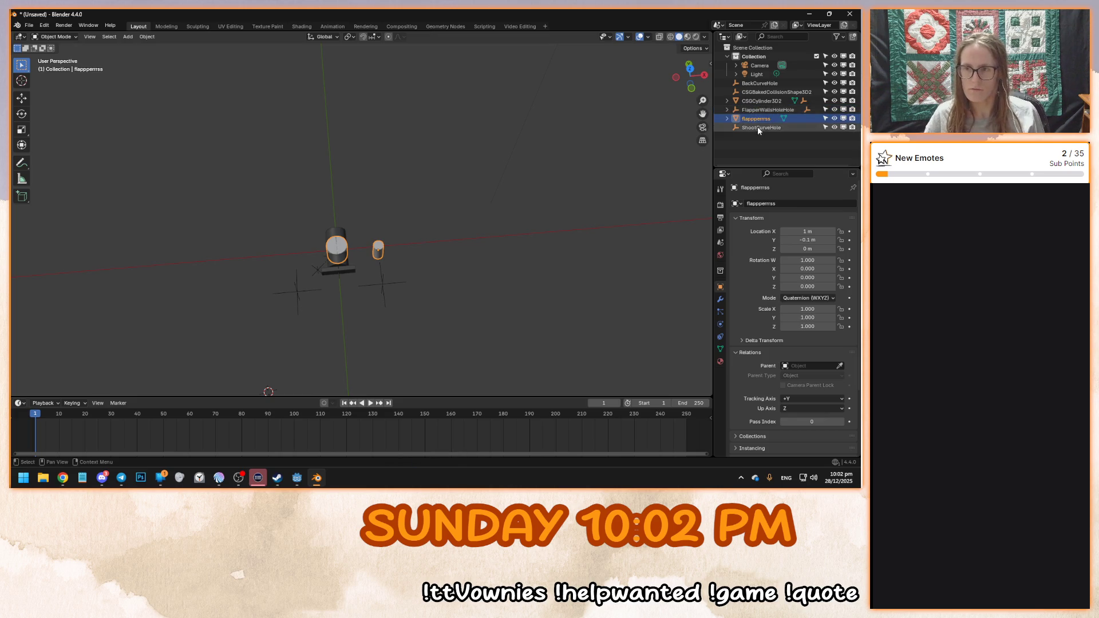
pyautogui.keyDown('ctrl'); pyautogui.click(764, 109); pyautogui.keyUp('ctrl')
pyautogui.keyDown('ctrl'); pyautogui.click(762, 101); pyautogui.keyUp('ctrl')
pyautogui.keyDown('ctrl'); pyautogui.click(767, 92); pyautogui.keyUp('ctrl')
pyautogui.keyDown('ctrl'); pyautogui.click(760, 83); pyautogui.keyUp('ctrl')
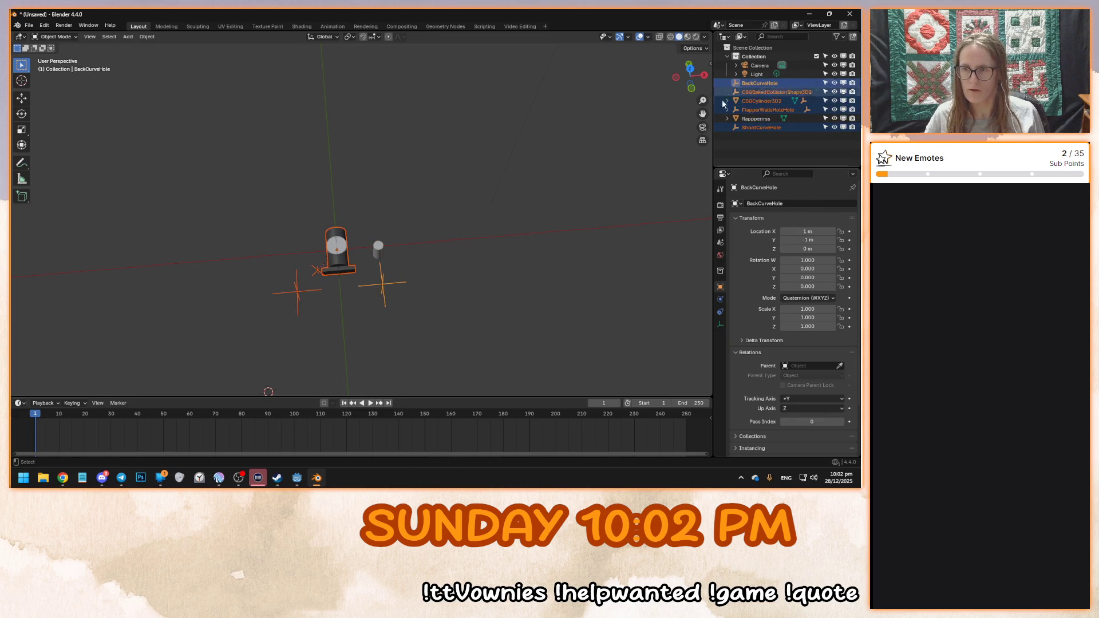
pyautogui.press('Delete')
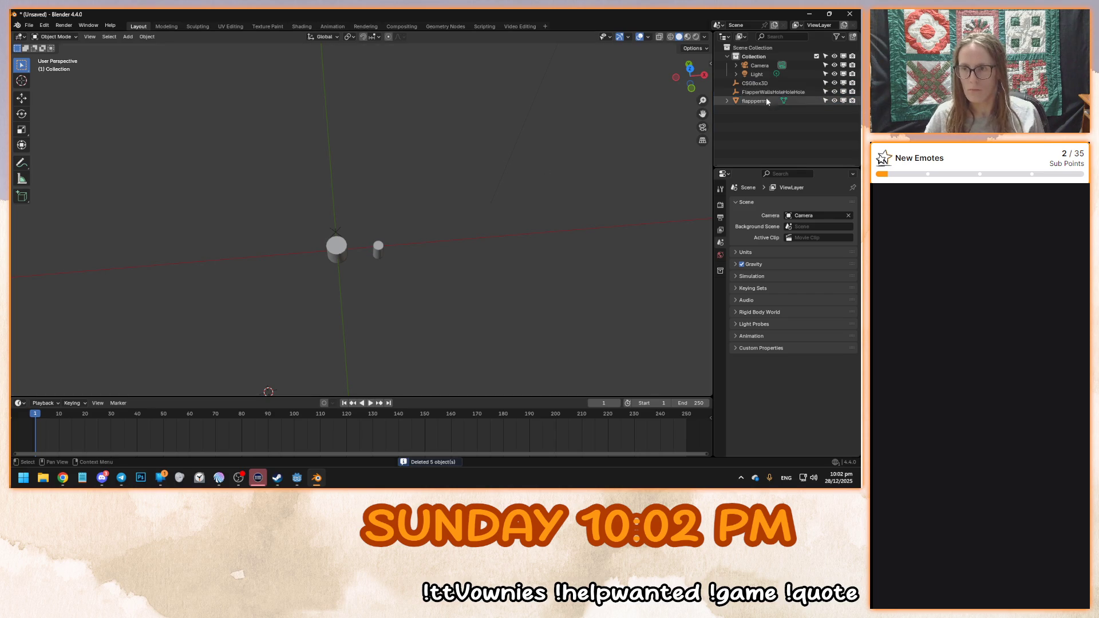
pyautogui.press('Delete')
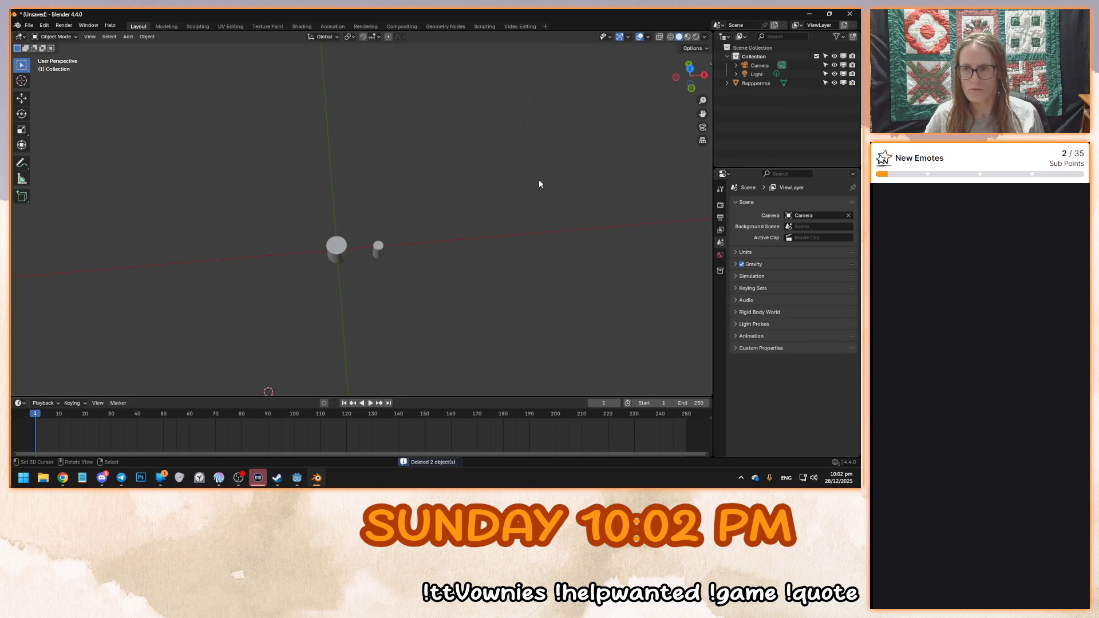
pyautogui.click(342, 250)
# Enter Edit Mode in top view and select the circles' top and bottom vertices
pyautogui.press('KP_7')
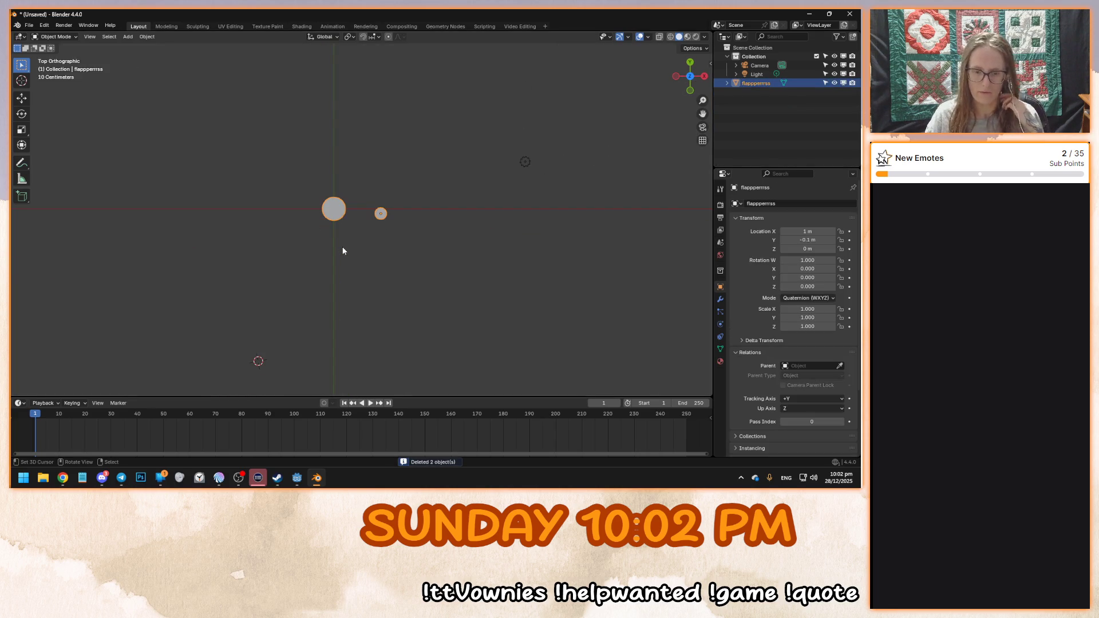
pyautogui.scroll(5, 342, 250)
pyautogui.press('Tab')
pyautogui.scroll(3, 372, 221)
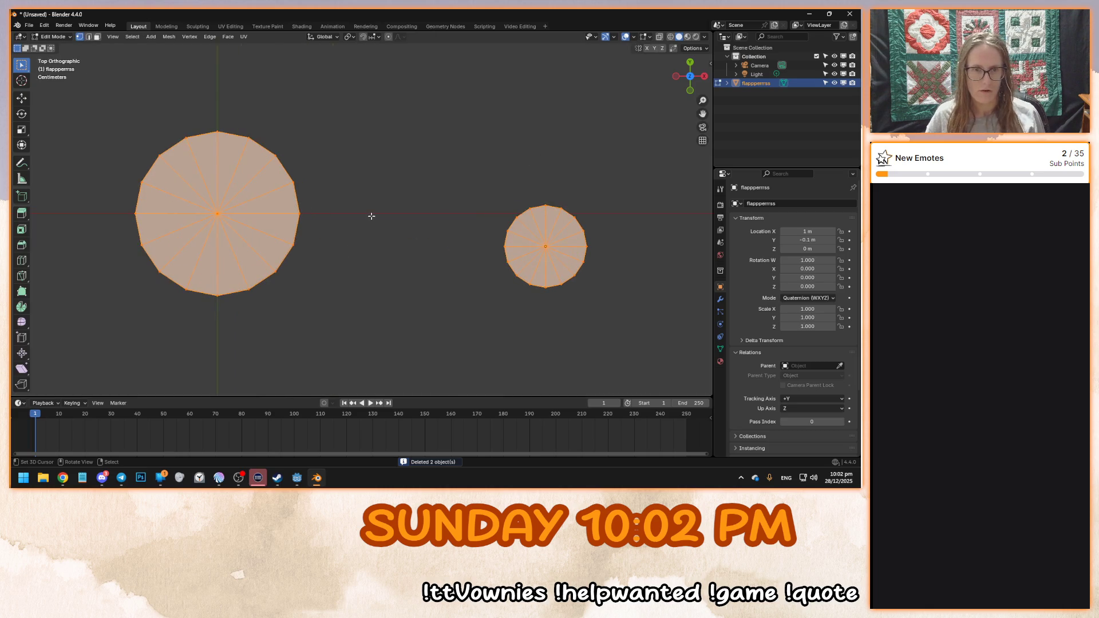
pyautogui.click(356, 173)
pyautogui.hscroll(3, 334, 174)
pyautogui.scroll(2, 334, 174)
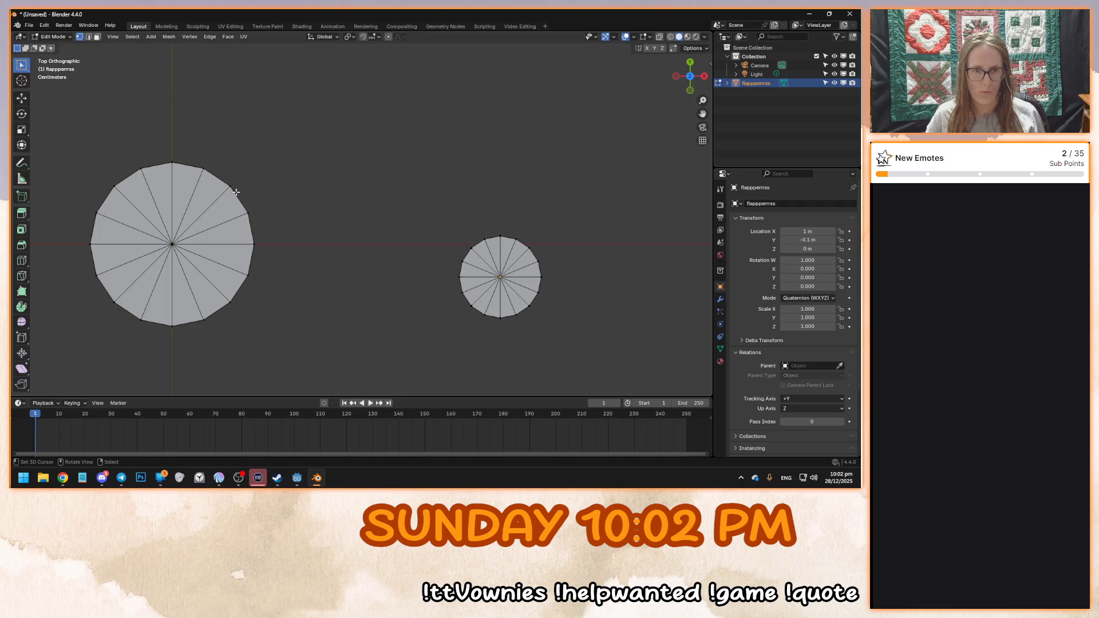
pyautogui.keyDown('shift'); pyautogui.click(498, 238); pyautogui.keyUp('shift')
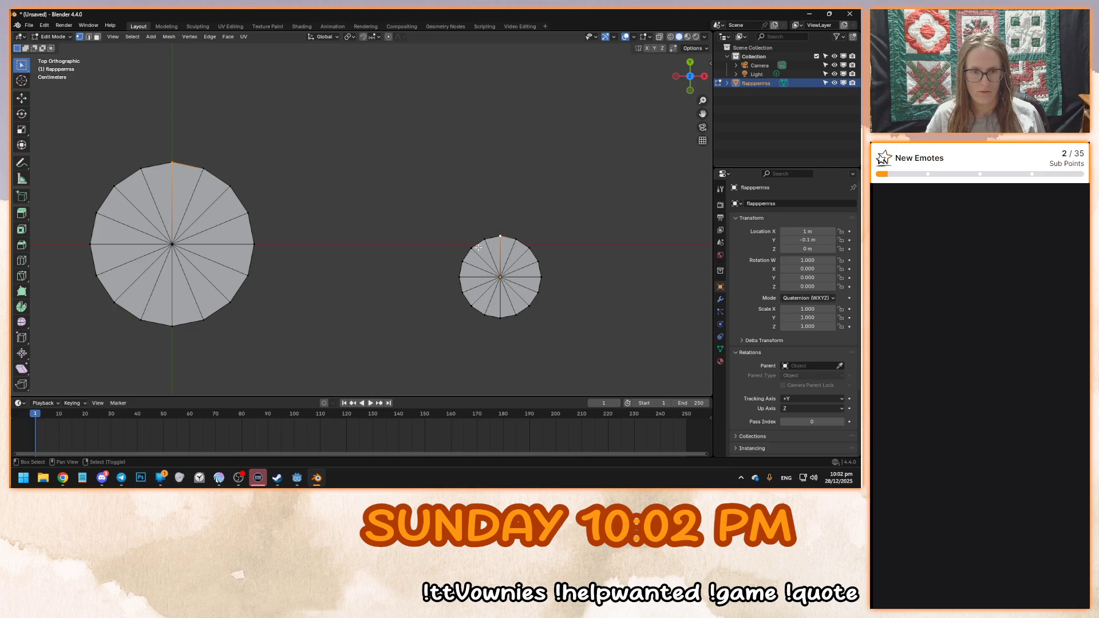
pyautogui.keyDown('shift'); pyautogui.click(173, 326); pyautogui.keyUp('shift')
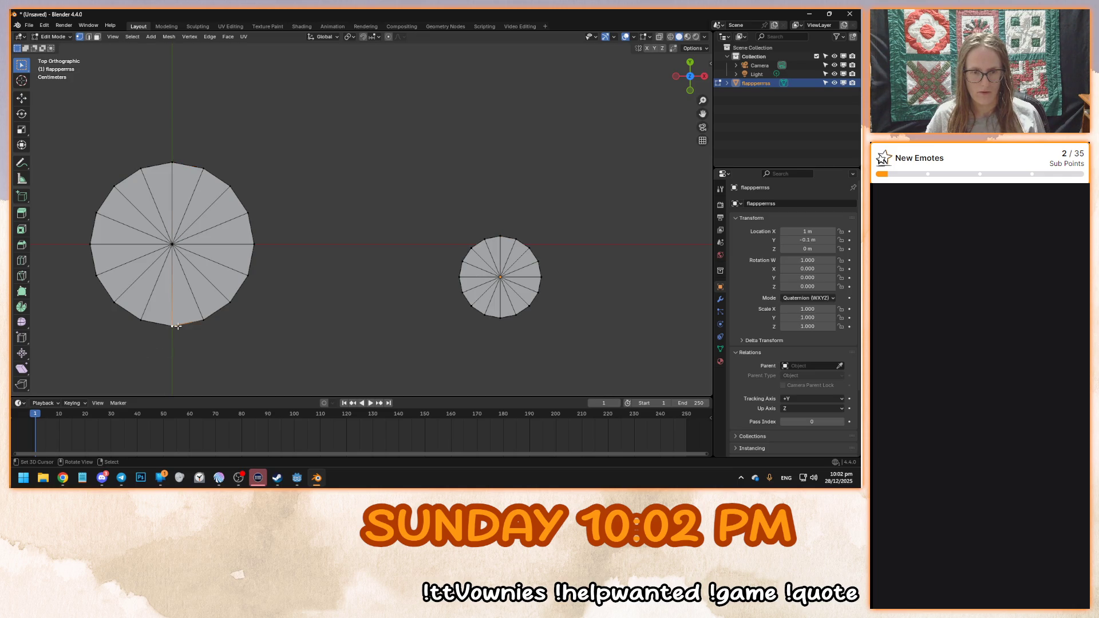
pyautogui.keyDown('shift'); pyautogui.click(506, 322); pyautogui.keyUp('shift')
# With X-ray on, delete the large circle's right half and the small circle's left half
pyautogui.hotkey('alt', 'z')
pyautogui.moveTo(316, 119); pyautogui.dragTo(189, 350)
pyautogui.moveTo(410, 208)
pyautogui.mouseDown()
pyautogui.moveTo(469, 349)
pyautogui.moveTo(492, 350)
pyautogui.mouseUp()
pyautogui.press('x')
pyautogui.click(472, 317)
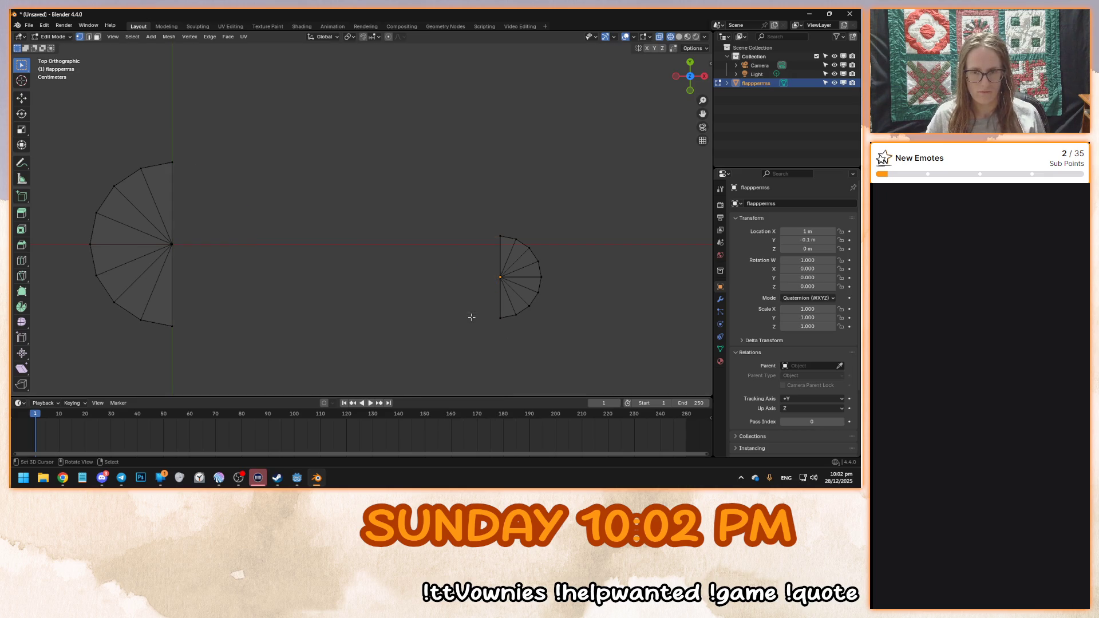
# Select the bottom edges of both half-circles and view them in 3D
pyautogui.moveTo(493, 311); pyautogui.dragTo(512, 336)
pyautogui.moveTo(157, 315); pyautogui.dragTo(192, 343)
pyautogui.moveTo(255, 358)
pyautogui.mouseDown()
pyautogui.moveTo(270, 351)
pyautogui.moveTo(270, 304)
pyautogui.mouseUp()
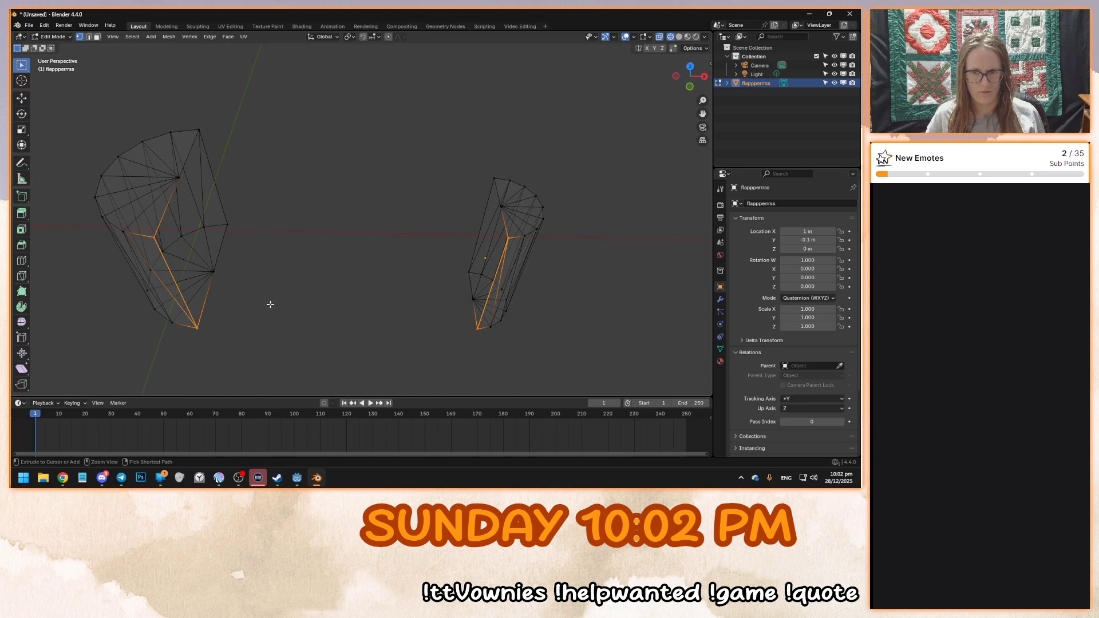
# Merge duplicate vertices across the whole mesh with Merge by Distance
pyautogui.hotkey('ctrl', 'z')
pyautogui.press('a')
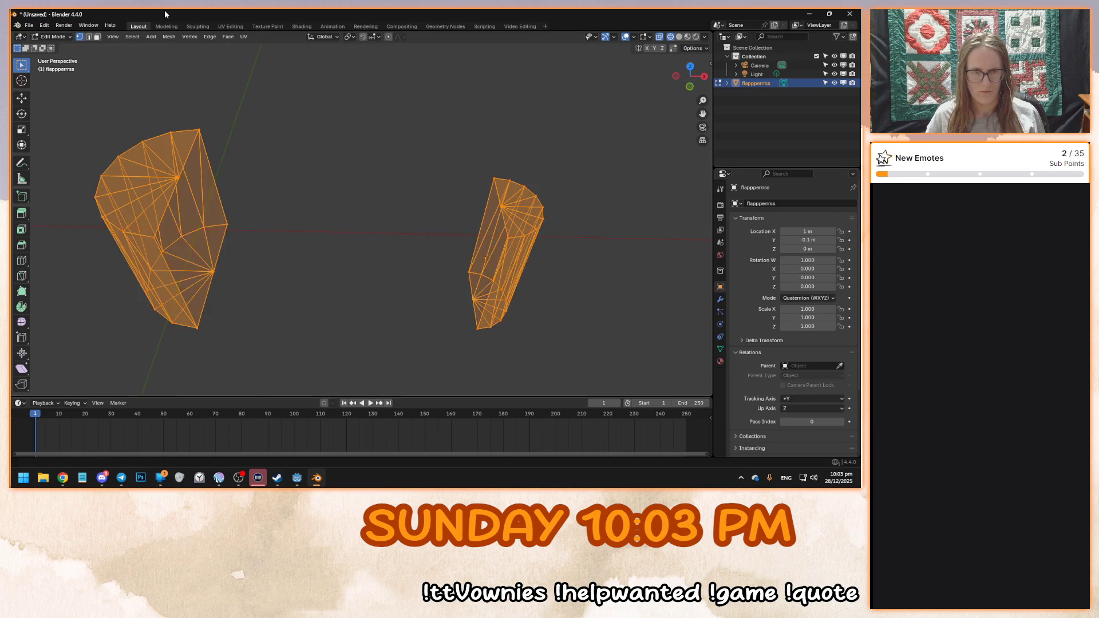
pyautogui.click(169, 36)
pyautogui.moveTo(216, 253)
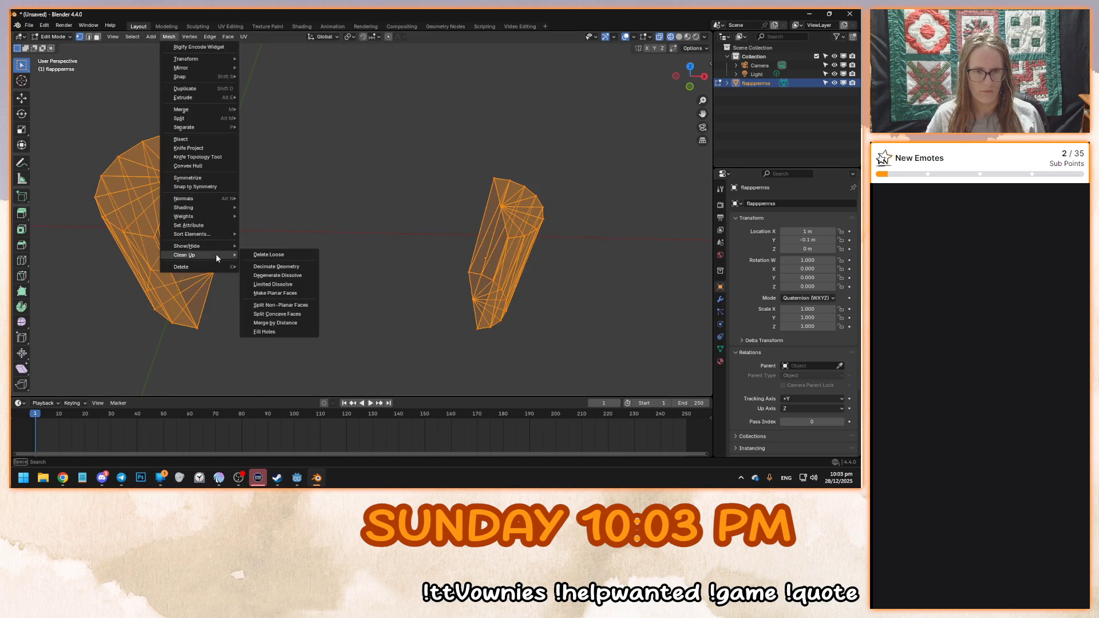
pyautogui.click(279, 324)
pyautogui.click(281, 316)
# Bridge the halves' bottom edges with a face and join the top vertices with an edge
pyautogui.press('KP_7')
pyautogui.moveTo(196, 297); pyautogui.dragTo(481, 329)
pyautogui.press('f')
pyautogui.press('KP_7')
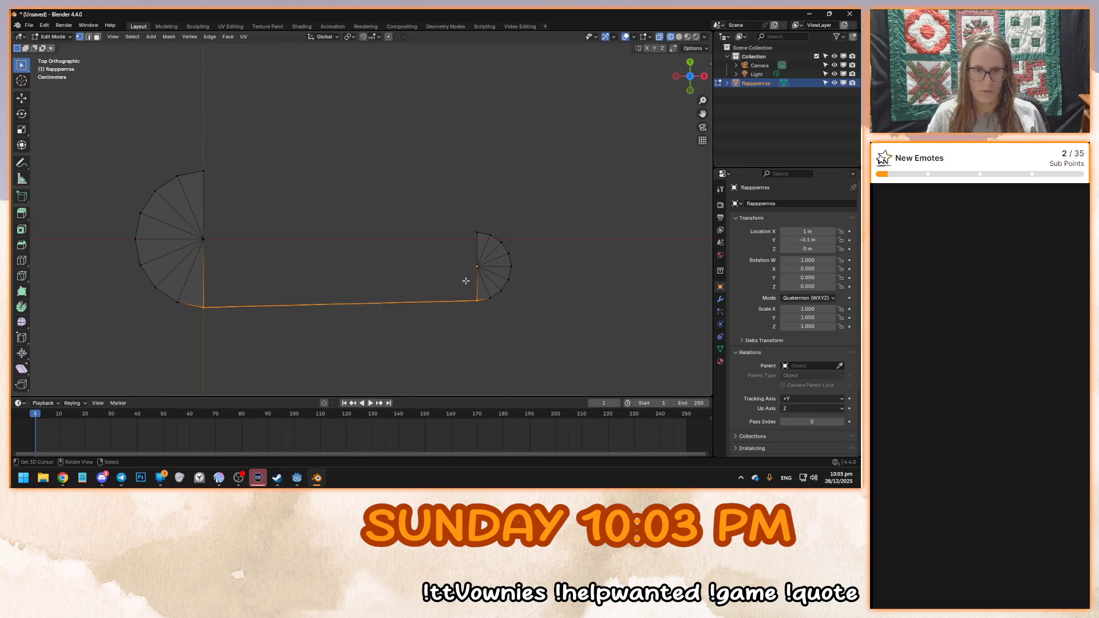
pyautogui.click(201, 168)
pyautogui.keyDown('shift'); pyautogui.click(480, 234); pyautogui.keyUp('shift')
pyautogui.press('f')
# Fill a face between the two halves' centre vertices
pyautogui.click(562, 297)
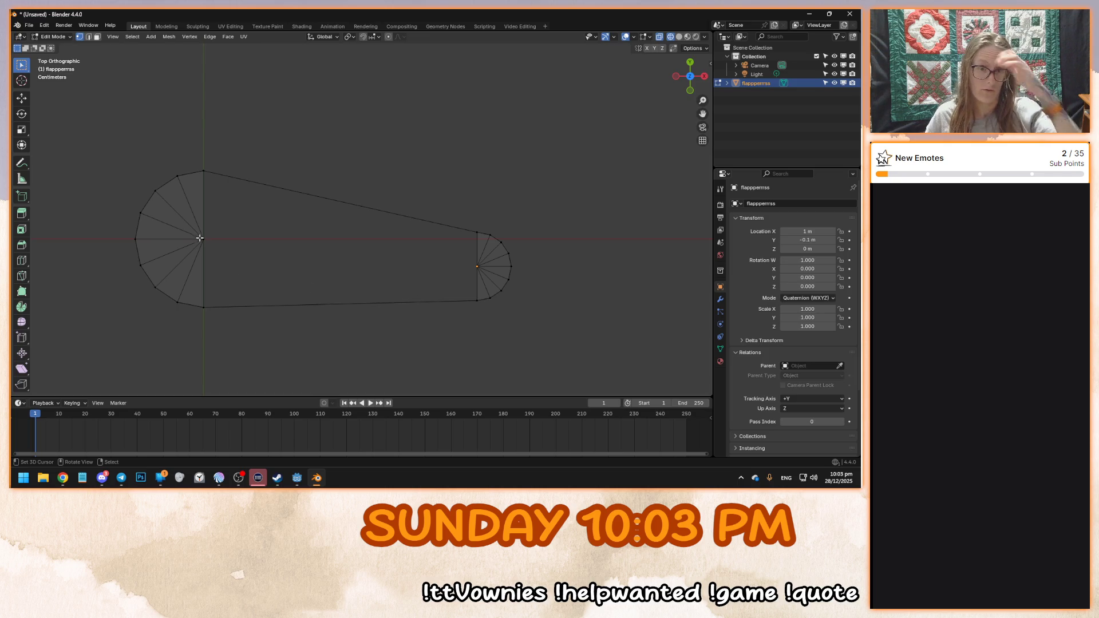
pyautogui.moveTo(199, 233); pyautogui.dragTo(486, 281)
pyautogui.moveTo(453, 220); pyautogui.dragTo(484, 243)
pyautogui.moveTo(194, 159); pyautogui.dragTo(219, 184)
pyautogui.moveTo(198, 233)
pyautogui.mouseDown()
pyautogui.moveTo(441, 258)
pyautogui.moveTo(486, 281)
pyautogui.mouseUp()
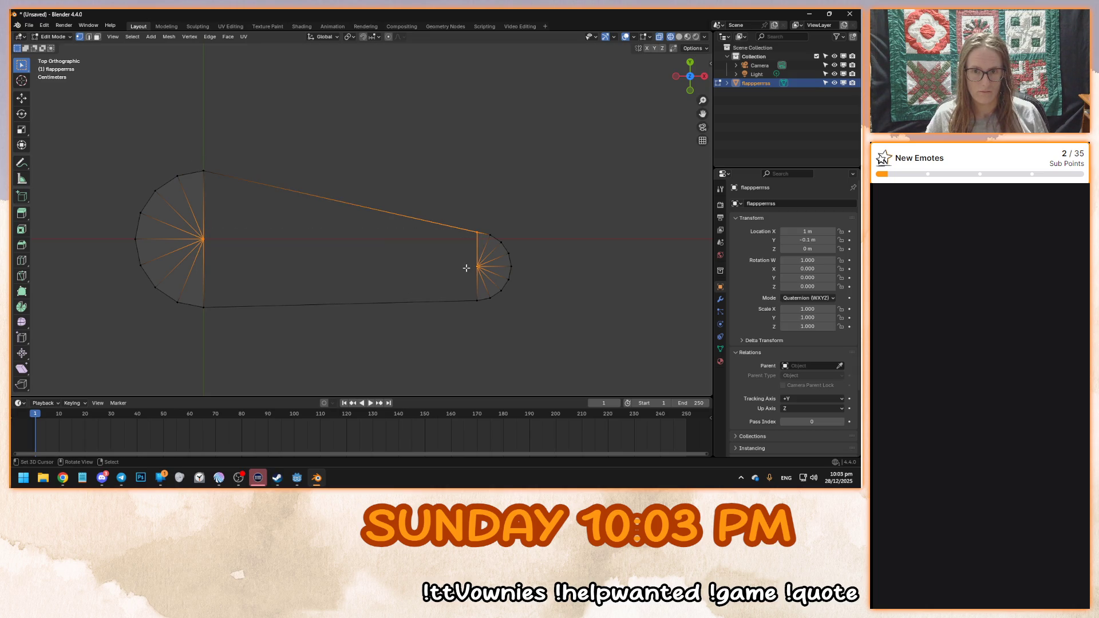
pyautogui.moveTo(461, 221)
pyautogui.mouseDown()
pyautogui.moveTo(494, 246)
pyautogui.moveTo(493, 276)
pyautogui.mouseUp()
pyautogui.press('f')
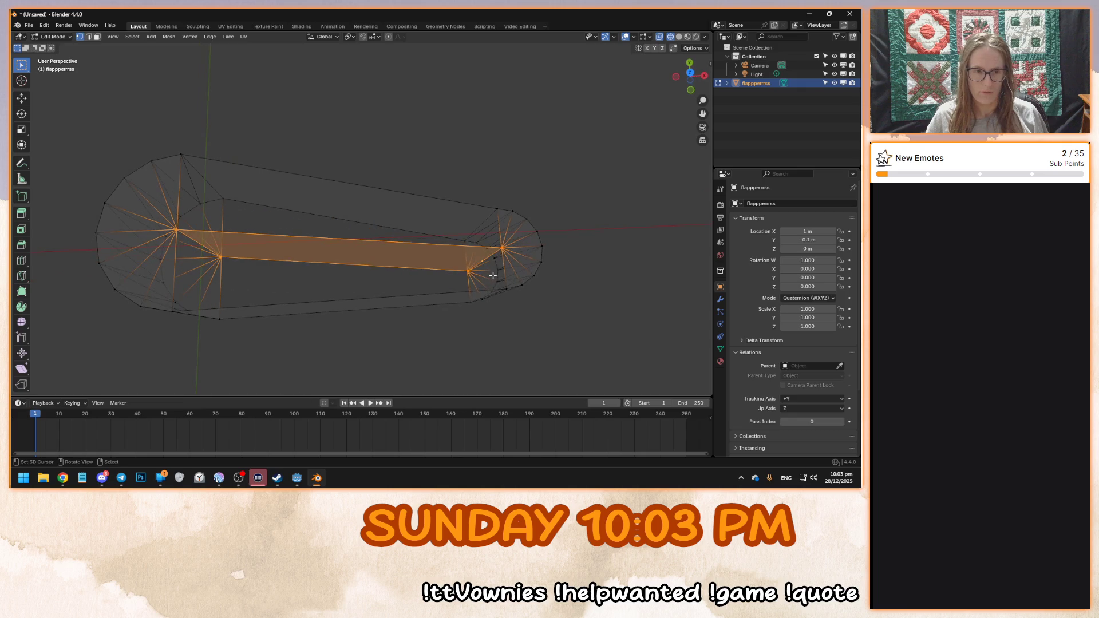
pyautogui.press('KP_7')
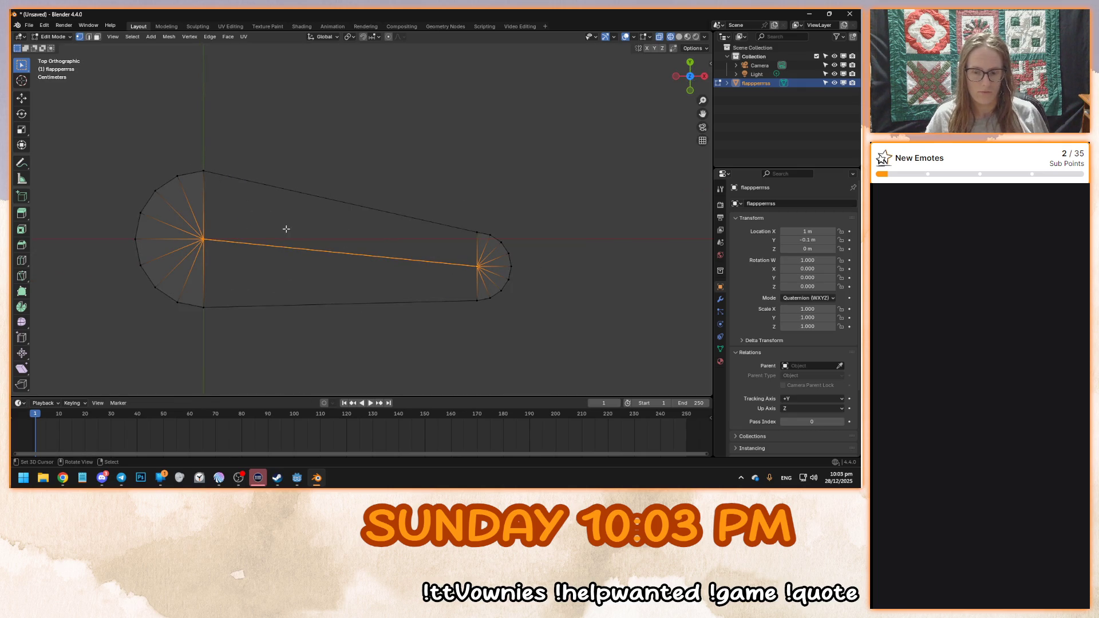
# Turn X-ray off and select the left end's top and middle vertices plus the right top vertex
pyautogui.hotkey('alt', 'z')
pyautogui.moveTo(197, 162); pyautogui.dragTo(265, 261)
pyautogui.moveTo(196, 160); pyautogui.dragTo(252, 260)
pyautogui.keyDown('shift'); pyautogui.moveTo(457, 222); pyautogui.dragTo(486, 276); pyautogui.keyUp('shift')
pyautogui.moveTo(504, 316)
pyautogui.mouseDown()
pyautogui.moveTo(319, 214)
pyautogui.moveTo(392, 241)
pyautogui.moveTo(432, 286)
pyautogui.moveTo(395, 287)
pyautogui.moveTo(360, 265)
pyautogui.moveTo(406, 245)
pyautogui.mouseUp()
# Fill the remaining gaps between halves with faces, undoing the long side fill
pyautogui.press('f')
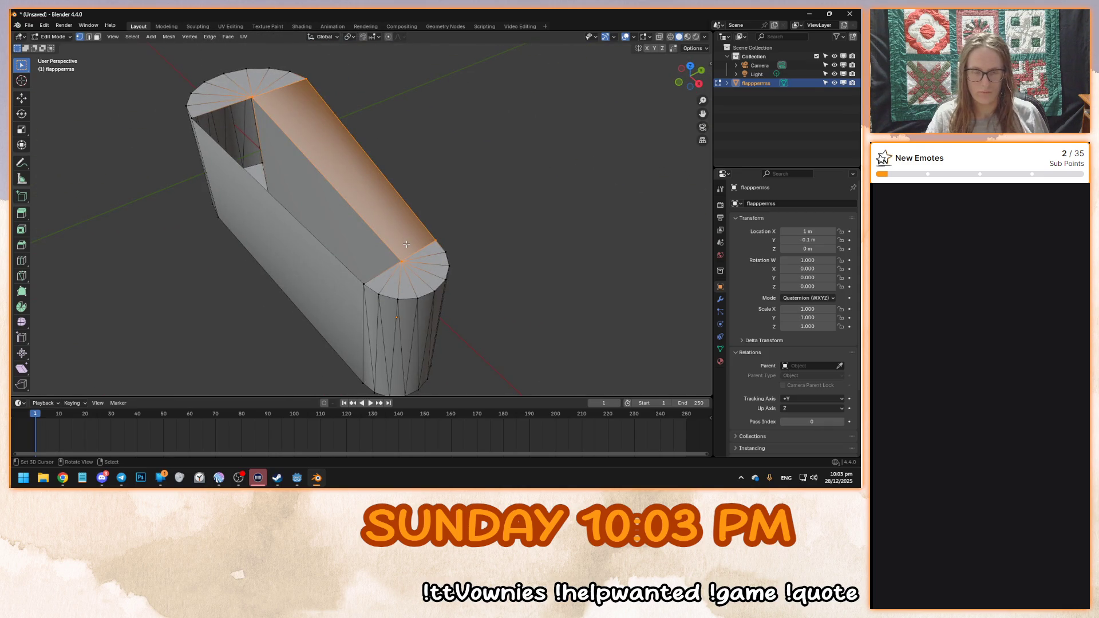
pyautogui.click(250, 91)
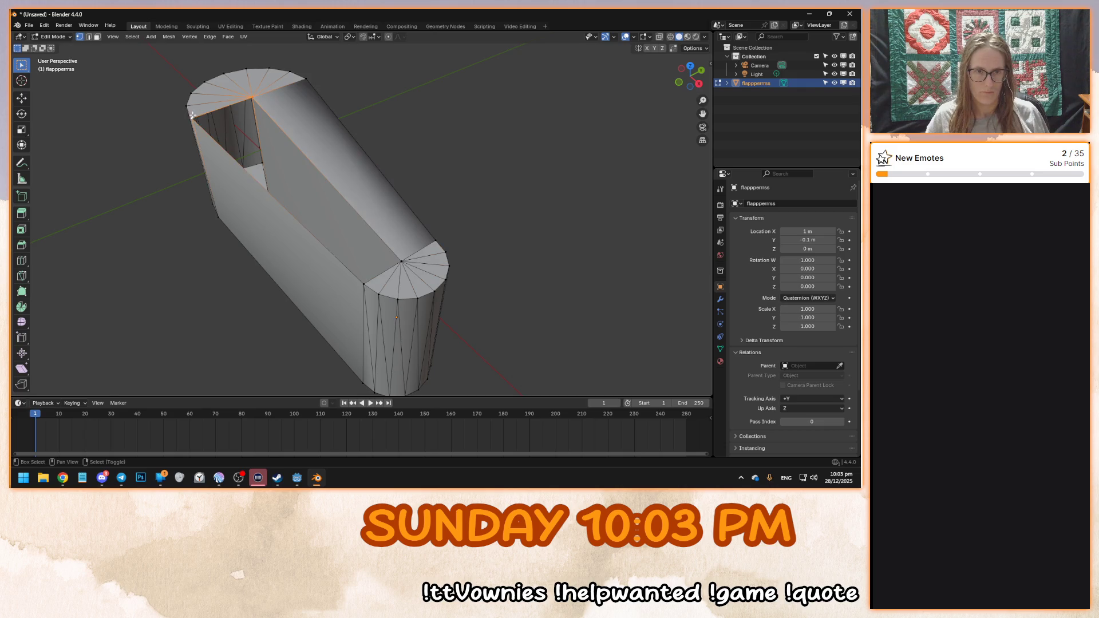
pyautogui.keyDown('shift'); pyautogui.click(366, 286); pyautogui.keyUp('shift')
pyautogui.keyDown('shift'); pyautogui.click(408, 262); pyautogui.keyUp('shift')
pyautogui.press('f')
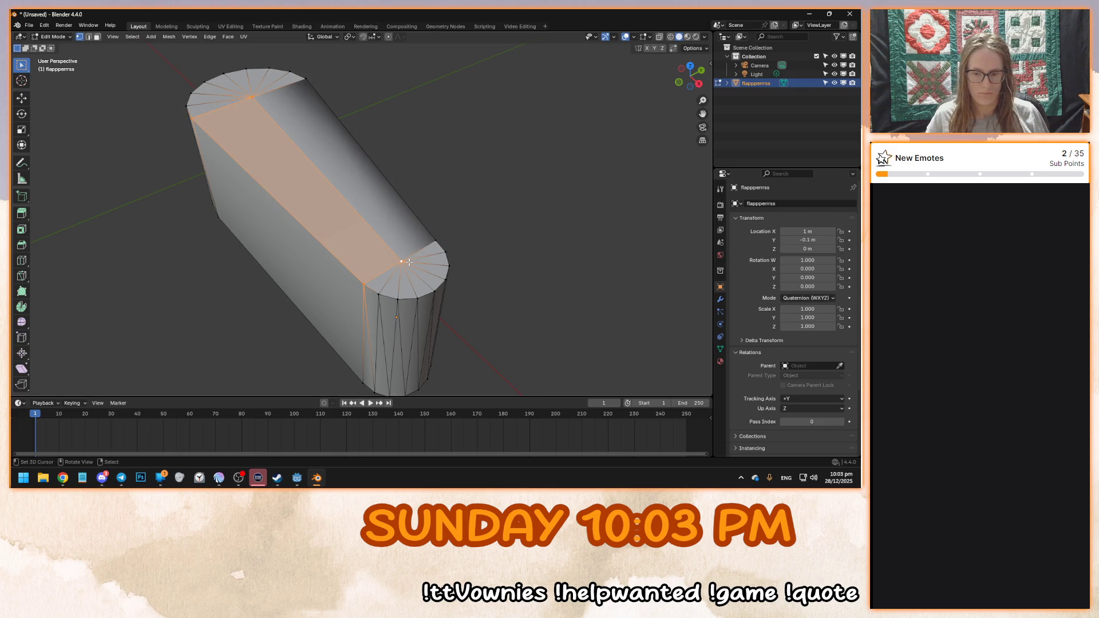
pyautogui.press('ctrl+KP_7')
pyautogui.hotkey('ctrl', 'z')
# Select the upper face and the right end's vertices, checking the mesh from above
pyautogui.keyDown('shift'); pyautogui.click(477, 127); pyautogui.keyUp('shift')
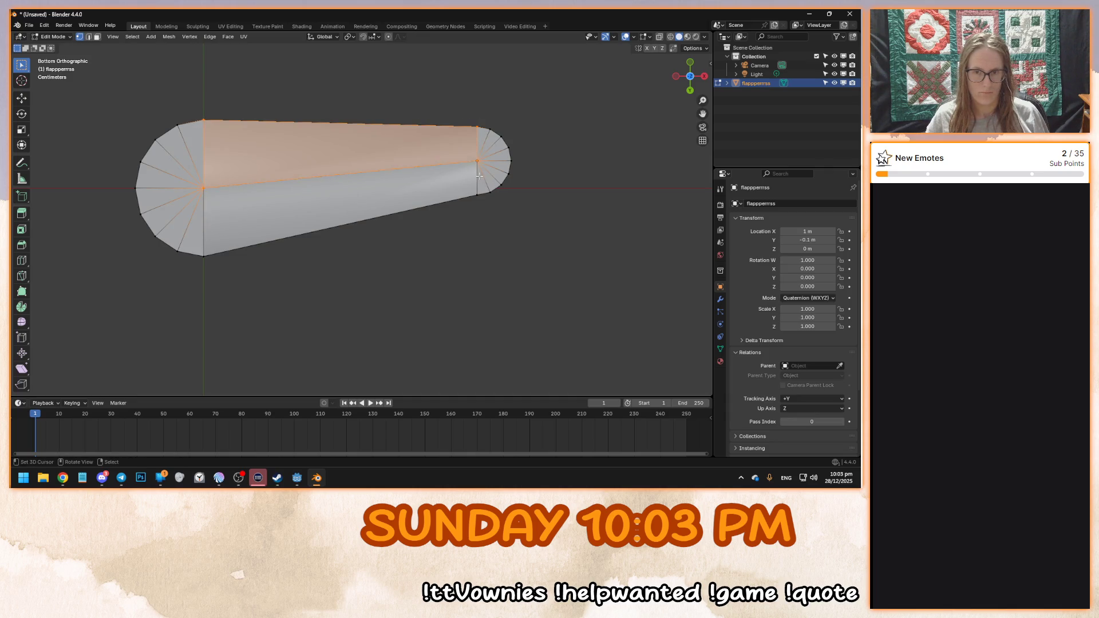
pyautogui.click(477, 195)
pyautogui.keyDown('shift'); pyautogui.click(477, 161); pyautogui.keyUp('shift')
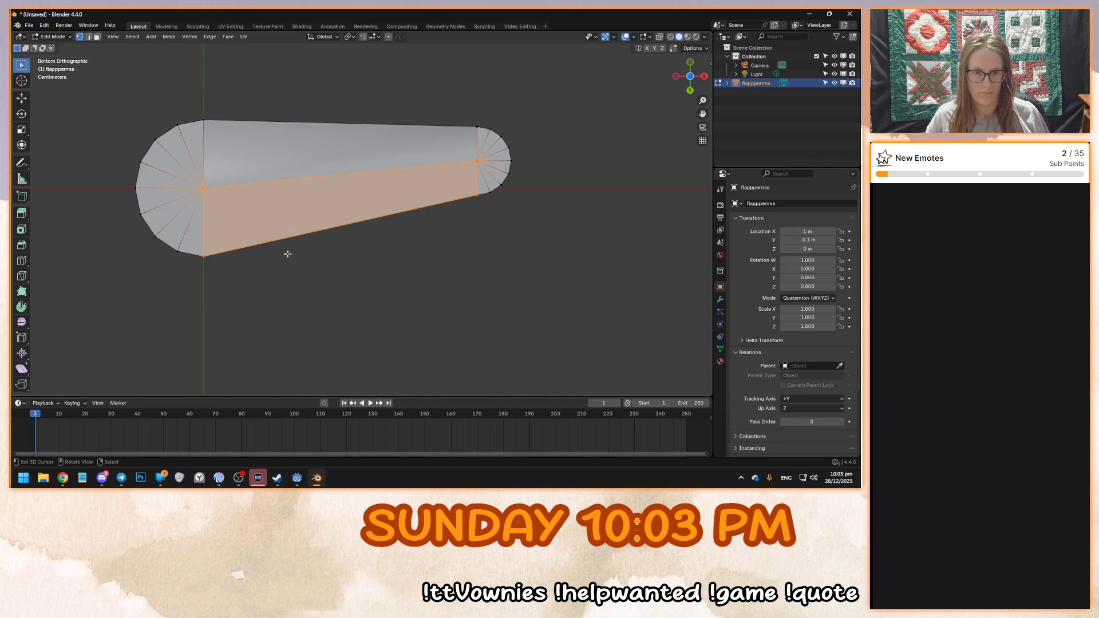
pyautogui.moveTo(287, 254)
pyautogui.mouseDown()
pyautogui.moveTo(328, 283)
pyautogui.moveTo(333, 273)
pyautogui.mouseUp()
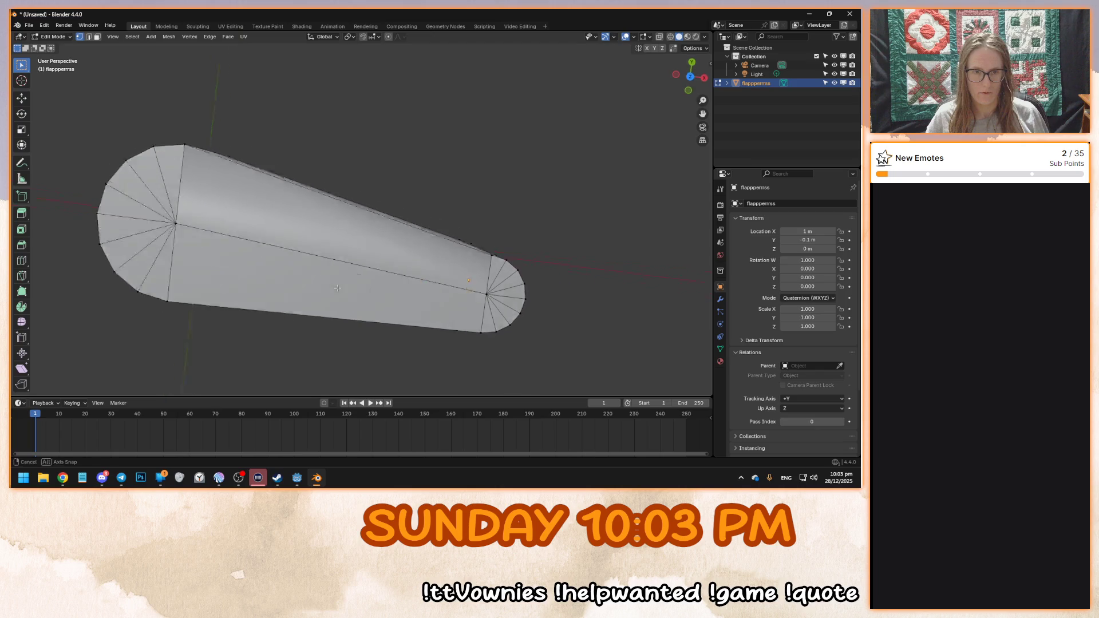
pyautogui.scroll(-3, 333, 273)
pyautogui.press('KP_7')
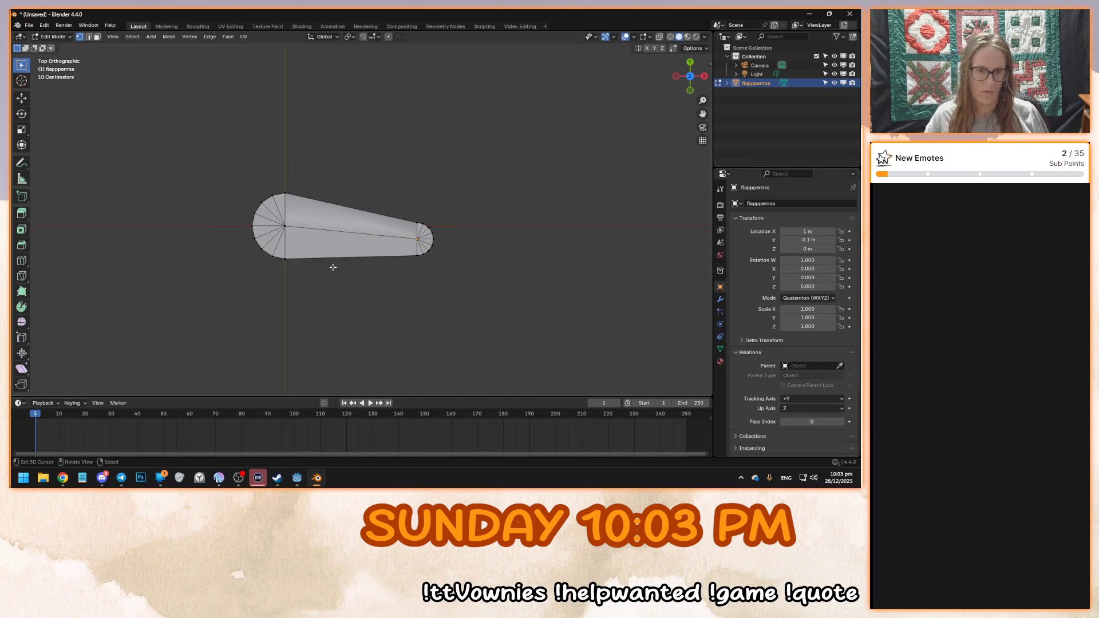
pyautogui.scroll(4, 331, 265)
# Merge overlapping vertices by distance across the entire flapper mesh
pyautogui.click(21, 259)
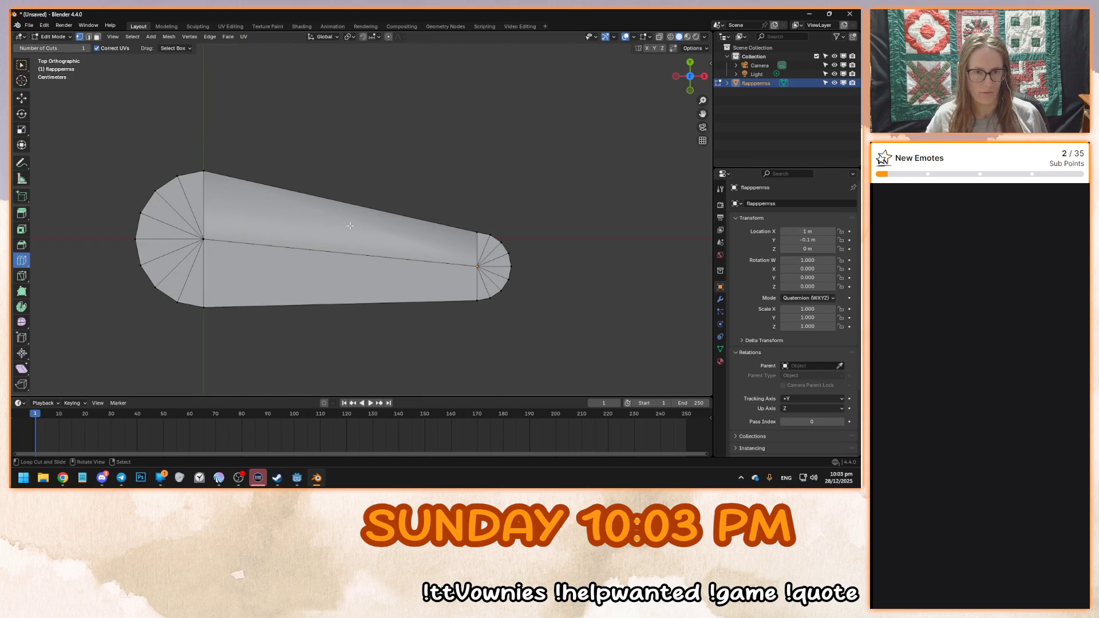
pyautogui.press('a')
pyautogui.click(169, 36)
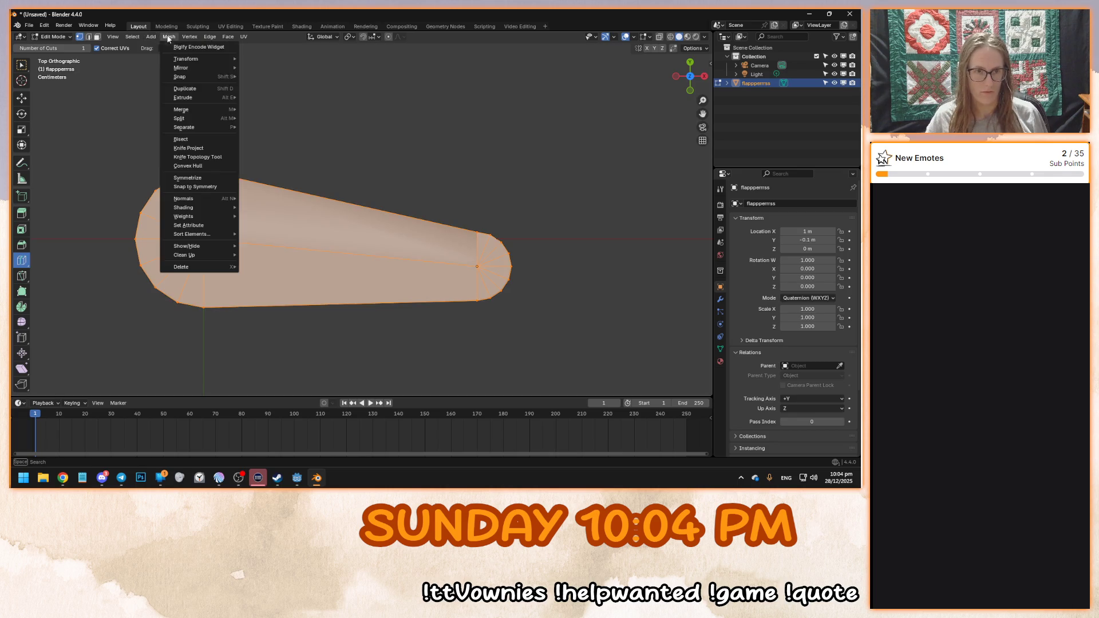
pyautogui.moveTo(212, 256)
pyautogui.click(282, 322)
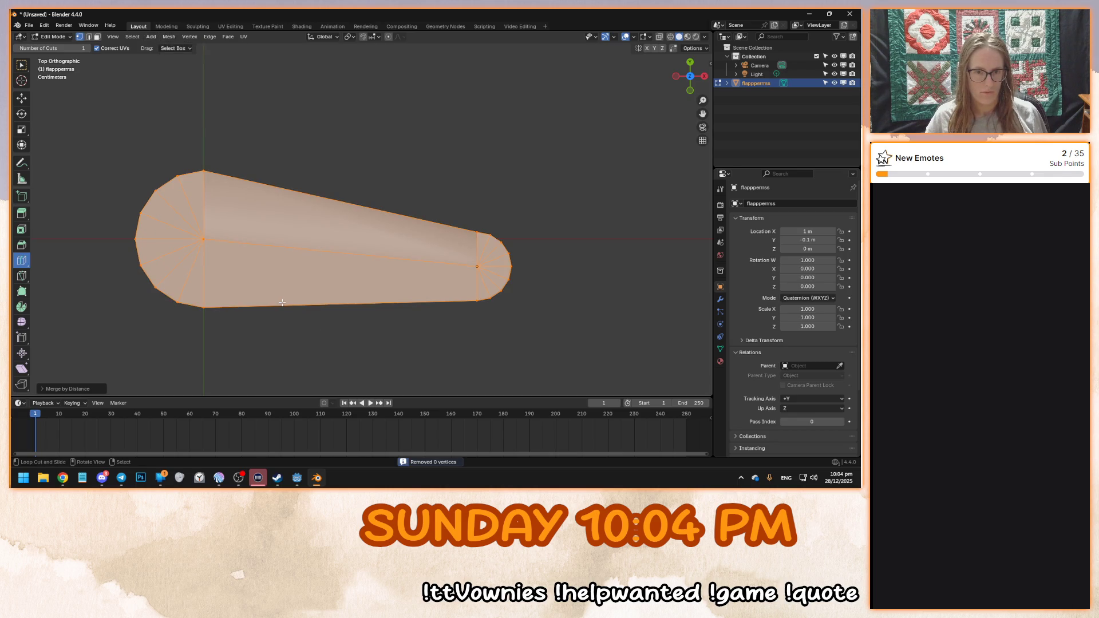
pyautogui.hotkey('alt', 'a')
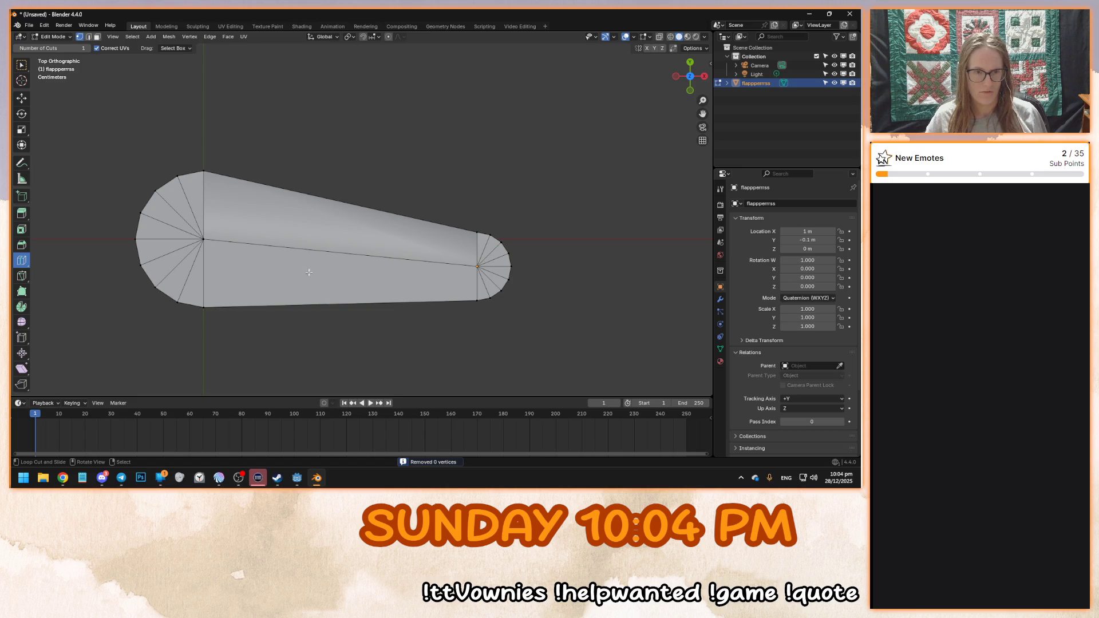
# Recalculate all normals to point outside, deselect, and return to the Select Box tool
pyautogui.moveTo(305, 320)
pyautogui.mouseDown()
pyautogui.moveTo(363, 238)
pyautogui.moveTo(351, 248)
pyautogui.mouseUp()
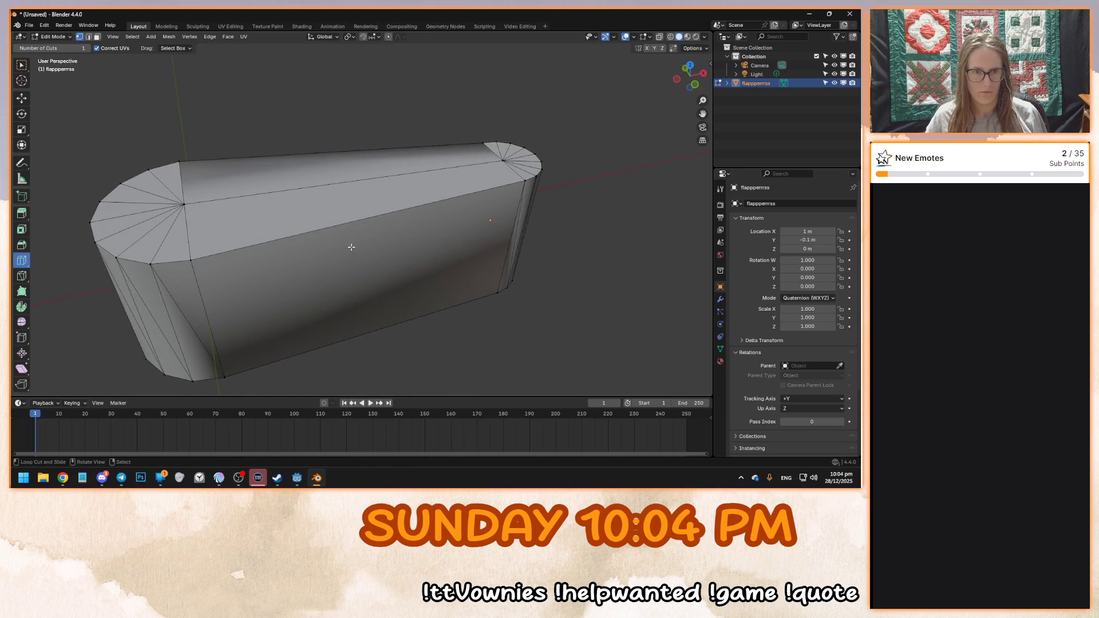
pyautogui.press('a')
pyautogui.click(169, 36)
pyautogui.moveTo(211, 200)
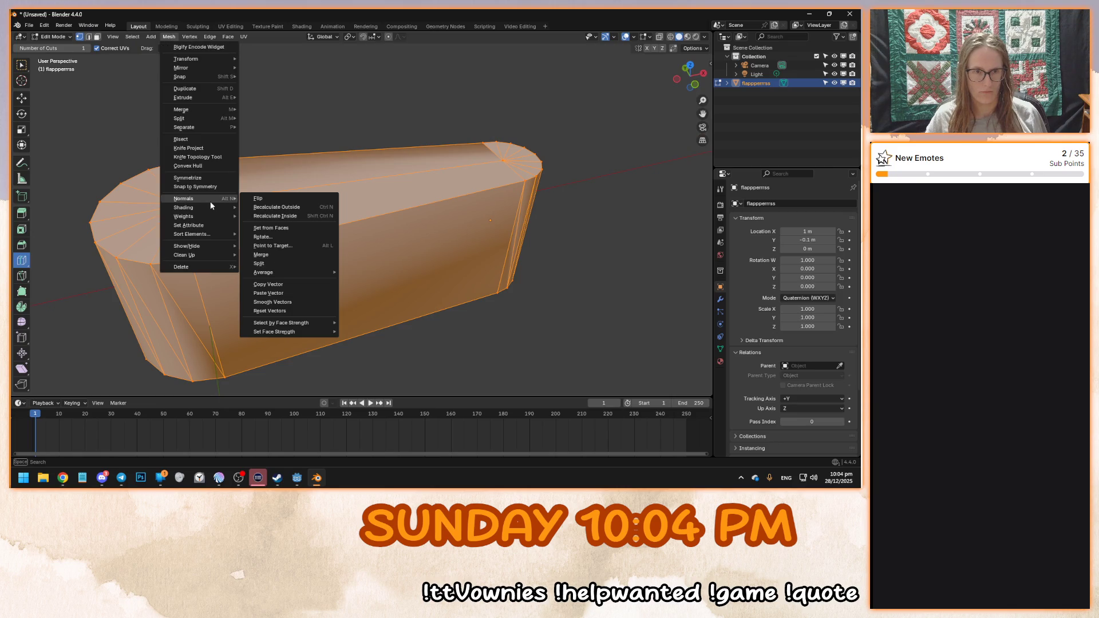
pyautogui.click(282, 206)
pyautogui.moveTo(281, 206)
pyautogui.mouseDown()
pyautogui.moveTo(301, 189)
pyautogui.moveTo(544, 171)
pyautogui.moveTo(483, 222)
pyautogui.mouseUp()
pyautogui.hotkey('alt', 'a')
pyautogui.moveTo(356, 240)
pyautogui.mouseDown()
pyautogui.moveTo(393, 254)
pyautogui.moveTo(171, 143)
pyautogui.mouseUp()
pyautogui.click(24, 65)
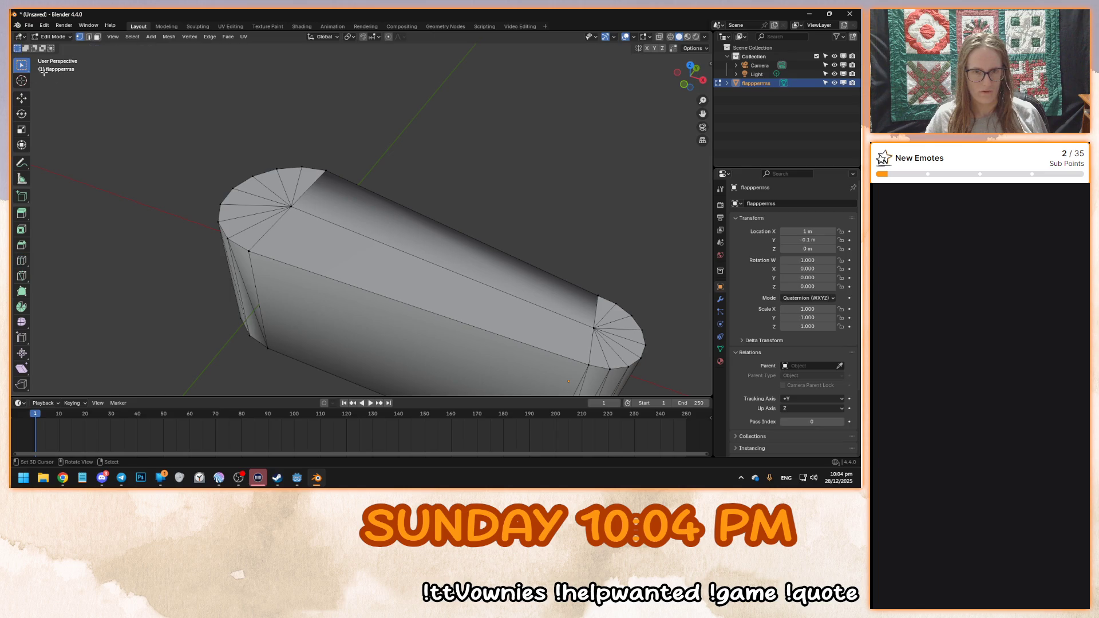
# Try raising the flapper's top edge, undo the move, and select the bottom edge loop
pyautogui.click(330, 167)
pyautogui.press('g')
pyautogui.click(280, 103)
pyautogui.moveTo(377, 140)
pyautogui.mouseDown()
pyautogui.moveTo(456, 122)
pyautogui.moveTo(451, 135)
pyautogui.mouseUp()
pyautogui.hotkey('ctrl', 'z')
pyautogui.moveTo(418, 228)
pyautogui.mouseDown()
pyautogui.moveTo(378, 242)
pyautogui.moveTo(388, 277)
pyautogui.moveTo(380, 265)
pyautogui.moveTo(458, 355)
pyautogui.mouseUp()
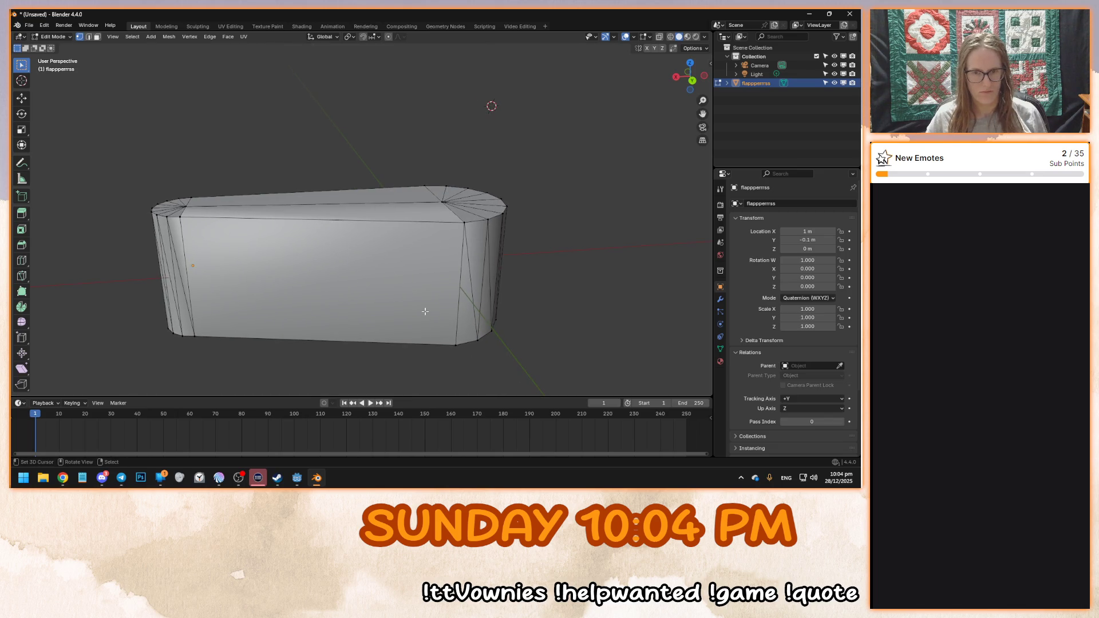
pyautogui.keyDown('alt'); pyautogui.click(453, 346); pyautogui.keyUp('alt')
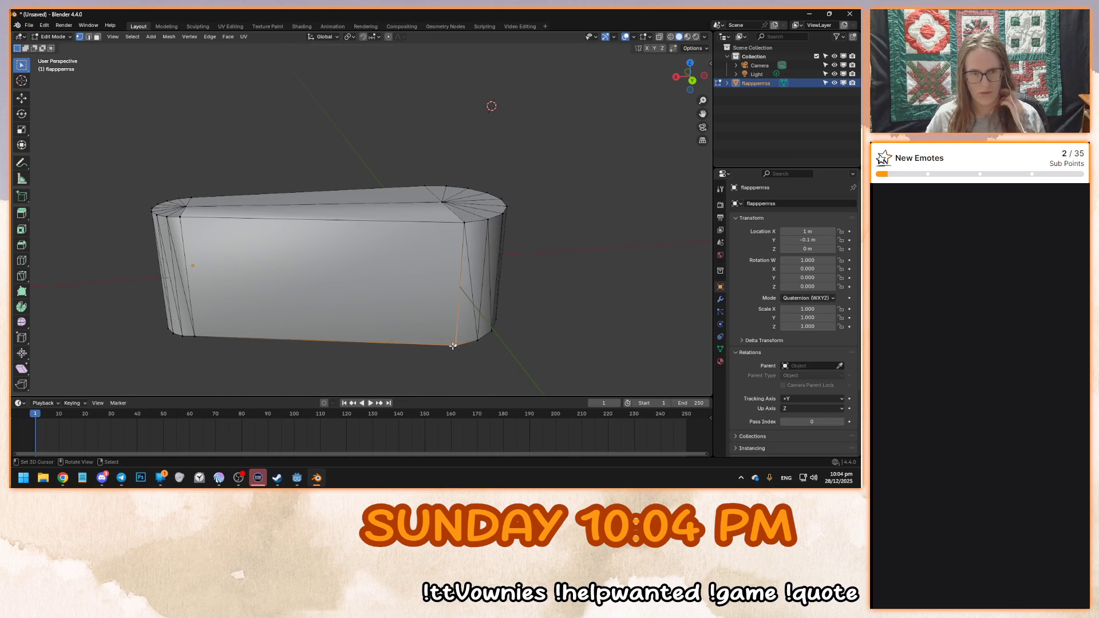
# Delete the flapper's large front face in face select mode
pyautogui.press('3')
pyautogui.click(189, 258)
pyautogui.moveTo(189, 258)
pyautogui.mouseDown()
pyautogui.moveTo(270, 270)
pyautogui.moveTo(383, 246)
pyautogui.mouseUp()
pyautogui.click(371, 246)
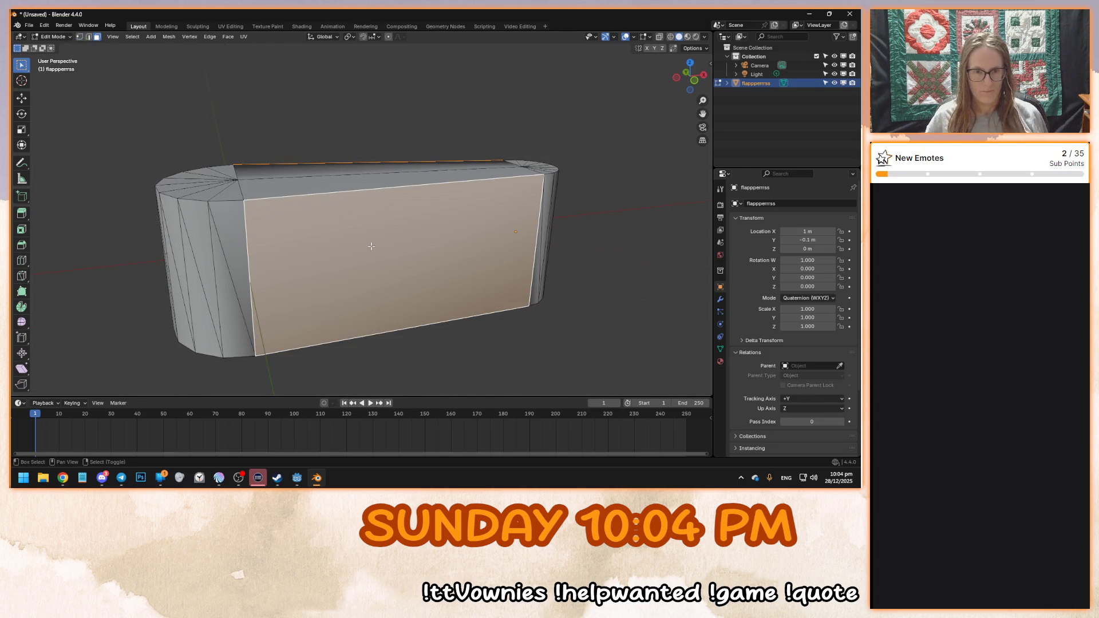
pyautogui.press('x')
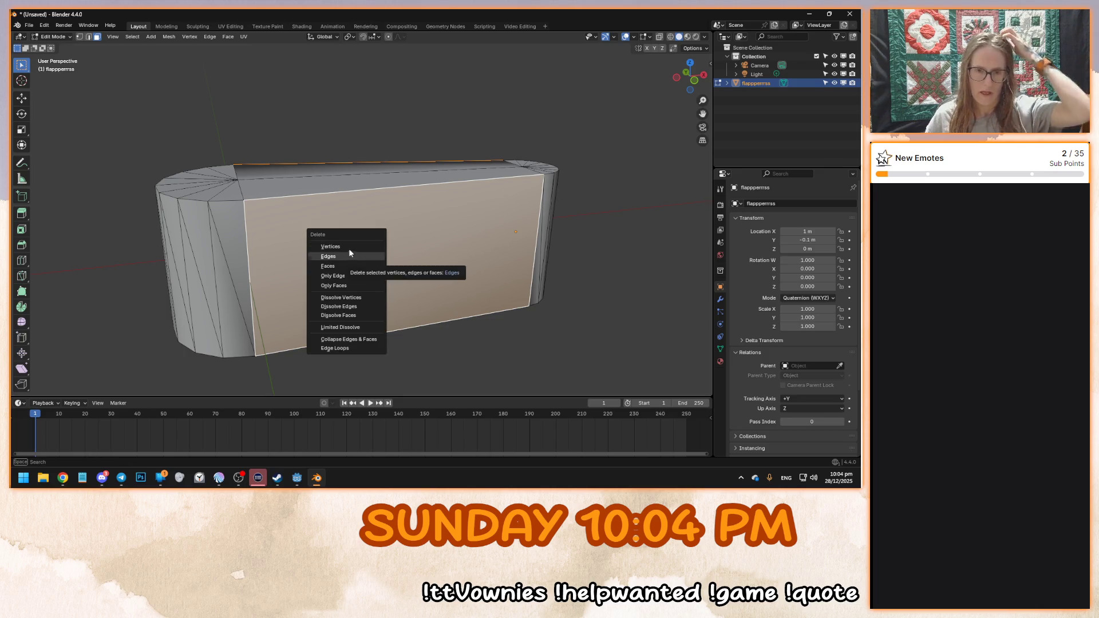
pyautogui.click(347, 265)
# Fill one triangle from the hole's top-left, bottom-left and bottom-right corner vertices
pyautogui.click(79, 37)
pyautogui.click(240, 198)
pyautogui.keyDown('shift'); pyautogui.click(256, 357); pyautogui.keyUp('shift')
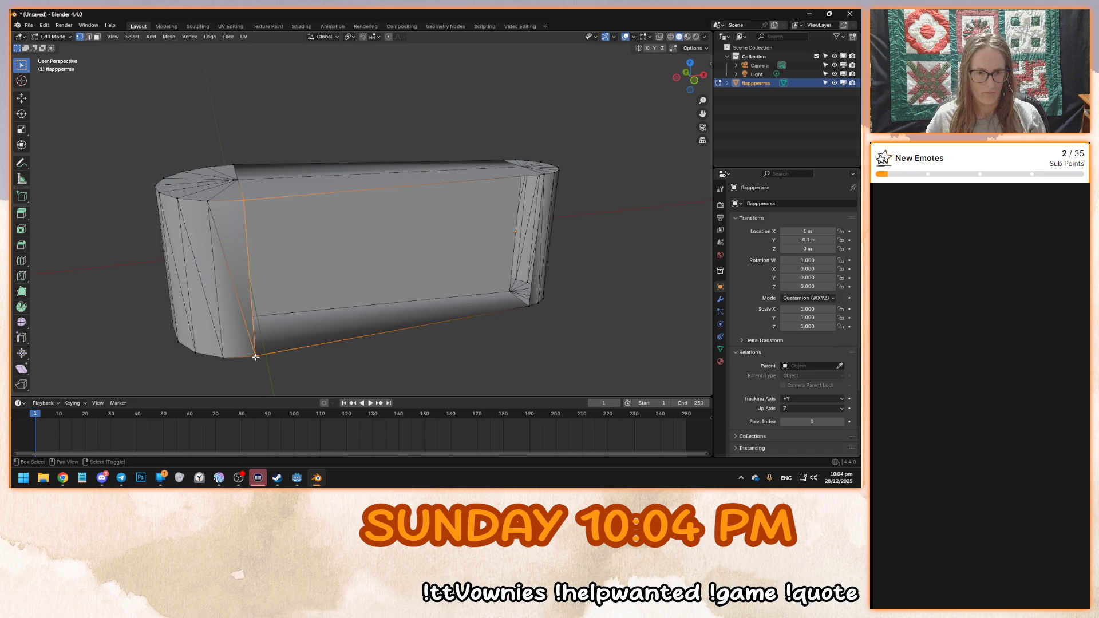
pyautogui.keyDown('shift'); pyautogui.click(527, 308); pyautogui.keyUp('shift')
pyautogui.press('f')
# Fill a second triangle across the remaining gap from its corner vertices
pyautogui.click(529, 306)
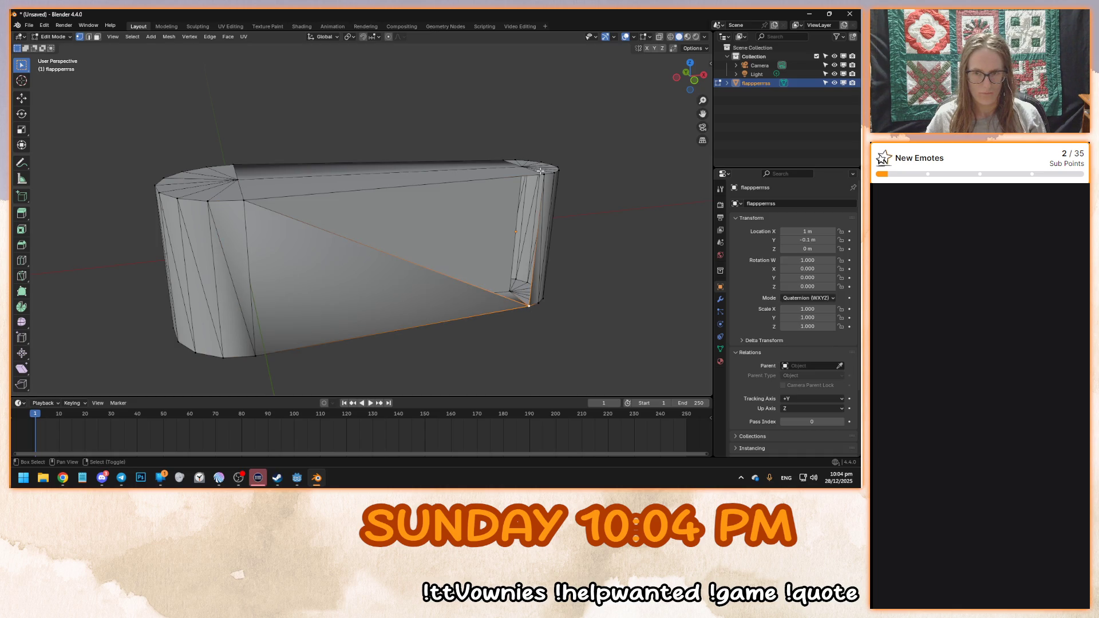
pyautogui.keyDown('shift'); pyautogui.click(239, 198); pyautogui.keyUp('shift')
pyautogui.moveTo(240, 198)
pyautogui.mouseDown()
pyautogui.moveTo(346, 217)
pyautogui.moveTo(235, 311)
pyautogui.mouseUp()
pyautogui.click(207, 317)
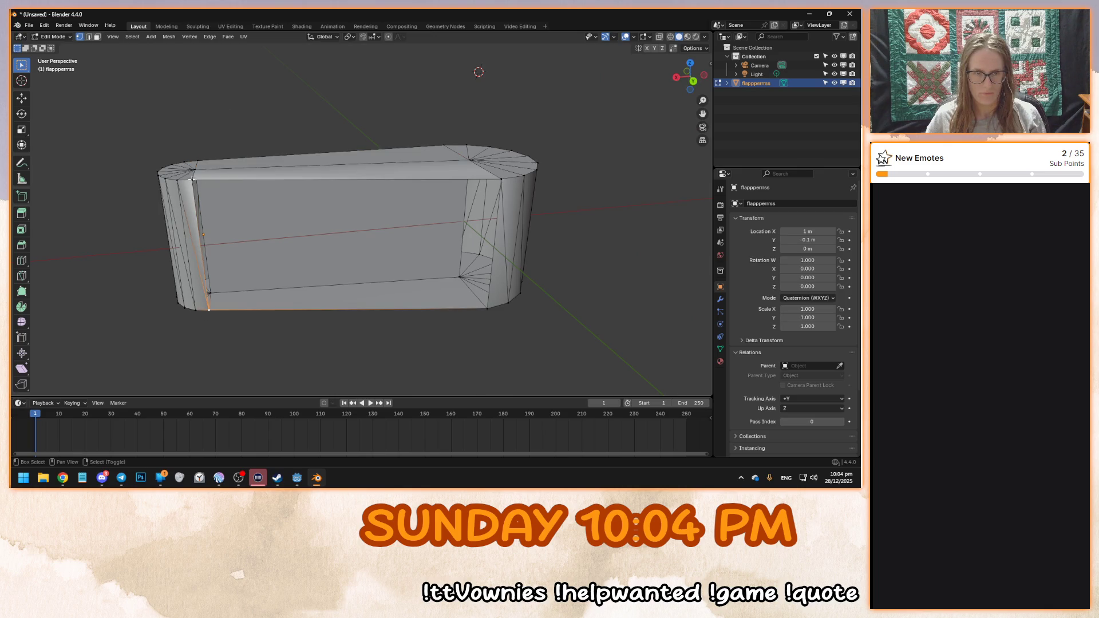
pyautogui.keyDown('shift'); pyautogui.click(488, 307); pyautogui.keyUp('shift')
pyautogui.press('f')
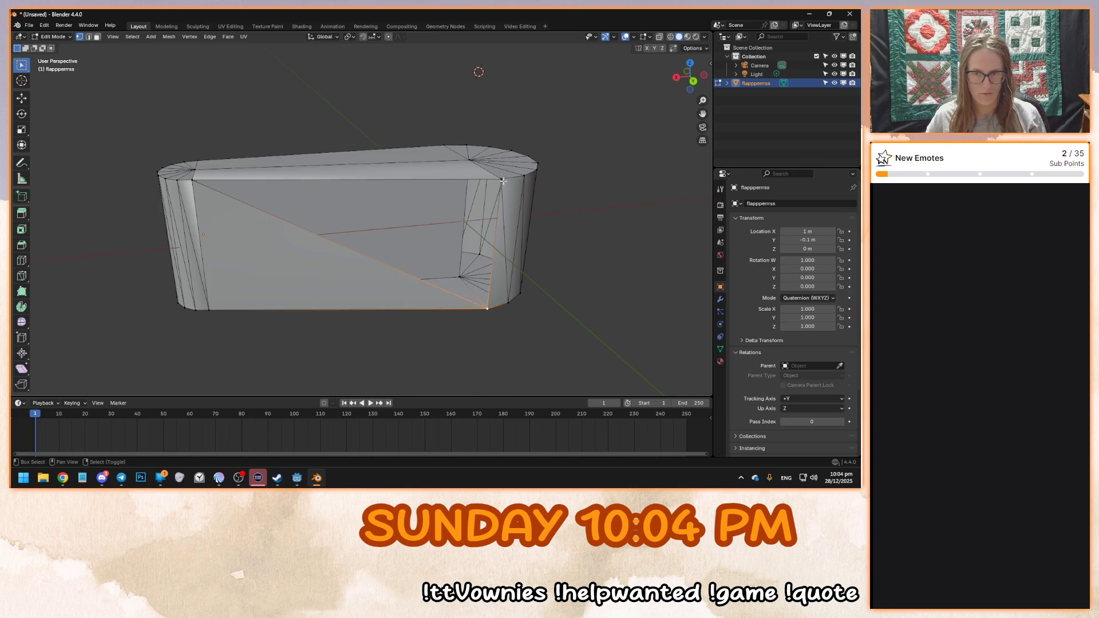
pyautogui.keyDown('shift'); pyautogui.click(193, 181); pyautogui.keyUp('shift')
pyautogui.moveTo(193, 181)
pyautogui.mouseDown()
pyautogui.moveTo(391, 264)
pyautogui.moveTo(216, 215)
pyautogui.moveTo(283, 207)
pyautogui.moveTo(256, 157)
pyautogui.mouseUp()
# Select the whole mesh, recalculate normals outside, flip them, then recalculate outside again
pyautogui.press('a')
pyautogui.click(169, 36)
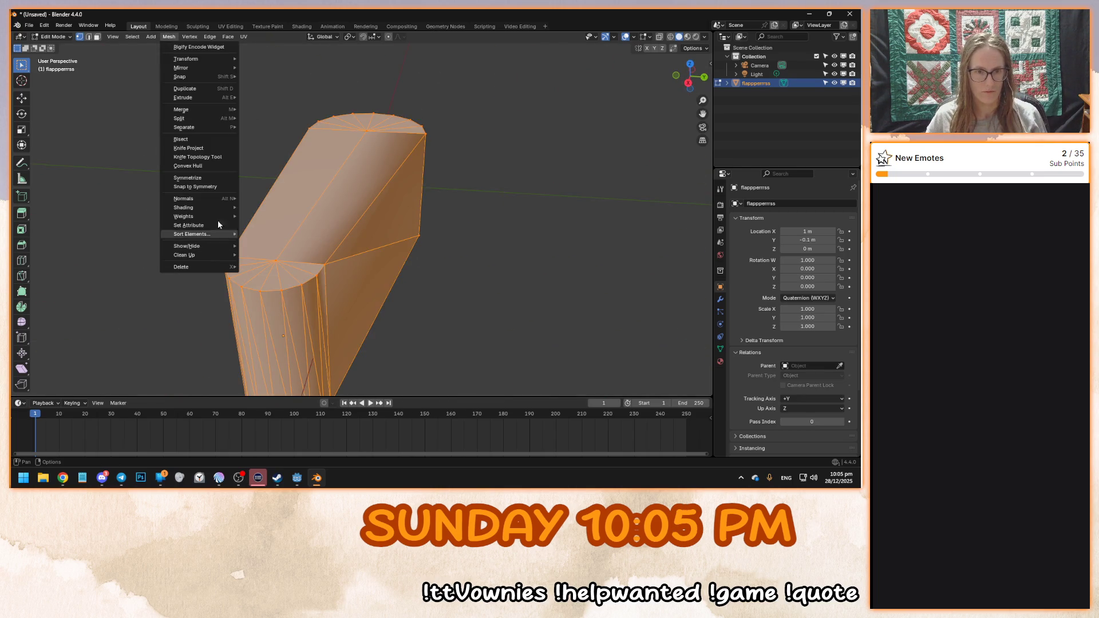
pyautogui.moveTo(212, 198)
pyautogui.click(273, 210)
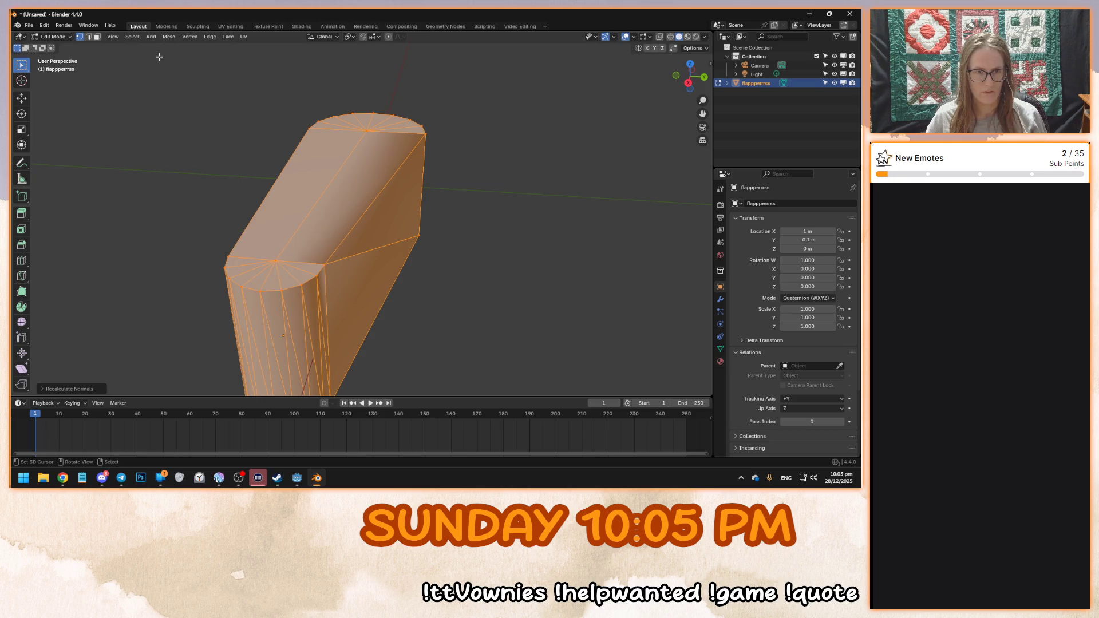
pyautogui.click(169, 36)
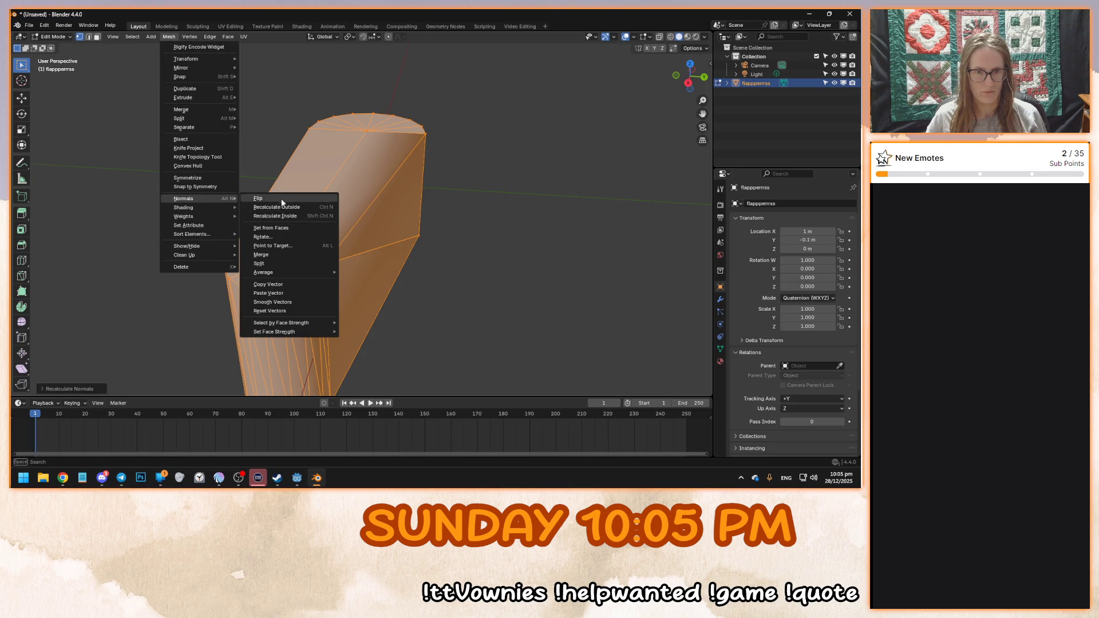
pyautogui.click(282, 203)
pyautogui.click(169, 36)
pyautogui.moveTo(201, 200)
pyautogui.click(263, 202)
pyautogui.click(169, 36)
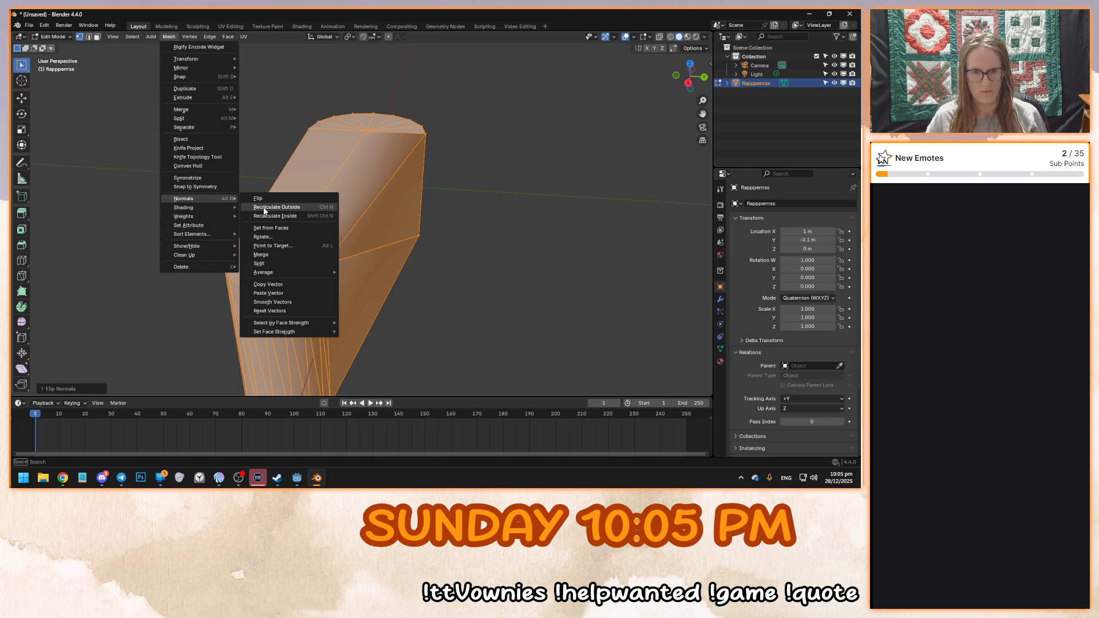
pyautogui.click(265, 210)
# Select the top boundary loop from the top faces via Quick Favorites, then deselect it
pyautogui.hotkey('alt', 'a')
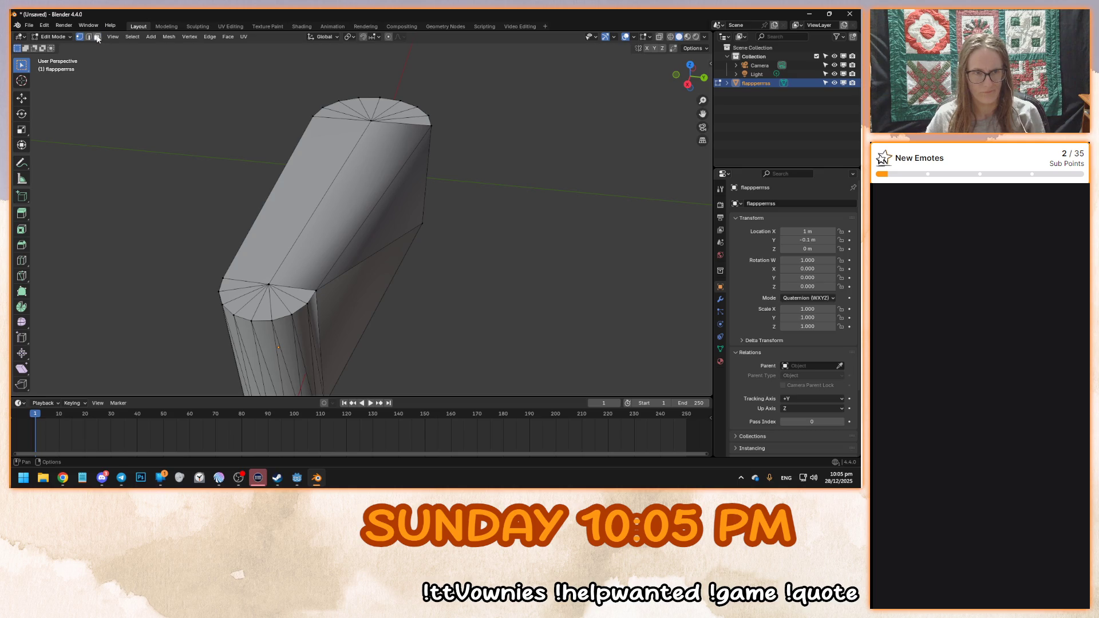
pyautogui.keyDown('alt'); pyautogui.click(286, 308); pyautogui.keyUp('alt')
pyautogui.keyDown('alt'); pyautogui.keyDown('shift'); pyautogui.click(348, 123); pyautogui.keyUp('shift'); pyautogui.keyUp('alt')
pyautogui.press('q')
pyautogui.click(389, 148)
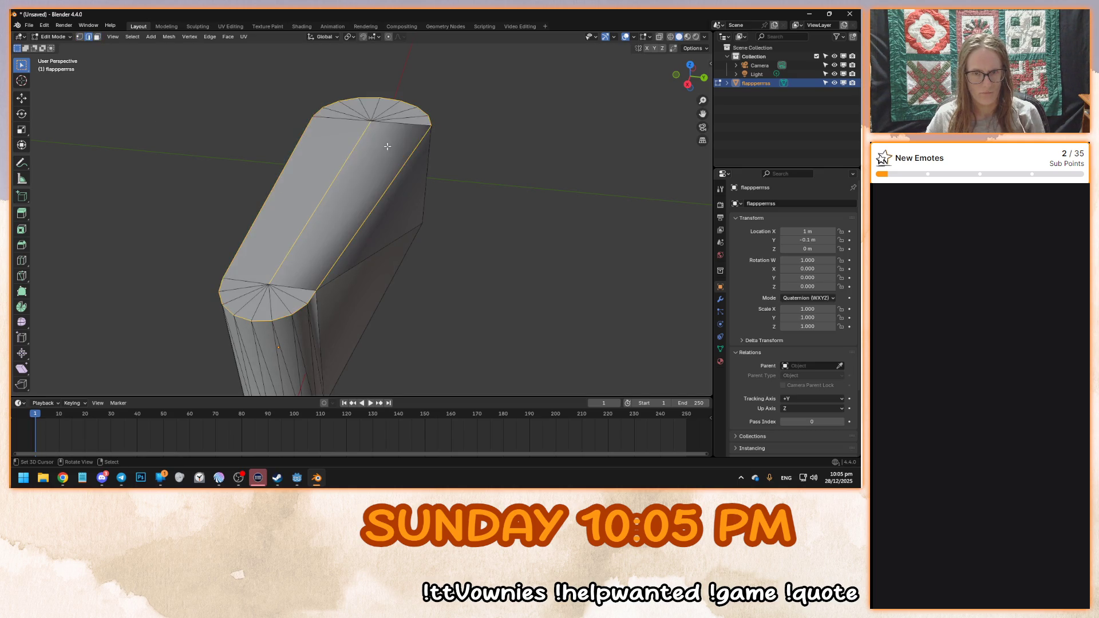
pyautogui.moveTo(351, 177)
pyautogui.mouseDown()
pyautogui.moveTo(360, 193)
pyautogui.moveTo(329, 206)
pyautogui.moveTo(330, 292)
pyautogui.mouseUp()
pyautogui.hotkey('alt', 'a')
# Delete the selected edge and fill the first opening from its boundary edges
pyautogui.press('x')
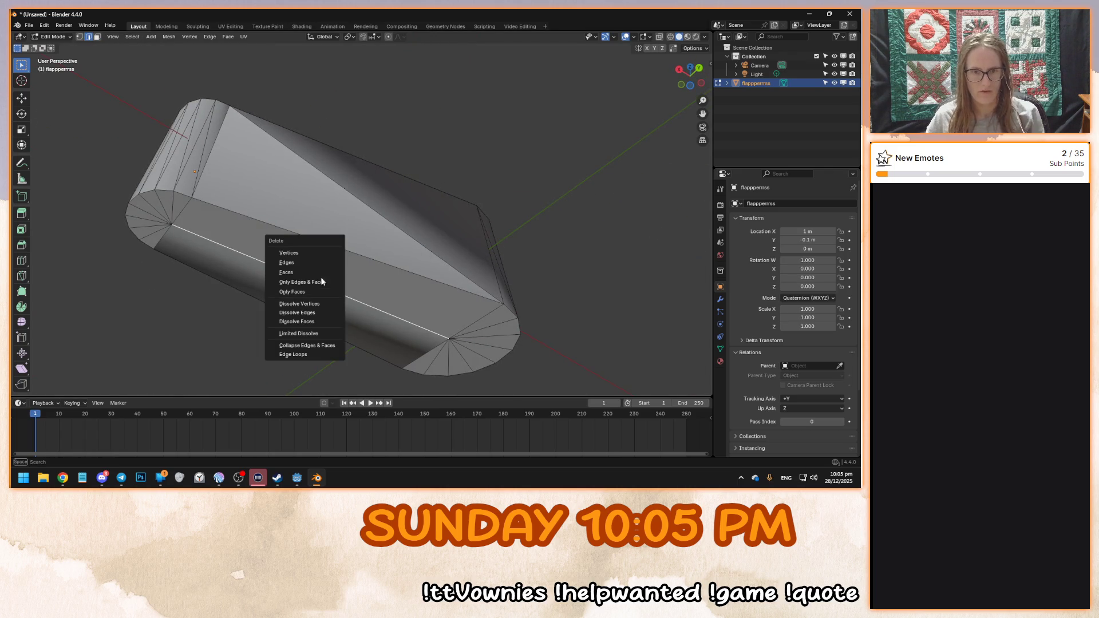
pyautogui.click(317, 262)
pyautogui.moveTo(330, 226); pyautogui.dragTo(235, 181)
pyautogui.click(234, 179)
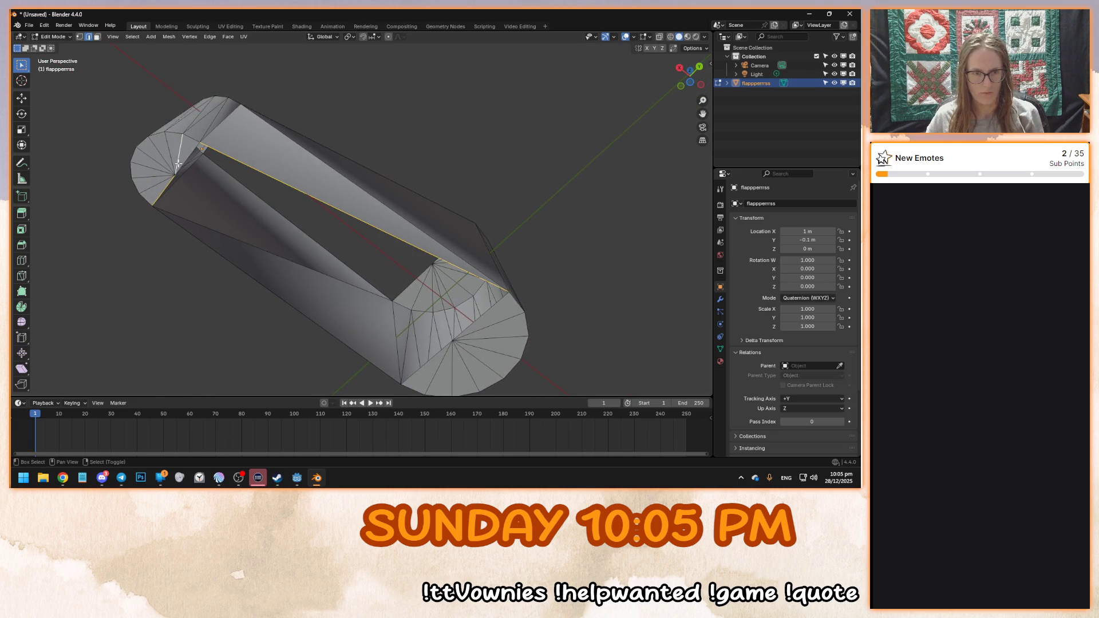
pyautogui.click(177, 174)
pyautogui.keyDown('shift'); pyautogui.click(231, 150); pyautogui.keyUp('shift')
pyautogui.keyDown('shift'); pyautogui.click(383, 372); pyautogui.keyUp('shift')
pyautogui.keyDown('shift'); pyautogui.click(427, 362); pyautogui.keyUp('shift')
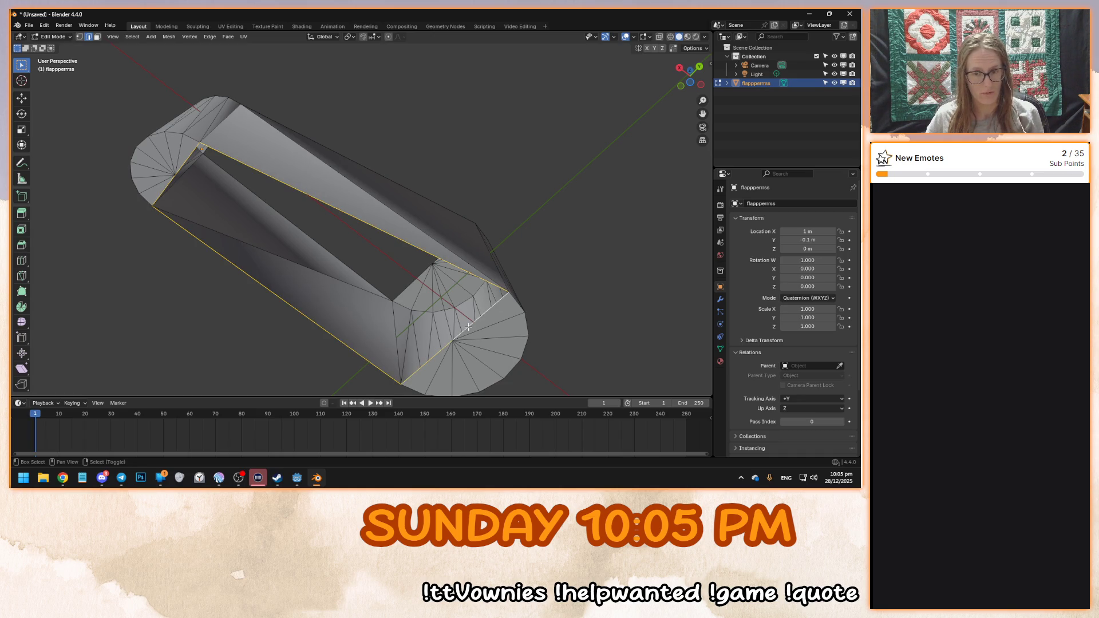
pyautogui.press('f')
# Fill the opposite open side from its diagonal, upper and short top edges
pyautogui.moveTo(468, 326)
pyautogui.mouseDown()
pyautogui.moveTo(314, 343)
pyautogui.moveTo(426, 370)
pyautogui.mouseUp()
pyautogui.click(324, 243)
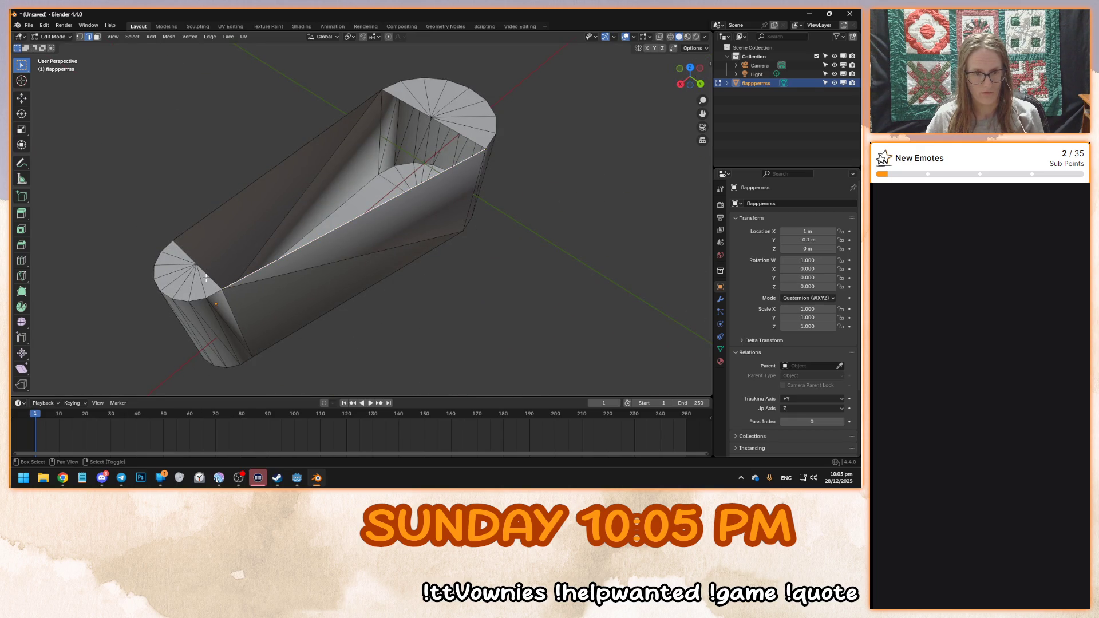
pyautogui.keyDown('shift'); pyautogui.click(182, 239); pyautogui.keyUp('shift')
pyautogui.keyDown('shift'); pyautogui.click(403, 102); pyautogui.keyUp('shift')
pyautogui.press('f')
# Inspect the closed flapper from Top view and switch to face selection
pyautogui.moveTo(451, 130)
pyautogui.mouseDown()
pyautogui.moveTo(508, 166)
pyautogui.moveTo(559, 153)
pyautogui.moveTo(363, 213)
pyautogui.moveTo(336, 202)
pyautogui.moveTo(384, 178)
pyautogui.moveTo(454, 228)
pyautogui.moveTo(584, 225)
pyautogui.moveTo(346, 208)
pyautogui.moveTo(306, 235)
pyautogui.moveTo(340, 254)
pyautogui.mouseUp()
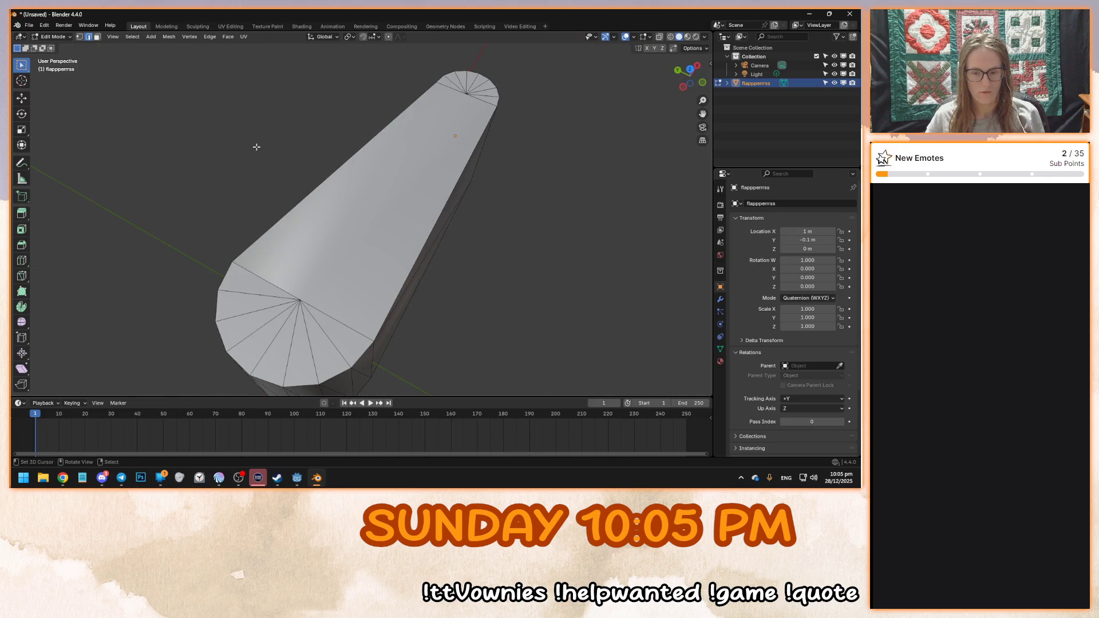
pyautogui.press('KP_7')
pyautogui.click(525, 263)
pyautogui.hotkey('ctrl', 'z')
pyautogui.click(97, 37)
# Select the top body faces and right end cap as edges and mark them sharp
pyautogui.click(377, 241)
pyautogui.keyDown('shift'); pyautogui.click(532, 267); pyautogui.keyUp('shift')
pyautogui.hotkey('ctrl', 'Tab')
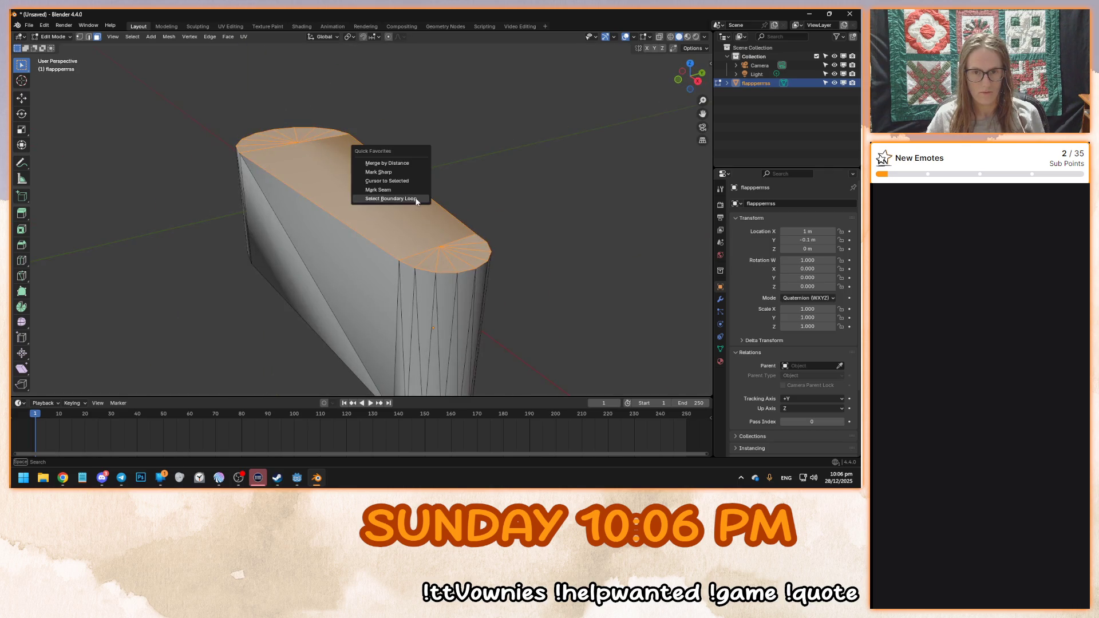
pyautogui.click(404, 182)
pyautogui.rightClick(501, 194)
pyautogui.press('q')
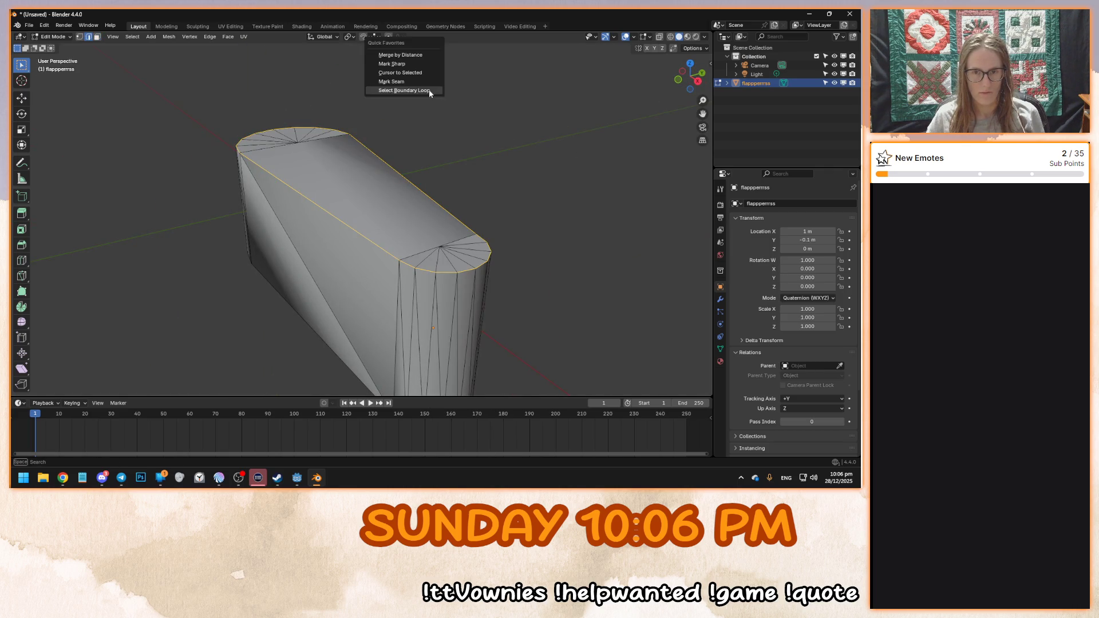
pyautogui.click(403, 62)
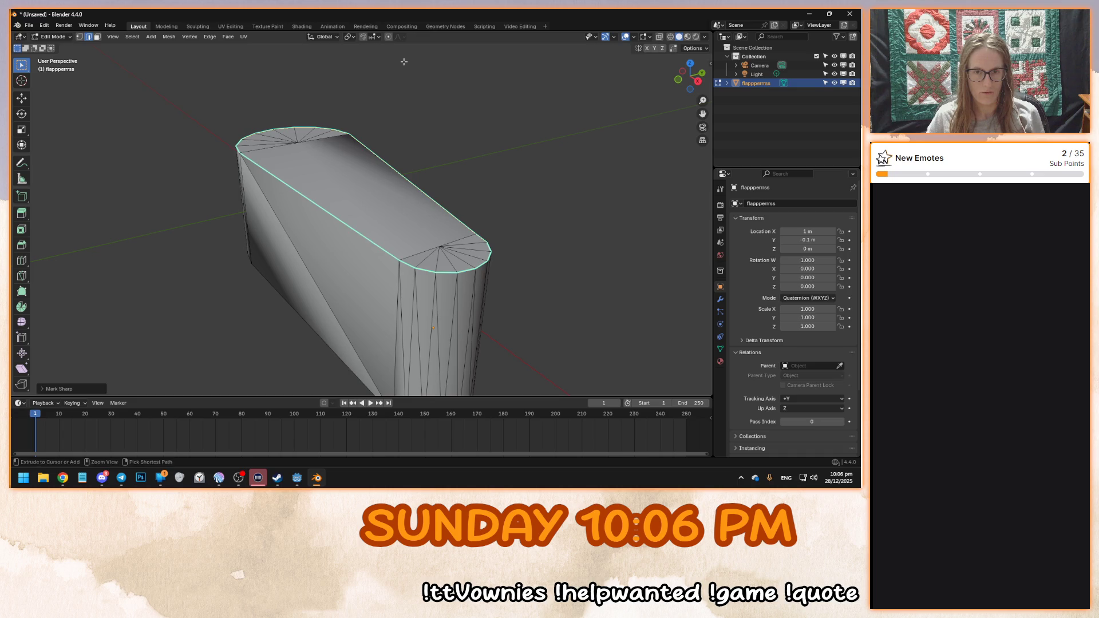
pyautogui.press('q')
pyautogui.click(403, 61)
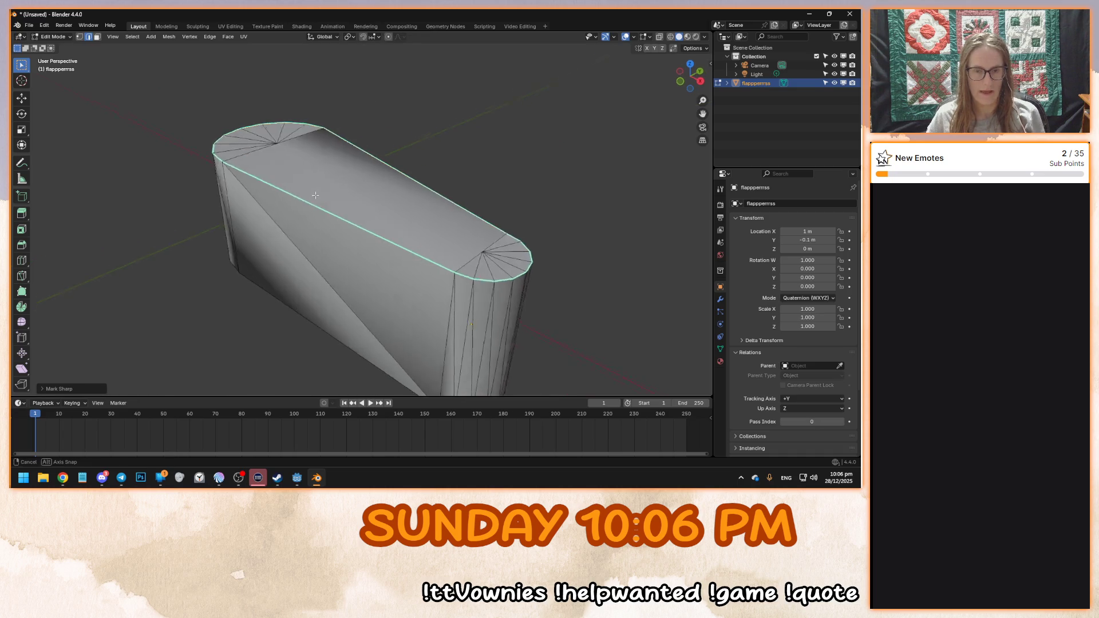
# From the bottom view, select the bottom face's outline edges and mark them sharp
pyautogui.scroll(-2, 316, 195)
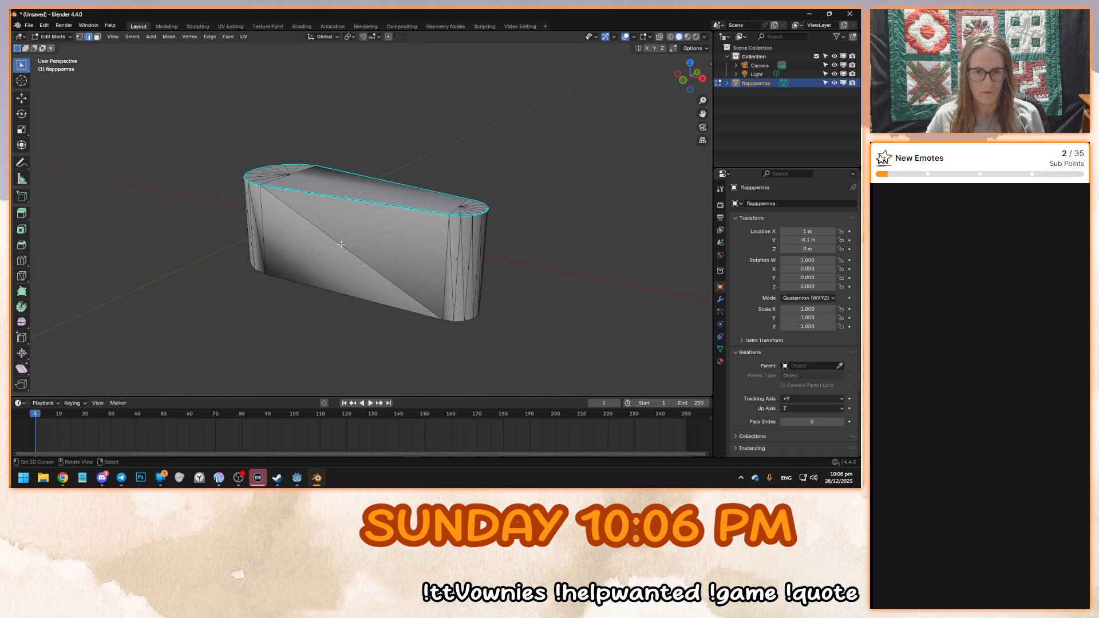
pyautogui.press('ctrl+KP_7')
pyautogui.keyDown('shift'); pyautogui.click(280, 207); pyautogui.keyUp('shift')
pyautogui.click(97, 38)
pyautogui.click(316, 224)
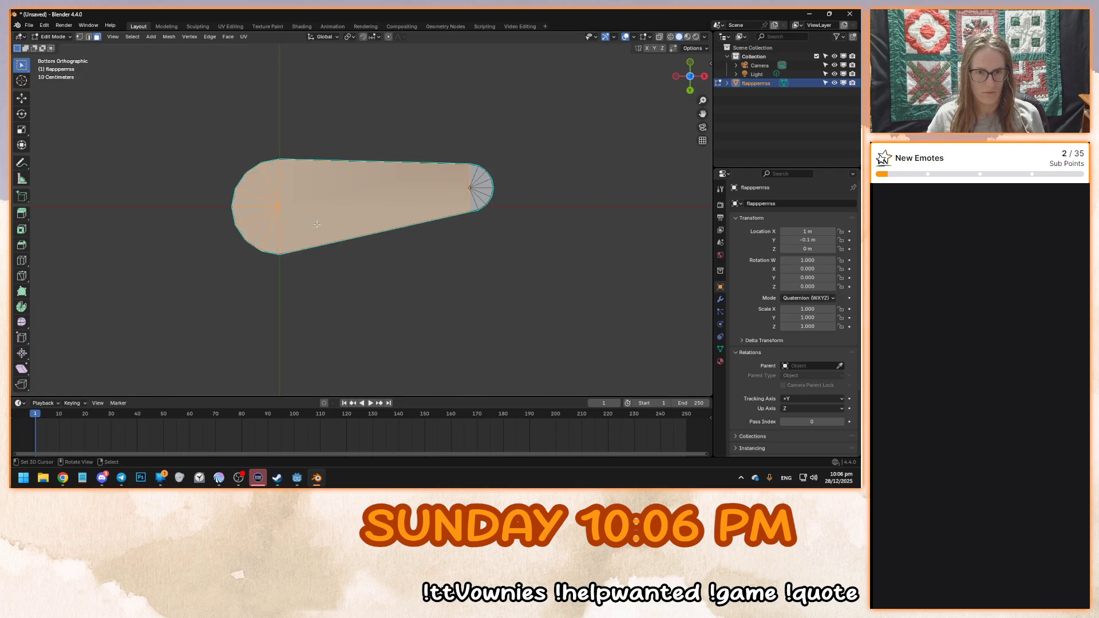
pyautogui.hotkey('ctrl', 'Tab')
pyautogui.click(521, 201)
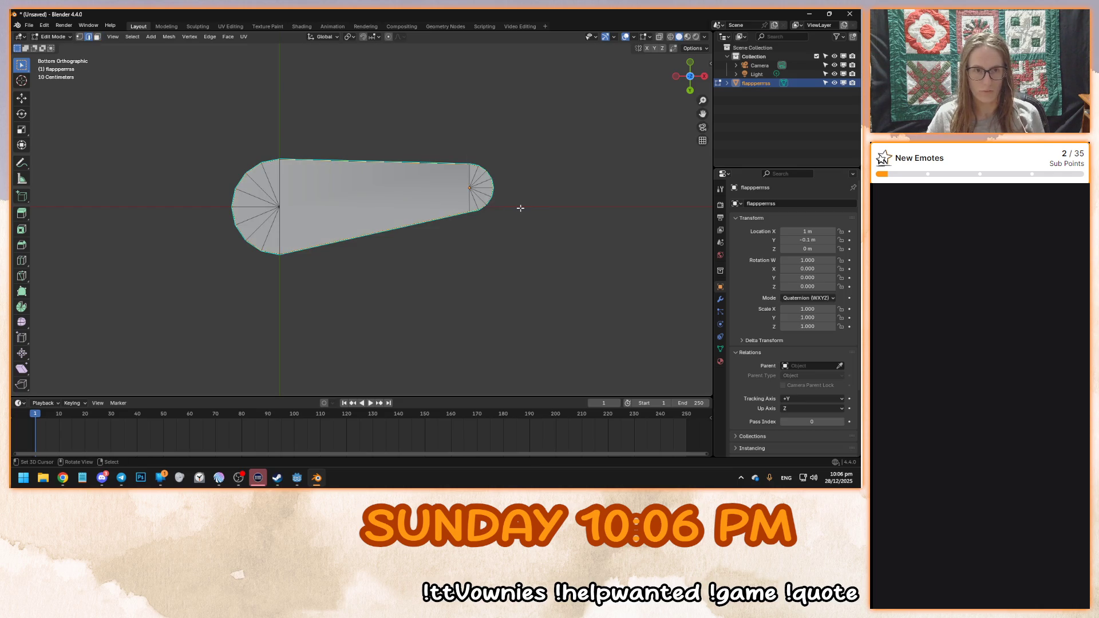
pyautogui.moveTo(562, 175)
pyautogui.mouseDown()
pyautogui.moveTo(566, 206)
pyautogui.moveTo(515, 244)
pyautogui.mouseUp()
pyautogui.hotkey('ctrl', 'Tab')
pyautogui.moveTo(572, 185); pyautogui.dragTo(422, 221)
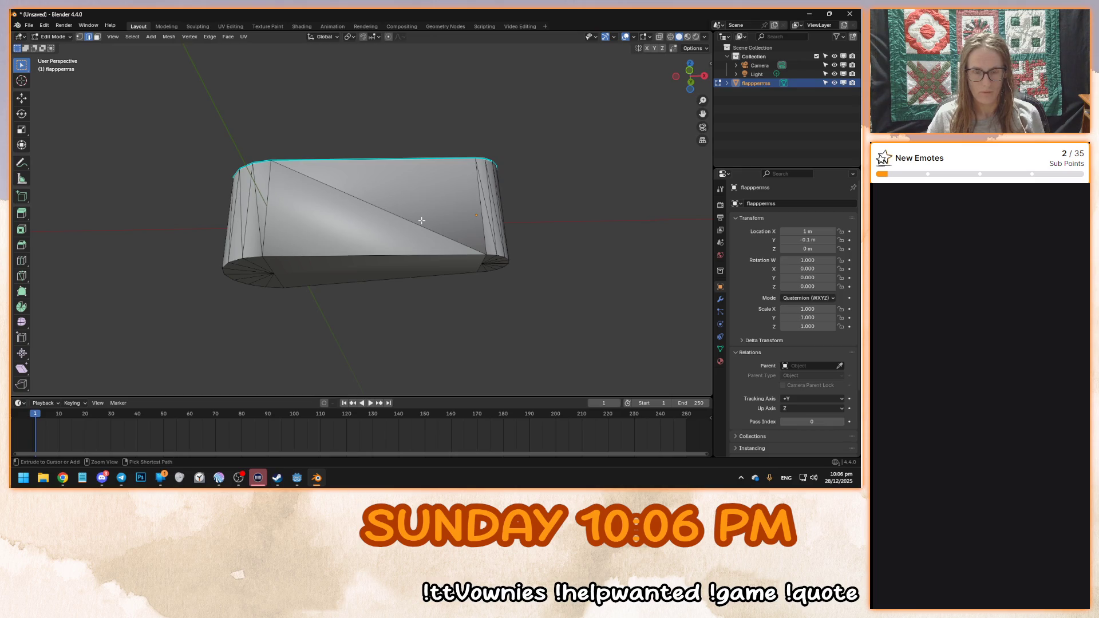
pyautogui.keyDown('alt'); pyautogui.click(422, 273); pyautogui.keyUp('alt')
pyautogui.press('q')
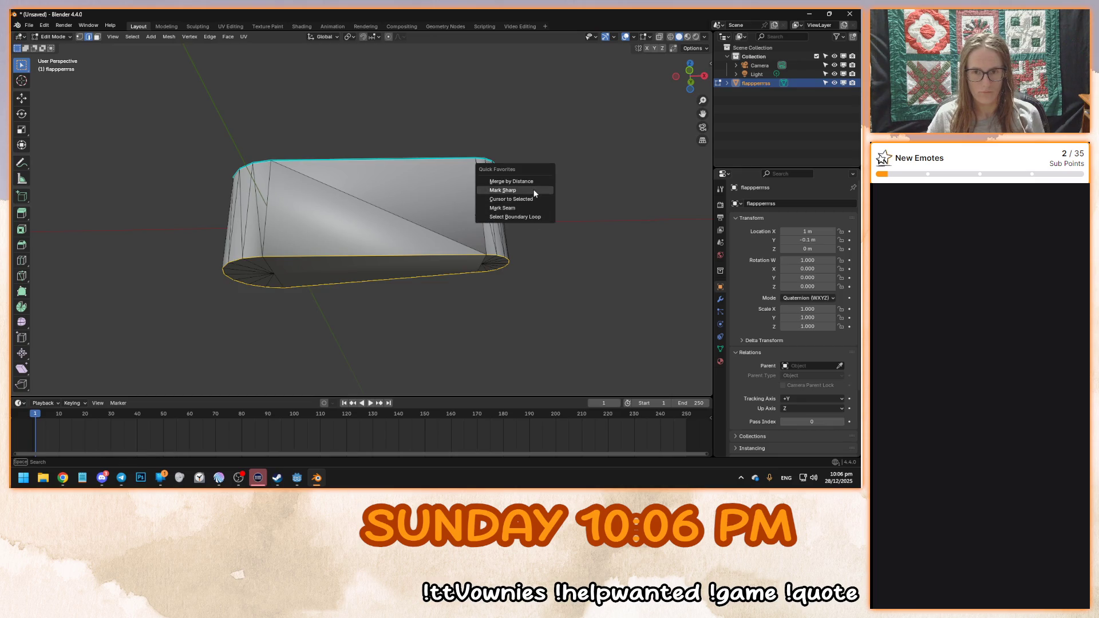
pyautogui.click(534, 192)
# Leave Edit Mode to check the shading, then return to editing the mesh
pyautogui.moveTo(534, 194)
pyautogui.mouseDown()
pyautogui.moveTo(440, 261)
pyautogui.moveTo(373, 247)
pyautogui.moveTo(374, 228)
pyautogui.moveTo(340, 285)
pyautogui.moveTo(352, 237)
pyautogui.moveTo(343, 255)
pyautogui.mouseUp()
pyautogui.press('Tab')
pyautogui.scroll(4, 374, 228)
pyautogui.press('Tab')
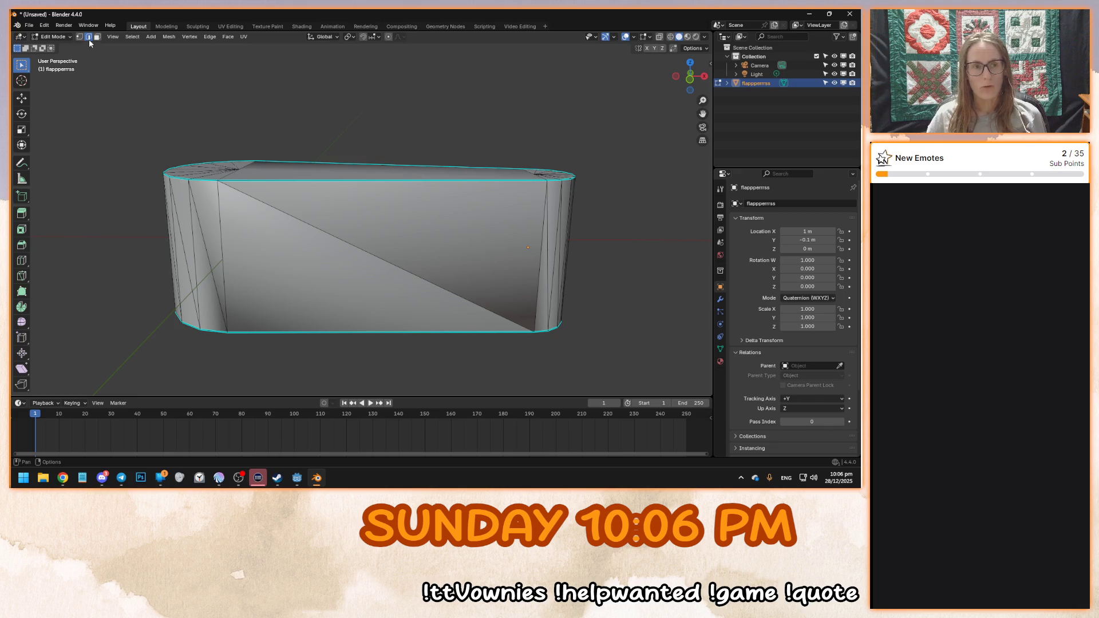
# Delete the tangled diagonal side faces, undoing an accidental vertex deletion
pyautogui.click(309, 207)
pyautogui.moveTo(309, 208); pyautogui.dragTo(295, 221)
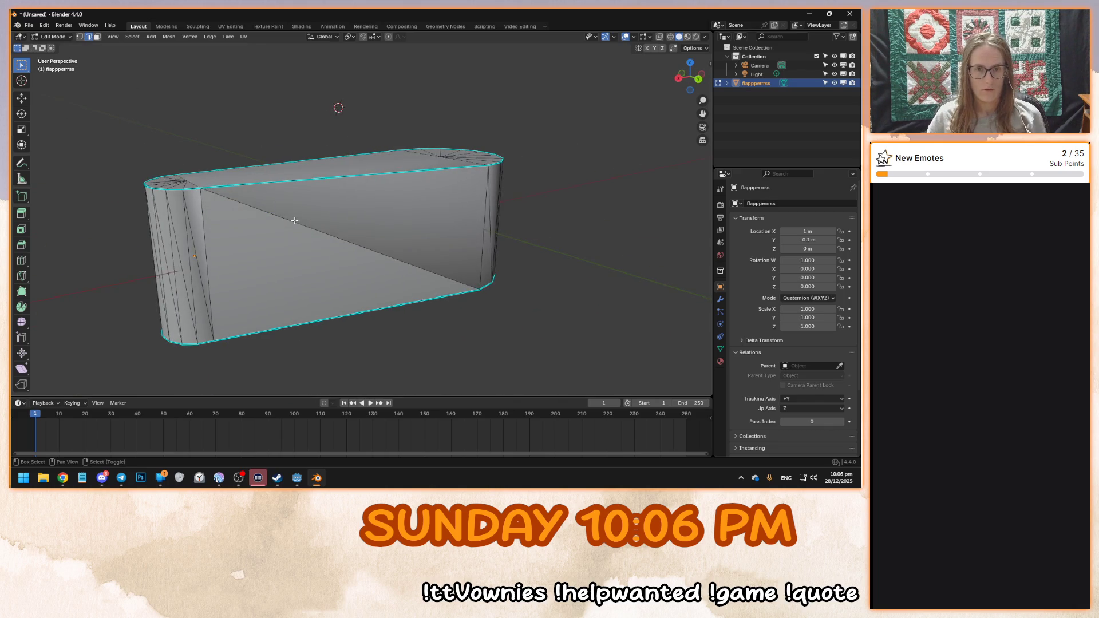
pyautogui.press('x')
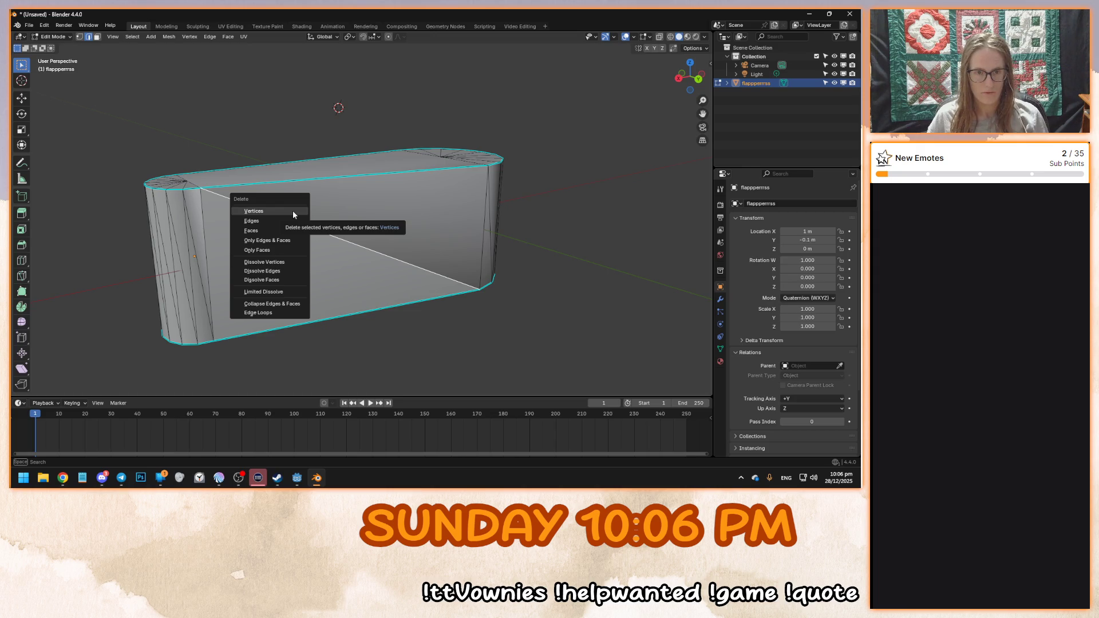
pyautogui.click(293, 212)
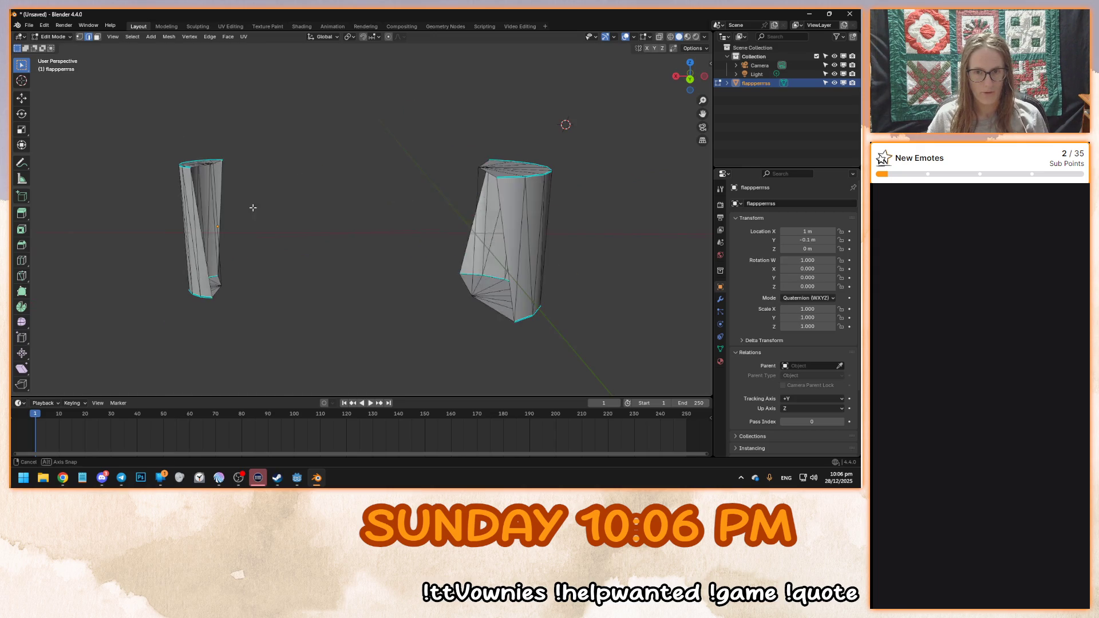
pyautogui.hotkey('ctrl', 'z')
pyautogui.press('x')
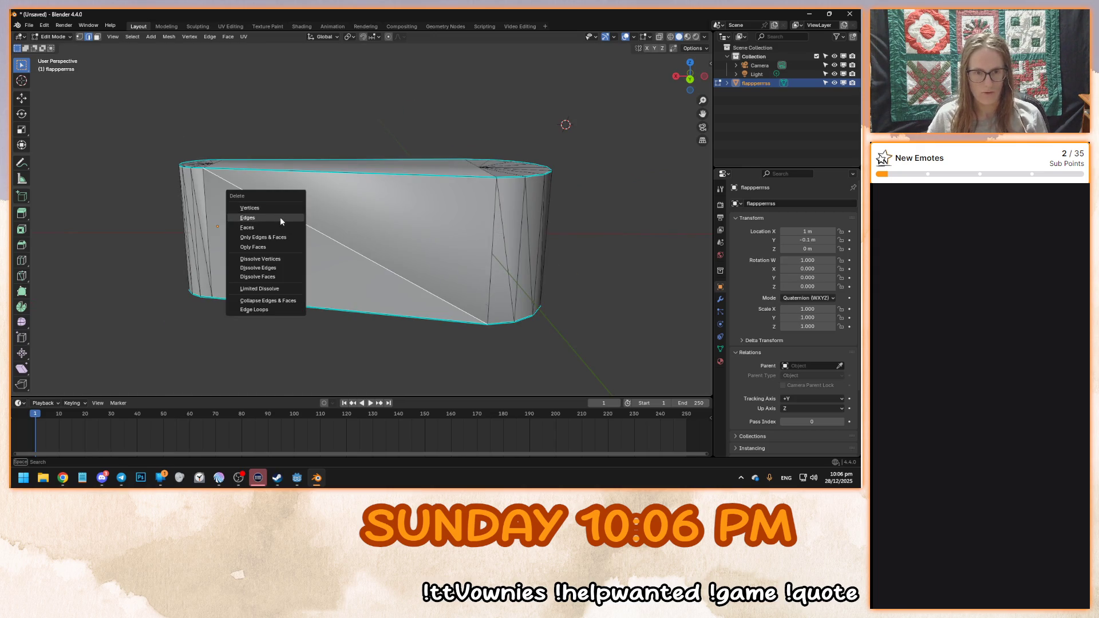
pyautogui.click(280, 217)
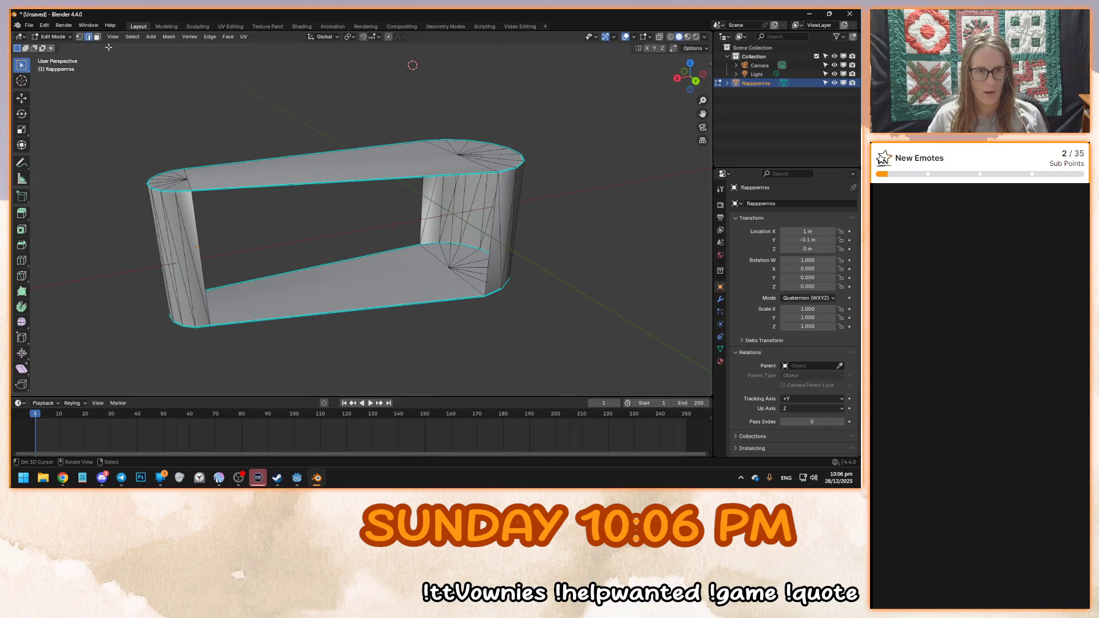
# Fill the side opening and the front opening with new faces
pyautogui.click(230, 191)
pyautogui.moveTo(190, 205)
pyautogui.mouseDown()
pyautogui.moveTo(233, 200)
pyautogui.moveTo(197, 212)
pyautogui.mouseUp()
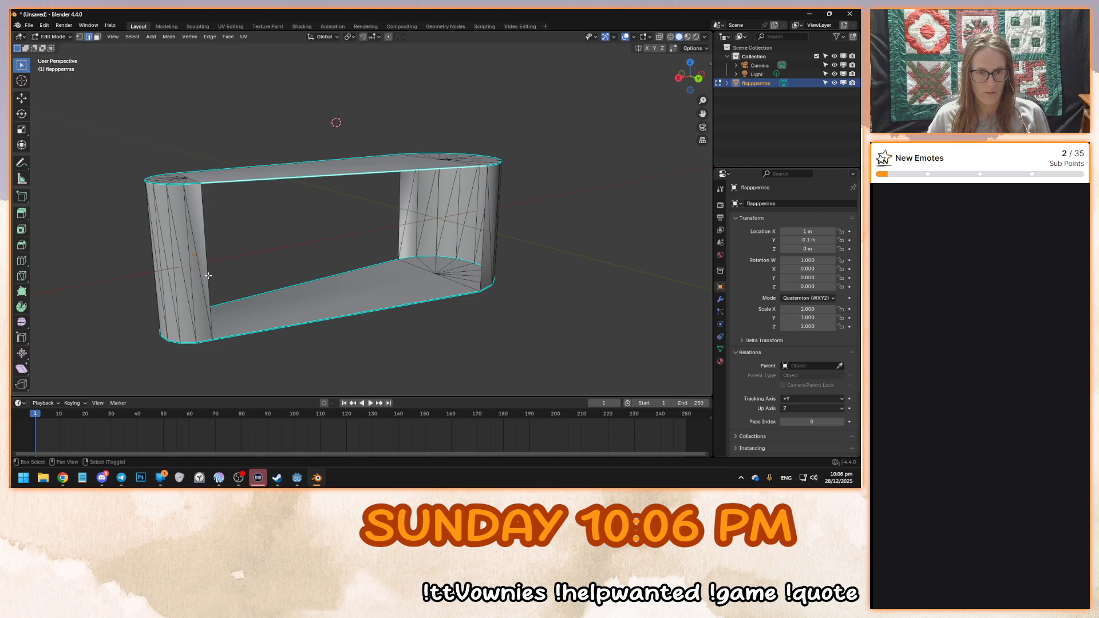
pyautogui.hotkey('ctrl', 'z')
pyautogui.press('f')
pyautogui.moveTo(481, 244)
pyautogui.mouseDown()
pyautogui.moveTo(368, 255)
pyautogui.moveTo(309, 197)
pyautogui.moveTo(315, 185)
pyautogui.mouseUp()
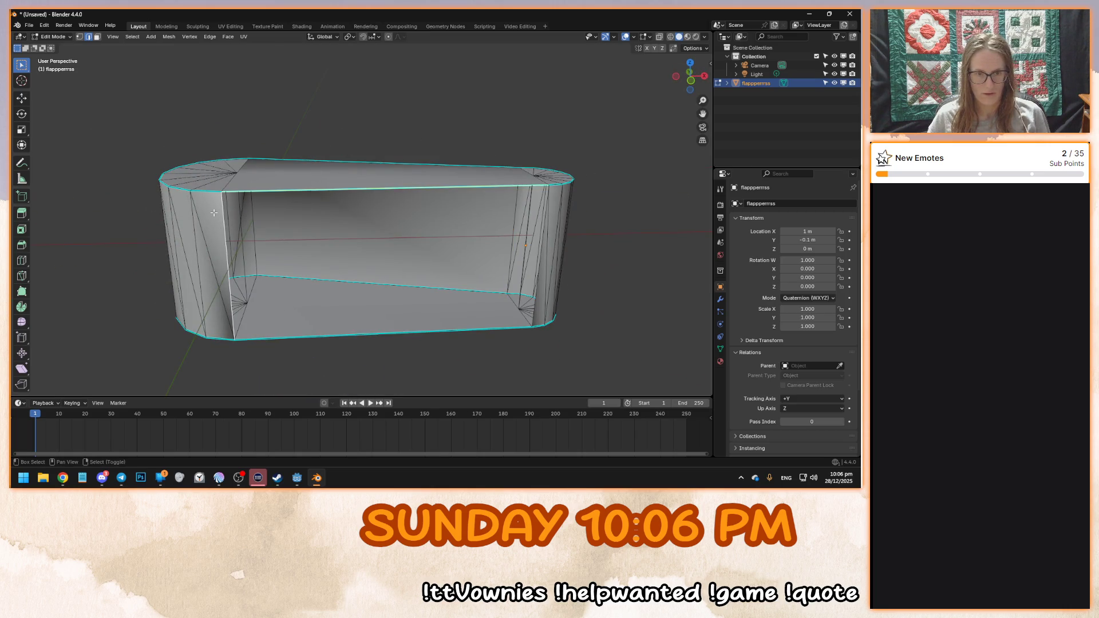
pyautogui.keyDown('shift'); pyautogui.click(304, 335); pyautogui.keyUp('shift')
pyautogui.press('f')
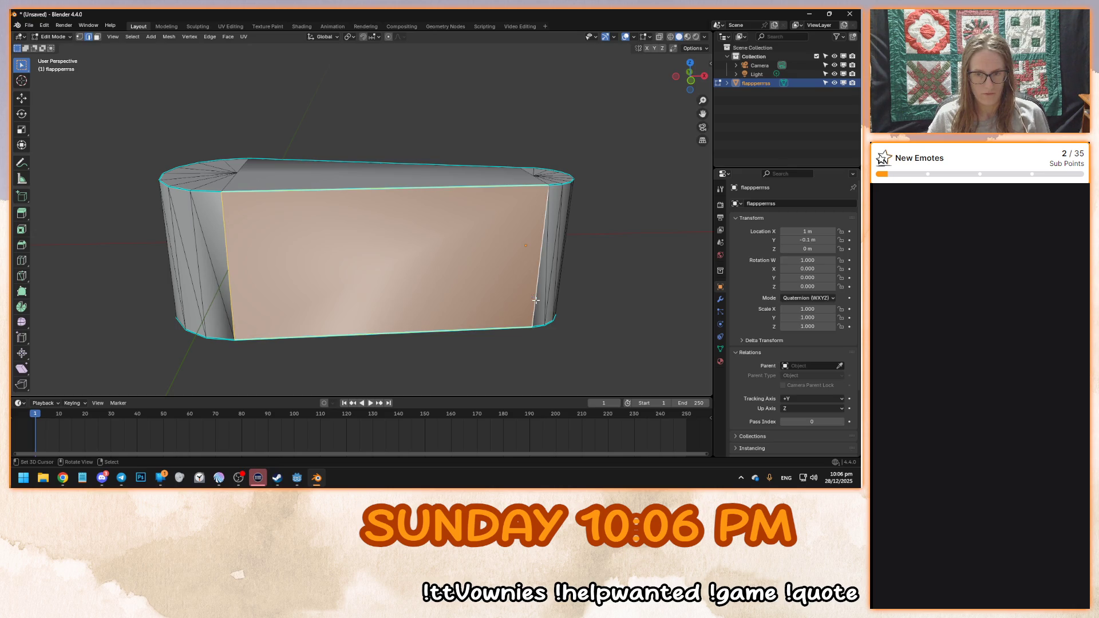
pyautogui.moveTo(535, 299)
pyautogui.mouseDown()
pyautogui.moveTo(532, 320)
pyautogui.moveTo(332, 294)
pyautogui.mouseUp()
pyautogui.hotkey('alt', 'a')
# Select the whole flapper mesh, recalculate its normals outside and set flat face shading
pyautogui.press('a')
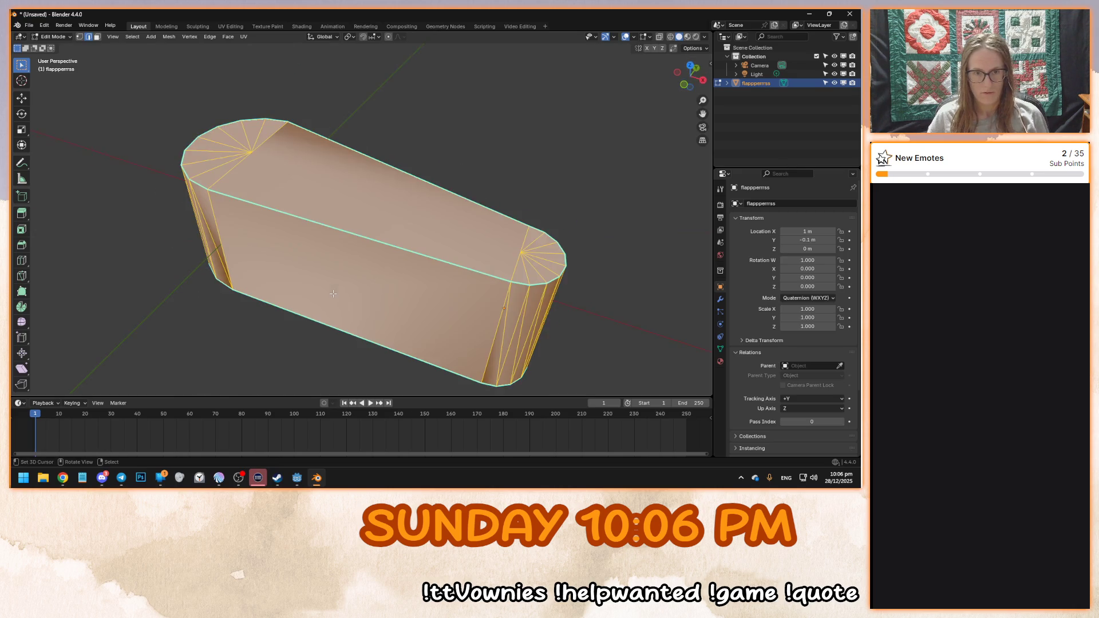
pyautogui.click(168, 37)
pyautogui.moveTo(222, 196)
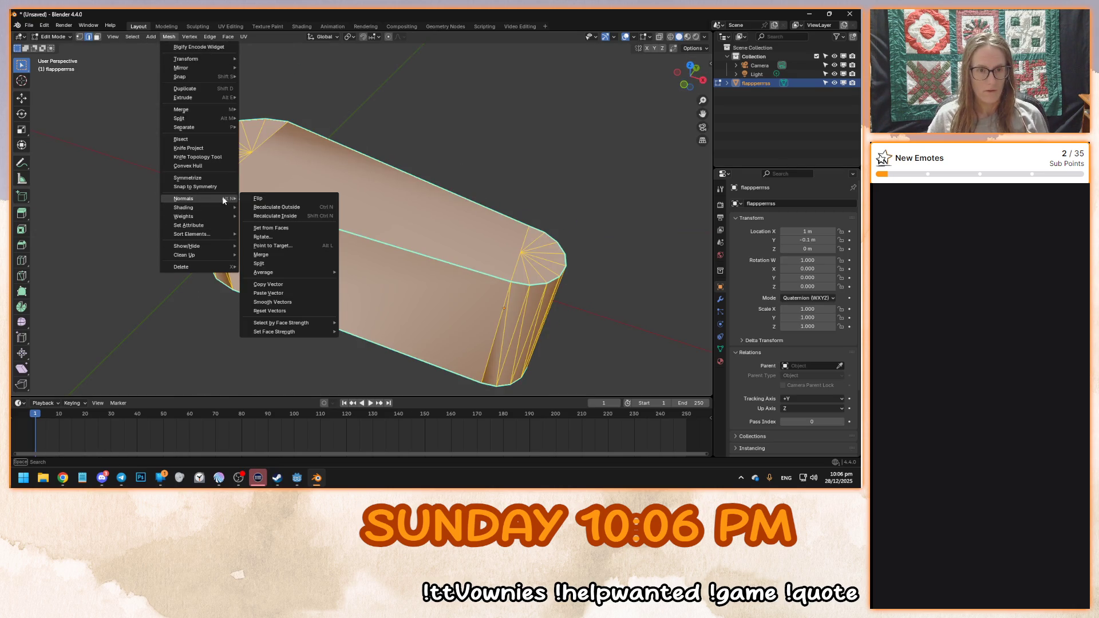
pyautogui.click(275, 208)
pyautogui.click(168, 37)
pyautogui.moveTo(198, 210)
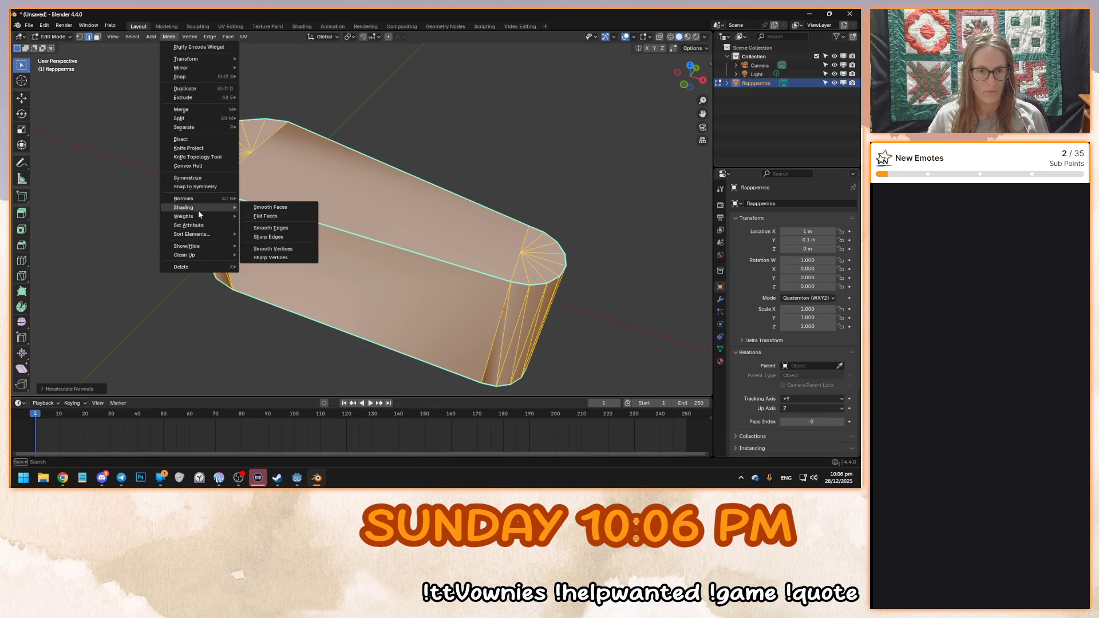
pyautogui.click(256, 216)
# Check the shading in Object Mode, then set the flapper's normals from its faces
pyautogui.moveTo(193, 122); pyautogui.dragTo(260, 127)
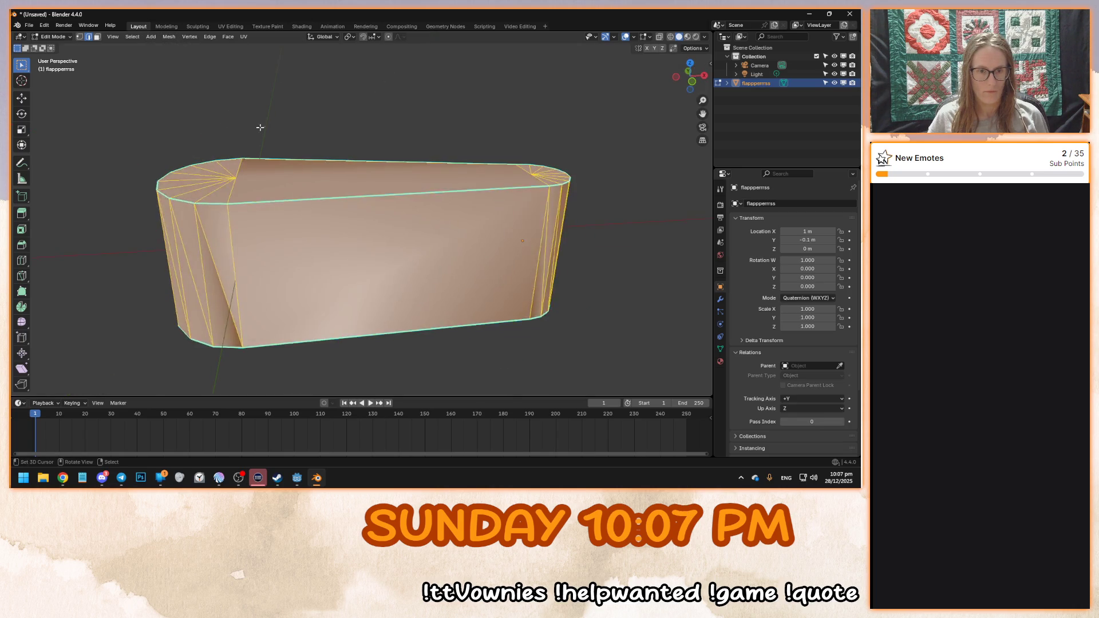
pyautogui.press('Tab')
pyautogui.moveTo(283, 231)
pyautogui.mouseDown()
pyautogui.moveTo(459, 226)
pyautogui.moveTo(451, 258)
pyautogui.moveTo(324, 289)
pyautogui.moveTo(369, 295)
pyautogui.moveTo(269, 184)
pyautogui.moveTo(461, 238)
pyautogui.mouseUp()
pyautogui.scroll(8, 373, 276)
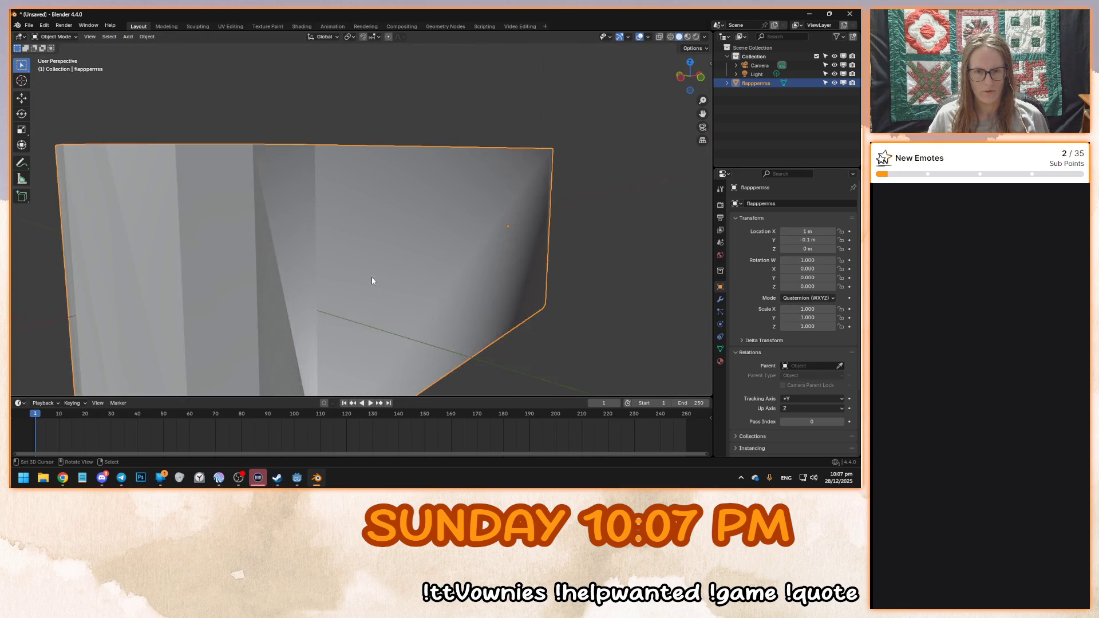
pyautogui.scroll(-5, 372, 281)
pyautogui.press('Tab')
pyautogui.moveTo(372, 281); pyautogui.dragTo(321, 269)
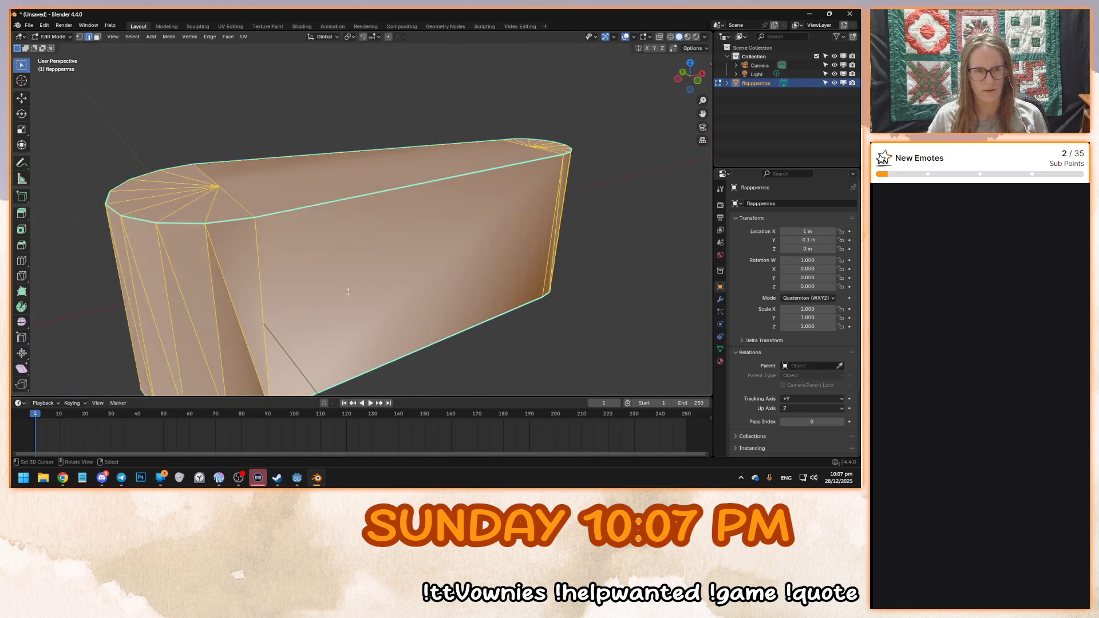
pyautogui.click(169, 36)
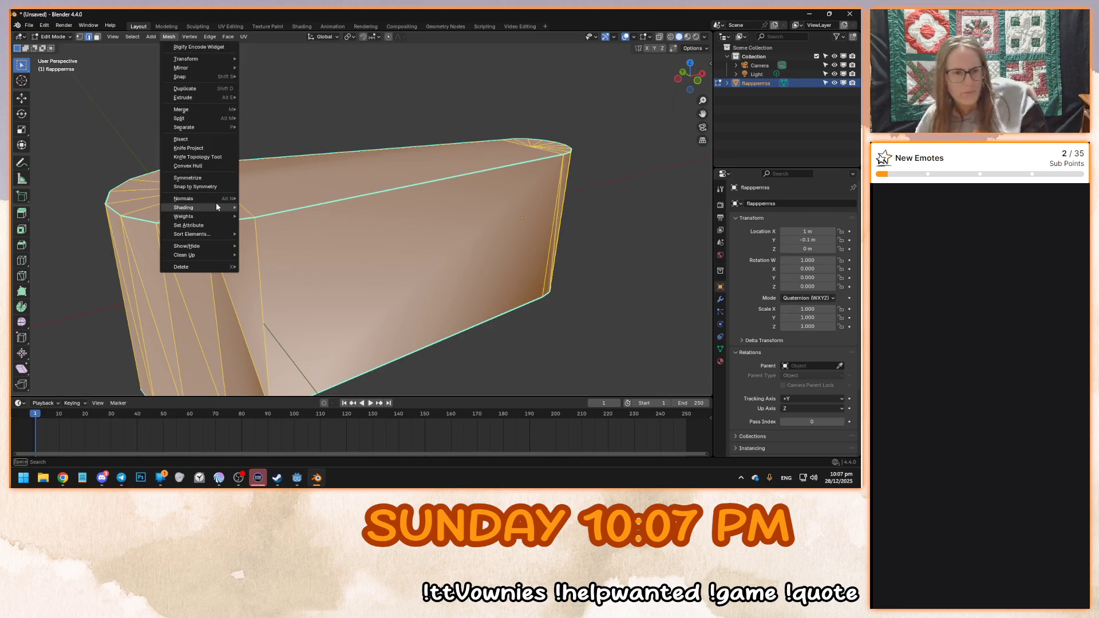
pyautogui.moveTo(216, 201)
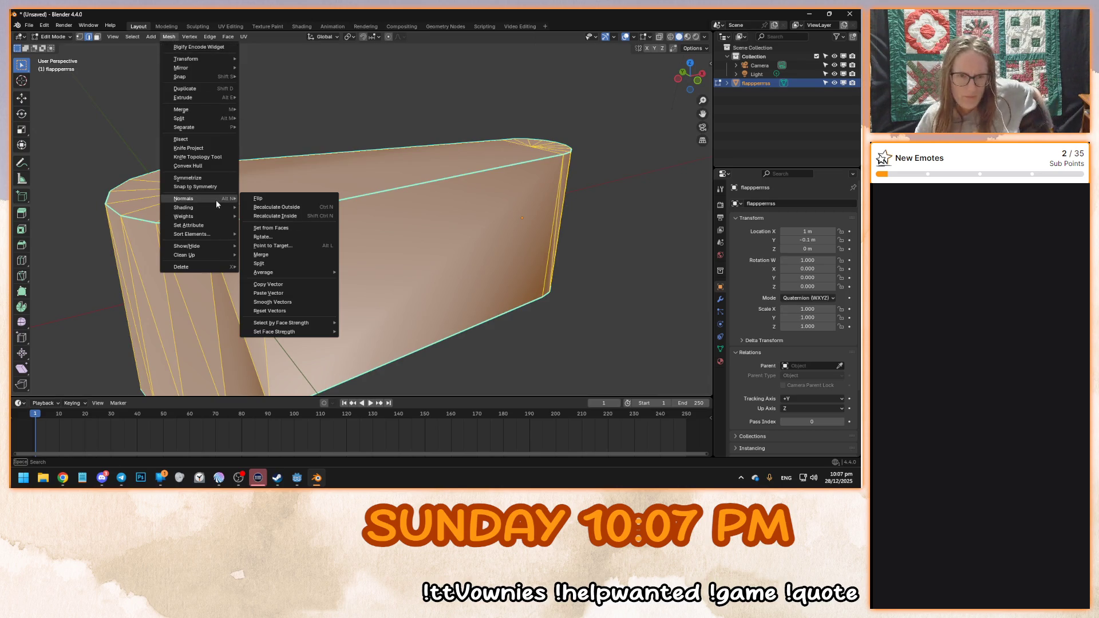
pyautogui.click(314, 227)
pyautogui.moveTo(313, 227)
pyautogui.mouseDown()
pyautogui.moveTo(380, 255)
pyautogui.moveTo(251, 238)
pyautogui.moveTo(286, 242)
pyautogui.moveTo(159, 57)
pyautogui.mouseUp()
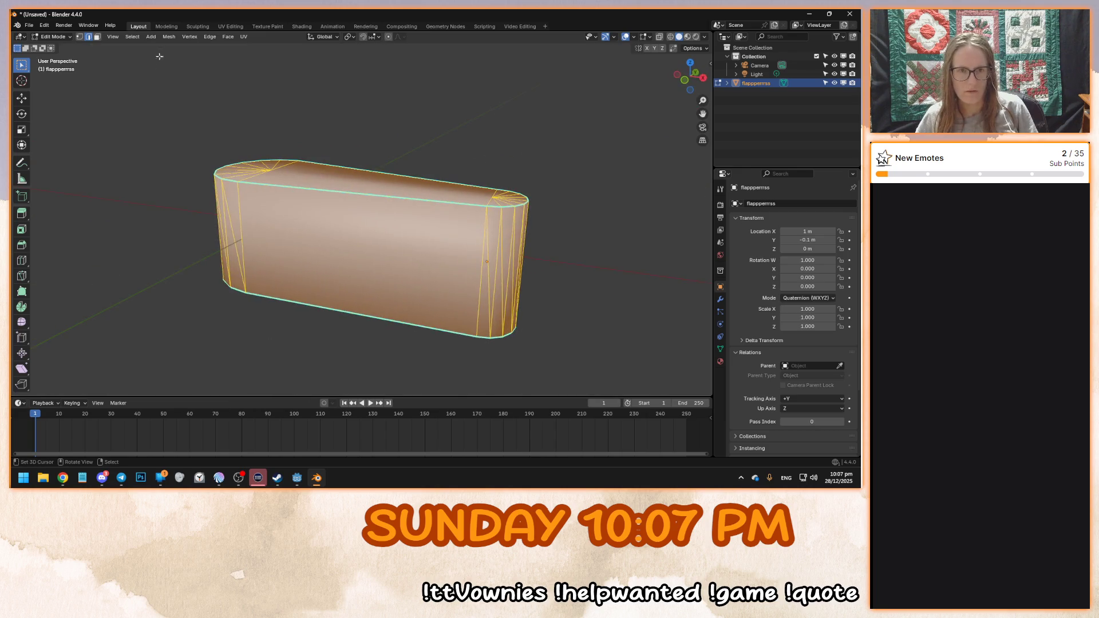
# Apply another normals adjustment, then try Shade Smooth and Shade Flat on the object
pyautogui.click(169, 37)
pyautogui.moveTo(204, 202)
pyautogui.click(254, 199)
pyautogui.moveTo(320, 240)
pyautogui.mouseDown()
pyautogui.moveTo(447, 225)
pyautogui.moveTo(322, 232)
pyautogui.moveTo(353, 248)
pyautogui.moveTo(545, 233)
pyautogui.moveTo(291, 205)
pyautogui.moveTo(351, 229)
pyautogui.moveTo(347, 239)
pyautogui.mouseUp()
pyautogui.press('Tab')
pyautogui.rightClick(370, 236)
pyautogui.click(368, 236)
pyautogui.rightClick(320, 232)
pyautogui.click(317, 248)
pyautogui.rightClick(532, 232)
pyautogui.click(538, 220)
pyautogui.rightClick(538, 213)
pyautogui.click(539, 213)
# Select all faces, flip the normals, recalculate them outside, and inspect the result
pyautogui.press('Tab')
pyautogui.press('a')
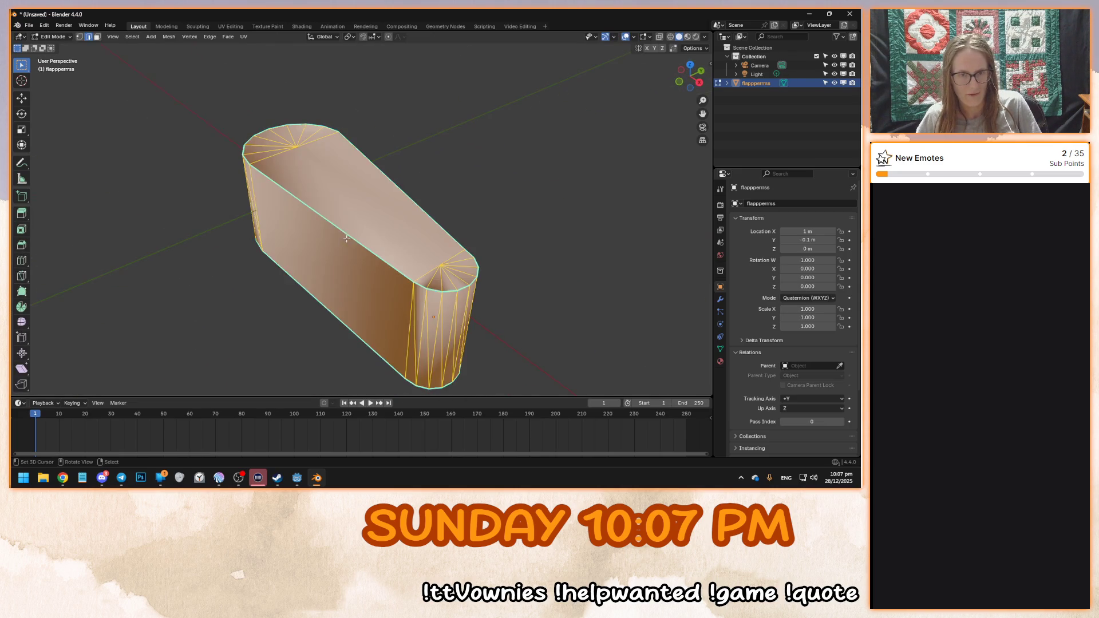
pyautogui.click(168, 37)
pyautogui.moveTo(220, 197)
pyautogui.click(266, 198)
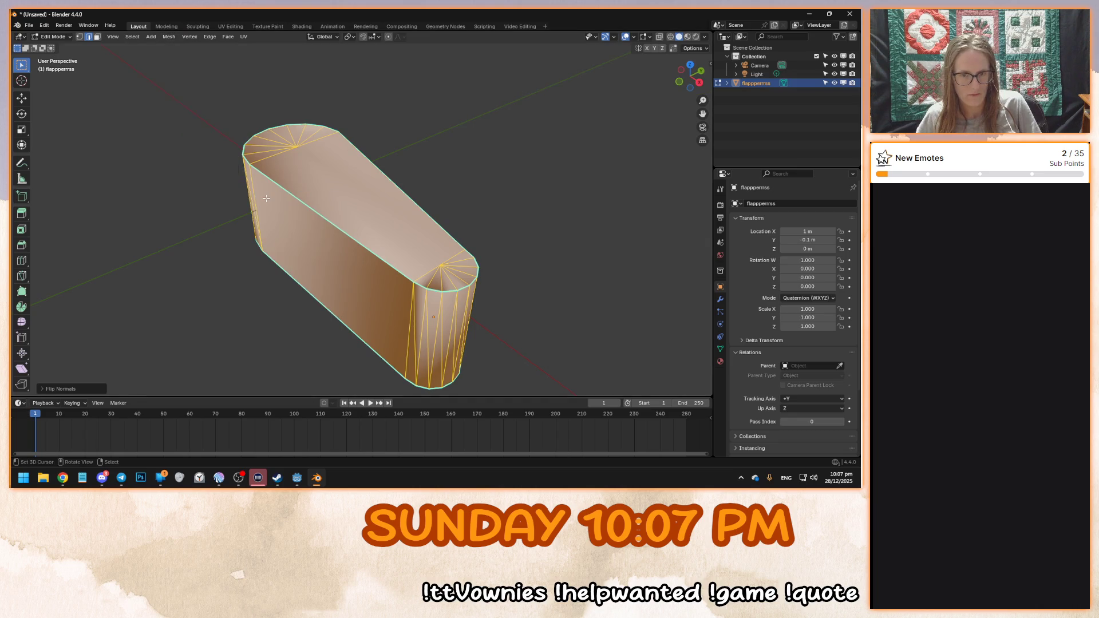
pyautogui.click(169, 38)
pyautogui.click(281, 210)
pyautogui.moveTo(281, 210); pyautogui.dragTo(297, 185)
pyautogui.press('Tab')
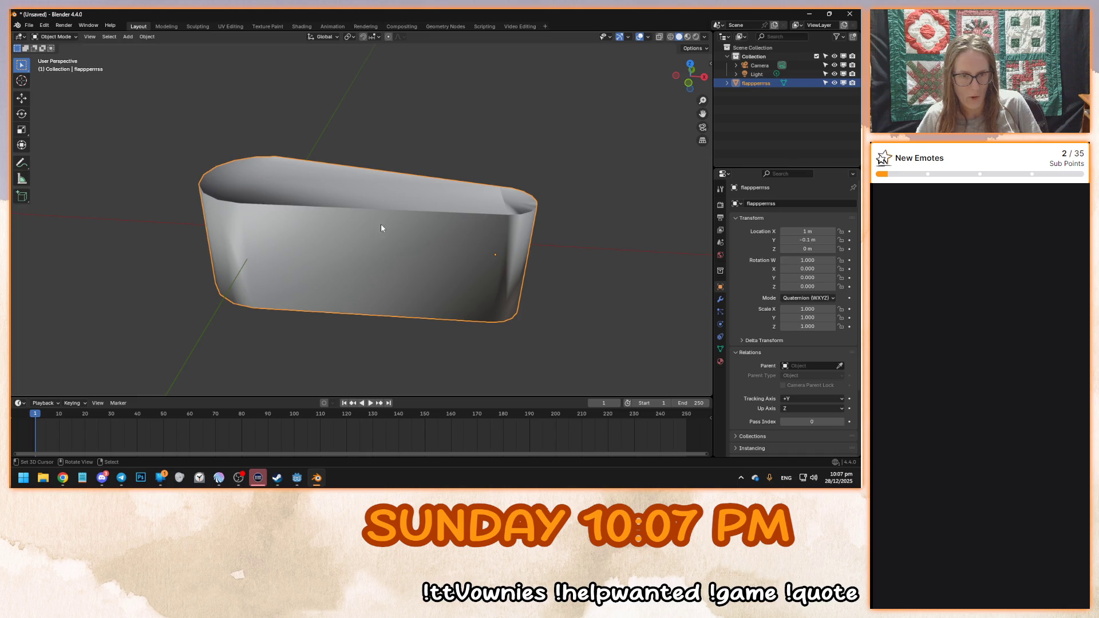
pyautogui.moveTo(381, 221)
pyautogui.mouseDown()
pyautogui.moveTo(489, 203)
pyautogui.moveTo(364, 213)
pyautogui.moveTo(391, 248)
pyautogui.mouseUp()
pyautogui.scroll(3, 467, 264)
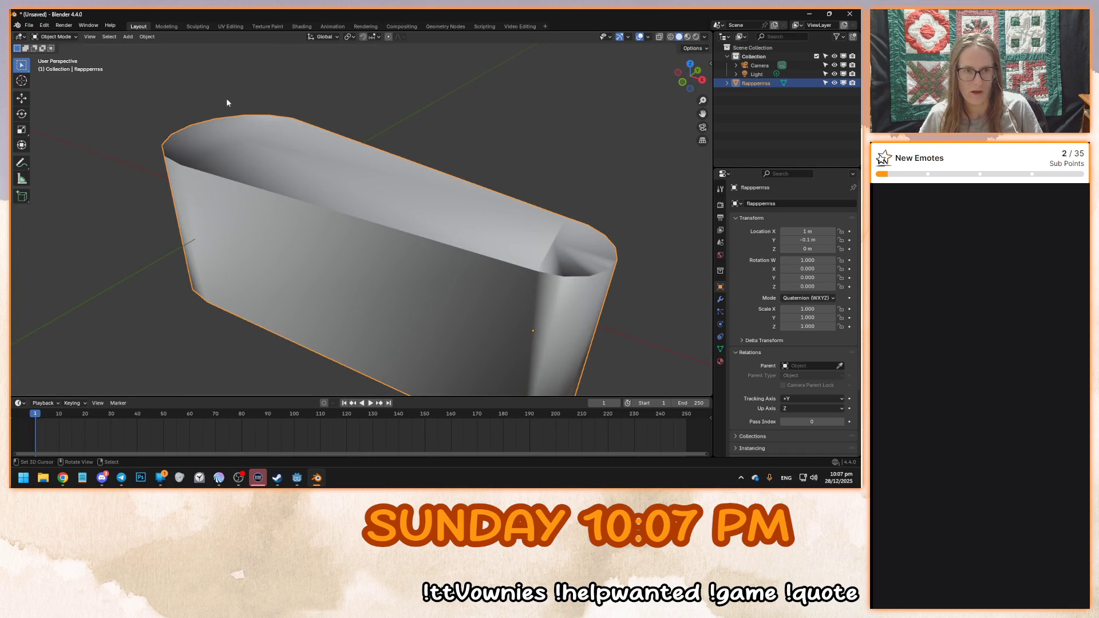
# Merge and then split the mesh's custom normals so faces shade flat, then deselect
pyautogui.press('Tab')
pyautogui.click(168, 36)
pyautogui.moveTo(212, 200)
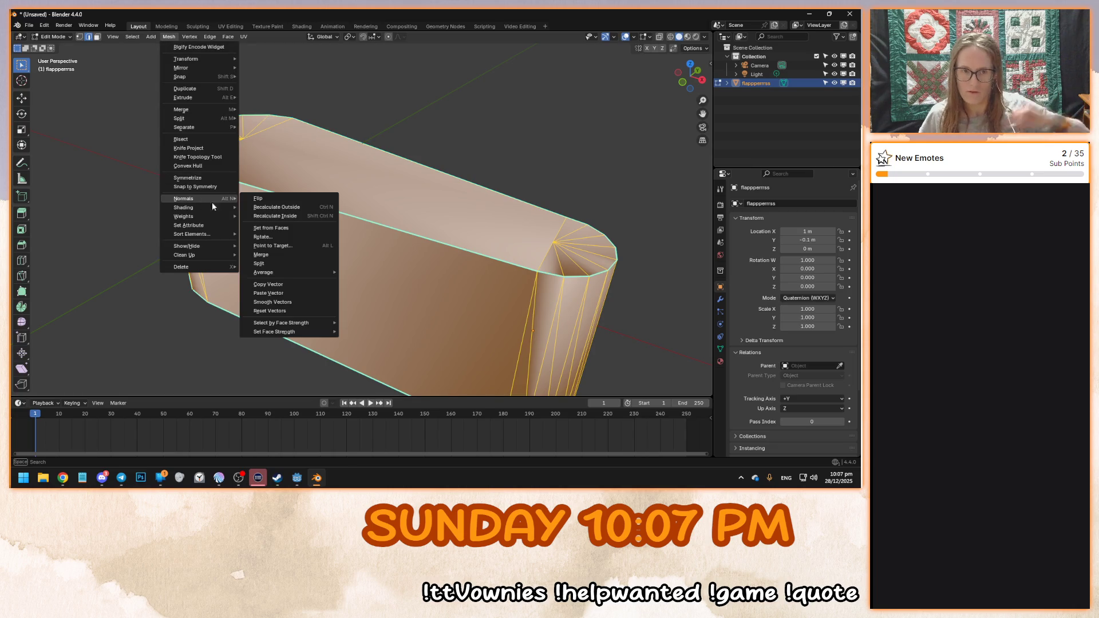
pyautogui.click(297, 253)
pyautogui.click(168, 36)
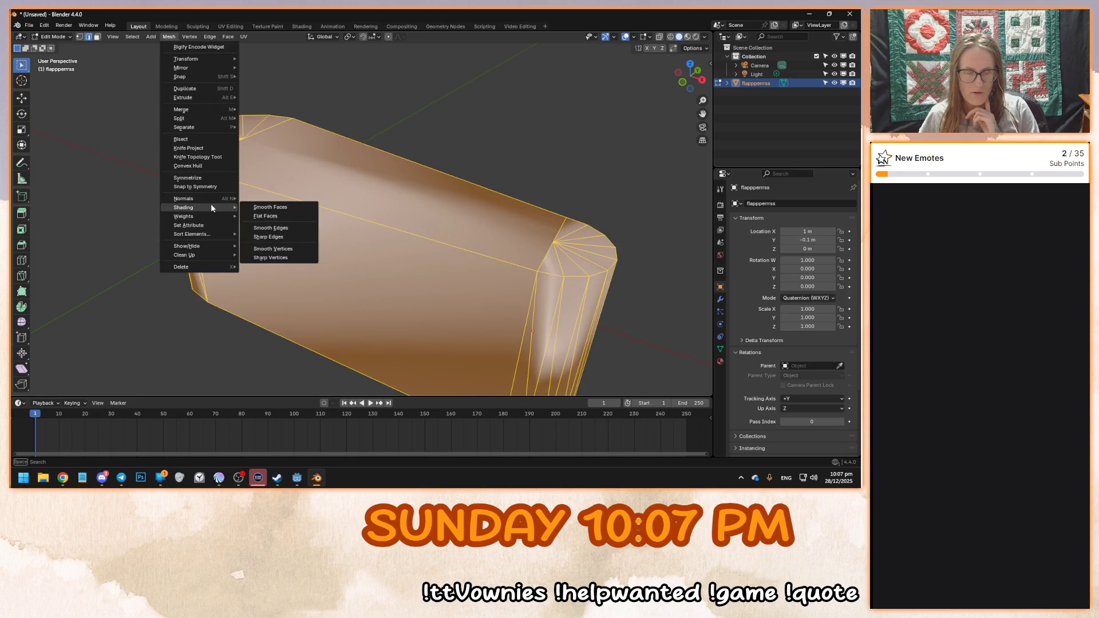
pyautogui.moveTo(212, 198)
pyautogui.click(281, 265)
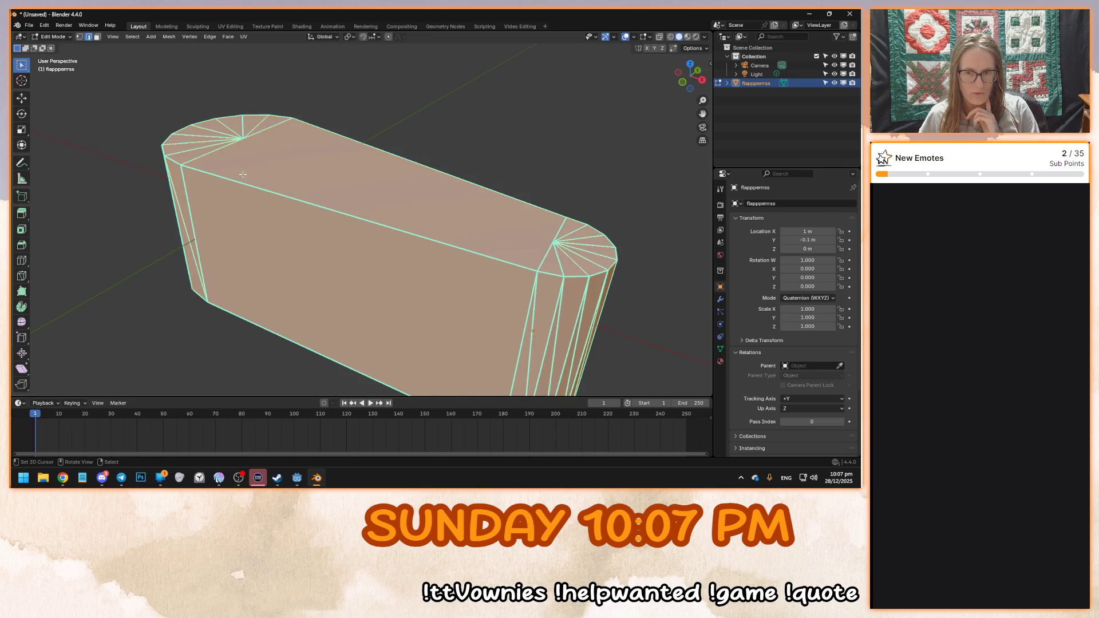
pyautogui.scroll(-2, 243, 174)
pyautogui.hotkey('alt', 'a')
pyautogui.moveTo(343, 225)
pyautogui.mouseDown()
pyautogui.moveTo(299, 216)
pyautogui.moveTo(387, 206)
pyautogui.mouseUp()
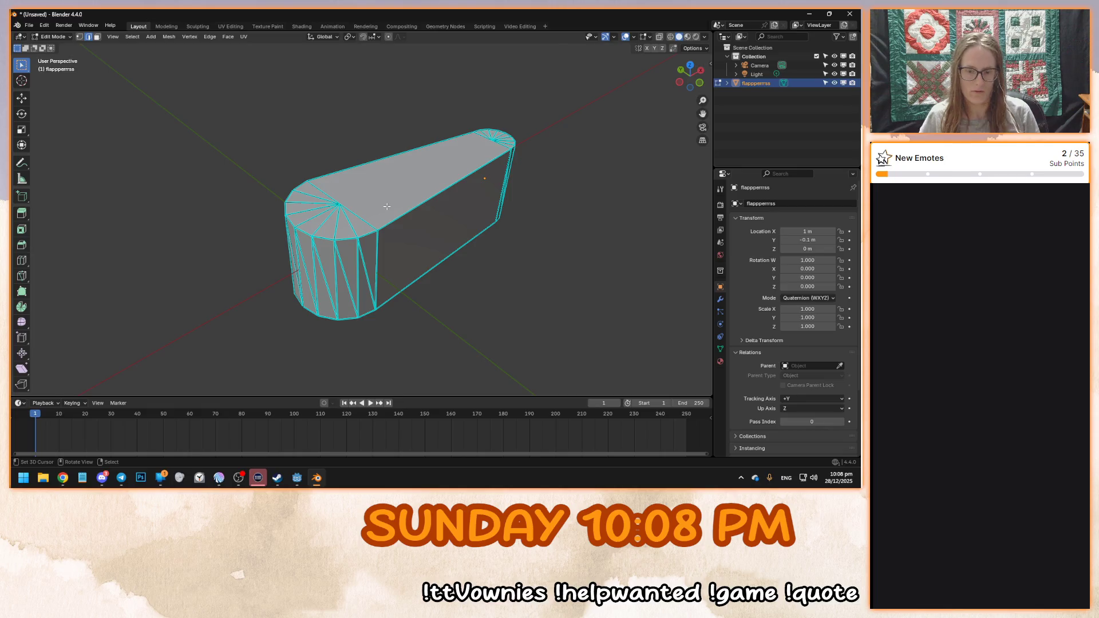
# Select the centre vertices of both rounded ends, then box-select the flapper's edges in wireframe
pyautogui.press('KP_7')
pyautogui.scroll(2, 383, 215)
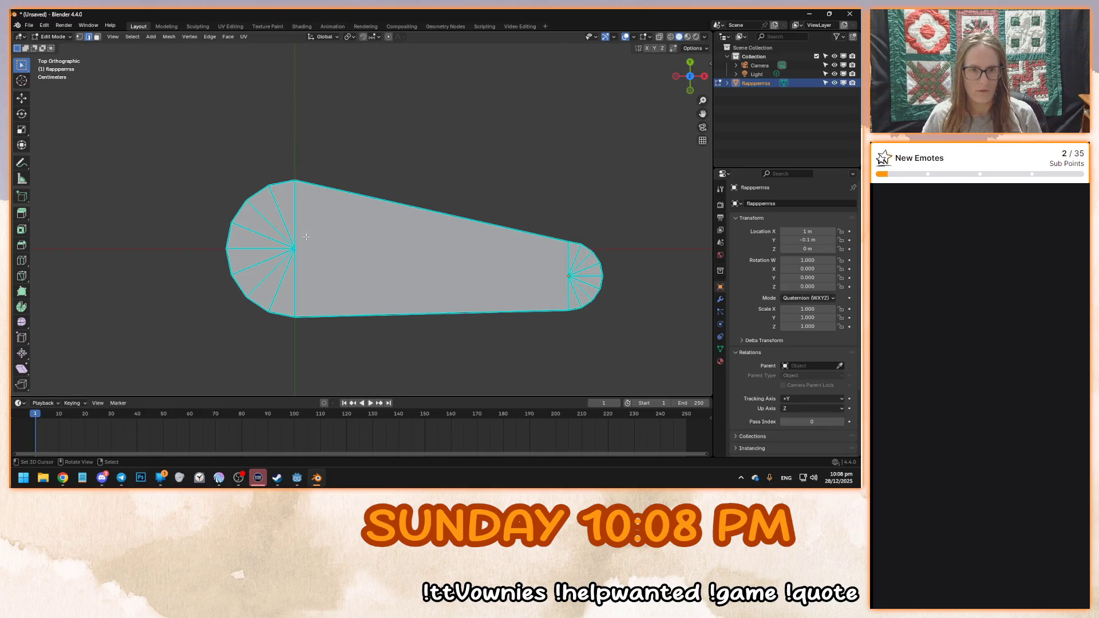
pyautogui.click(259, 227)
pyautogui.press('ctrl+KP_7')
pyautogui.press('c')
pyautogui.click(293, 179)
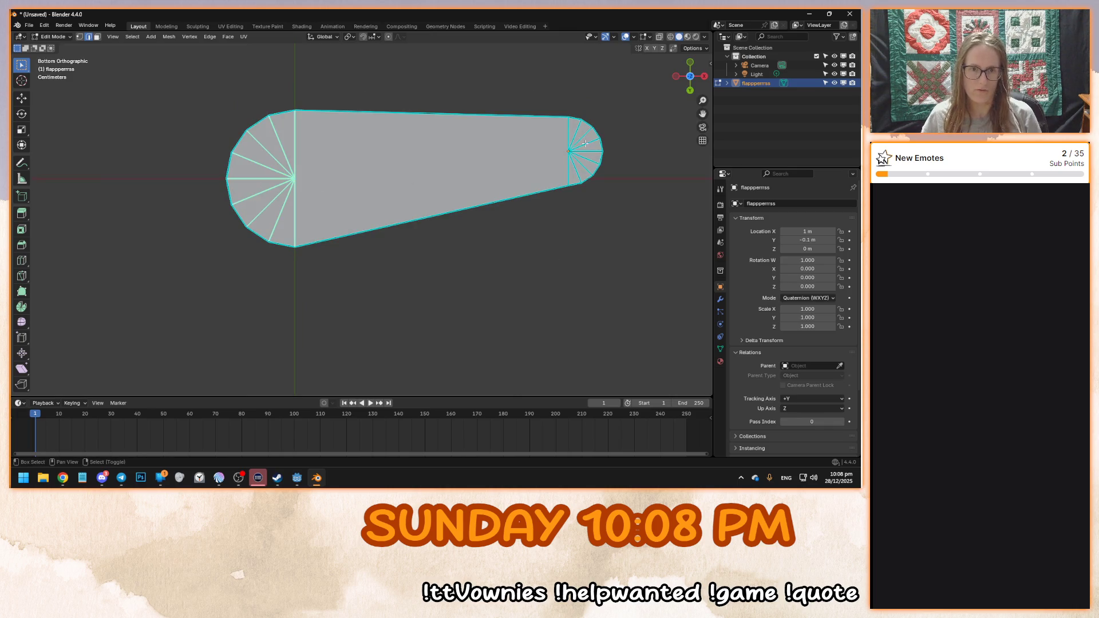
pyautogui.click(567, 150)
pyautogui.press('Escape')
pyautogui.hotkey('shift', 'z')
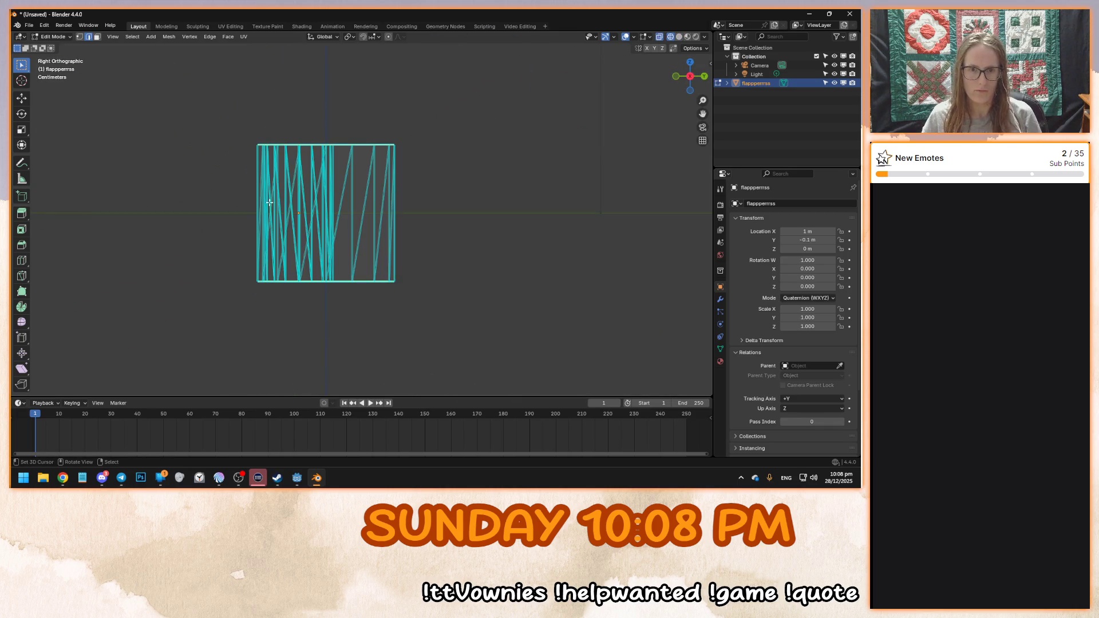
pyautogui.moveTo(215, 170)
pyautogui.mouseDown()
pyautogui.moveTo(449, 250)
pyautogui.moveTo(238, 218)
pyautogui.moveTo(322, 245)
pyautogui.moveTo(442, 224)
pyautogui.mouseUp()
pyautogui.hotkey('shift', 'z')
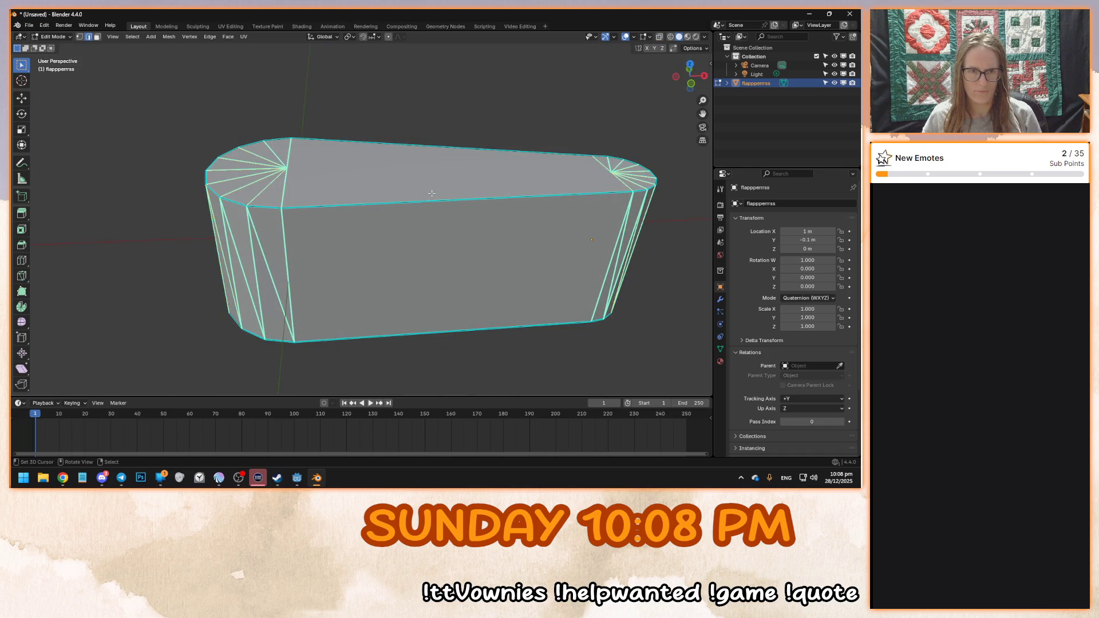
# Return to Edit Mode in Top view with nothing selected and vertex selection active
pyautogui.click(208, 38)
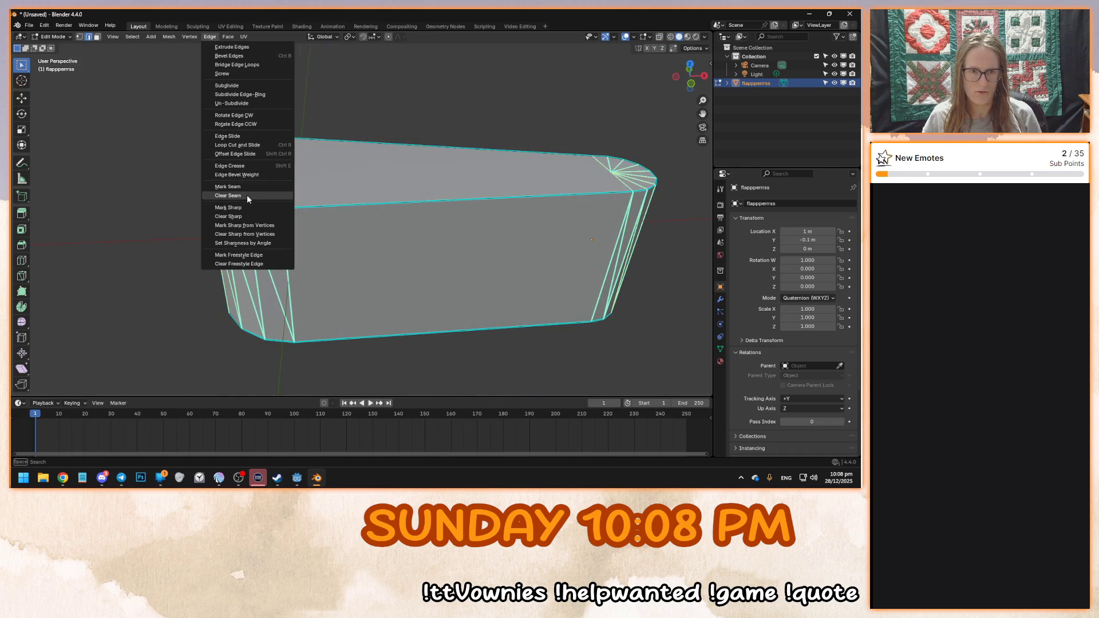
pyautogui.click(246, 215)
pyautogui.press('Tab')
pyautogui.moveTo(402, 244)
pyautogui.mouseDown()
pyautogui.moveTo(361, 233)
pyautogui.moveTo(446, 231)
pyautogui.moveTo(559, 206)
pyautogui.moveTo(361, 244)
pyautogui.moveTo(321, 238)
pyautogui.mouseUp()
pyautogui.press('KP_7')
pyautogui.scroll(2, 331, 242)
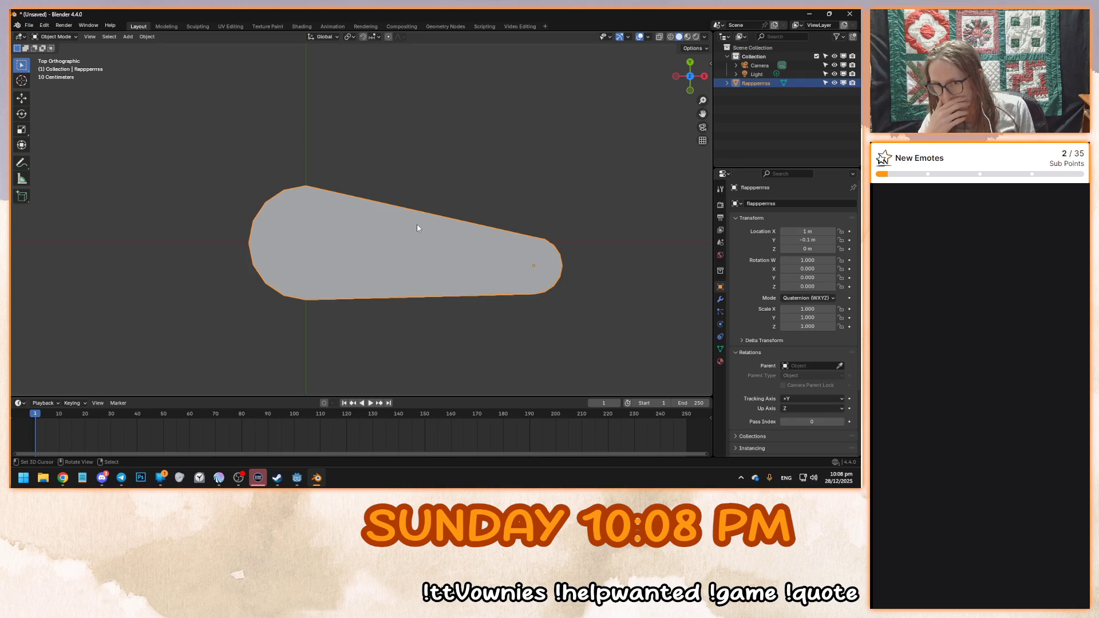
pyautogui.press('Tab')
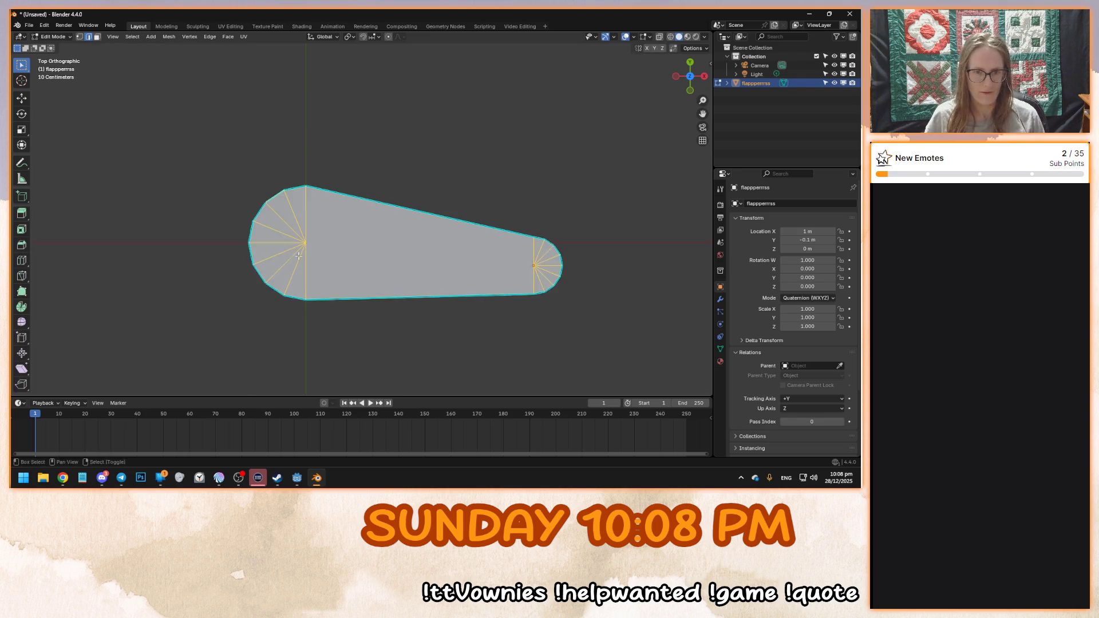
pyautogui.moveTo(298, 256); pyautogui.dragTo(369, 232)
pyautogui.hotkey('alt', 'a')
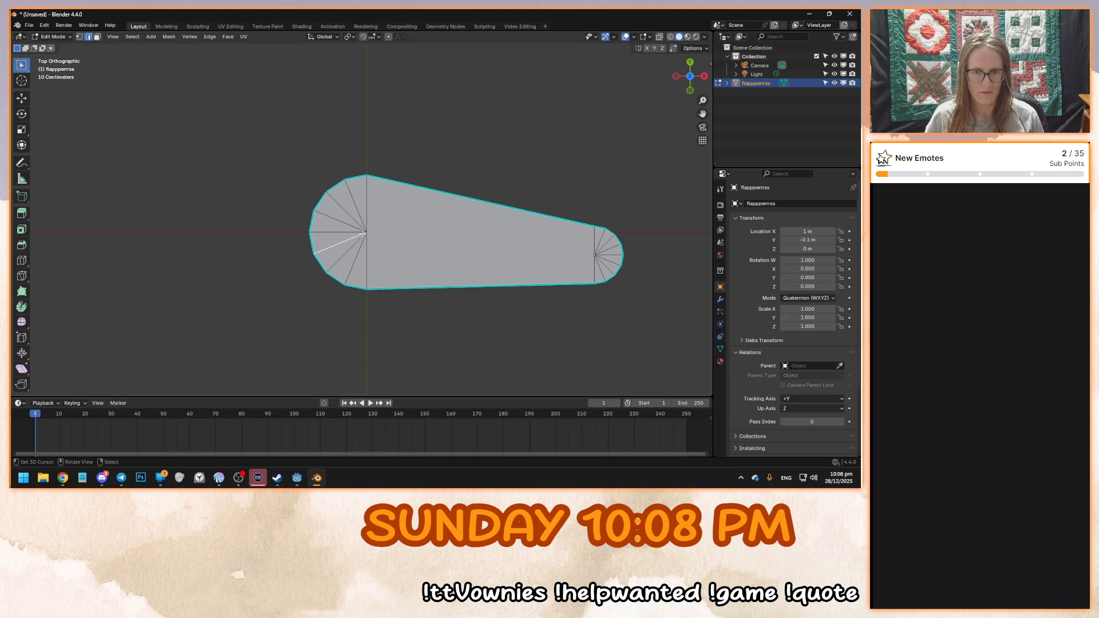
pyautogui.click(79, 37)
# Turn on X-ray and snap the 3D cursor to the wide end's centre vertex
pyautogui.hotkey('alt', 'z')
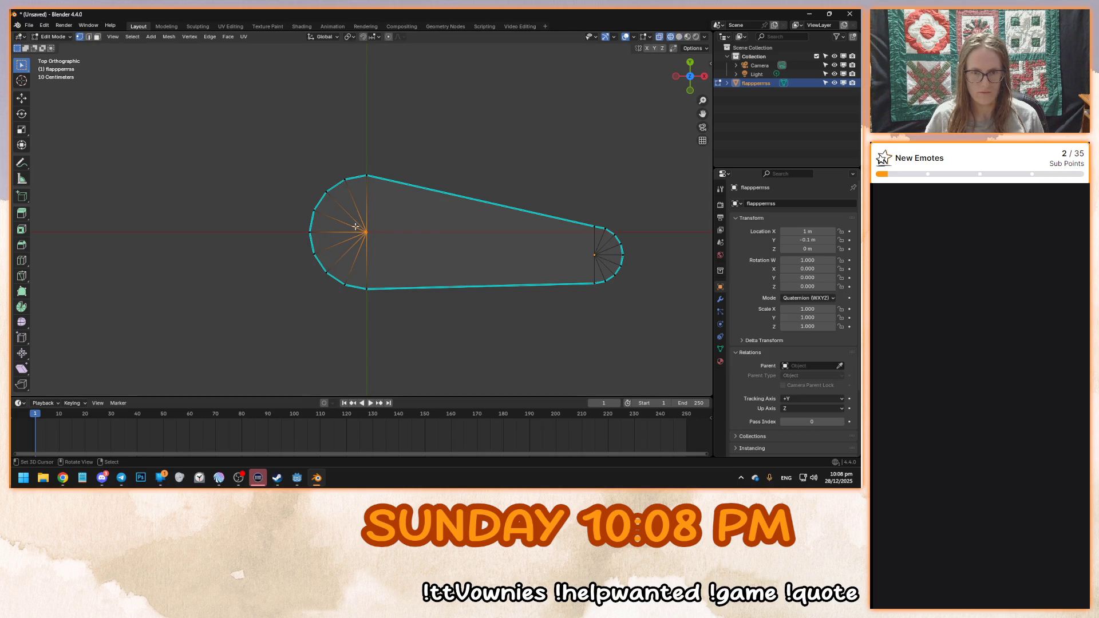
pyautogui.rightClick(432, 258)
pyautogui.click(412, 295)
pyautogui.press('Tab')
pyautogui.moveTo(433, 287)
pyautogui.mouseDown()
pyautogui.moveTo(389, 214)
pyautogui.moveTo(399, 212)
pyautogui.mouseUp()
pyautogui.press('F3')
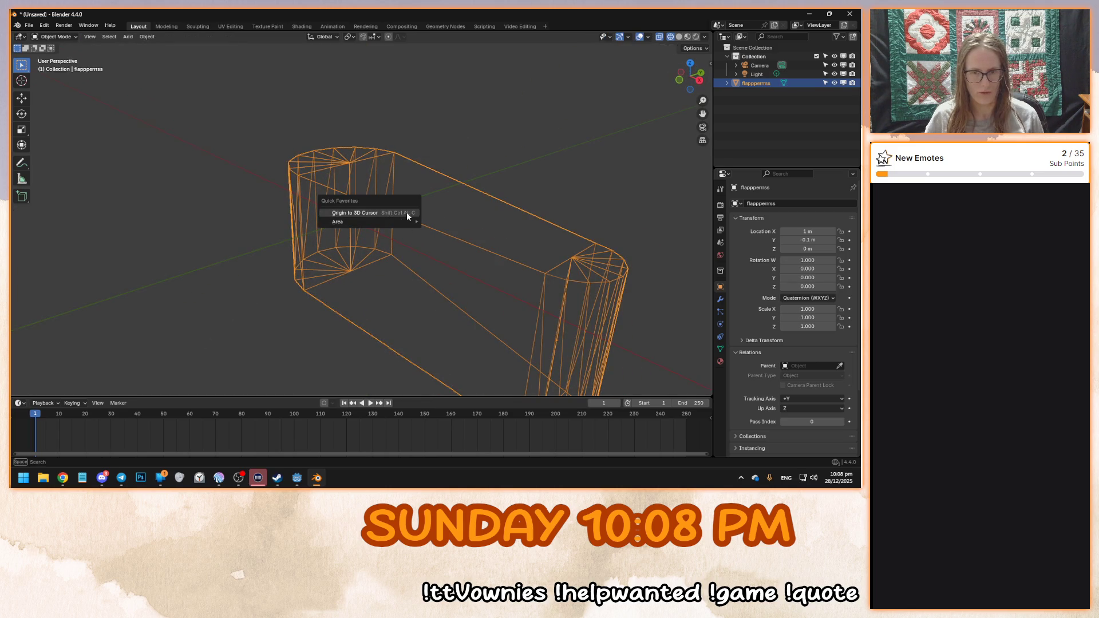
# Move the flapper's origin to the 3D cursor and confirm its 0 m location in the sidebar
pyautogui.click(406, 211)
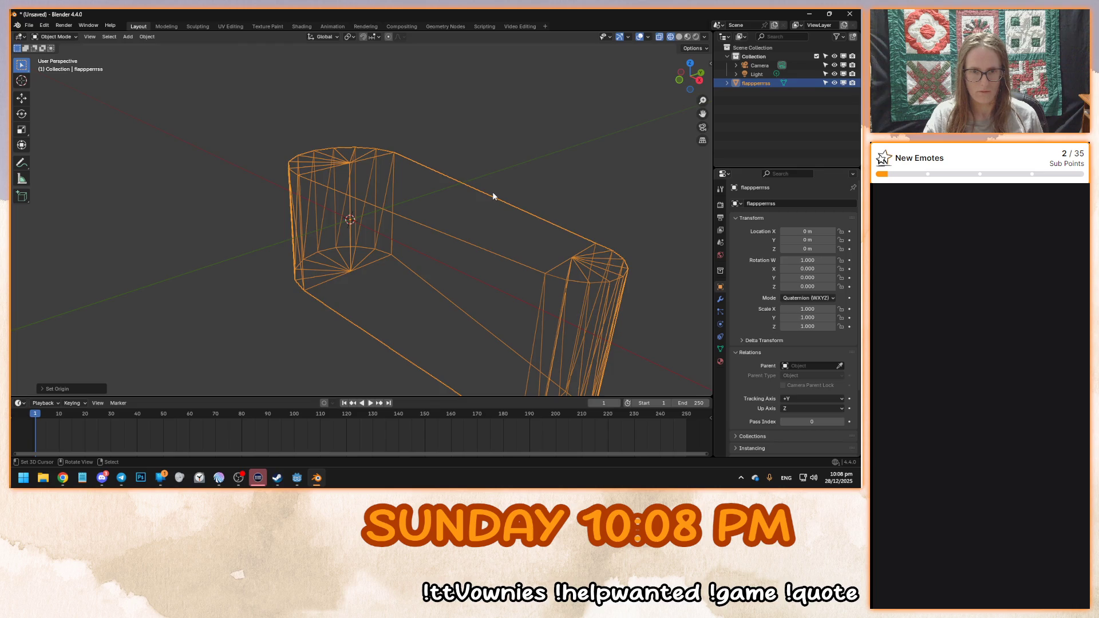
pyautogui.press('KP_7')
pyautogui.scroll(1, 496, 249)
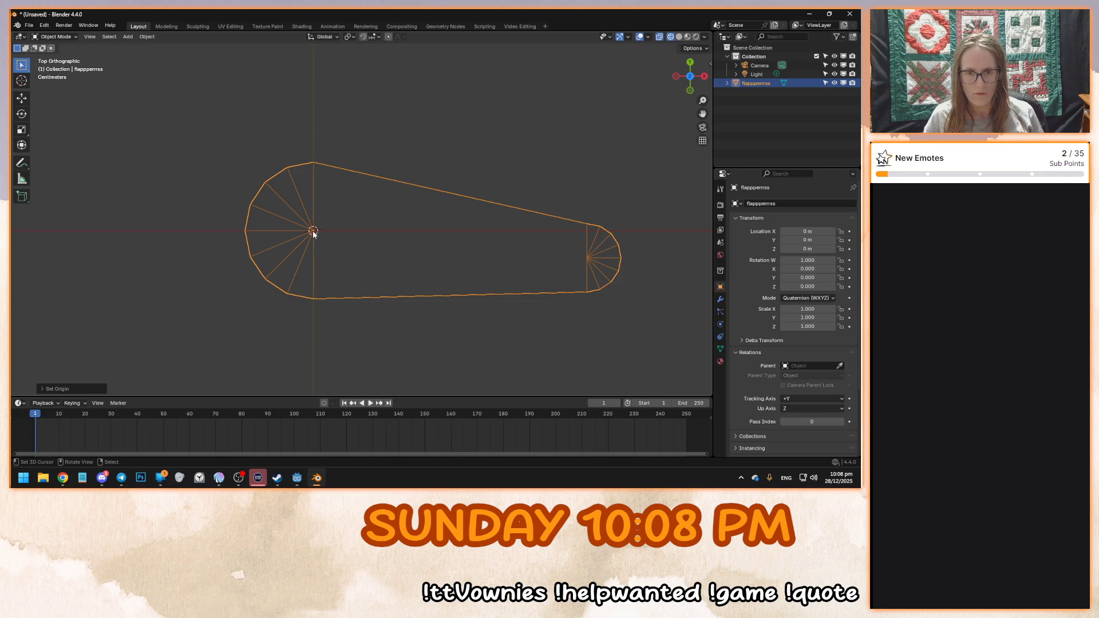
pyautogui.press('r')
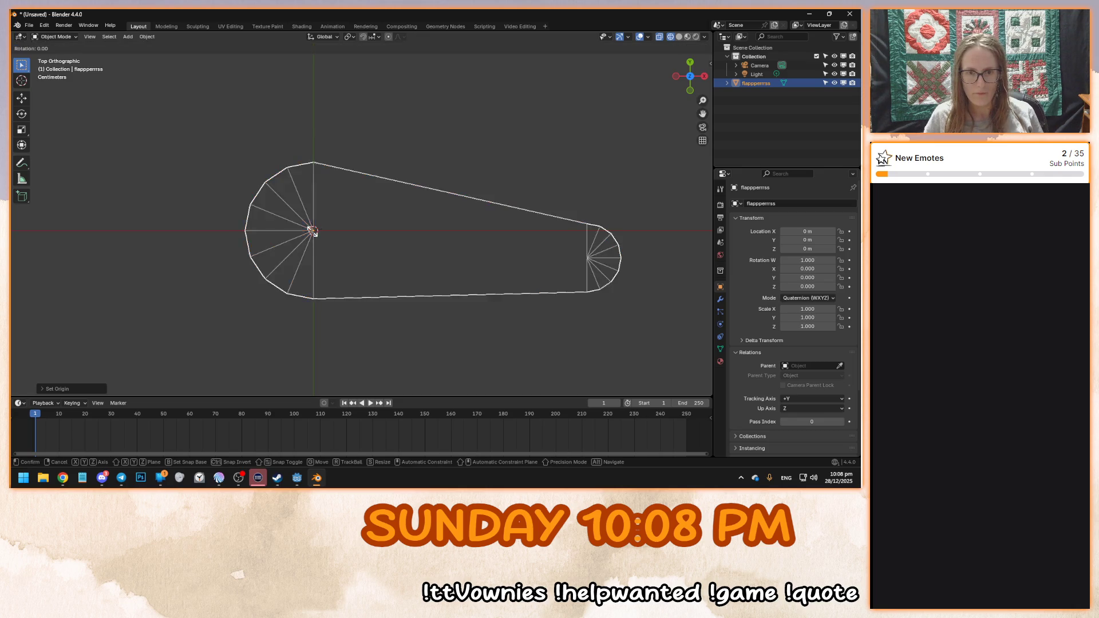
pyautogui.rightClick(442, 250)
pyautogui.press('n')
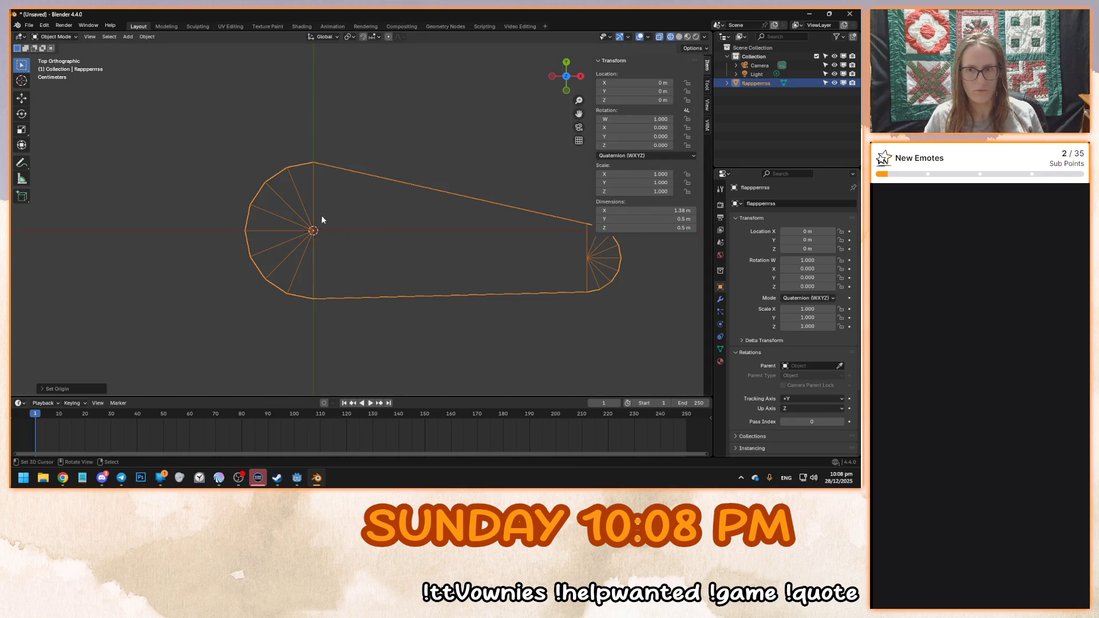
pyautogui.click(707, 86)
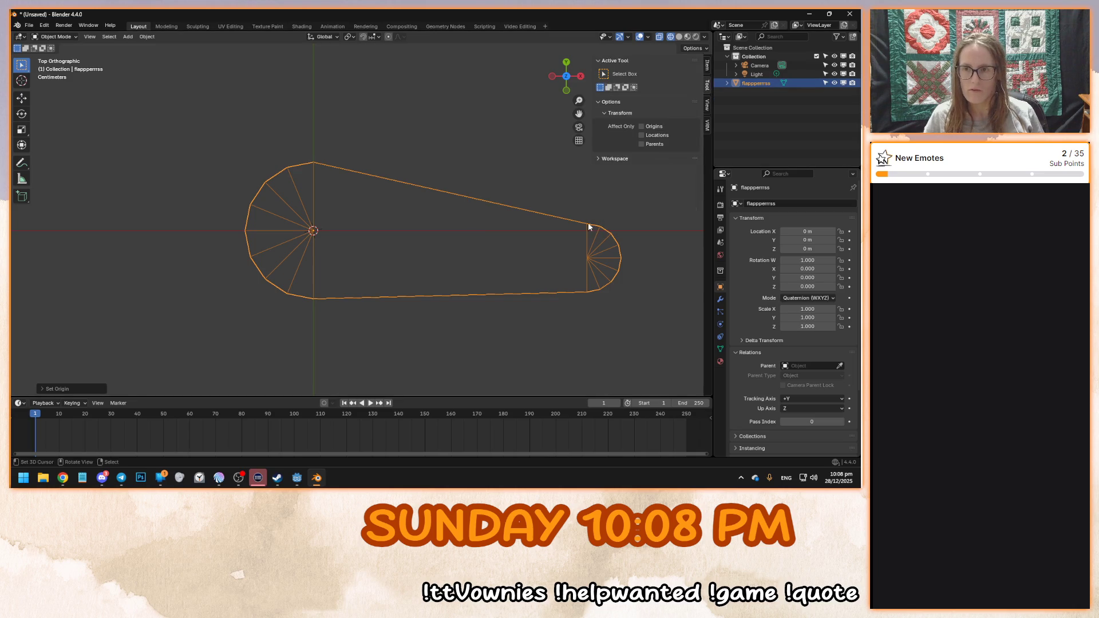
pyautogui.click(708, 106)
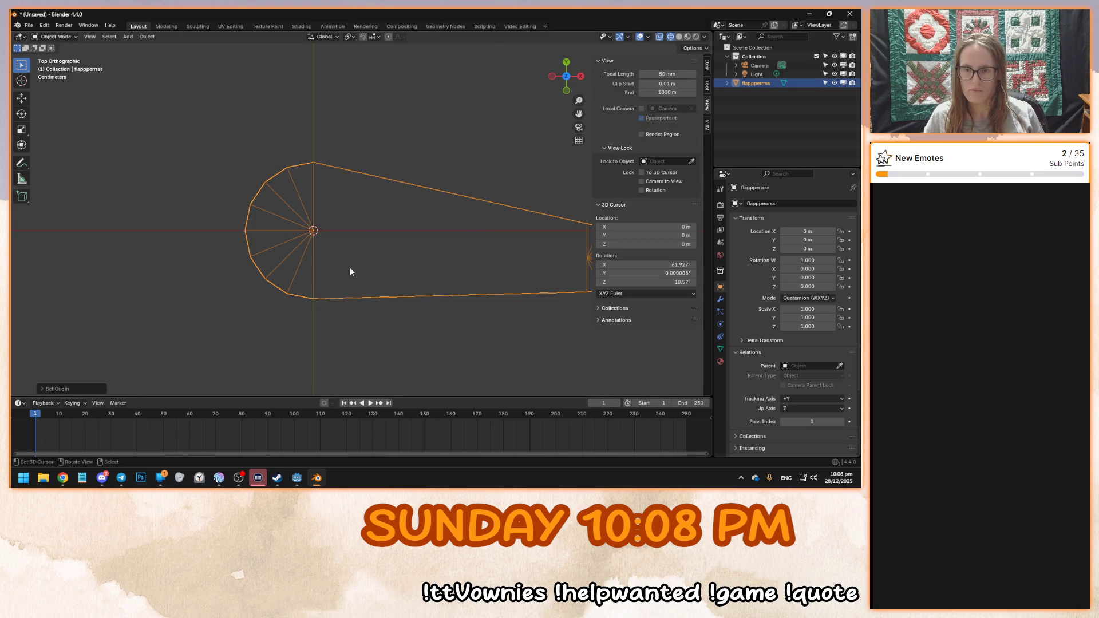
# Frame the flapper in Top view and hide the sidebar
pyautogui.press('KP_Decimal')
pyautogui.press('n')
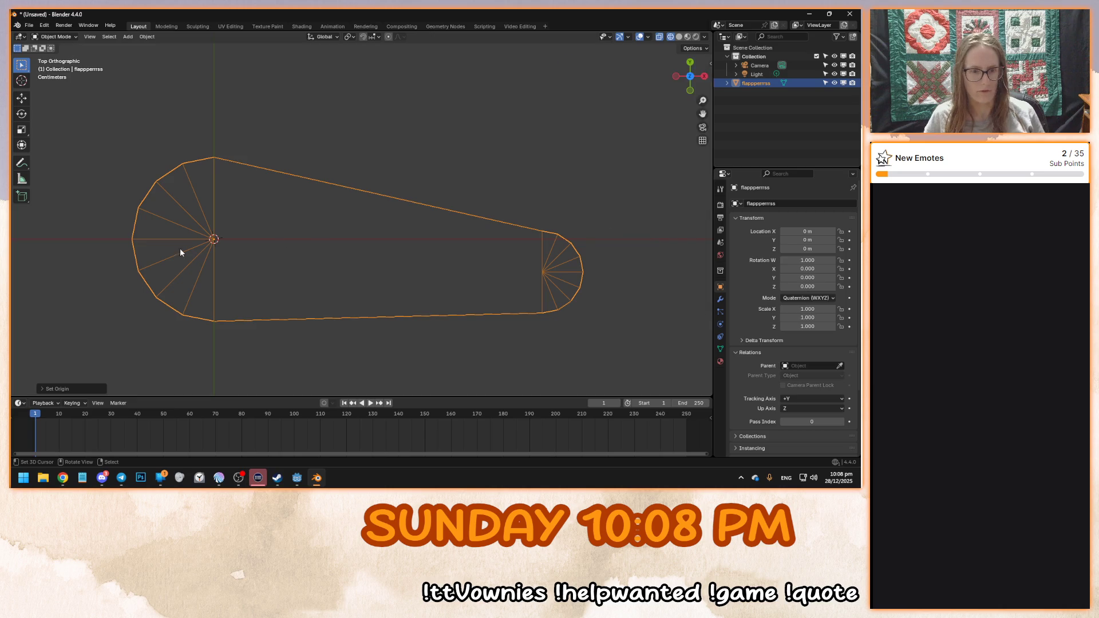
pyautogui.moveTo(215, 241); pyautogui.dragTo(212, 239)
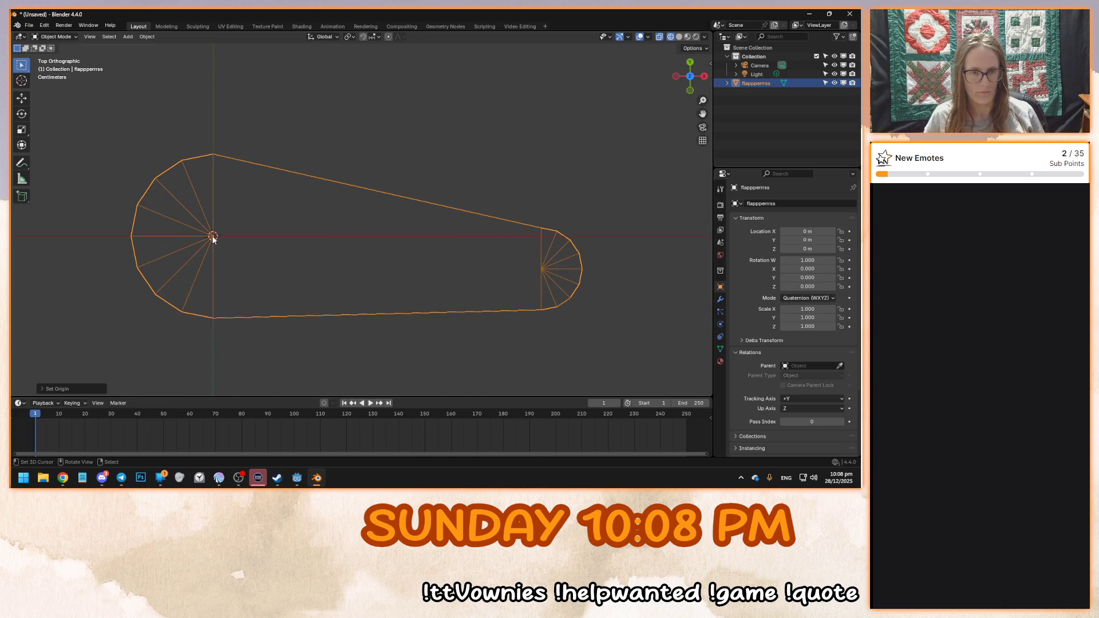
pyautogui.press('s')
pyautogui.press('Escape')
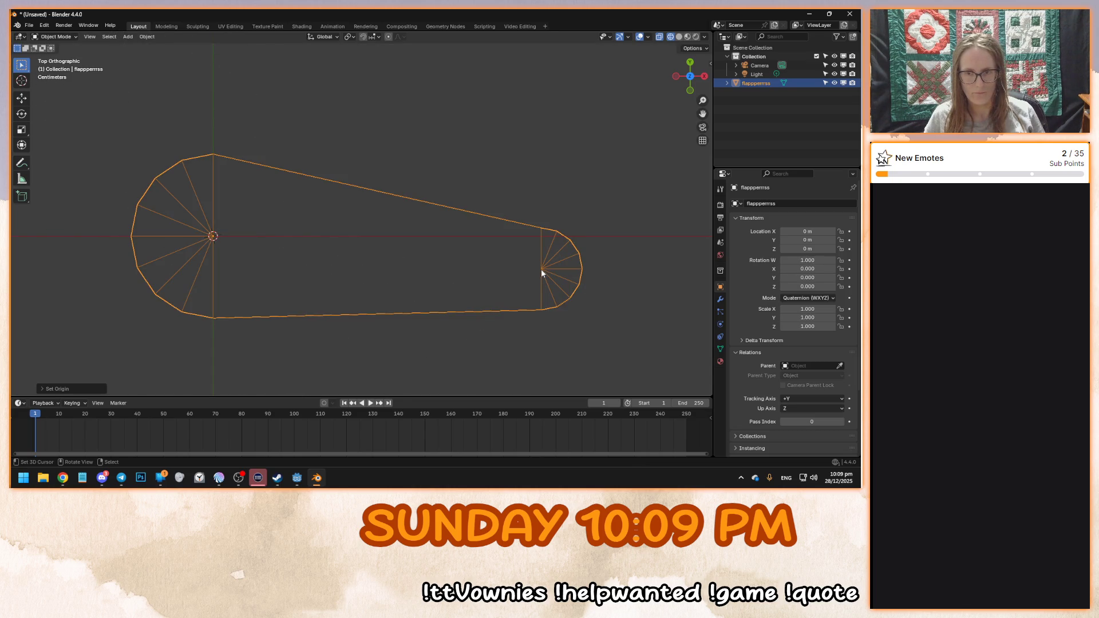
pyautogui.press('r')
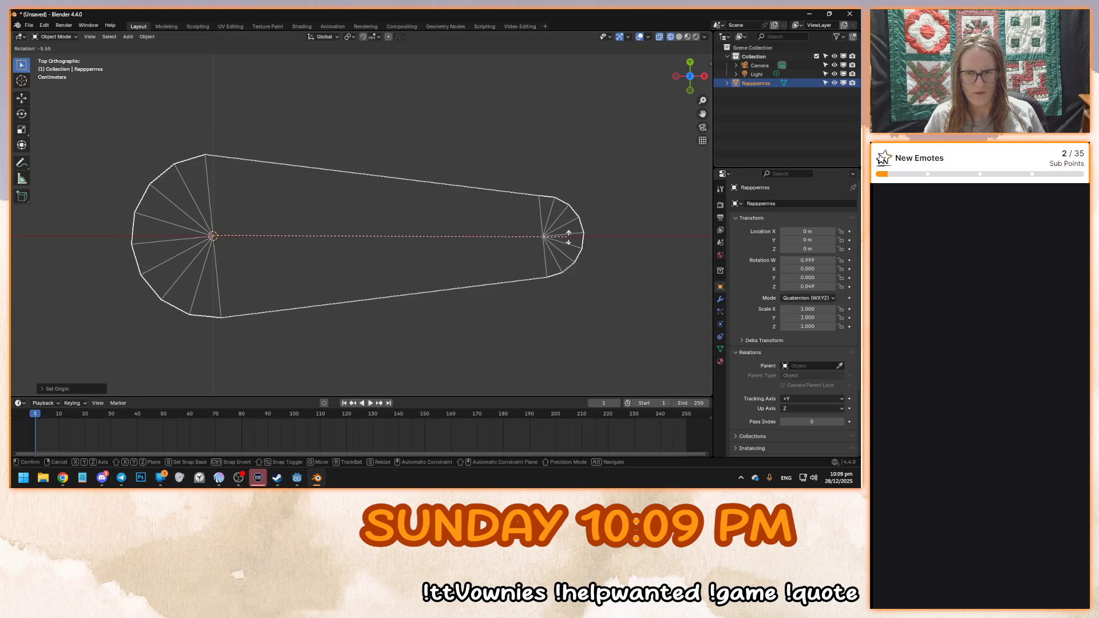
# Rotate the flapper until it lies level along the X axis, with a small fine-tuning pass
pyautogui.press('Escape')
pyautogui.scroll(-6, 586, 272)
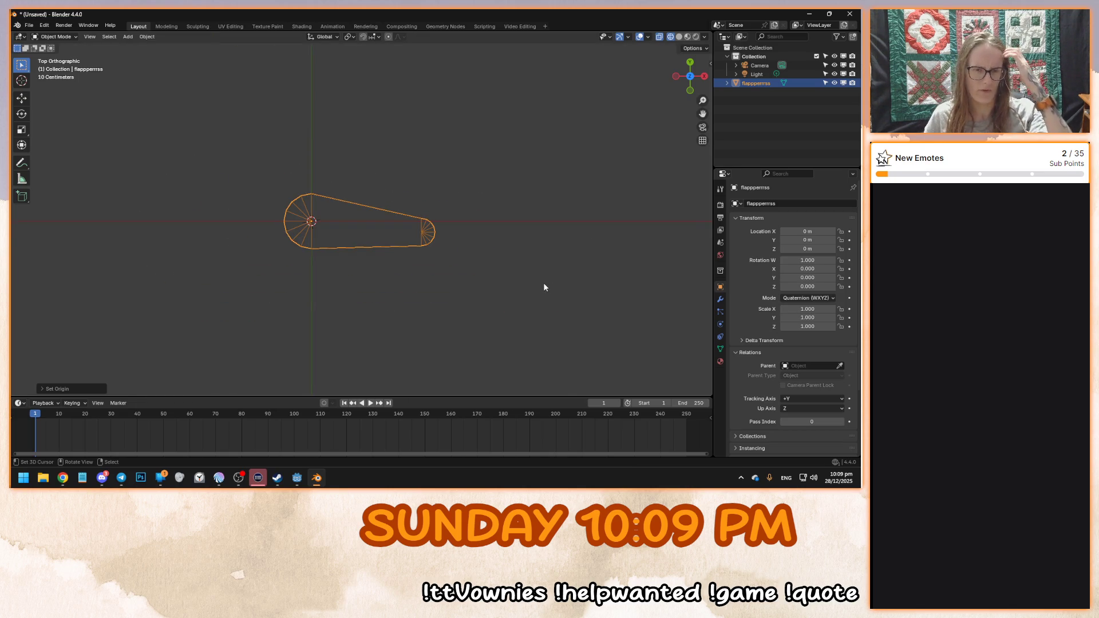
pyautogui.scroll(4, 531, 280)
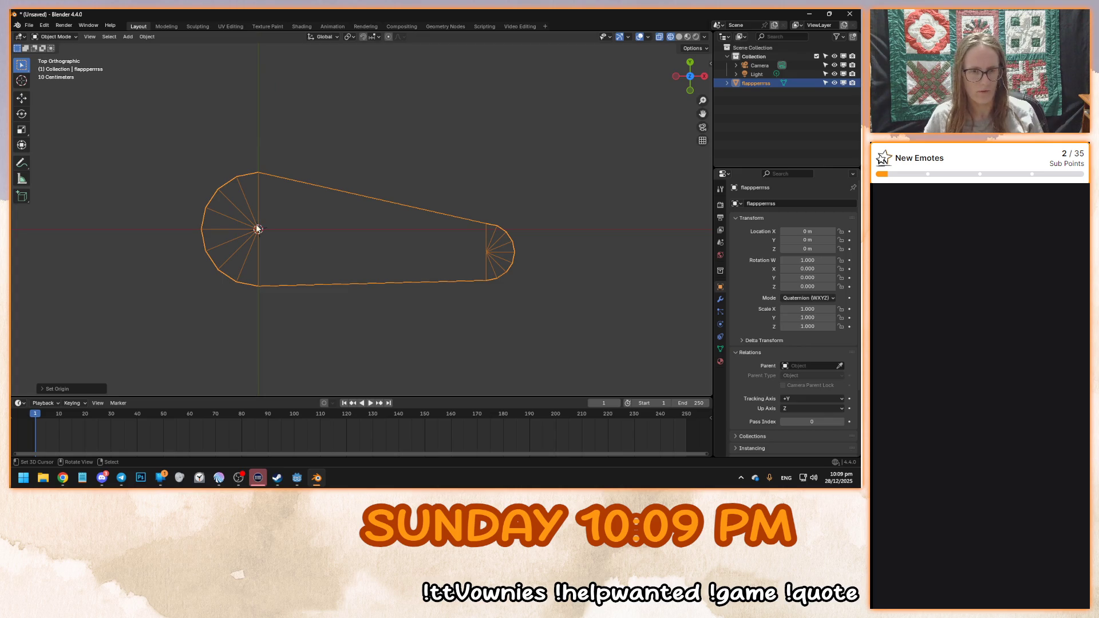
pyautogui.scroll(-3, 485, 255)
pyautogui.press('r')
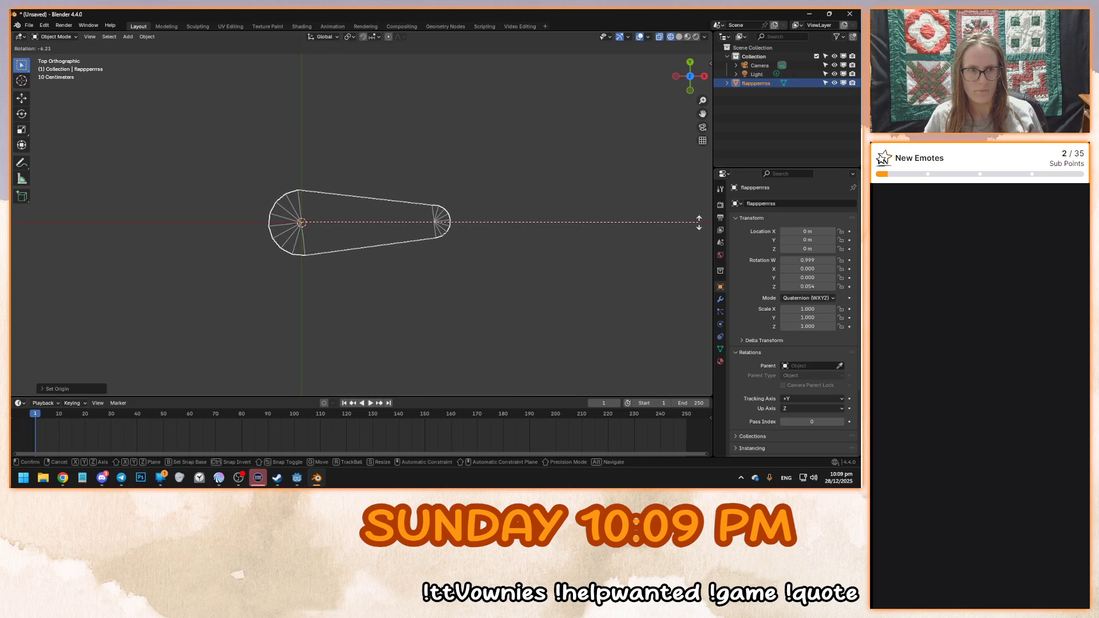
pyautogui.click(699, 222)
pyautogui.press('KP_Decimal')
pyautogui.scroll(6, 586, 253)
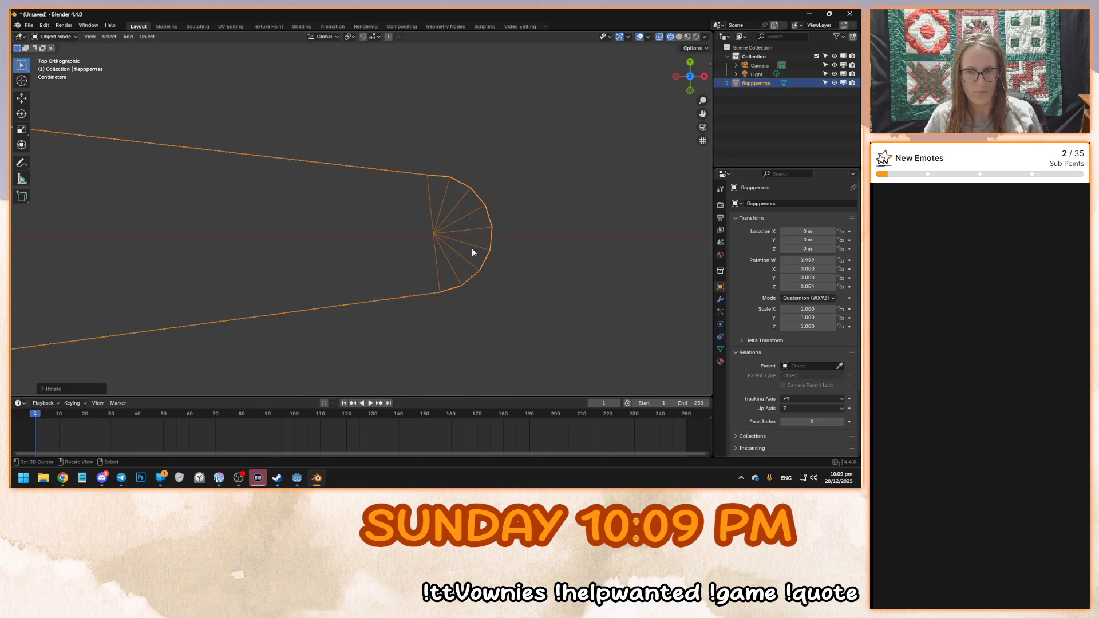
pyautogui.press('r')
pyautogui.click(459, 214)
# Zoom in to check the flapper is level, leaving the rotation unchanged
pyautogui.scroll(4, 345, 276)
pyautogui.hscroll(5, 481, 197)
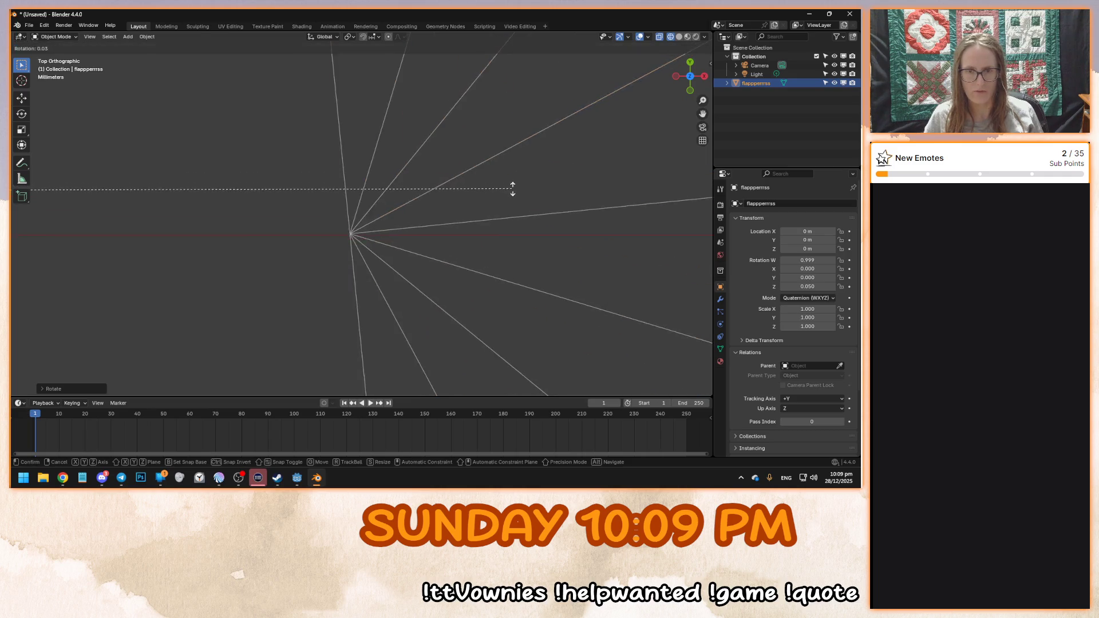
pyautogui.scroll(-3, 347, 209)
pyautogui.scroll(5, 387, 152)
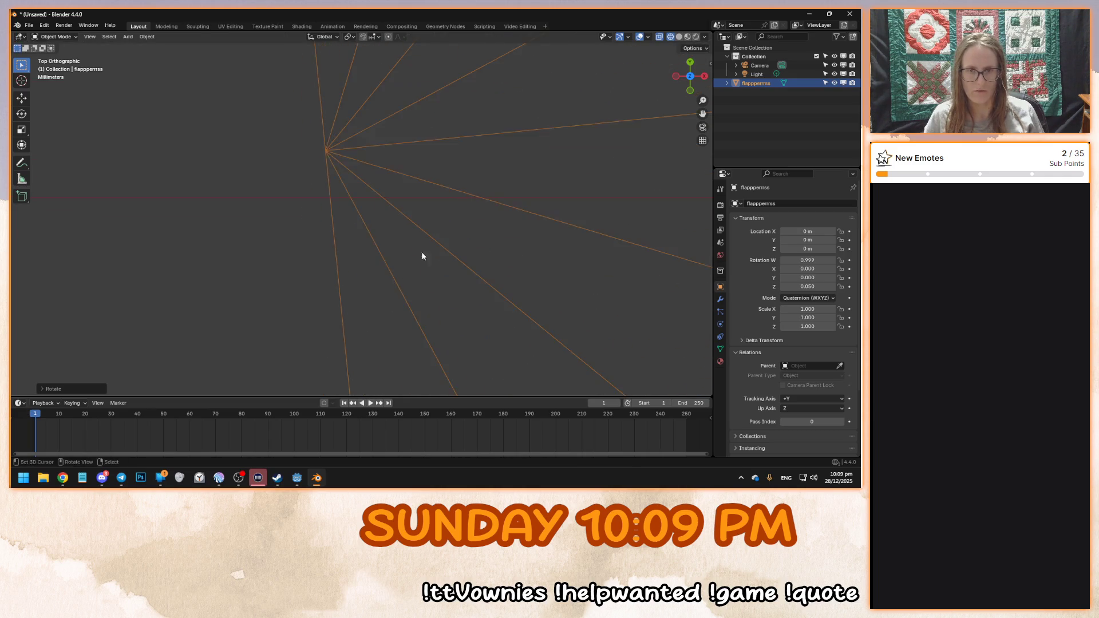
pyautogui.scroll(3, 498, 229)
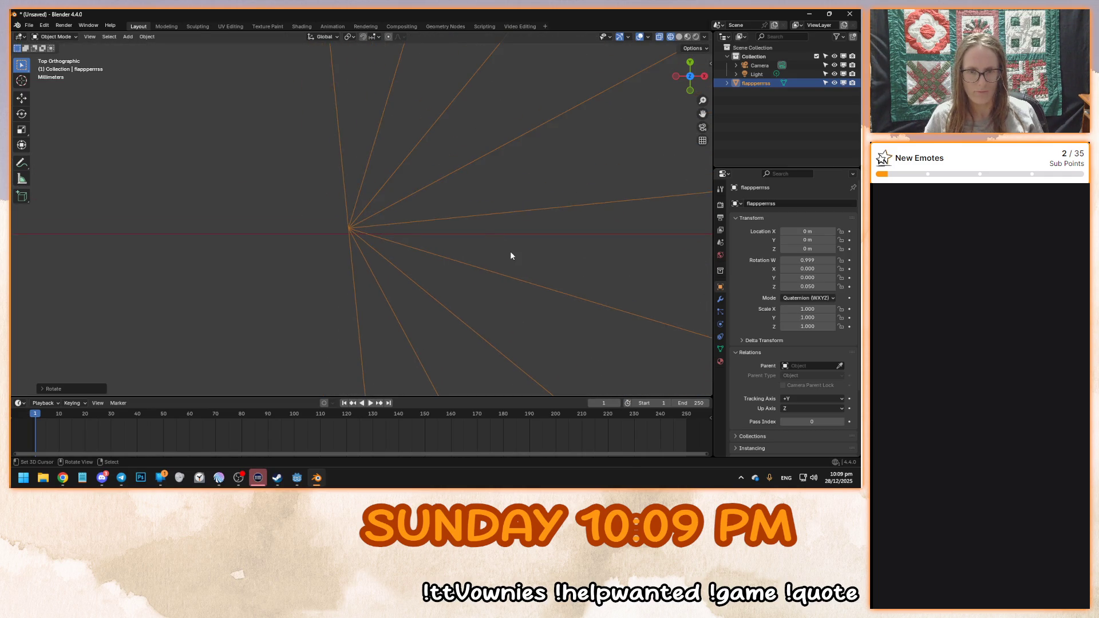
pyautogui.press('r')
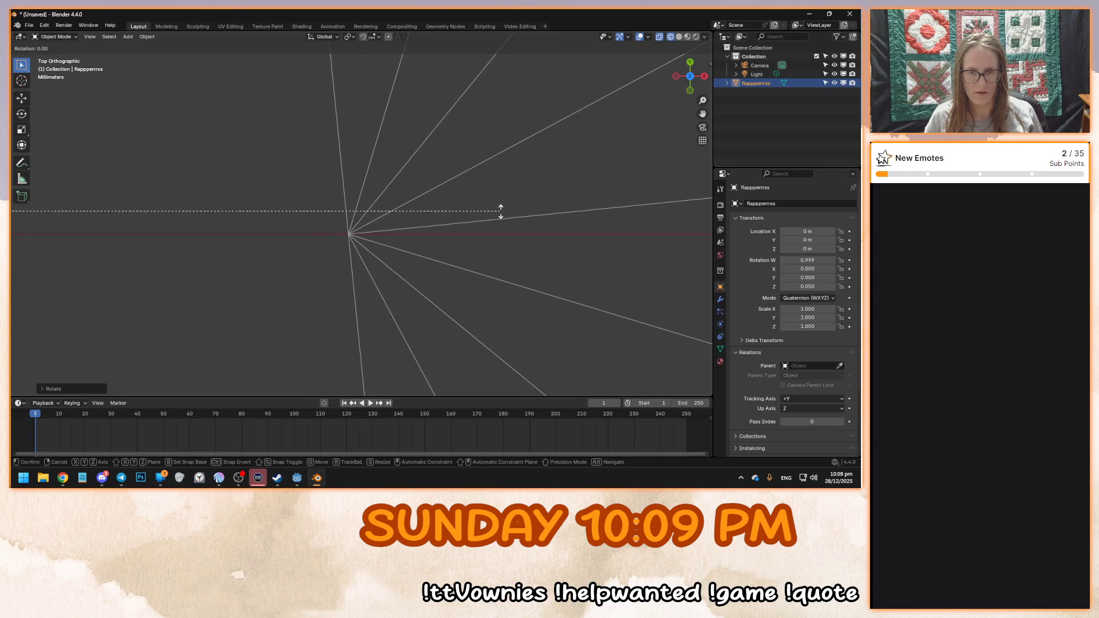
pyautogui.press('Escape')
pyautogui.scroll(-2, 472, 289)
pyautogui.scroll(-8, 431, 282)
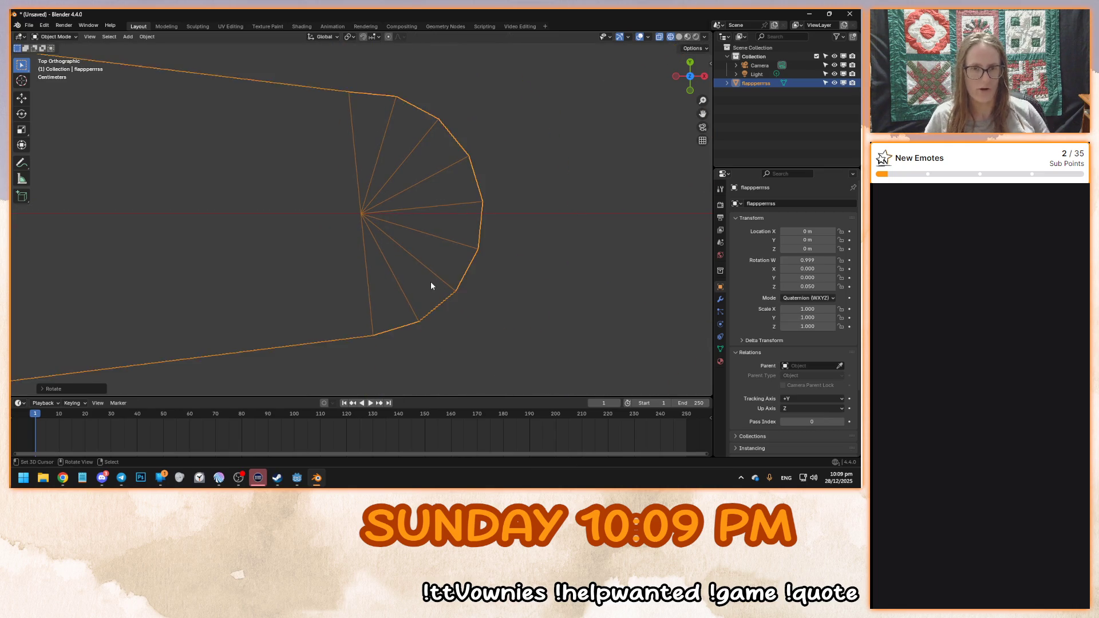
pyautogui.scroll(-4, 437, 276)
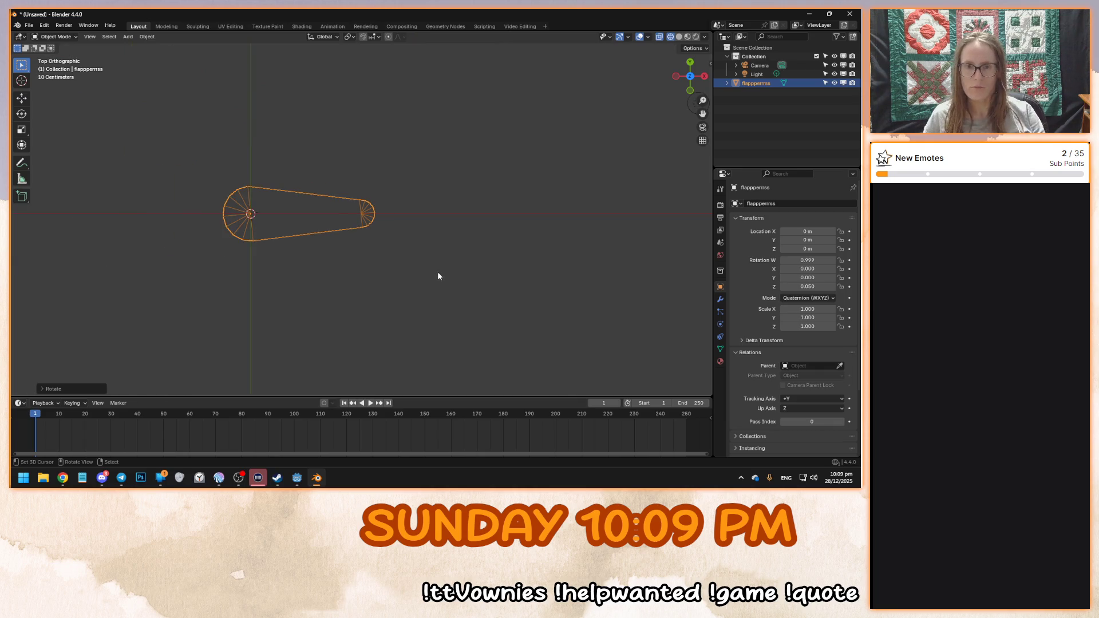
# Apply the rotation to the flapper's mesh with Object > Apply > Rotation
pyautogui.click(147, 37)
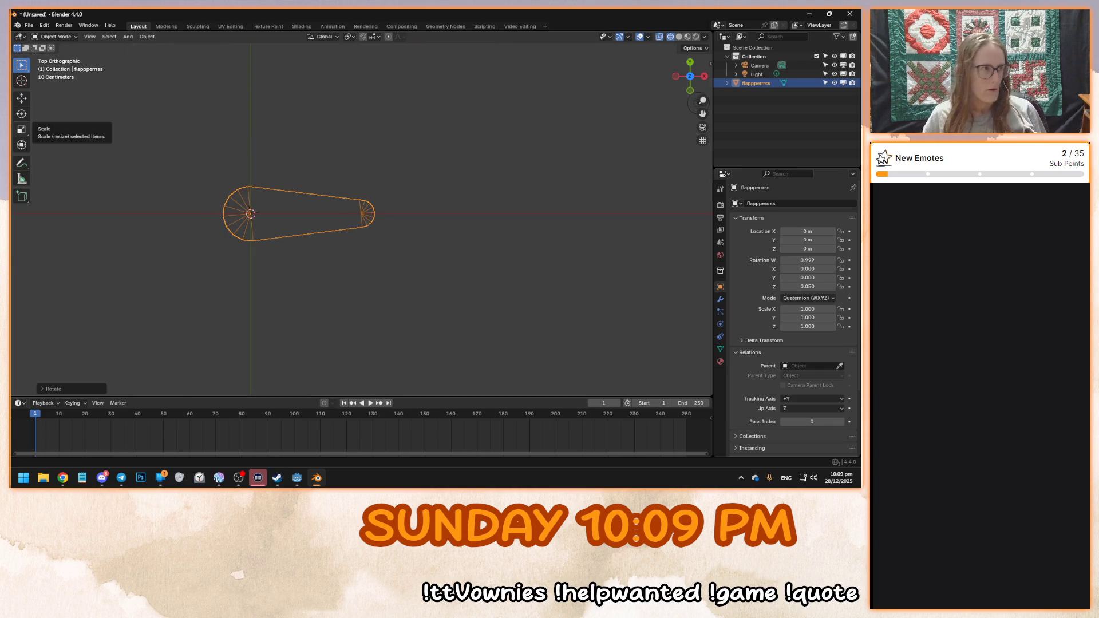
pyautogui.click(146, 37)
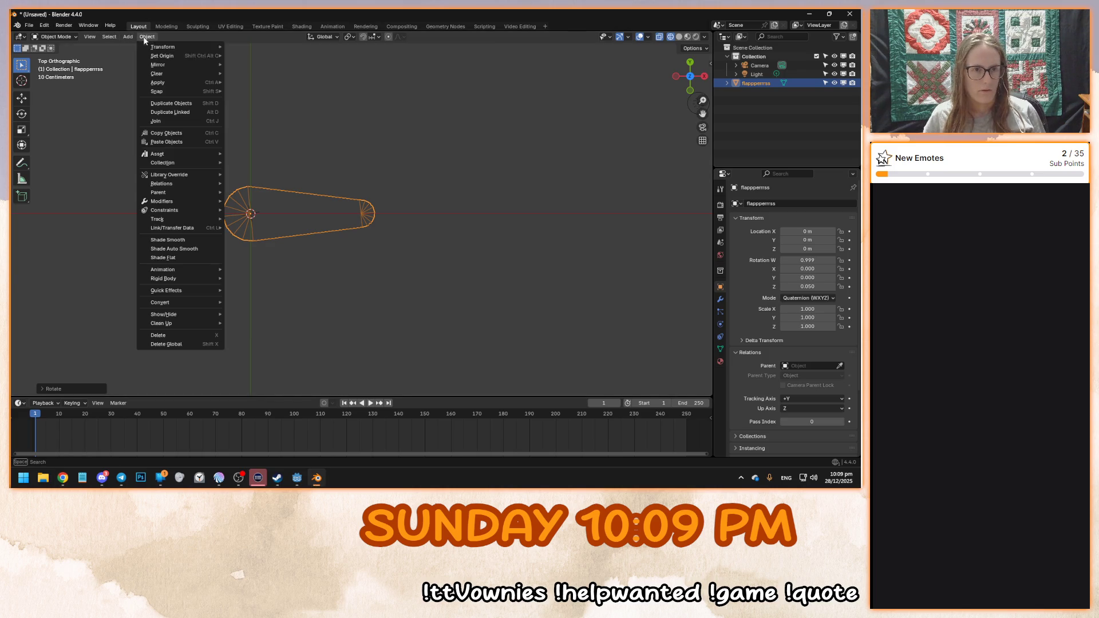
pyautogui.moveTo(180, 83)
pyautogui.click(279, 106)
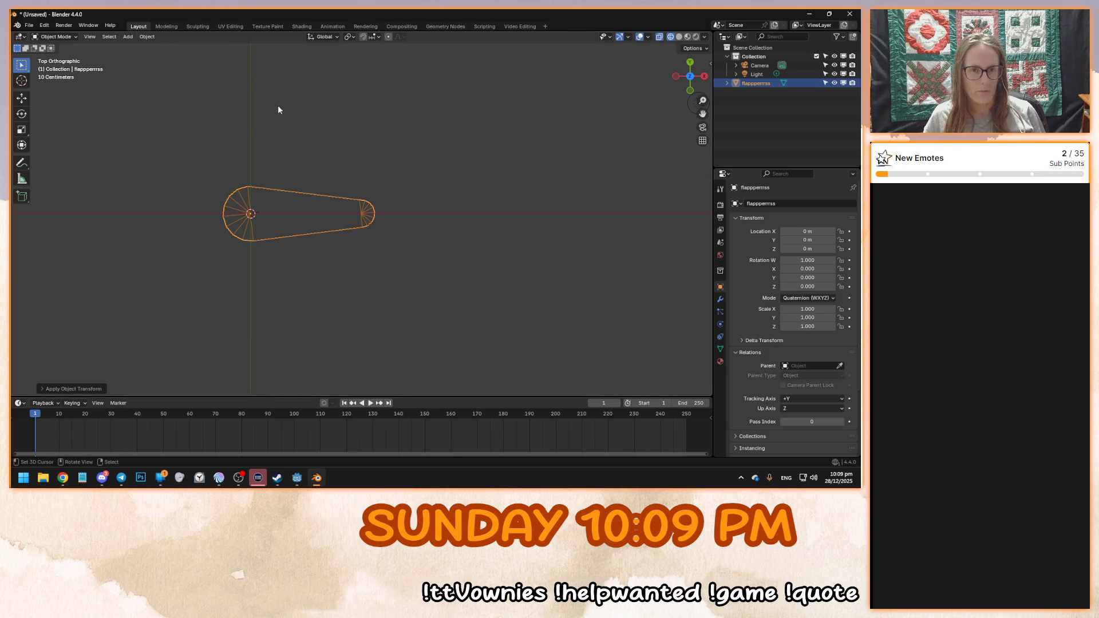
pyautogui.hotkey('shift', 'z')
pyautogui.moveTo(292, 237); pyautogui.dragTo(372, 223)
pyautogui.doubleClick(756, 83)
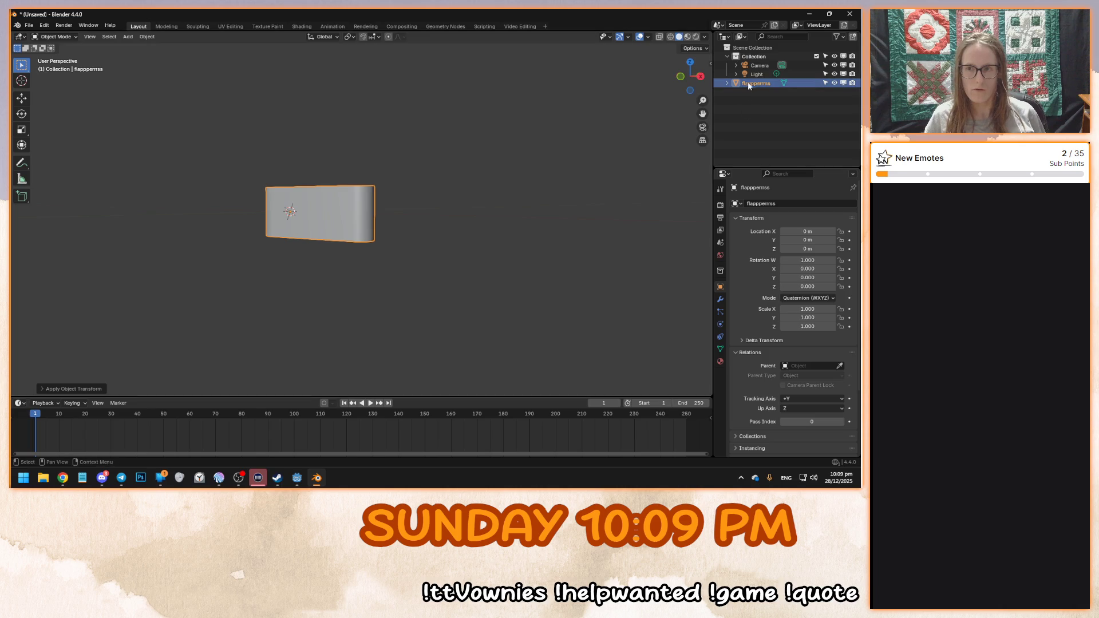
# Name the object Flapper and create a new models folder in the pinball project
pyautogui.press('Return')
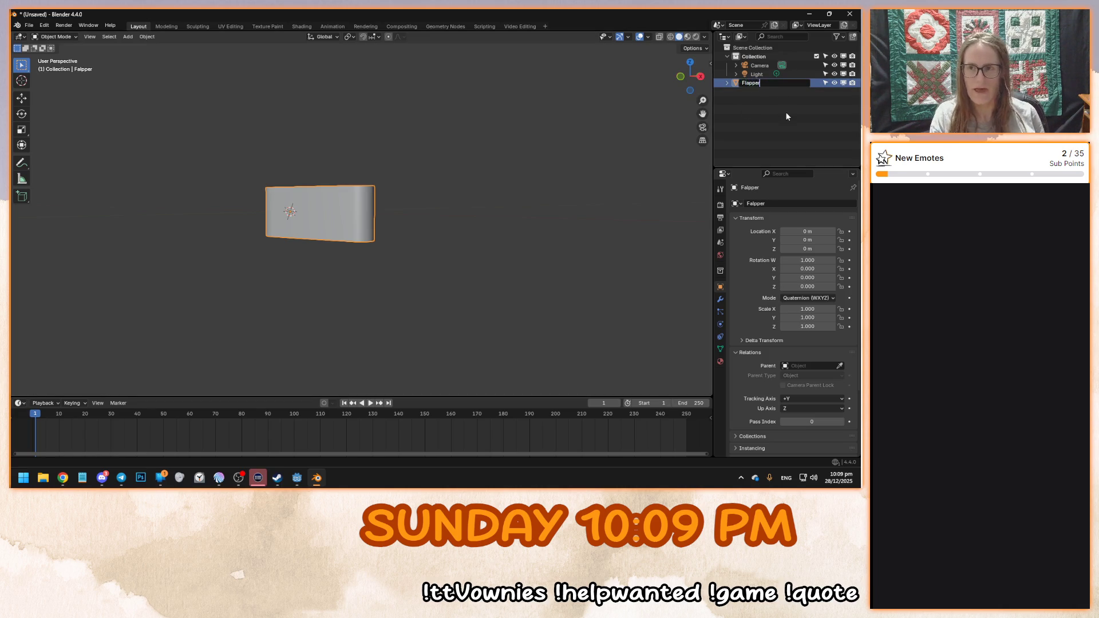
pyautogui.press('Return')
pyautogui.hotkey('ctrl', 's')
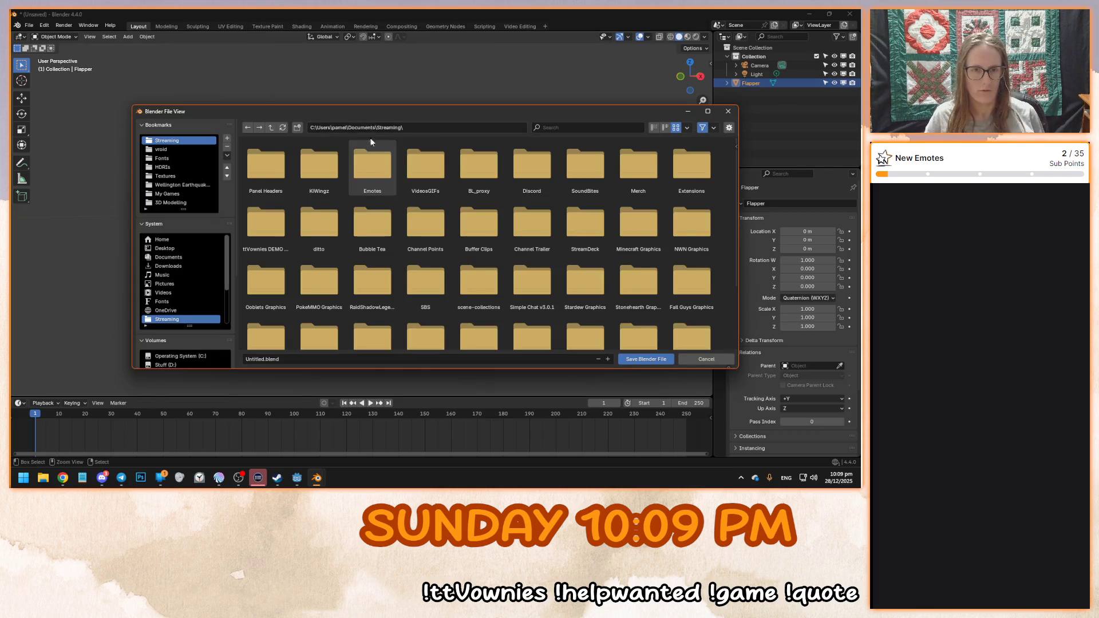
pyautogui.click(179, 200)
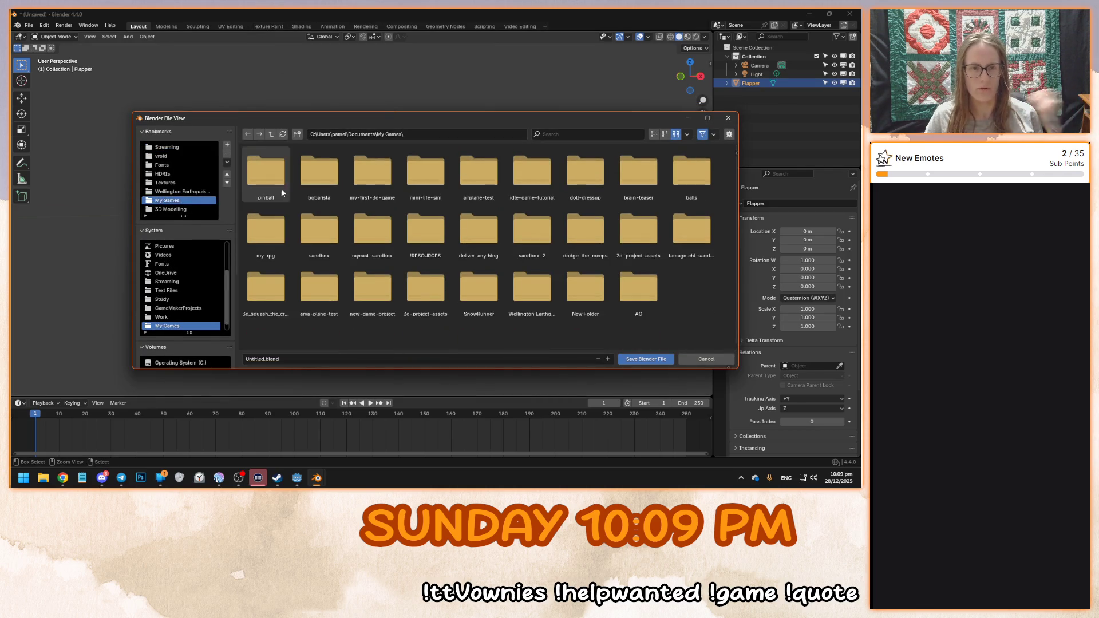
pyautogui.doubleClick(282, 192)
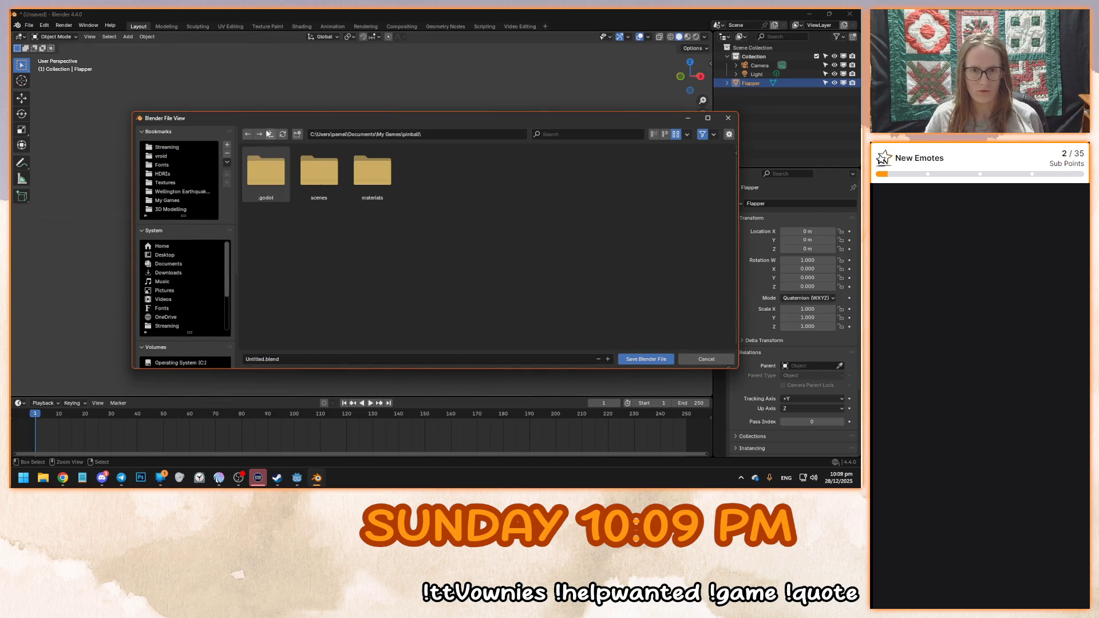
pyautogui.click(297, 134)
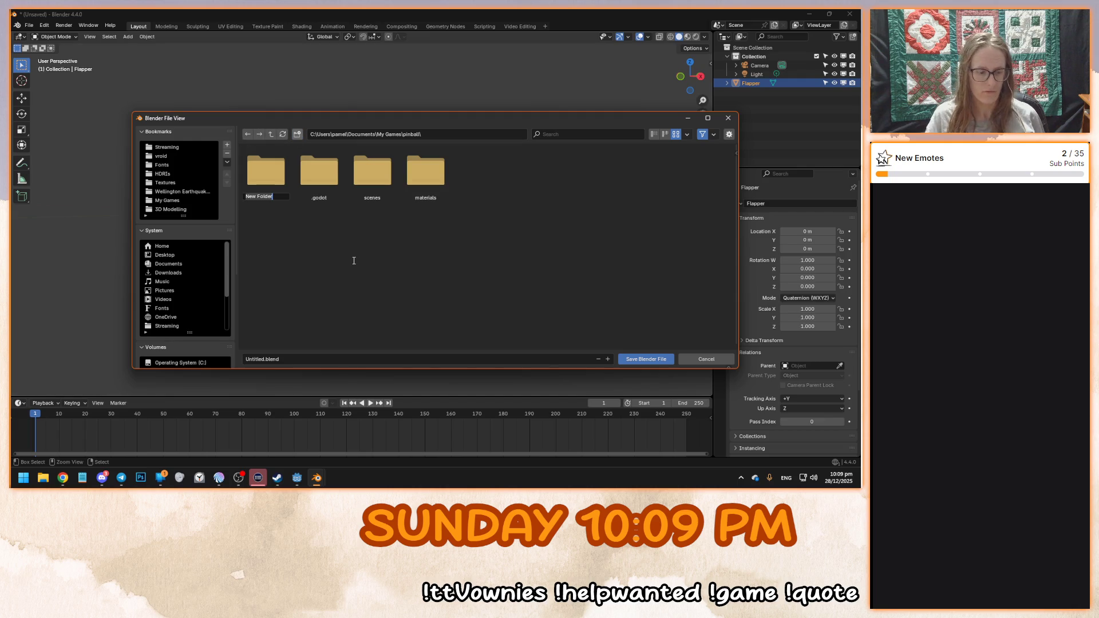
pyautogui.write('odels')
pyautogui.press('Return')
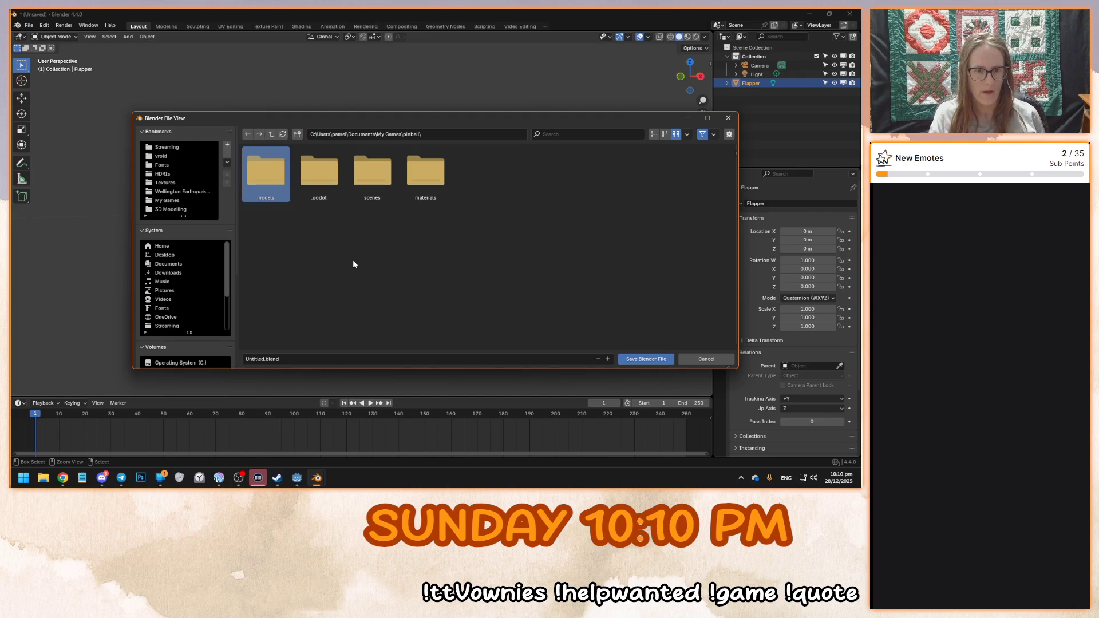
pyautogui.press('Return')
# Save the file as flapper.blend inside the models folder
pyautogui.click(298, 359)
pyautogui.write('flapper')
pyautogui.press('Return')
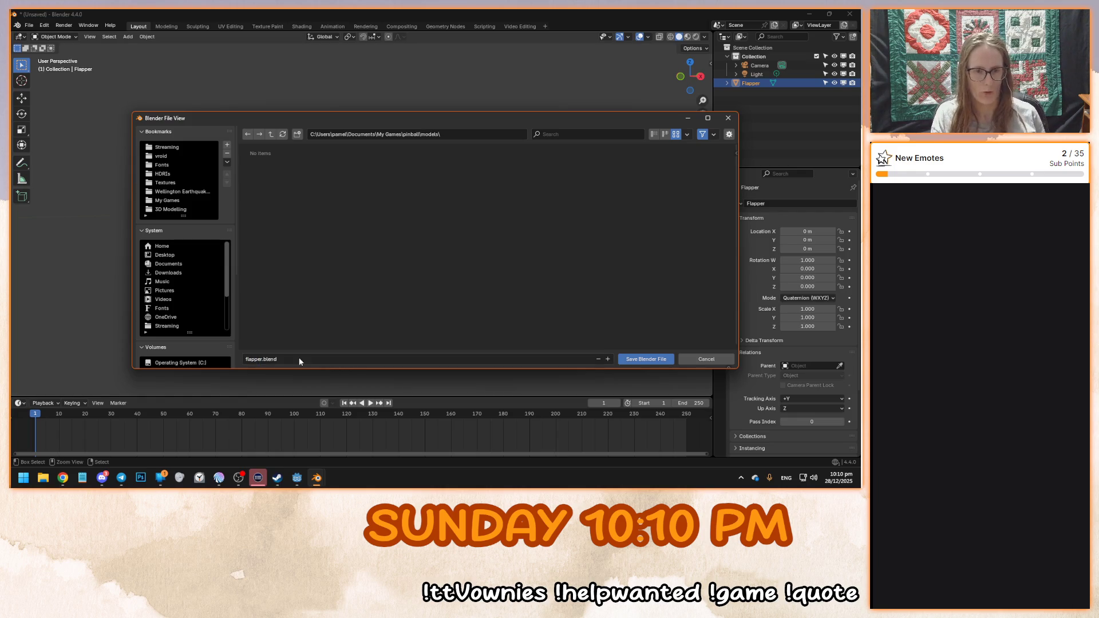
pyautogui.moveTo(181, 127); pyautogui.dragTo(218, 131)
pyautogui.click(29, 26)
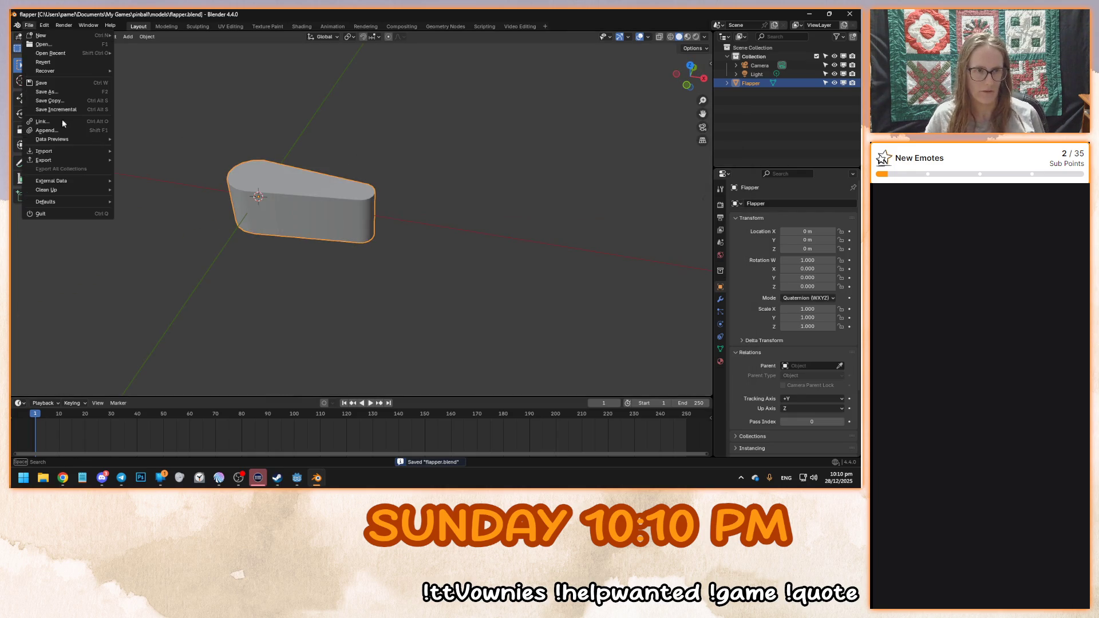
# Rename the Blender object to Flapper-col and save the file
pyautogui.moveTo(91, 161)
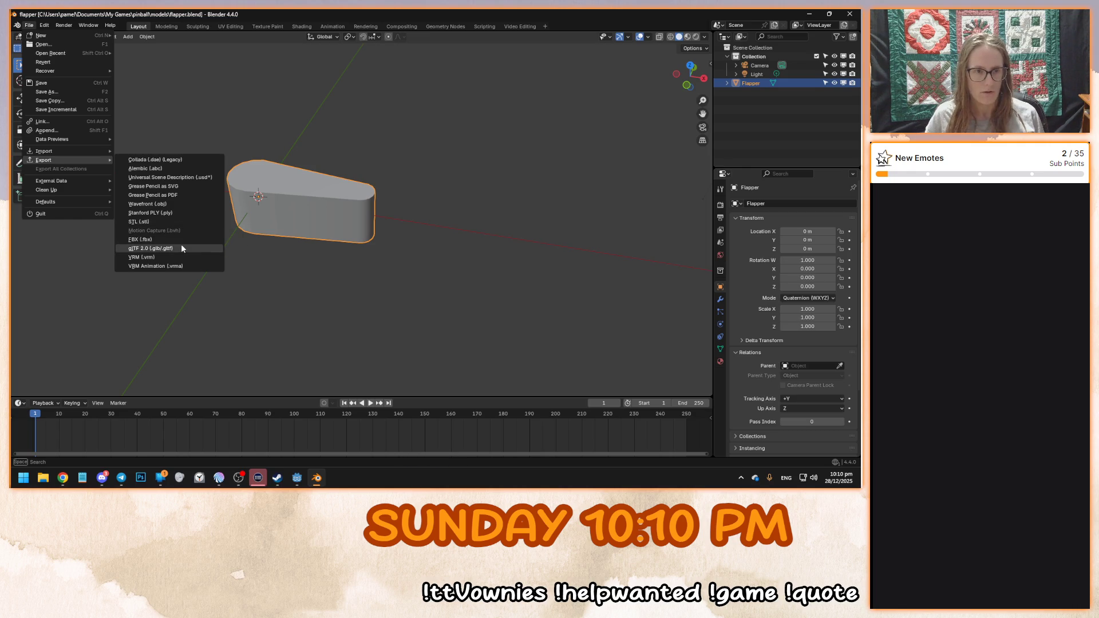
pyautogui.scroll(6, 375, 241)
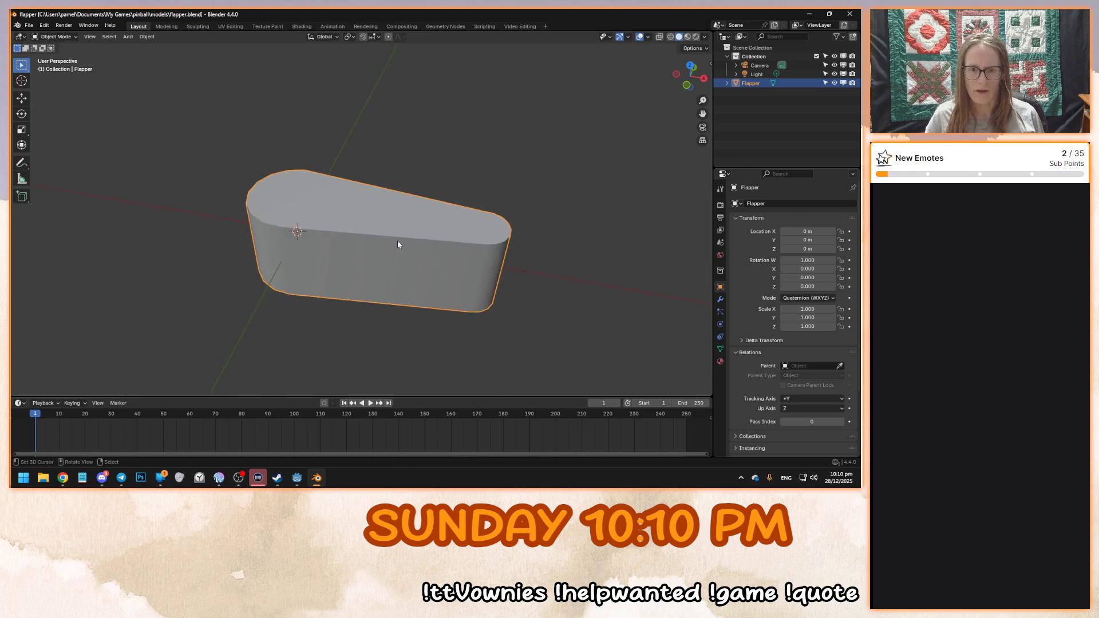
pyautogui.moveTo(390, 256); pyautogui.dragTo(414, 215)
pyautogui.doubleClick(761, 82)
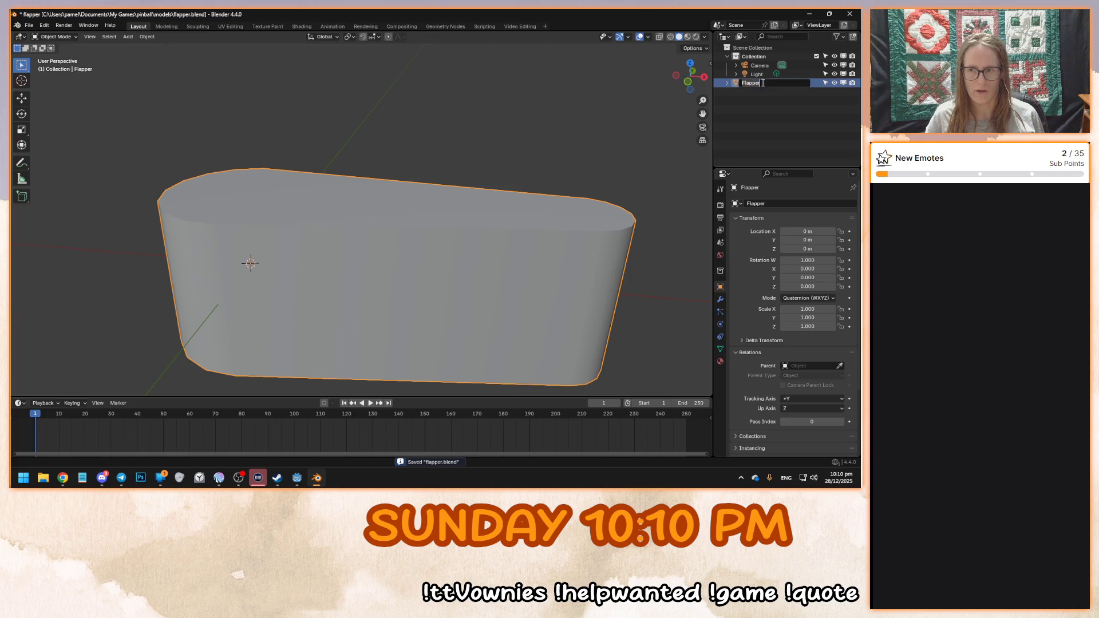
pyautogui.write('-col')
pyautogui.press('Return')
pyautogui.hotkey('ctrl', 's')
# Delete the Collection, Camera and Light, then save again
pyautogui.click(758, 56)
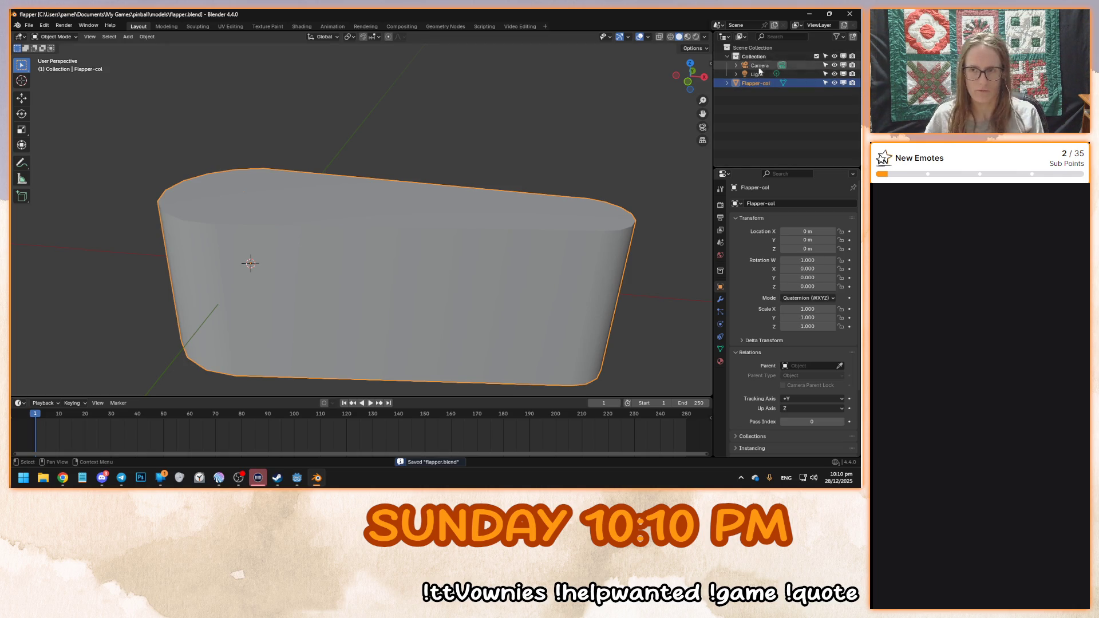
pyautogui.keyDown('shift'); pyautogui.click(758, 74); pyautogui.keyUp('shift')
pyautogui.press('x')
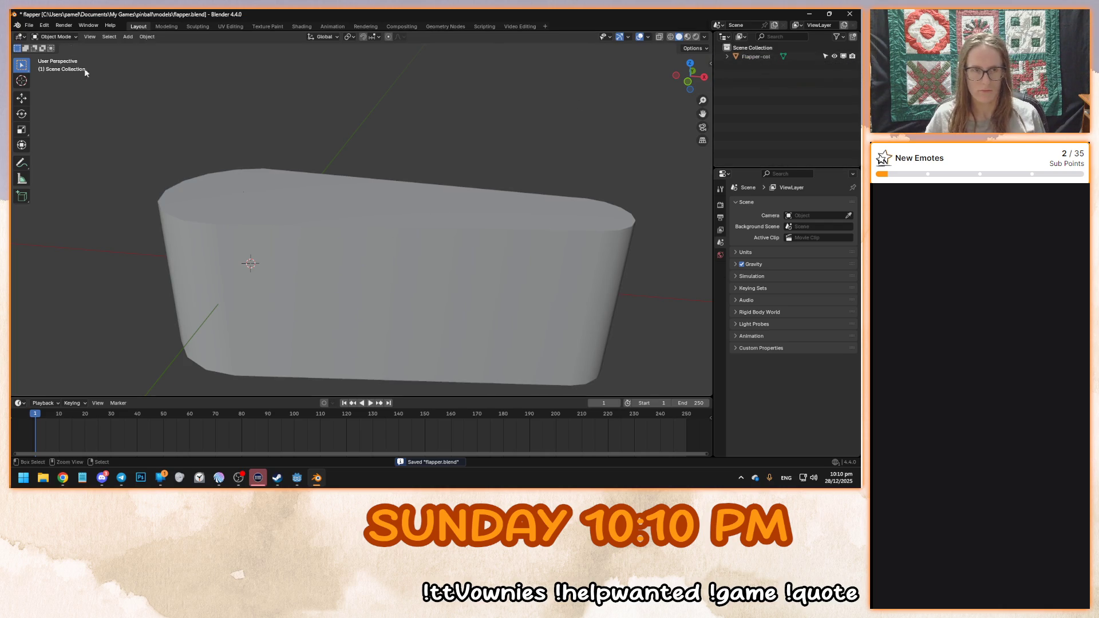
pyautogui.hotkey('ctrl', 's')
# Export flapper.glb to the models folder as glTF 2.0 using the godot static preset
pyautogui.click(34, 25)
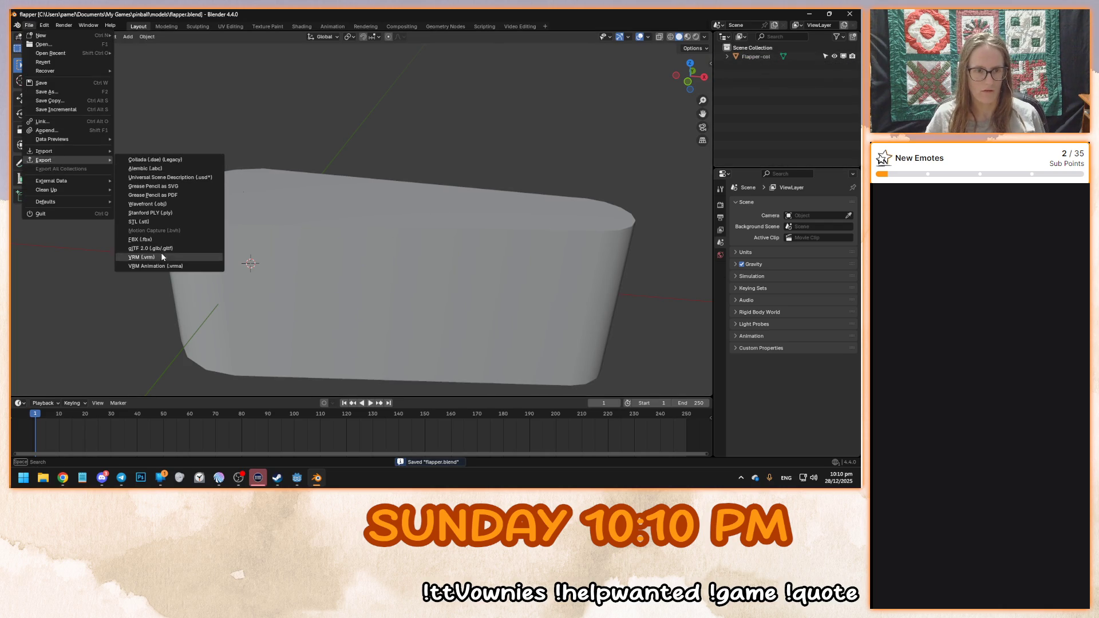
pyautogui.click(160, 252)
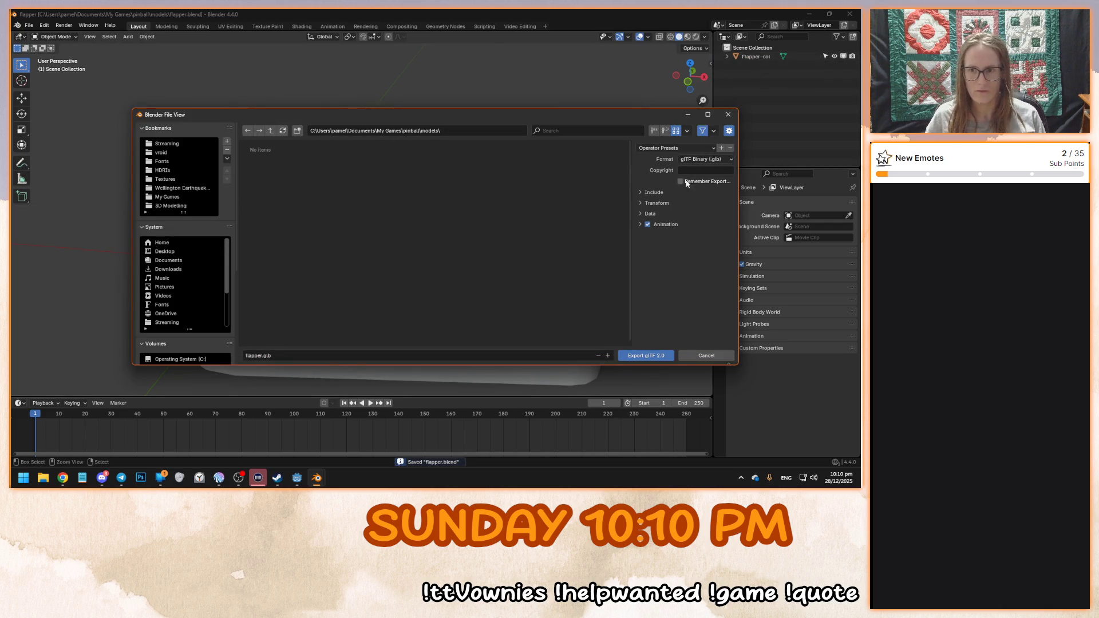
pyautogui.click(693, 147)
pyautogui.click(663, 179)
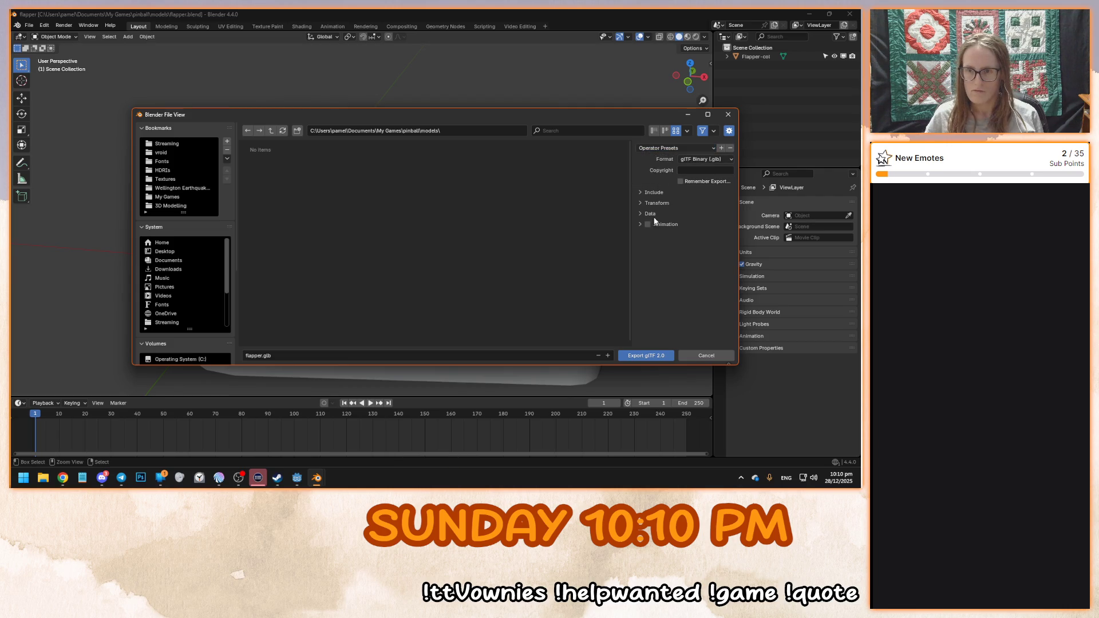
pyautogui.click(646, 357)
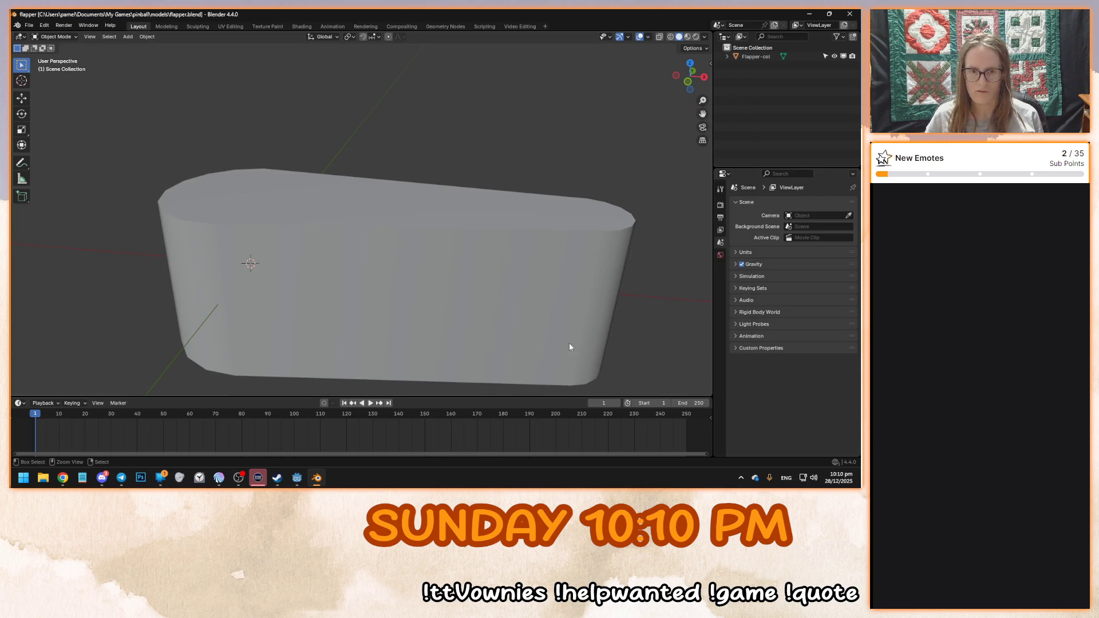
pyautogui.click(297, 484)
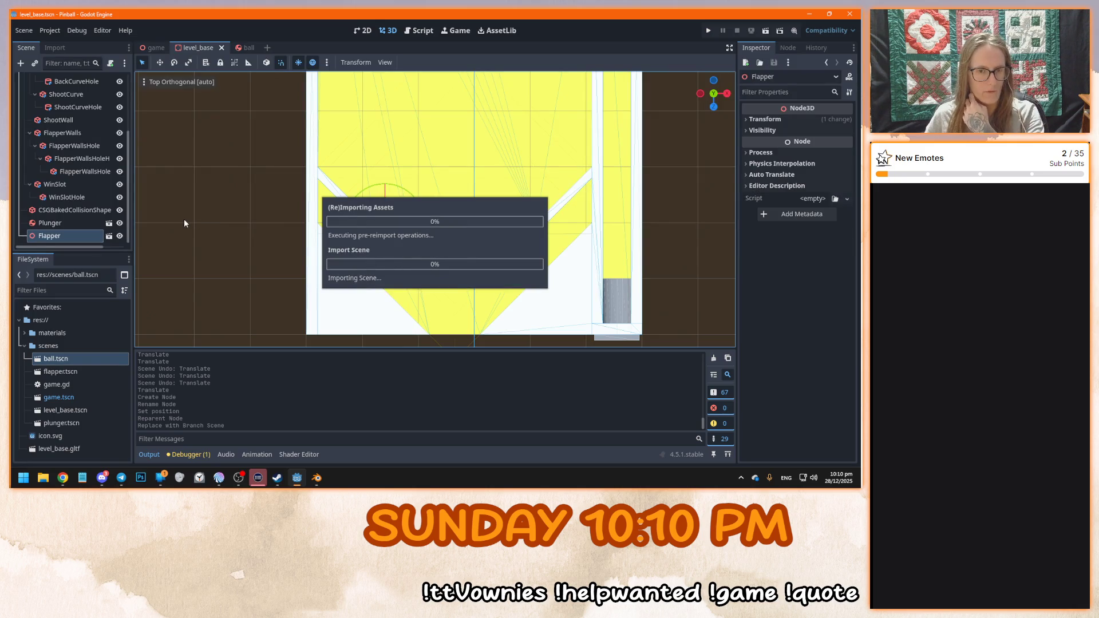
# Open the flapper scene in perspective and add models/flapper.glb under the Flapper root
pyautogui.click(109, 236)
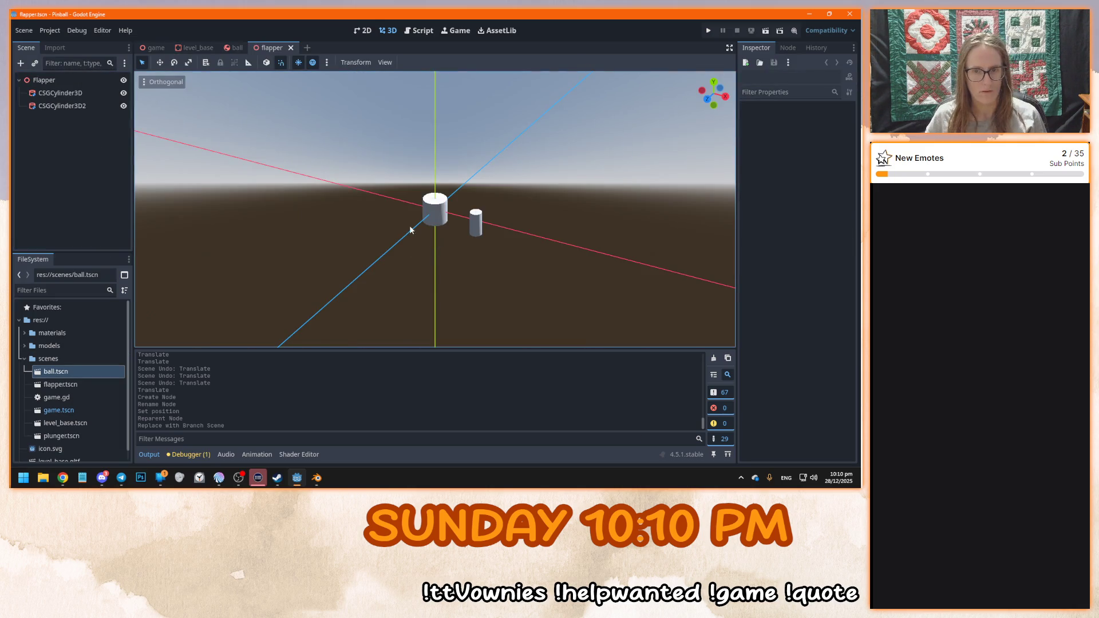
pyautogui.click(164, 82)
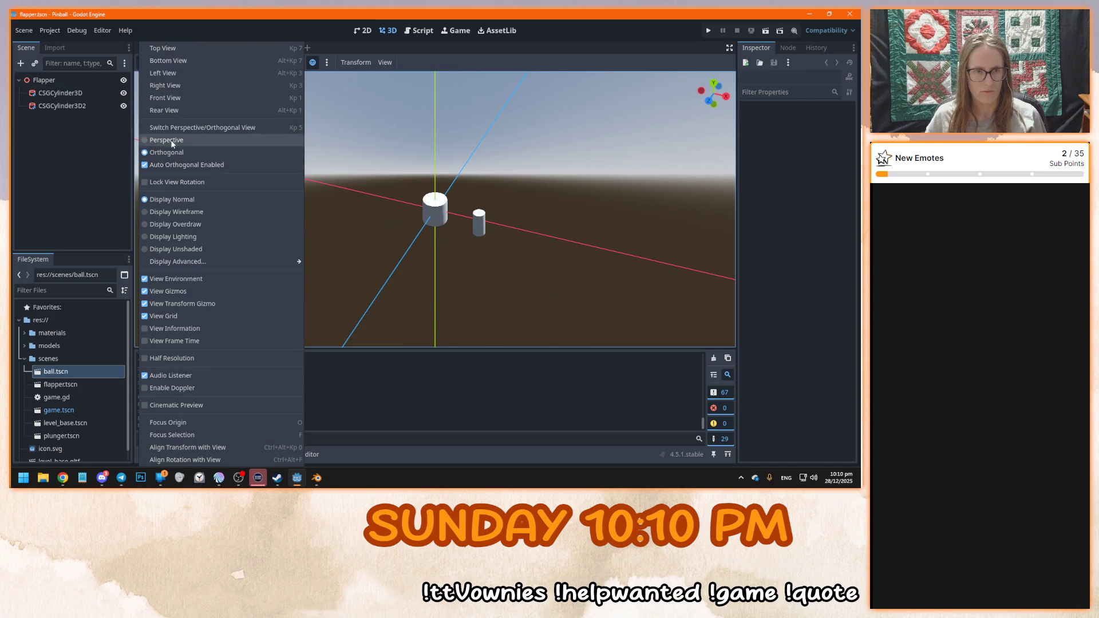
pyautogui.click(172, 140)
pyautogui.click(29, 346)
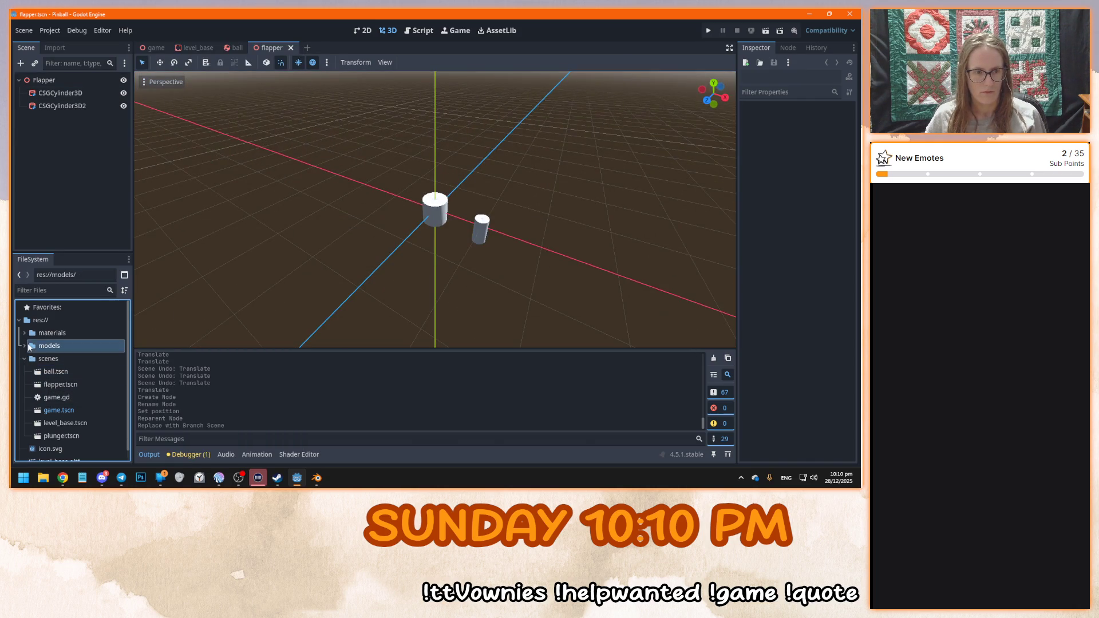
pyautogui.click(24, 347)
pyautogui.moveTo(64, 373); pyautogui.dragTo(57, 82)
# Delete both placeholder CSGCylinder3D nodes from the flapper scene
pyautogui.press('KP_7')
pyautogui.scroll(5, 450, 241)
pyautogui.scroll(-4, 518, 248)
pyautogui.moveTo(500, 256)
pyautogui.mouseDown()
pyautogui.moveTo(465, 165)
pyautogui.moveTo(479, 217)
pyautogui.mouseUp()
pyautogui.press('KP_7')
pyautogui.scroll(4, 485, 221)
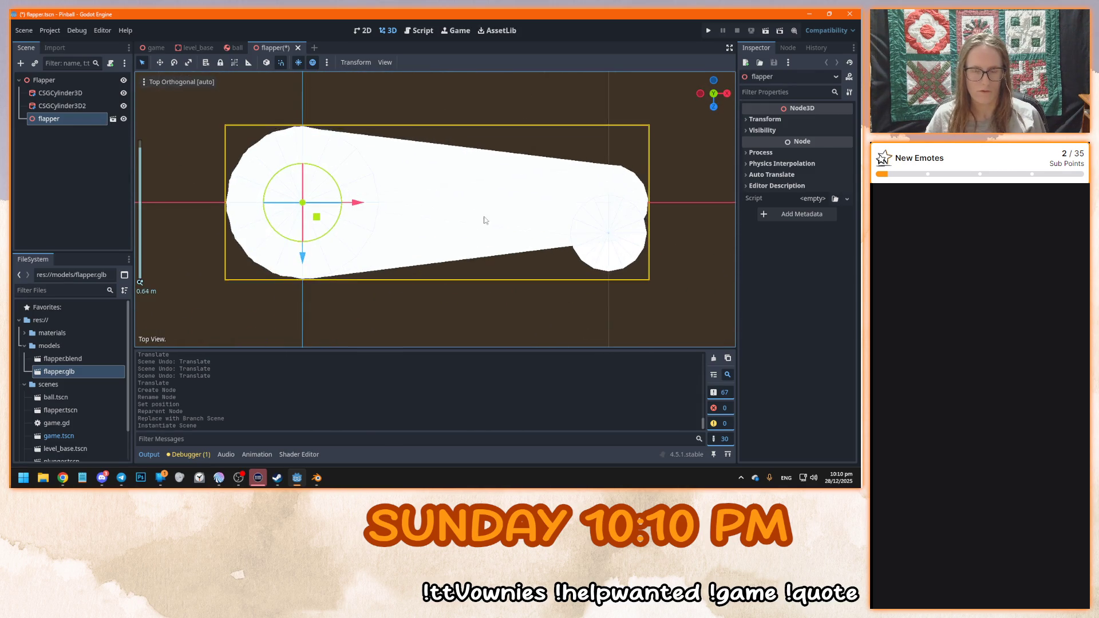
pyautogui.click(57, 106)
pyautogui.press('Delete')
pyautogui.press('Return')
pyautogui.click(66, 94)
pyautogui.press('Delete')
pyautogui.press('Return')
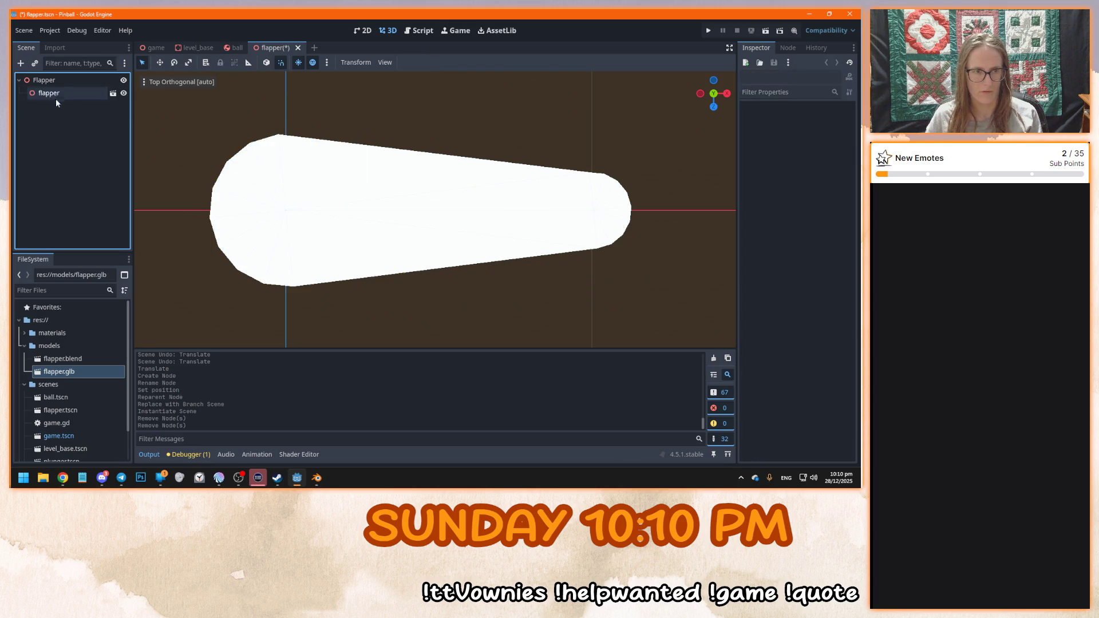
# Make the imported flapper's children editable and inspect its mesh, StaticBody3D and CollisionShape3D
pyautogui.rightClick(68, 92)
pyautogui.click(143, 358)
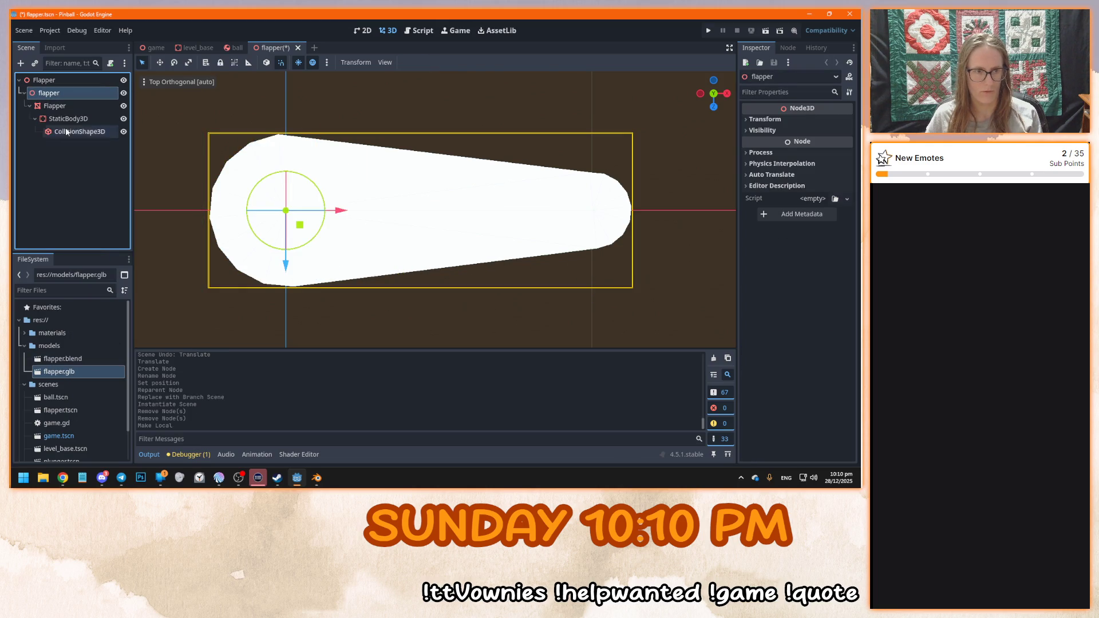
pyautogui.click(67, 132)
pyautogui.click(70, 105)
pyautogui.click(56, 119)
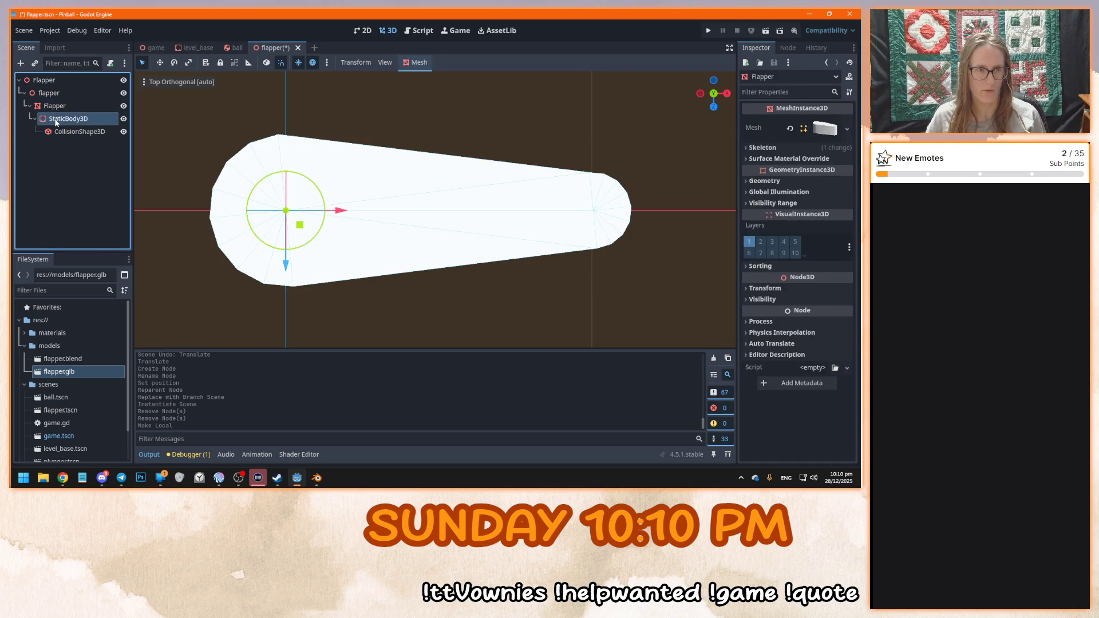
pyautogui.click(65, 106)
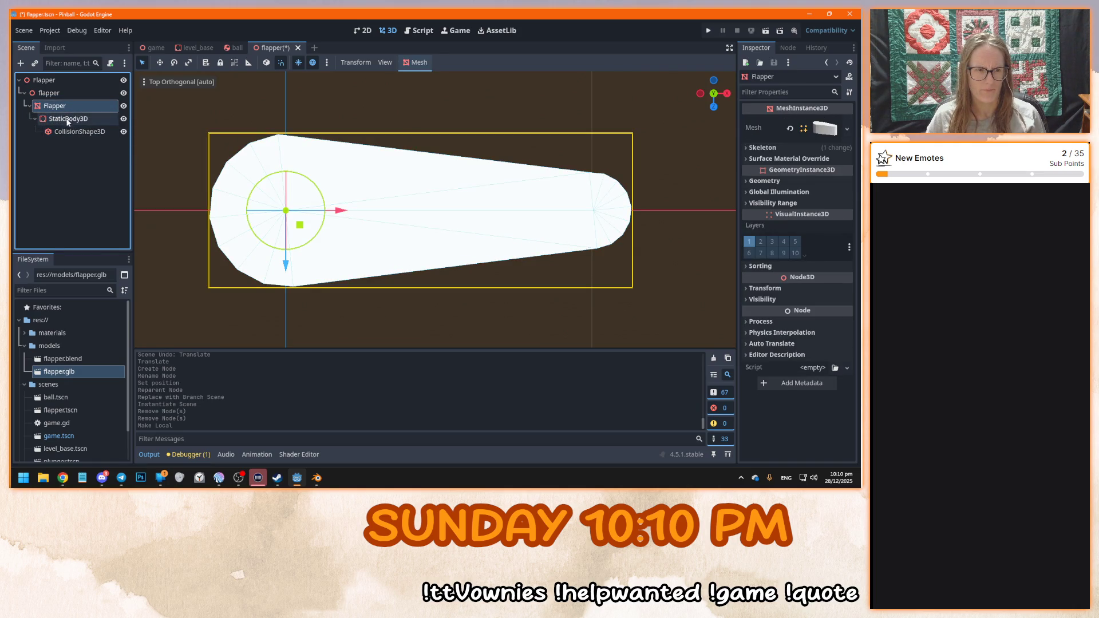
pyautogui.click(56, 83)
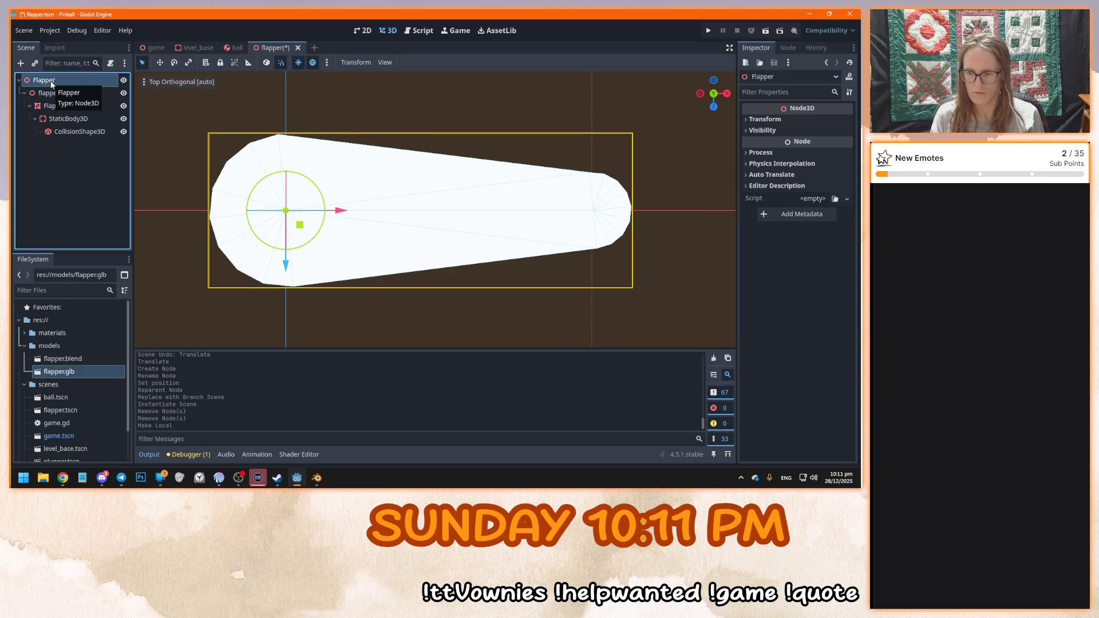
# Search for RigidBody3D in the root node's Change Type picker, then cancel it
pyautogui.rightClick(52, 84)
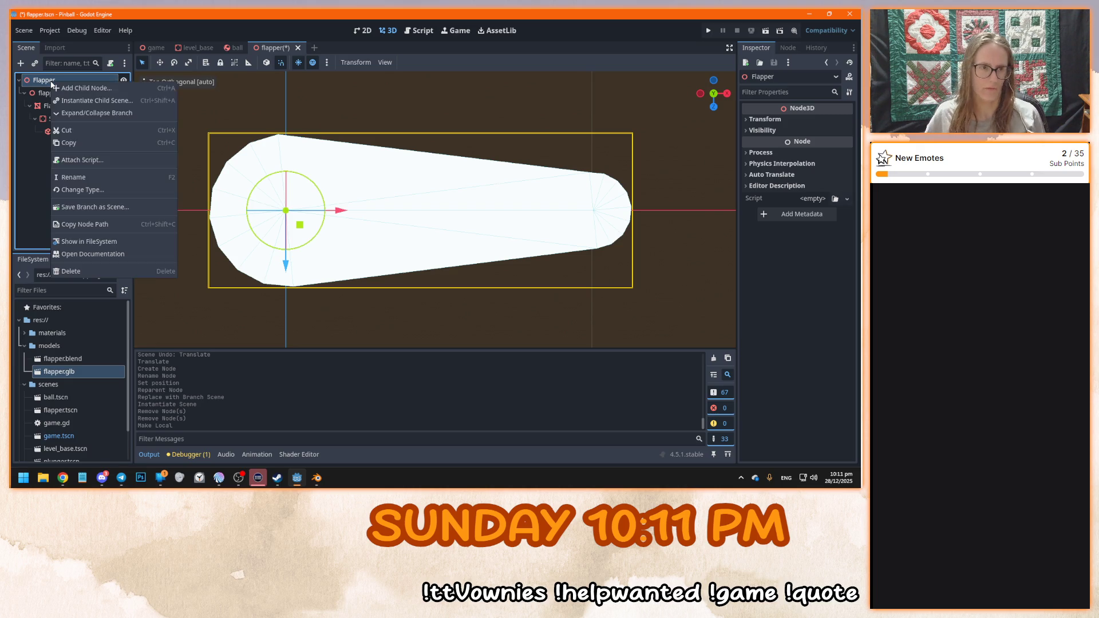
pyautogui.click(116, 191)
pyautogui.write('rigid')
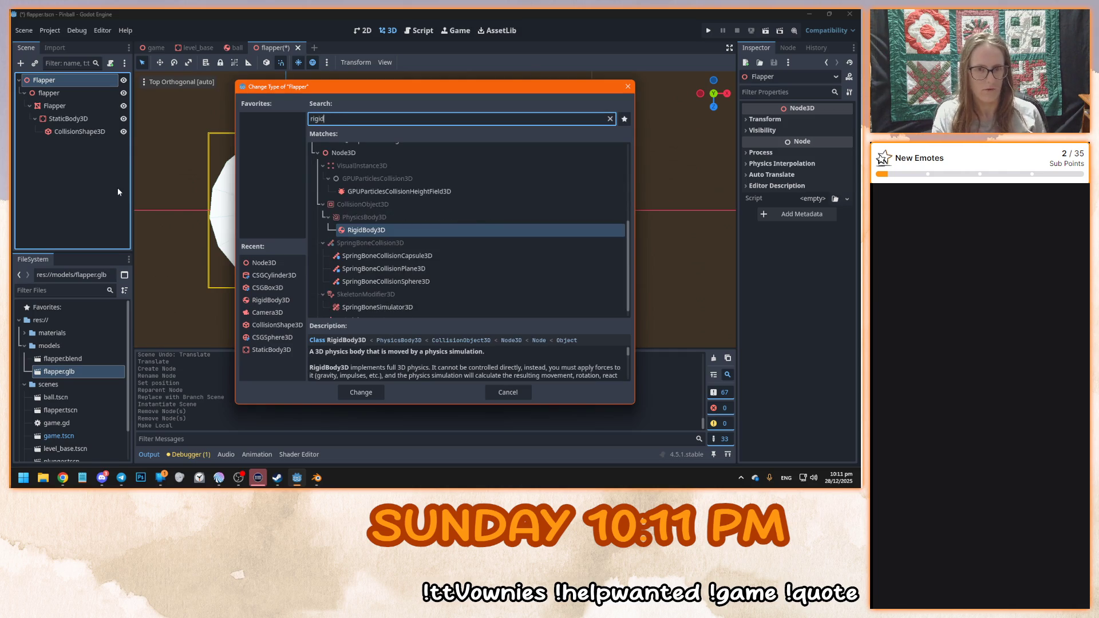
pyautogui.press('Escape')
# Move the Flapper mesh under the root, reparent the CollisionShape3D, and delete StaticBody3D
pyautogui.click(63, 107)
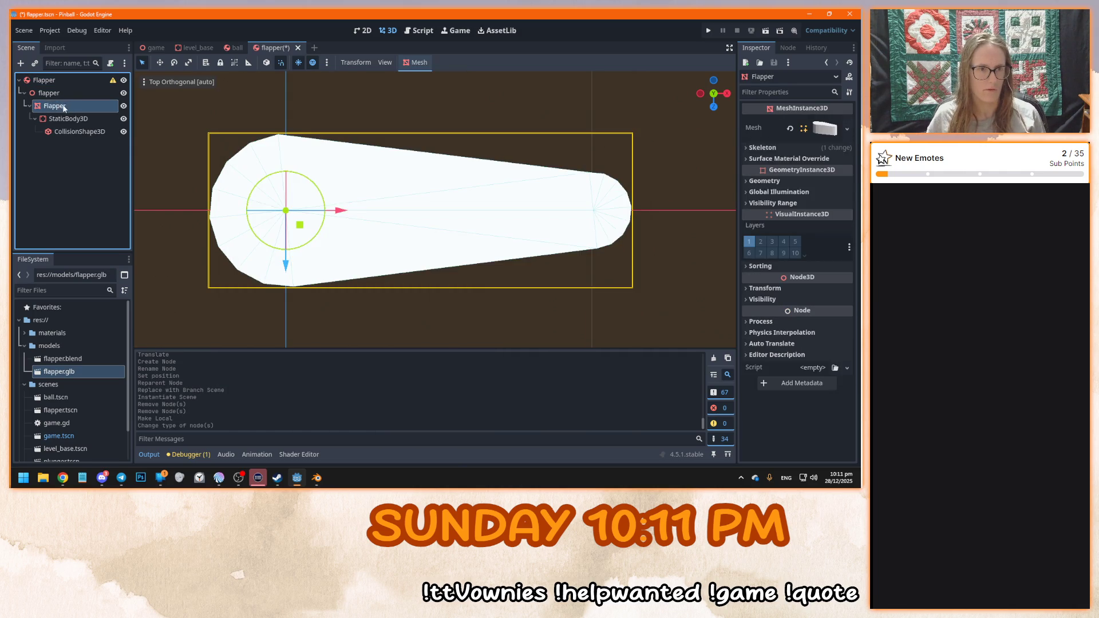
pyautogui.moveTo(58, 108); pyautogui.dragTo(69, 84)
pyautogui.moveTo(64, 132); pyautogui.dragTo(62, 125)
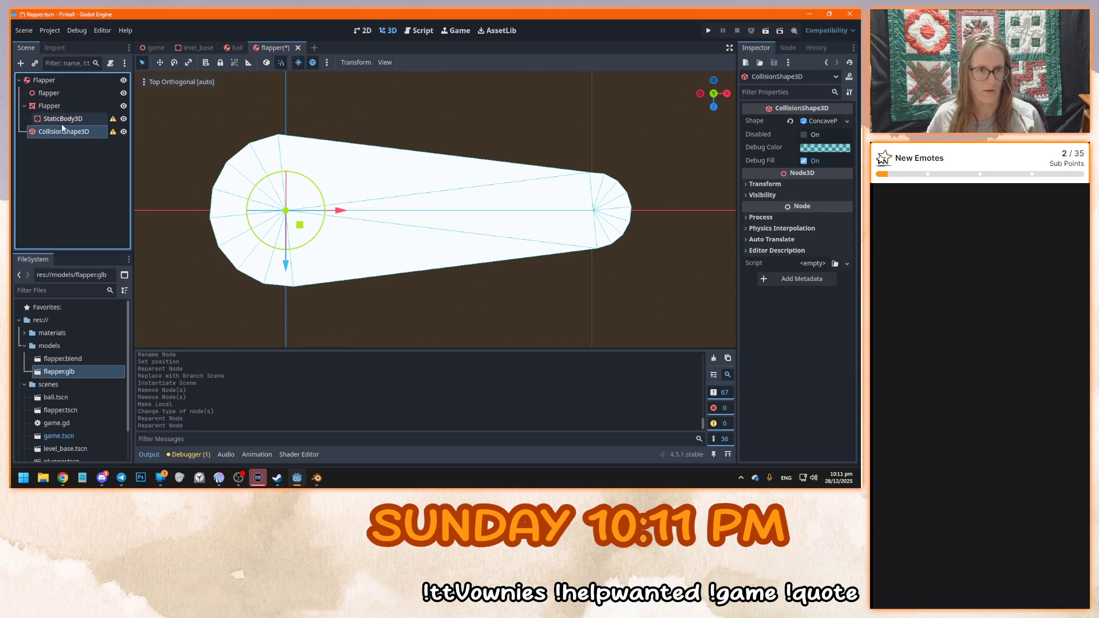
pyautogui.click(62, 122)
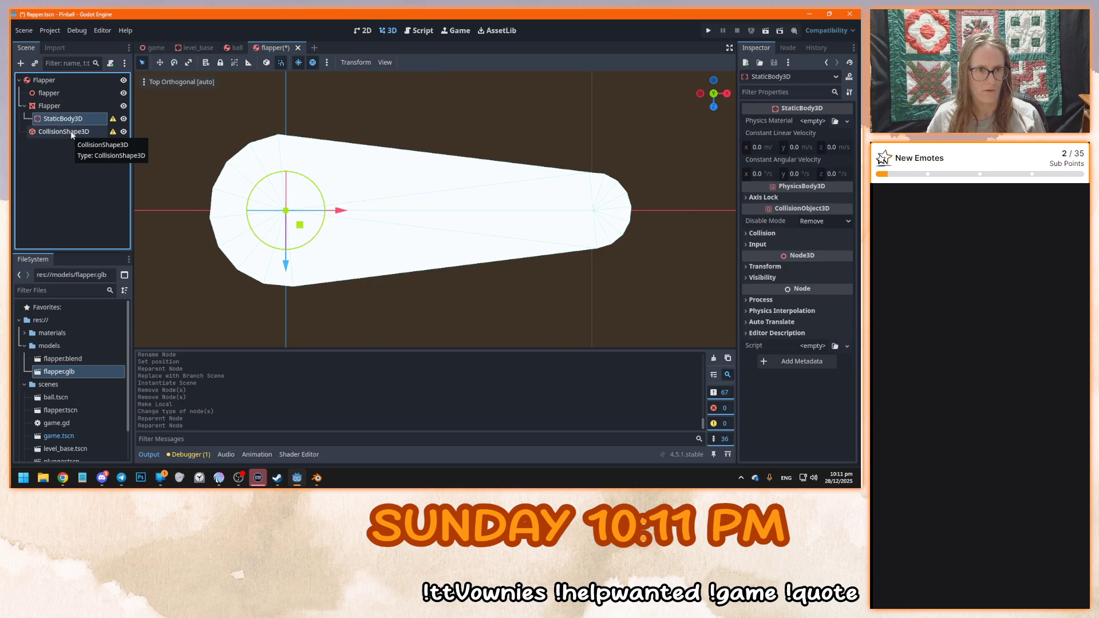
pyautogui.moveTo(99, 133); pyautogui.dragTo(83, 113)
pyautogui.click(81, 119)
pyautogui.press('Delete')
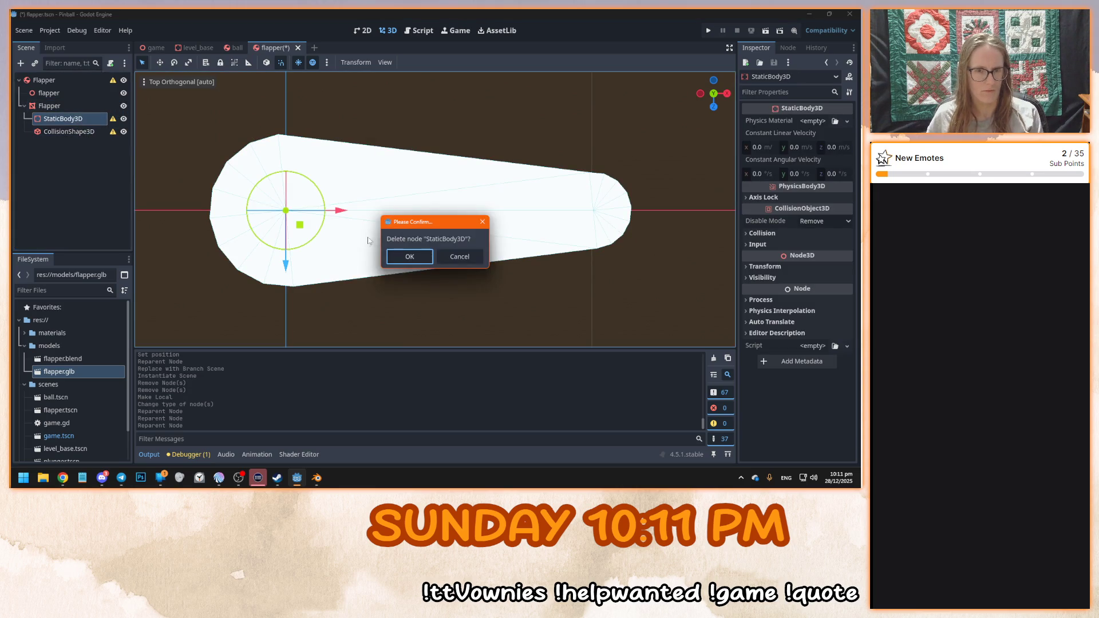
pyautogui.press('Return')
# Delete the empty flapper node, save the flapper scene and close it
pyautogui.click(84, 120)
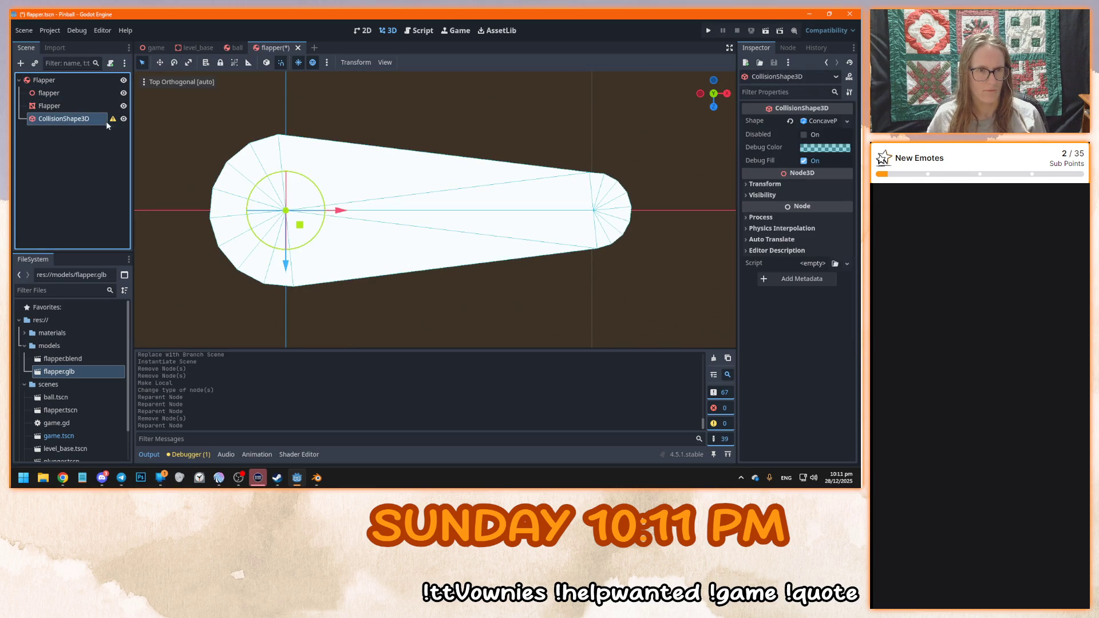
pyautogui.moveTo(113, 123)
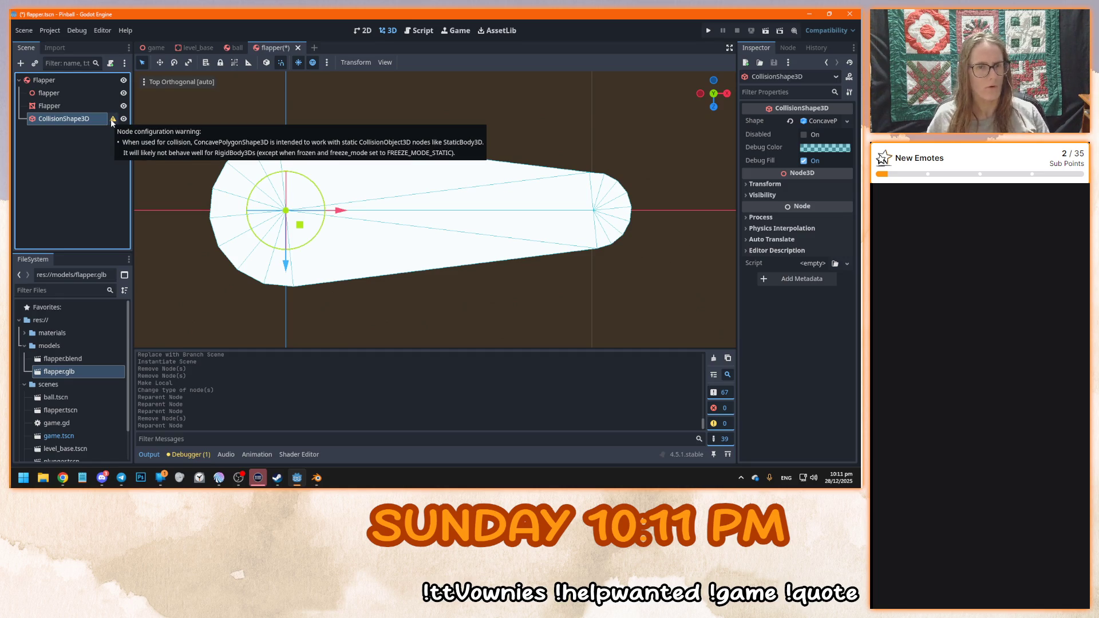
pyautogui.click(91, 95)
pyautogui.press('Delete')
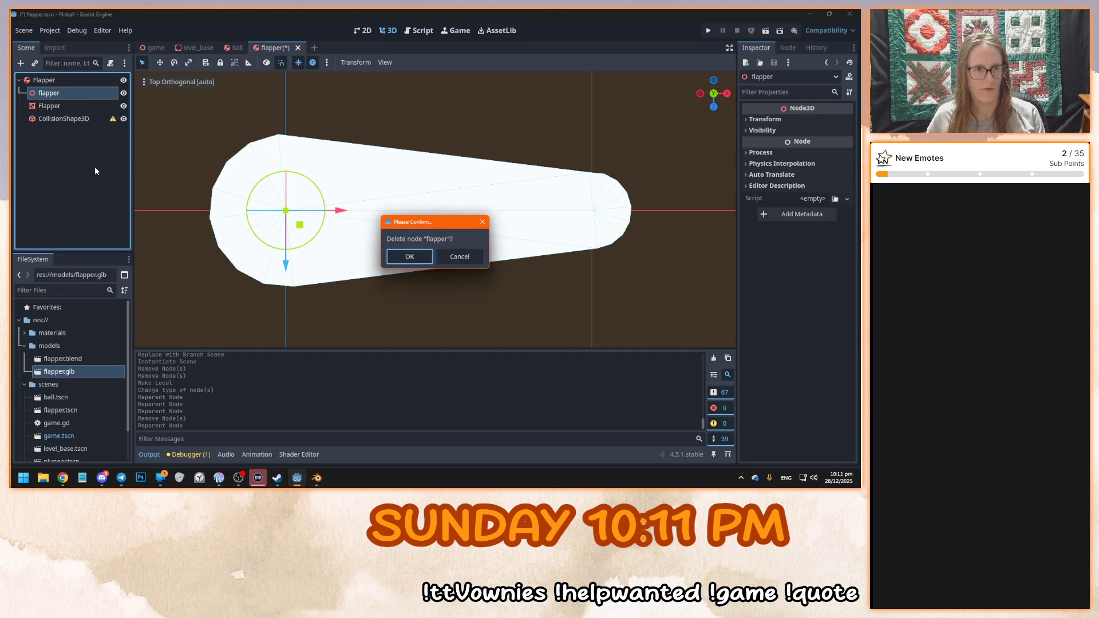
pyautogui.press('Return')
pyautogui.click(83, 81)
pyautogui.scroll(-5, 325, 148)
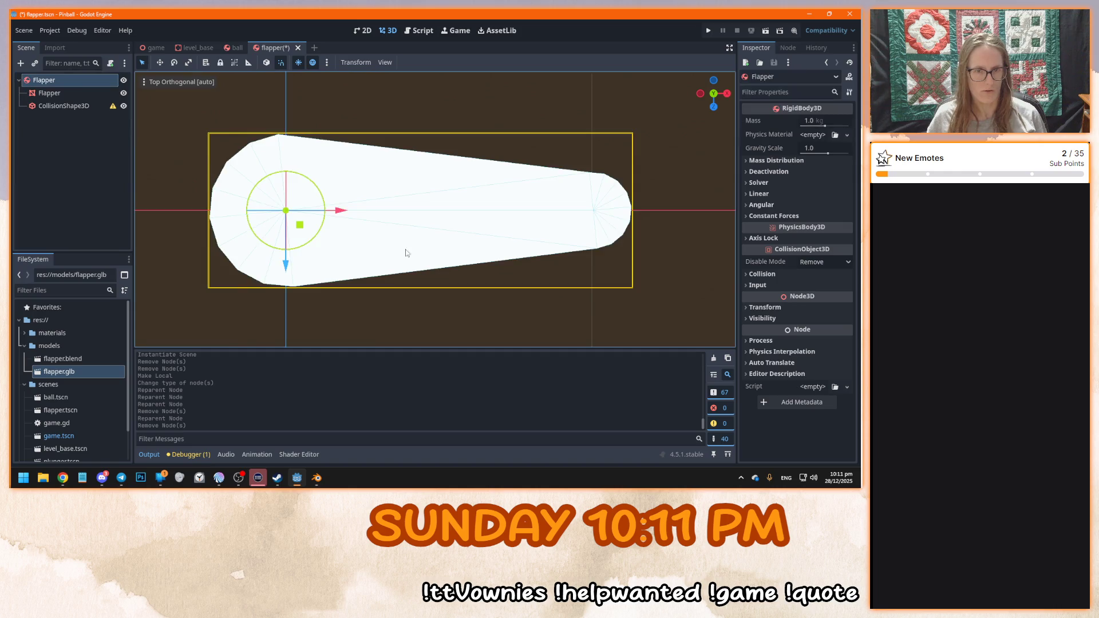
pyautogui.hotkey('ctrl', 's')
pyautogui.click(291, 48)
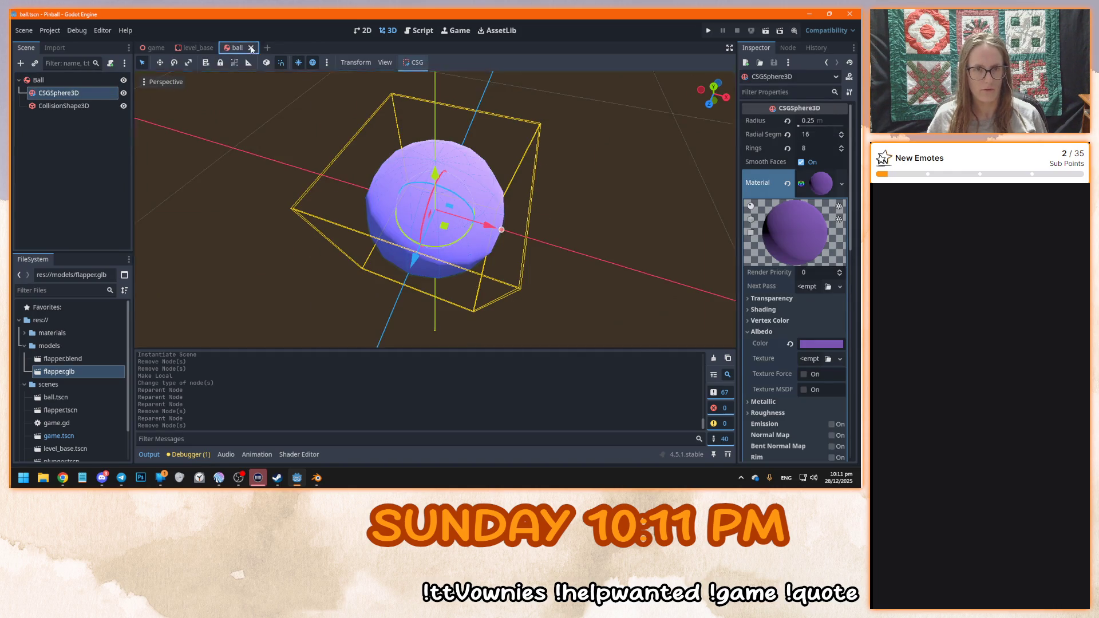
# Close the ball scene and view the whole table at a tilted angle
pyautogui.click(251, 48)
pyautogui.scroll(2, 378, 233)
pyautogui.scroll(-3, 378, 233)
pyautogui.moveTo(377, 233); pyautogui.dragTo(375, 123)
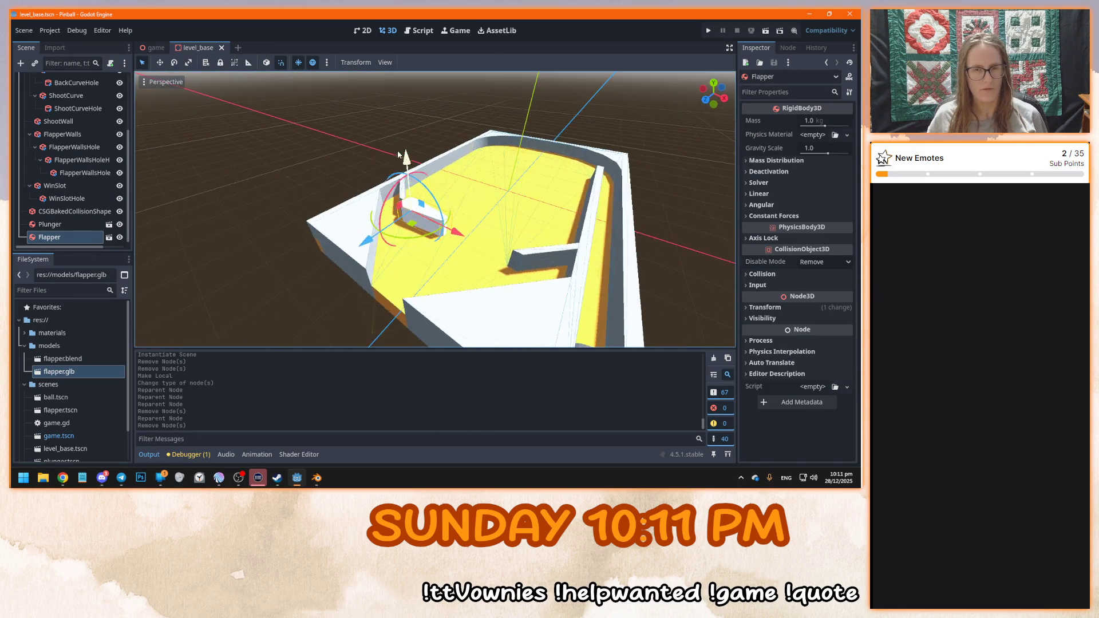
pyautogui.scroll(3, 68, 160)
# Inspect the game scene's WorldEnvironment and DirectionalLight3D, then return to level_base
pyautogui.click(156, 48)
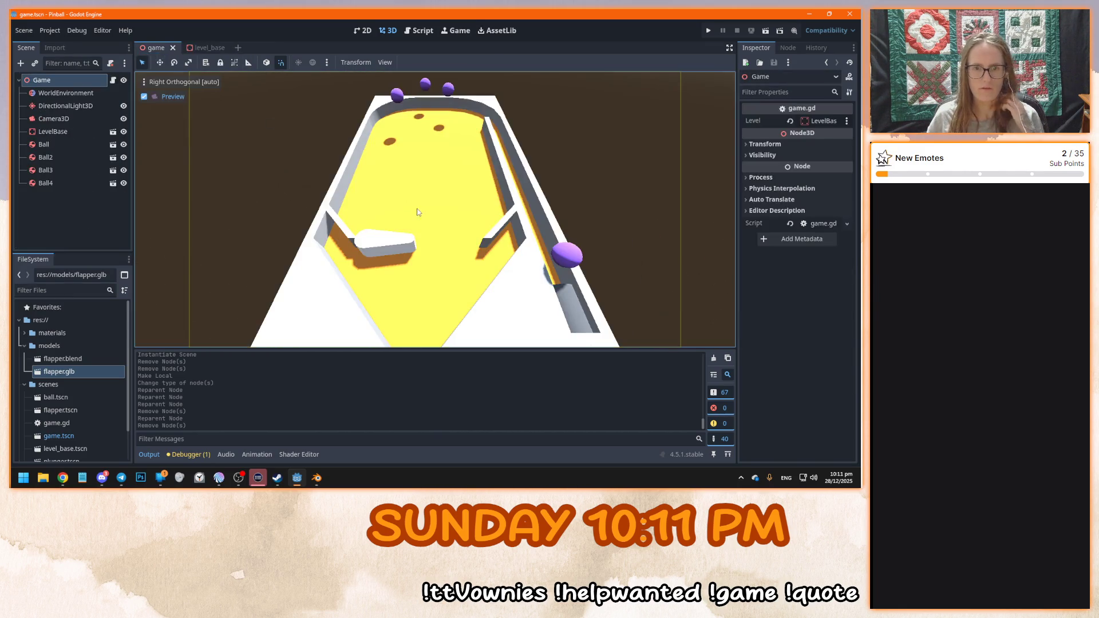
pyautogui.click(75, 94)
pyautogui.click(74, 108)
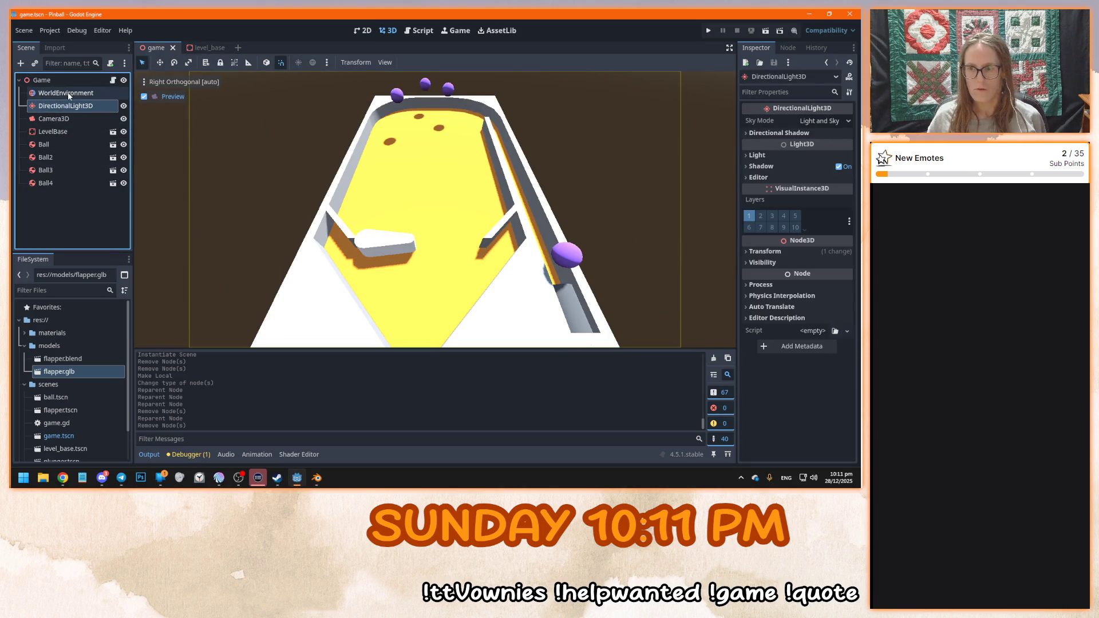
pyautogui.click(205, 48)
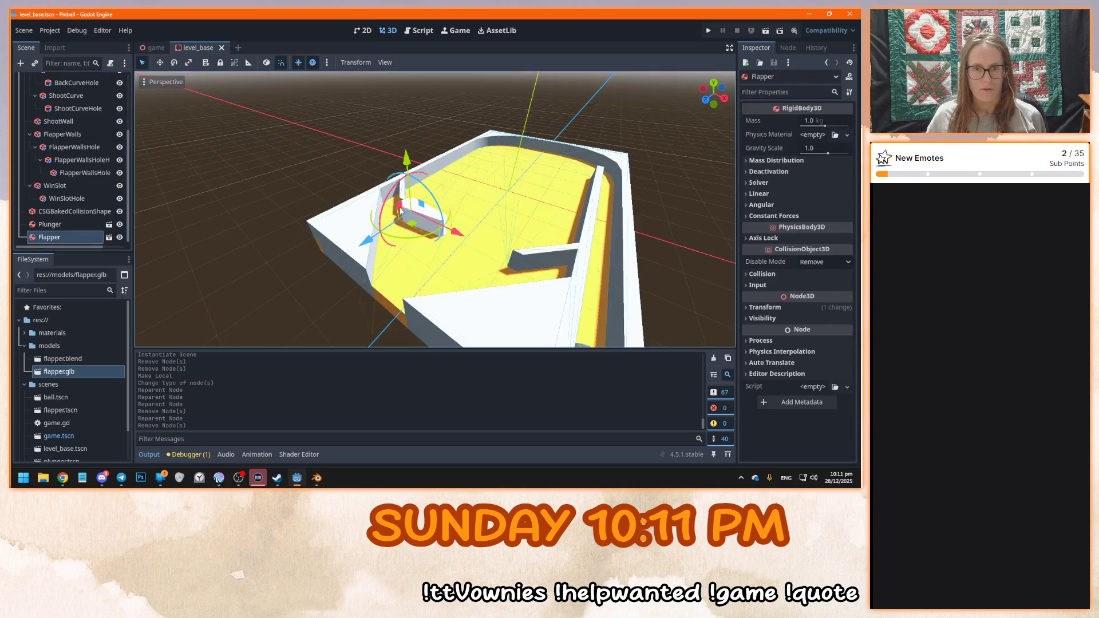
# Dim the editor preview sun energy to 0.4 and centre the Flapper in top view
pyautogui.click(327, 62)
pyautogui.moveTo(239, 242); pyautogui.dragTo(238, 248)
pyautogui.click(522, 229)
pyautogui.press('f')
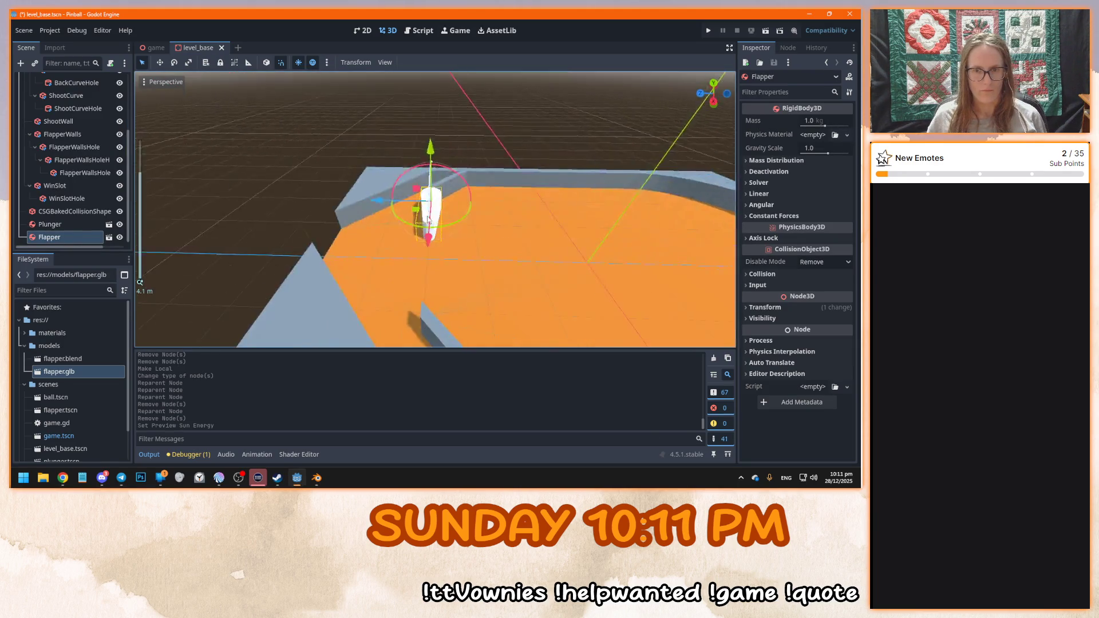
pyautogui.scroll(-3, 522, 229)
pyautogui.press('KP_7')
pyautogui.scroll(5, 504, 226)
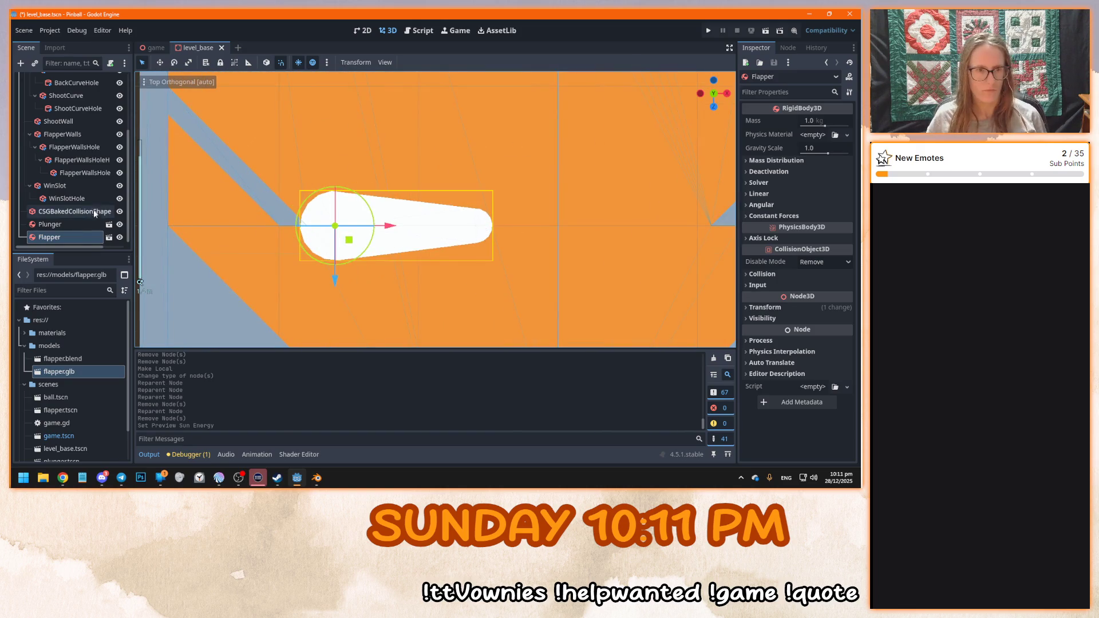
pyautogui.moveTo(343, 229)
pyautogui.mouseDown()
pyautogui.moveTo(324, 216)
pyautogui.moveTo(322, 257)
pyautogui.mouseUp()
pyautogui.scroll(1, 340, 242)
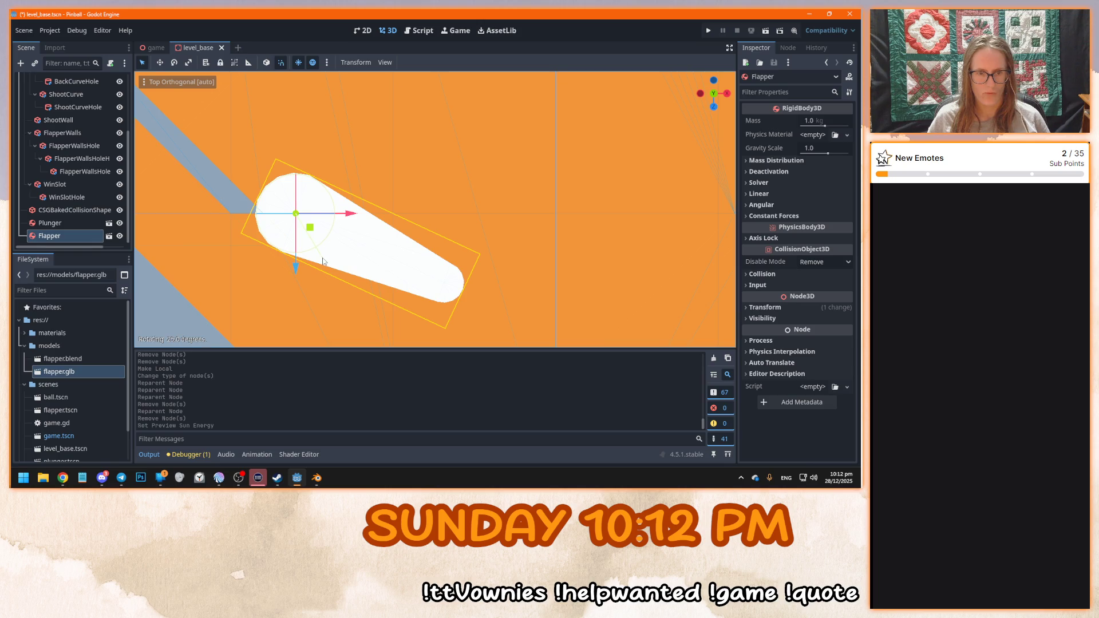
# Try a Flapper Y position of .22 in the Inspector, then undo it
pyautogui.click(782, 307)
pyautogui.click(804, 336)
pyautogui.write('.22')
pyautogui.press('Return')
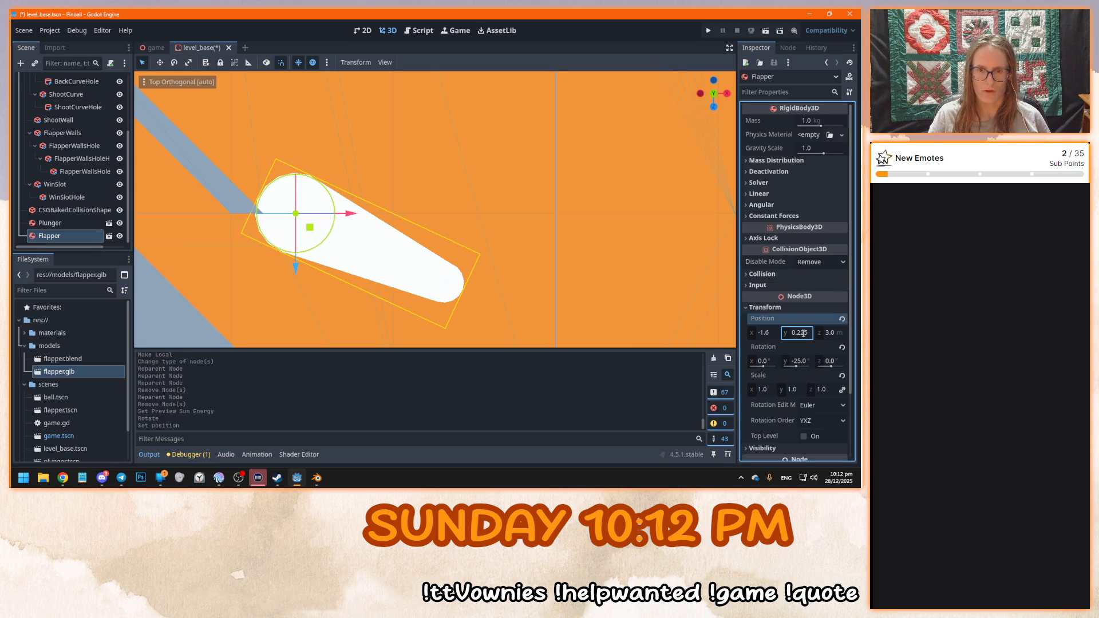
pyautogui.hotkey('ctrl', 'z')
pyautogui.hotkey('ctrl', 'z')
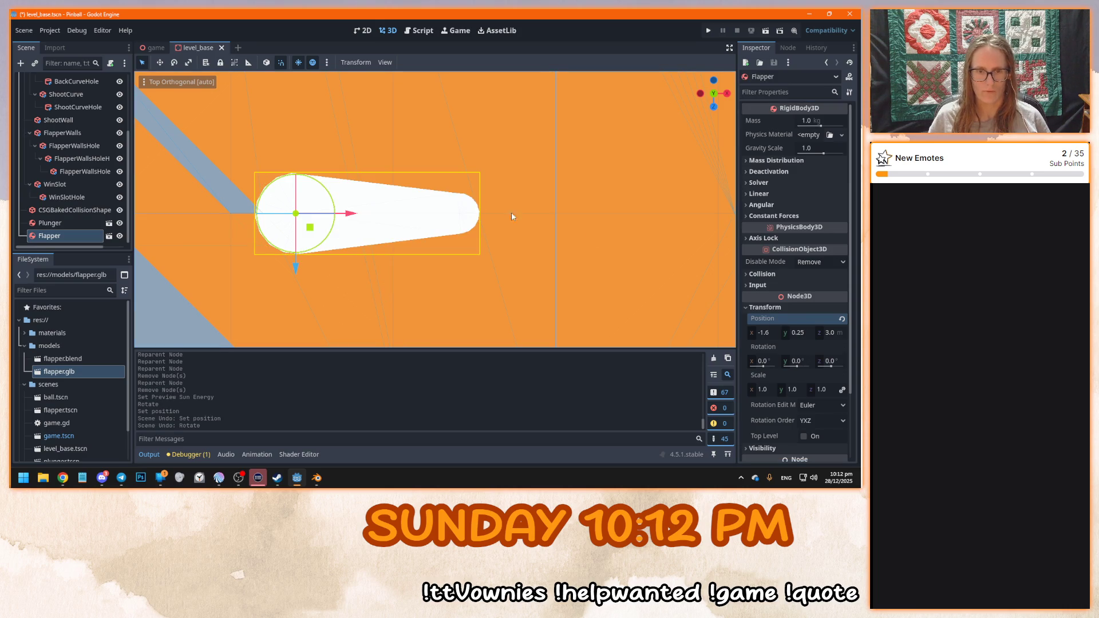
# Rotate the Flapper to -22.5° around Y using the Inspector rotation field
pyautogui.moveTo(338, 227); pyautogui.dragTo(328, 243)
pyautogui.click(800, 361)
pyautogui.write('-22.5')
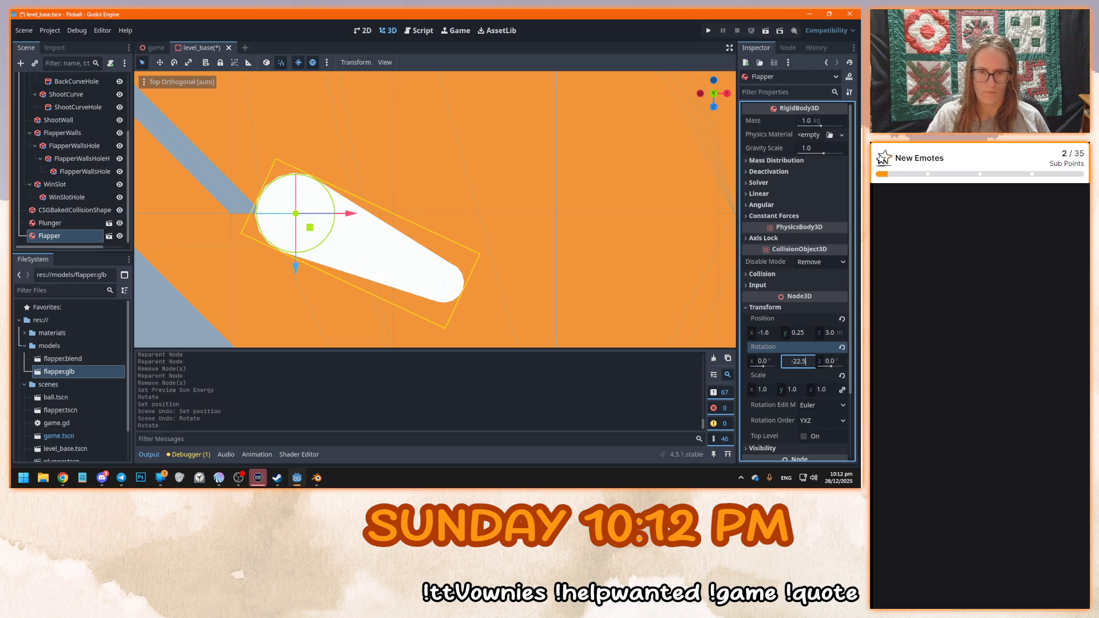
pyautogui.press('Return')
pyautogui.scroll(-3, 343, 229)
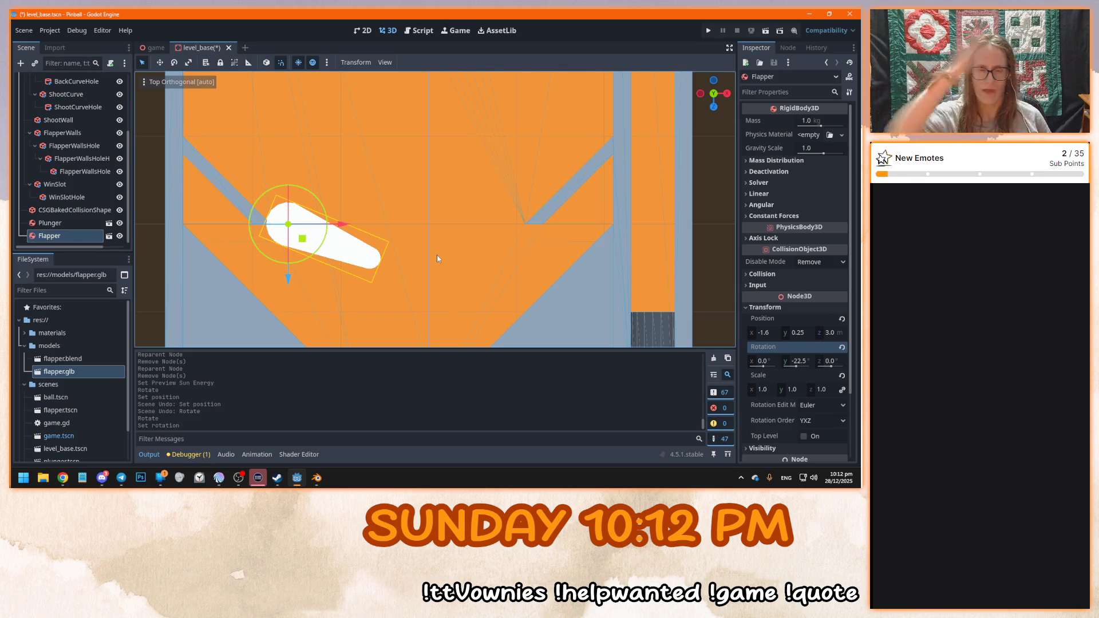
pyautogui.doubleClick(66, 236)
# Rename the Flapper node to FlapperLeft
pyautogui.press('End')
pyautogui.write('Left')
pyautogui.press('Return')
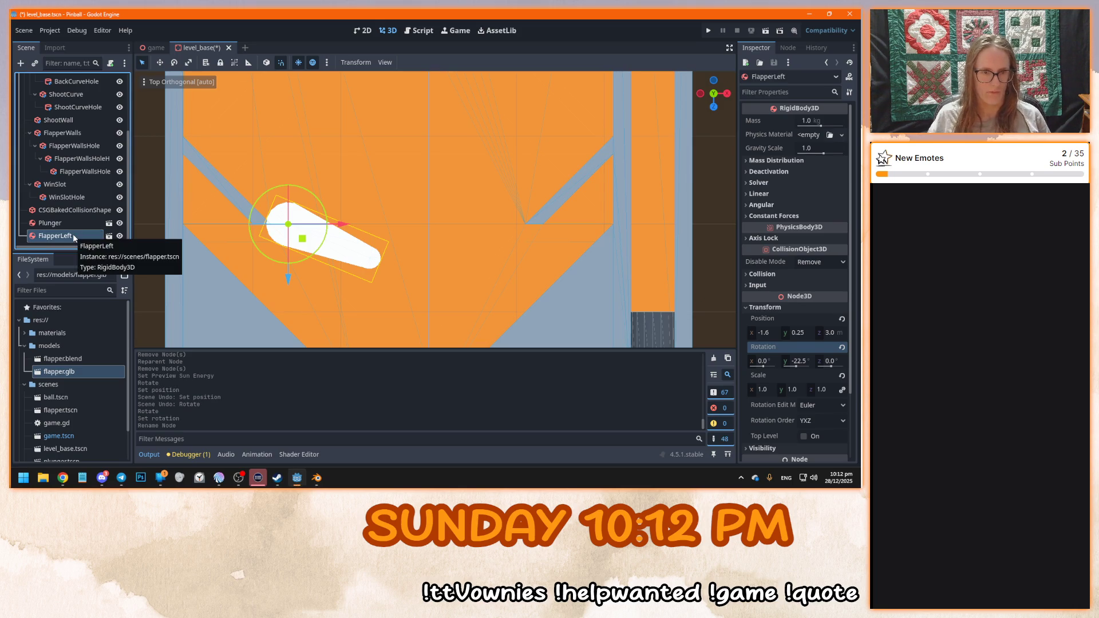
# Duplicate FlapperLeft, flip the copy 180° in front view, and place it on the right
pyautogui.hotkey('ctrl', 'd')
pyautogui.moveTo(343, 238)
pyautogui.mouseDown()
pyautogui.moveTo(332, 226)
pyautogui.moveTo(342, 216)
pyautogui.mouseUp()
pyautogui.press('KP_1')
pyautogui.press('r')
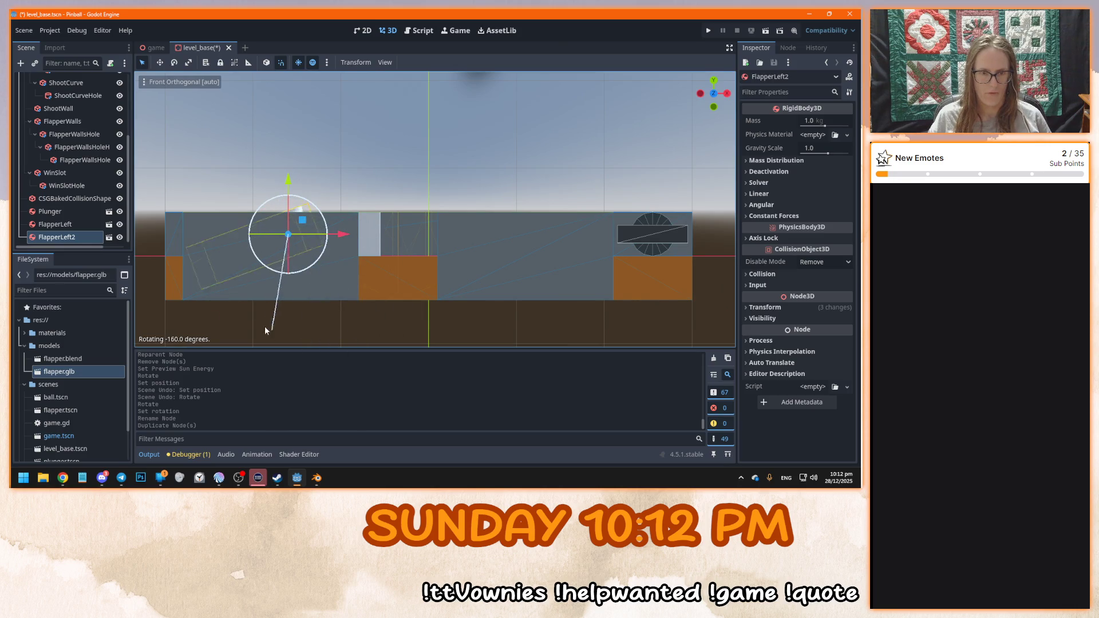
pyautogui.click(255, 288)
pyautogui.press('KP_7')
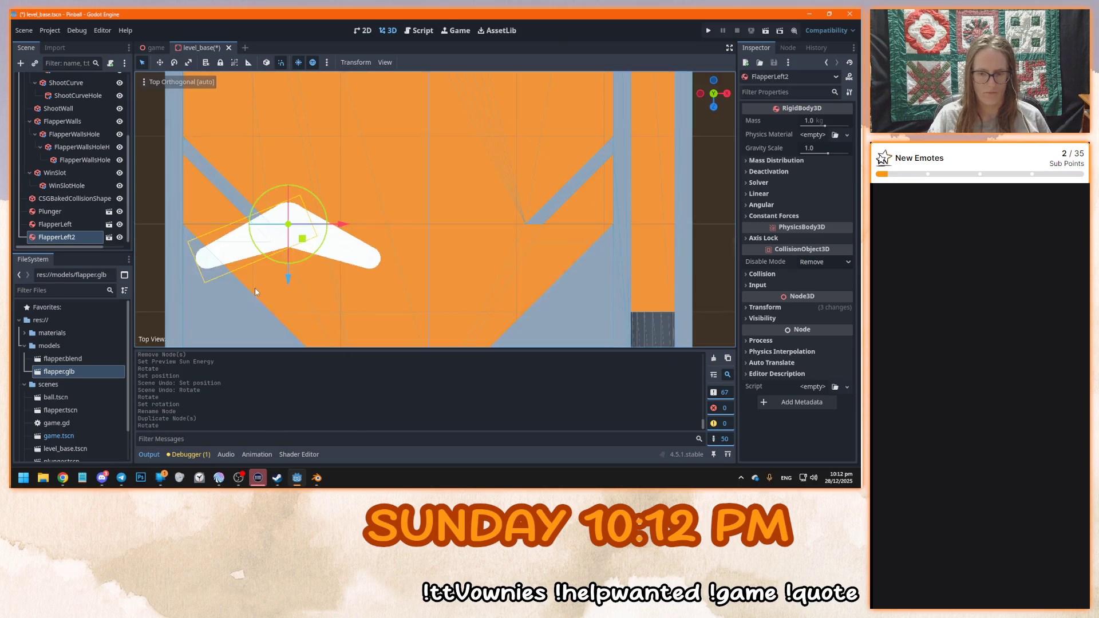
pyautogui.press('g')
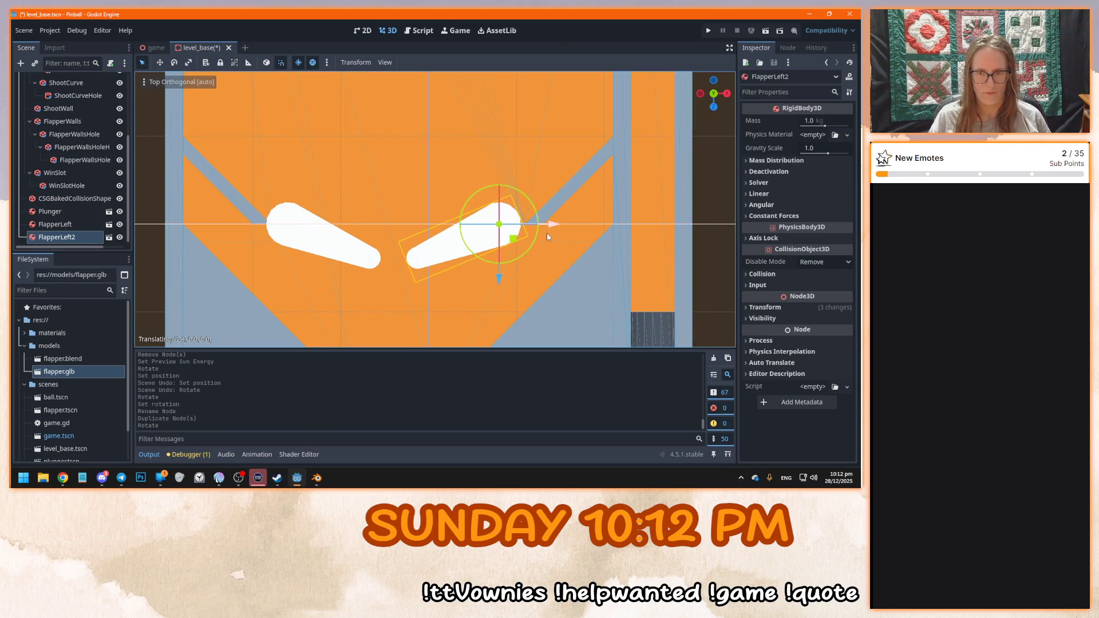
pyautogui.click(548, 238)
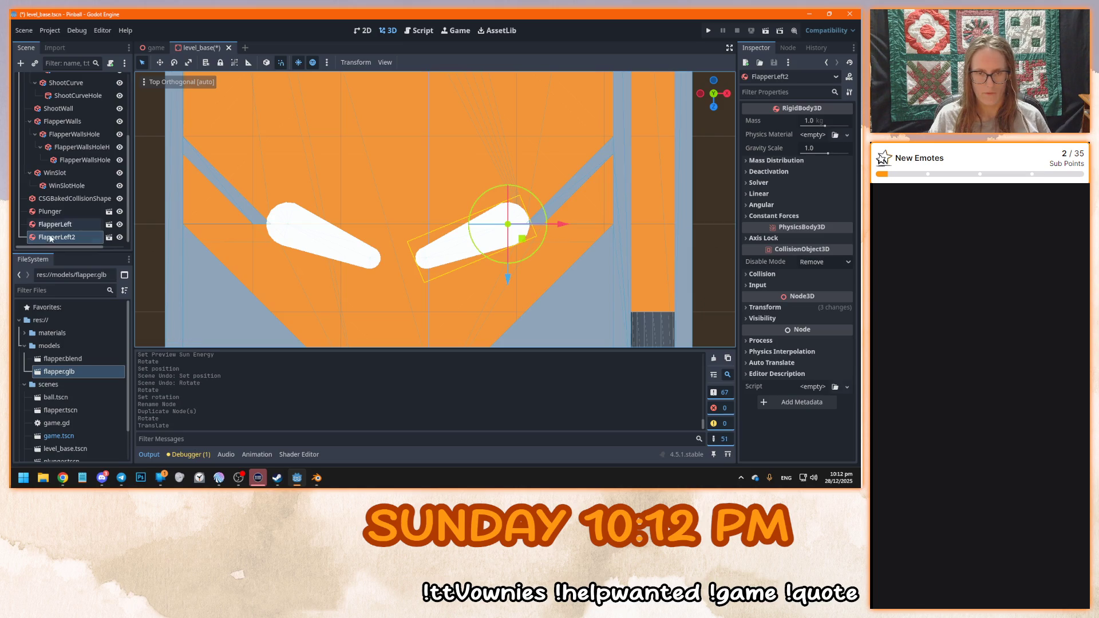
# Name the duplicate FlapperRight and save the level_base scene
pyautogui.doubleClick(74, 237)
pyautogui.write('FlapperRi')
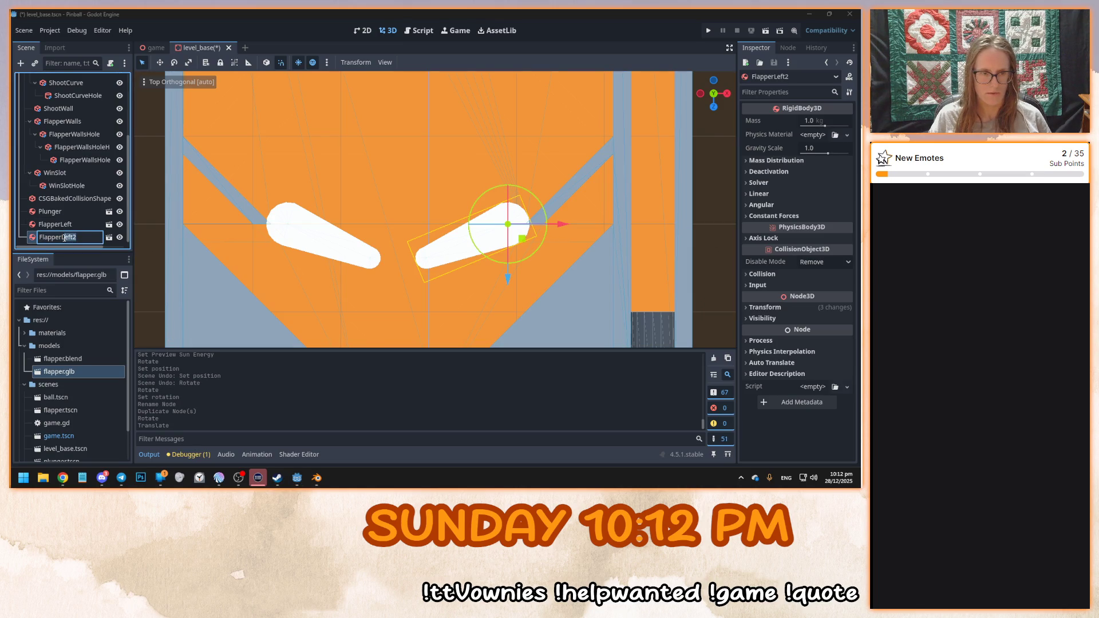
pyautogui.write('ght')
pyautogui.press('Return')
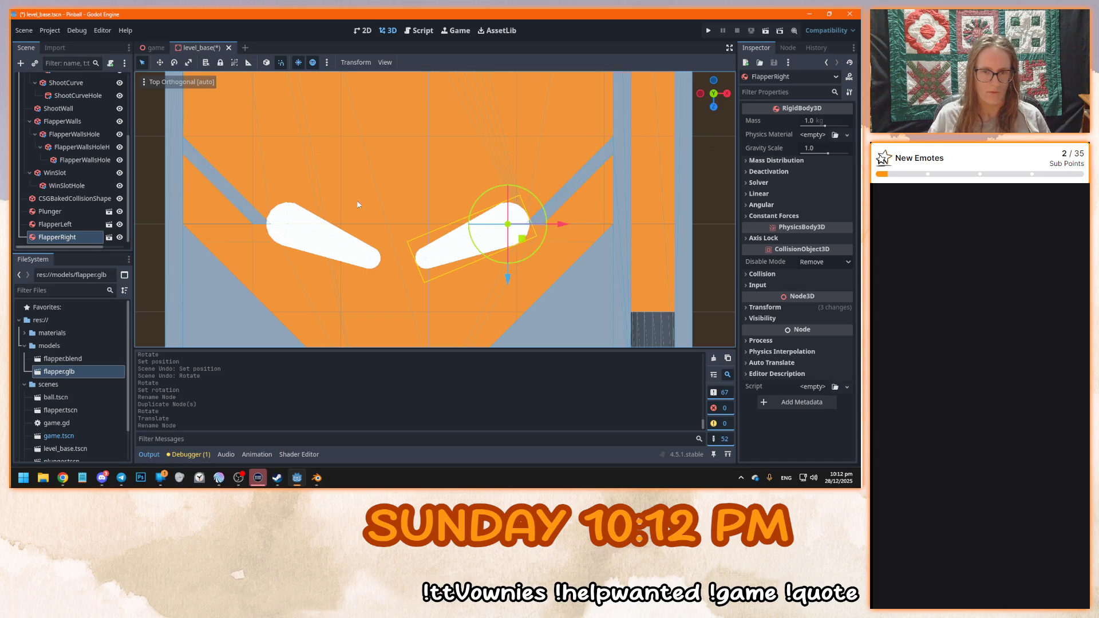
pyautogui.scroll(-5, 418, 232)
pyautogui.scroll(8, 389, 238)
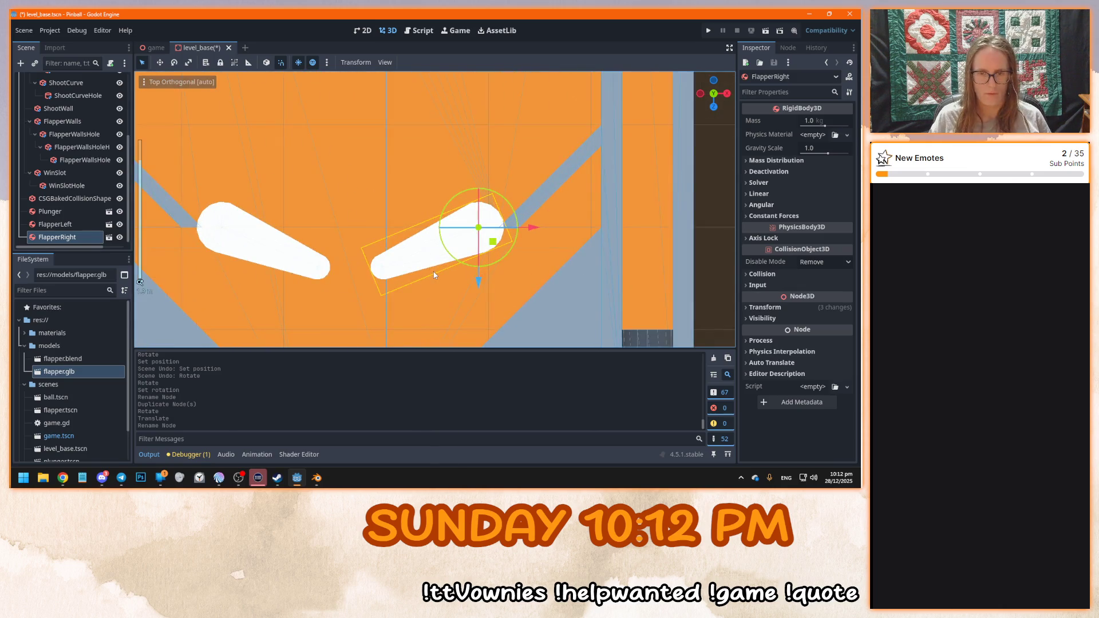
pyautogui.click(641, 210)
pyautogui.hotkey('ctrl', 's')
pyautogui.scroll(-6, 471, 263)
pyautogui.moveTo(471, 262)
pyautogui.mouseDown()
pyautogui.moveTo(458, 169)
pyautogui.moveTo(453, 203)
pyautogui.moveTo(443, 192)
pyautogui.mouseUp()
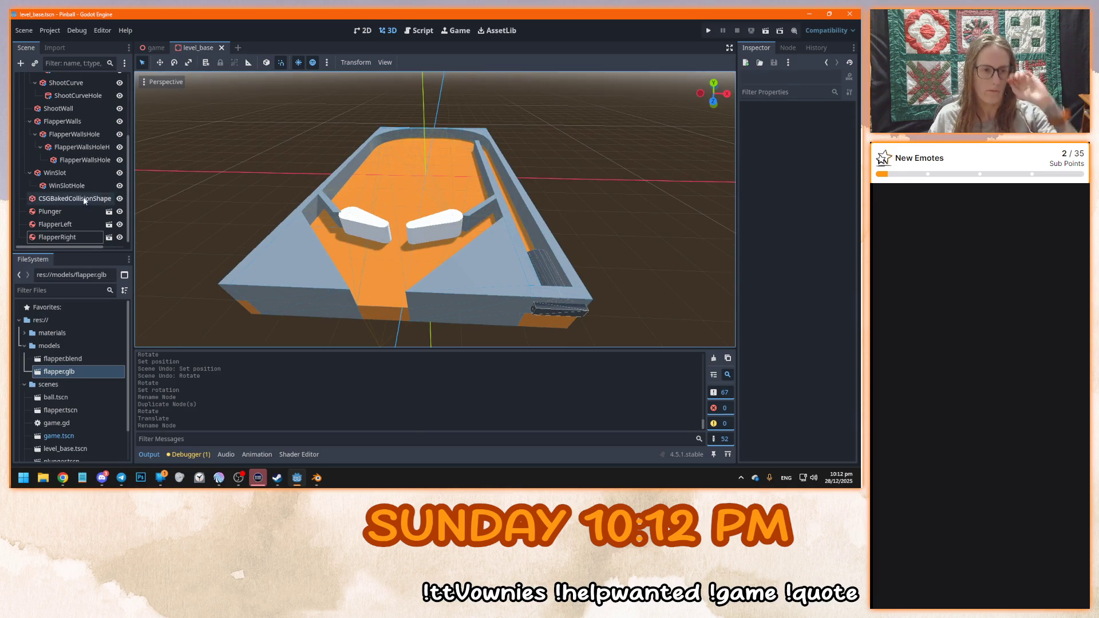
pyautogui.scroll(5, 80, 86)
# Attach a new script, level_base.gd, to the LevelBase root node
pyautogui.click(80, 80)
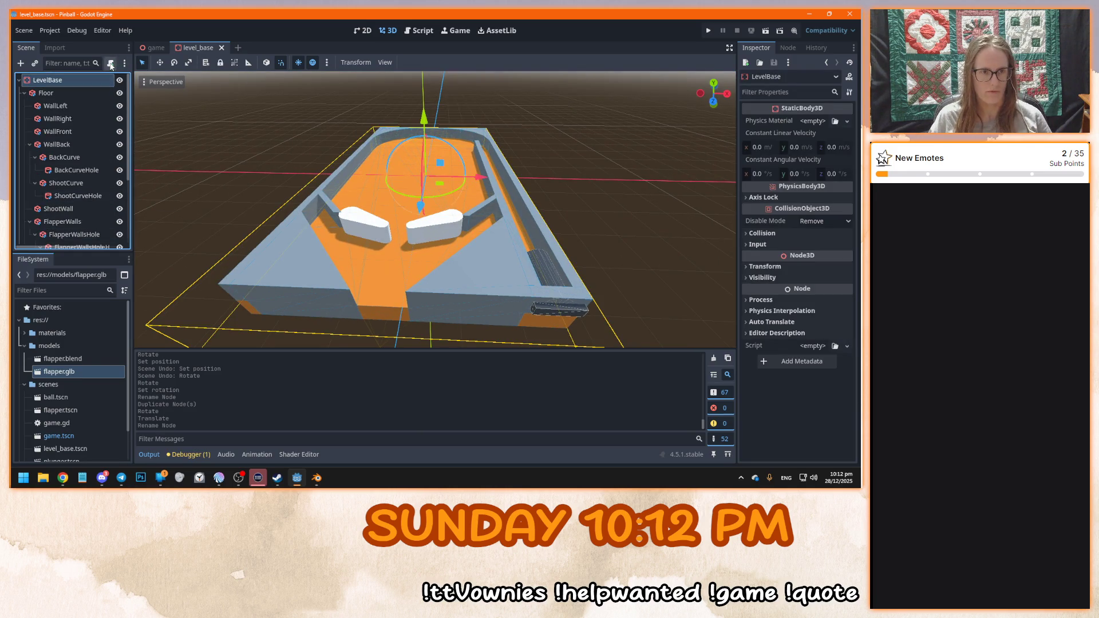
pyautogui.click(114, 65)
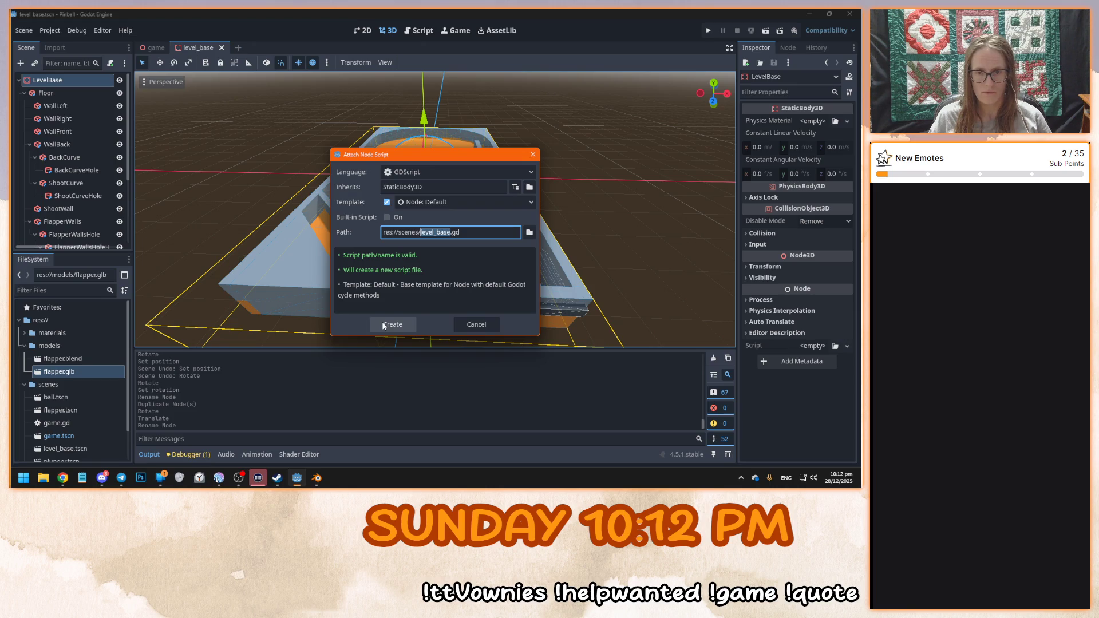
pyautogui.click(384, 326)
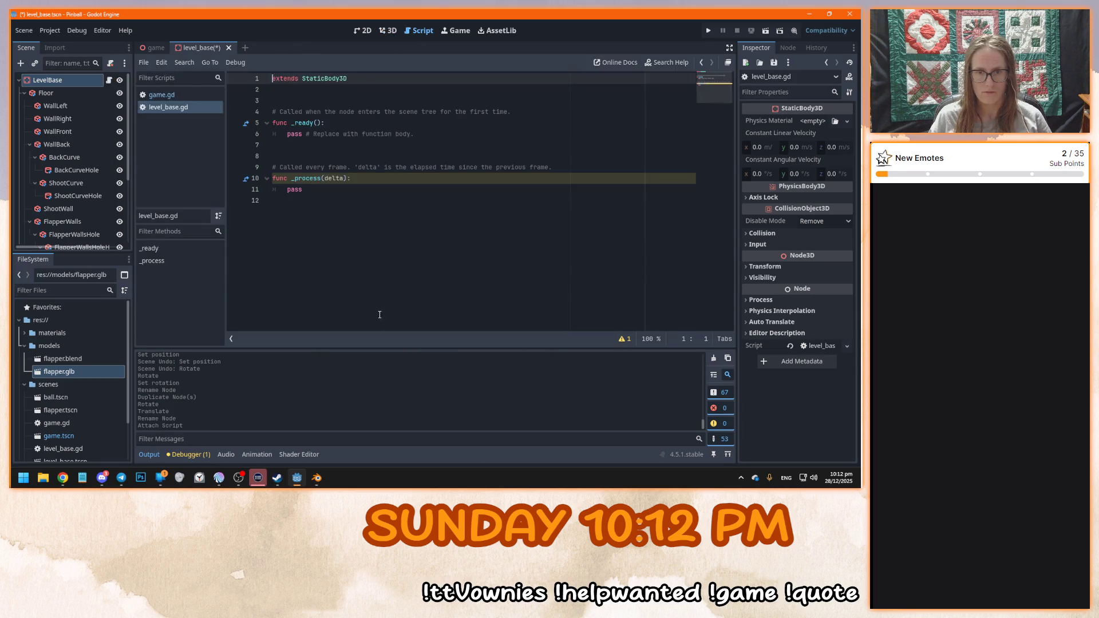
pyautogui.click(299, 102)
pyautogui.press('Return')
pyautogui.press('Return')
pyautogui.press('Up')
pyautogui.press('Up')
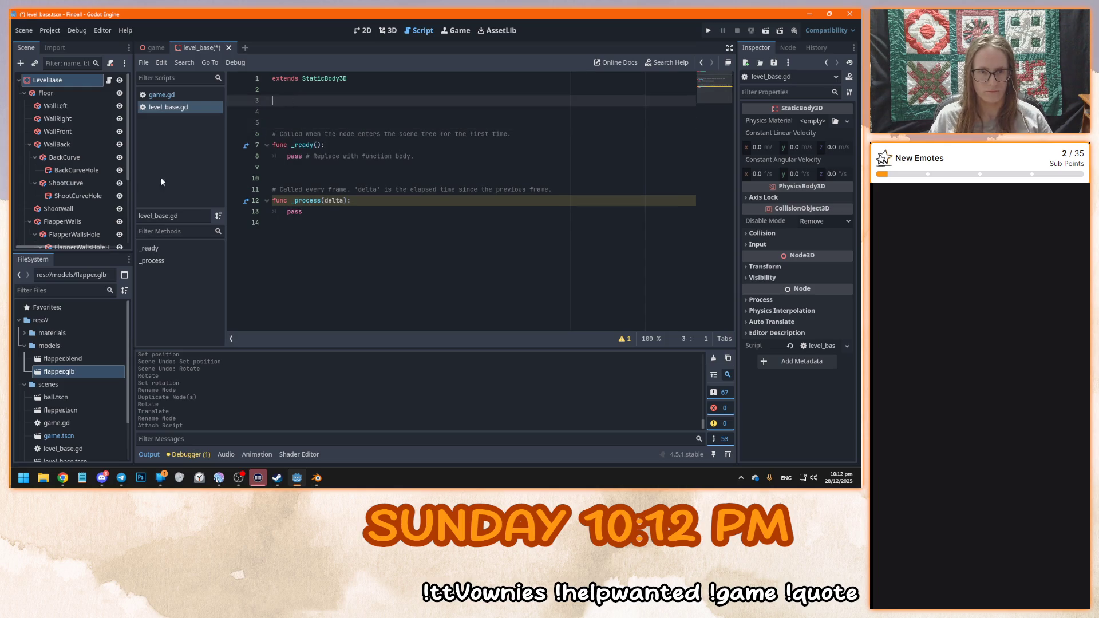
pyautogui.scroll(-4, 18, 200)
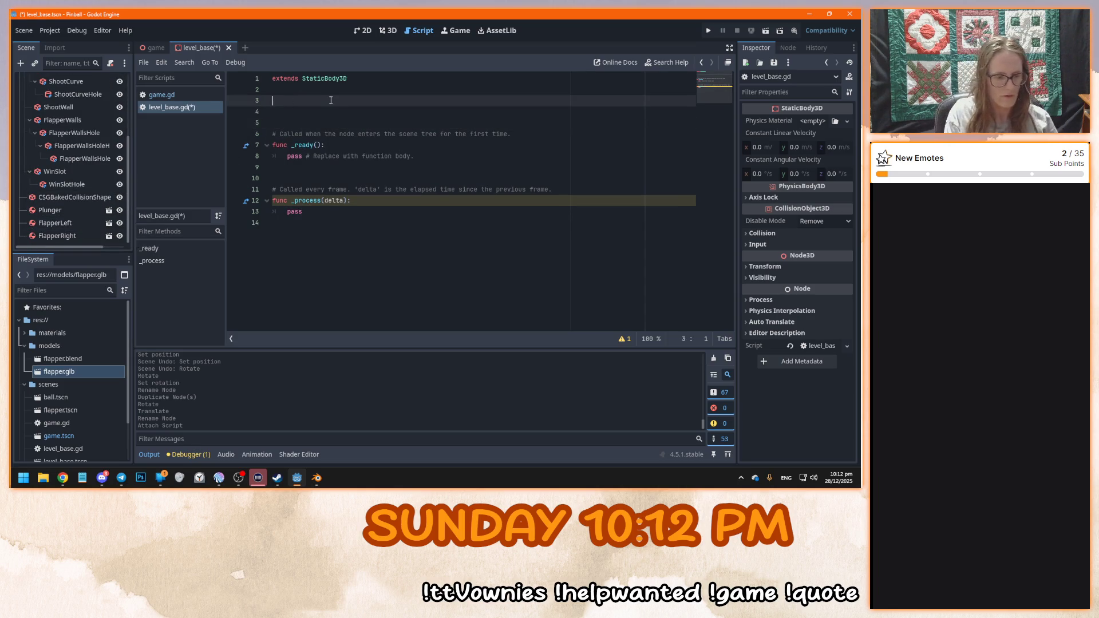
pyautogui.write('@')
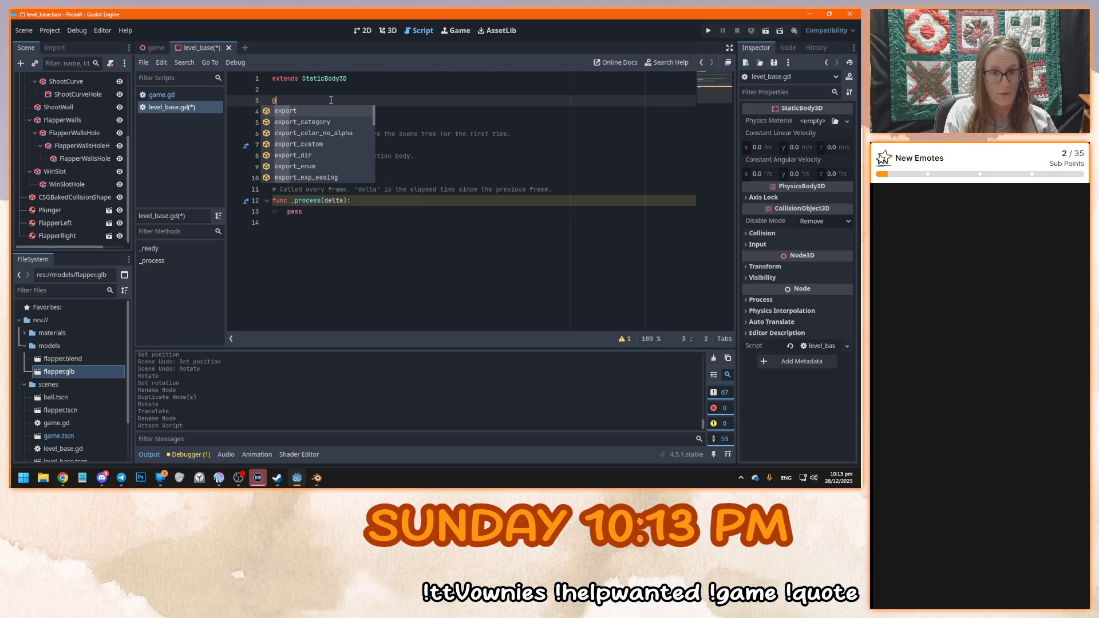
pyautogui.write('onready ')
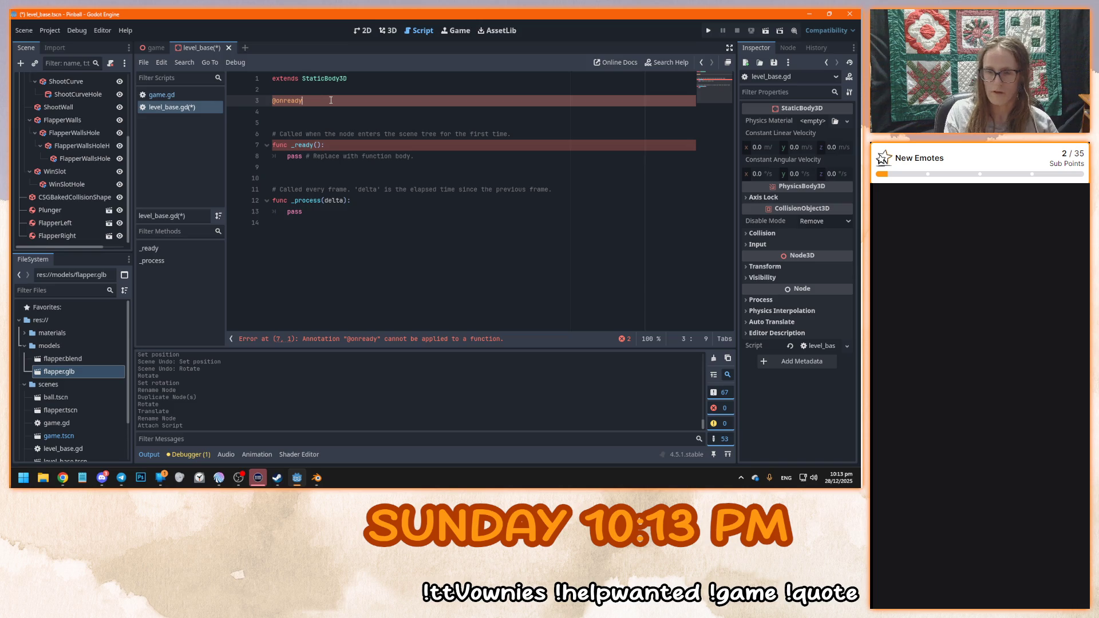
pyautogui.write('var Plung')
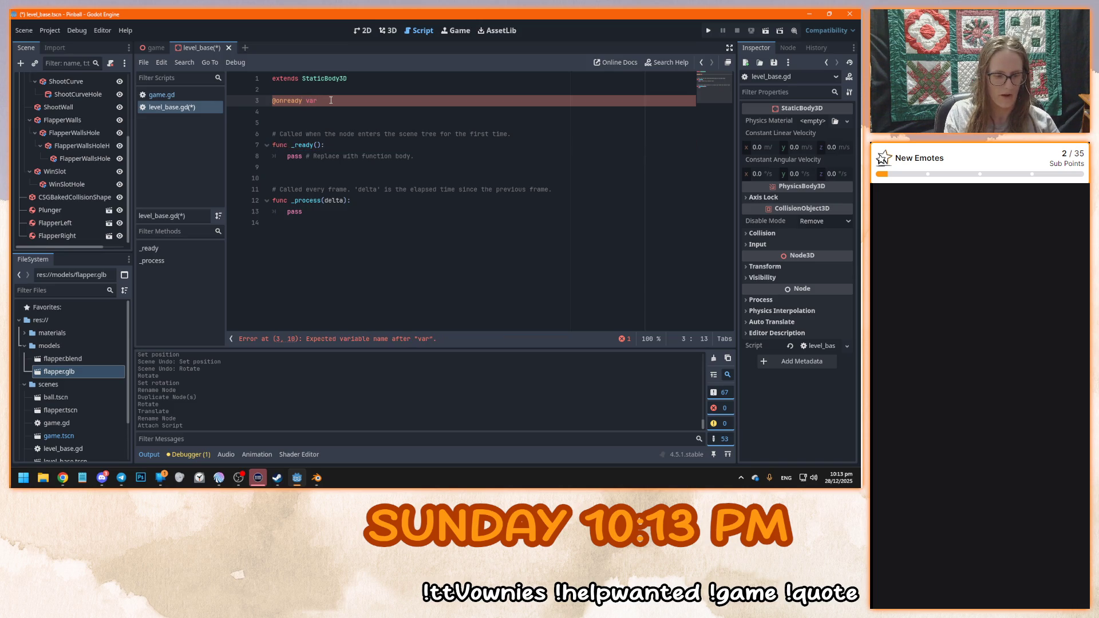
pyautogui.write('er')
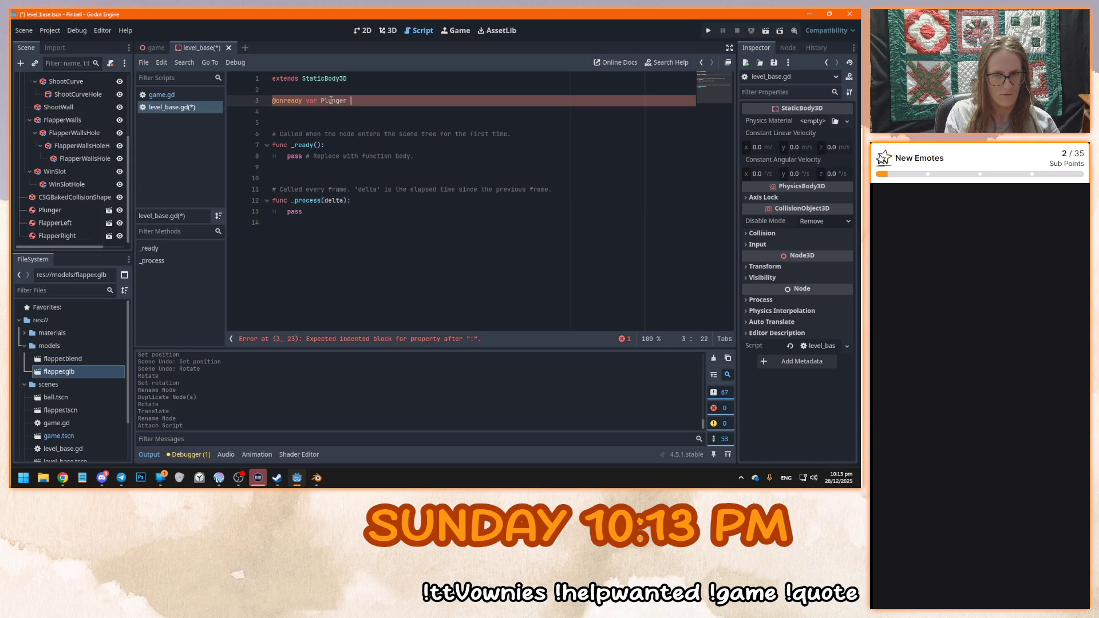
pyautogui.write('=')
pyautogui.moveTo(71, 210); pyautogui.dragTo(383, 101)
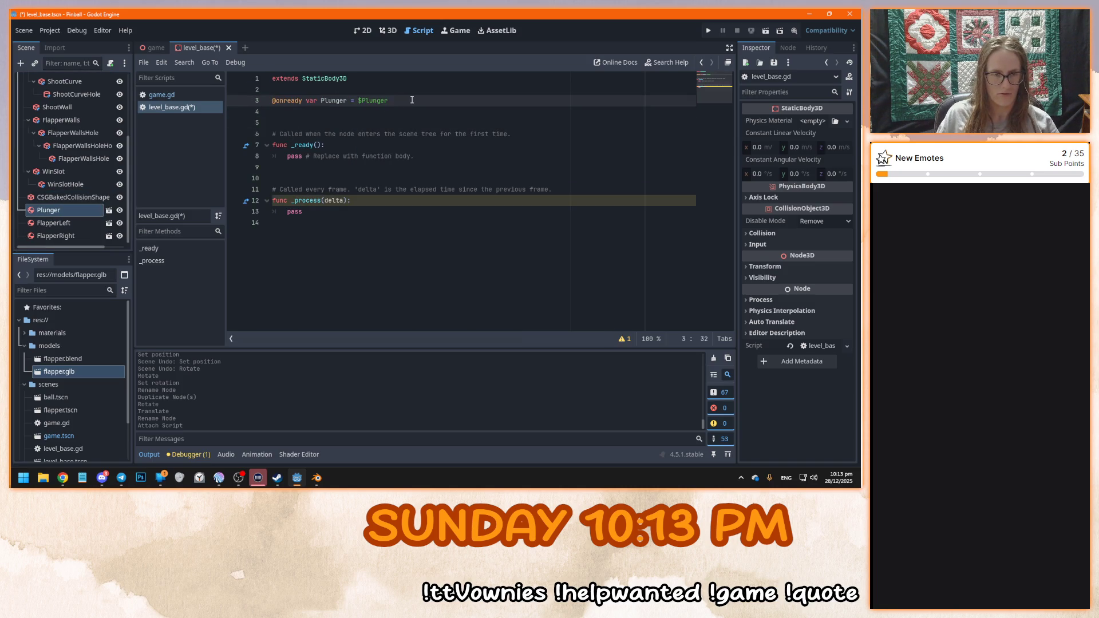
pyautogui.hotkey('ctrl', 'shift', 'd')
pyautogui.hotkey('ctrl', 'shift', 'd')
pyautogui.doubleClick(334, 112)
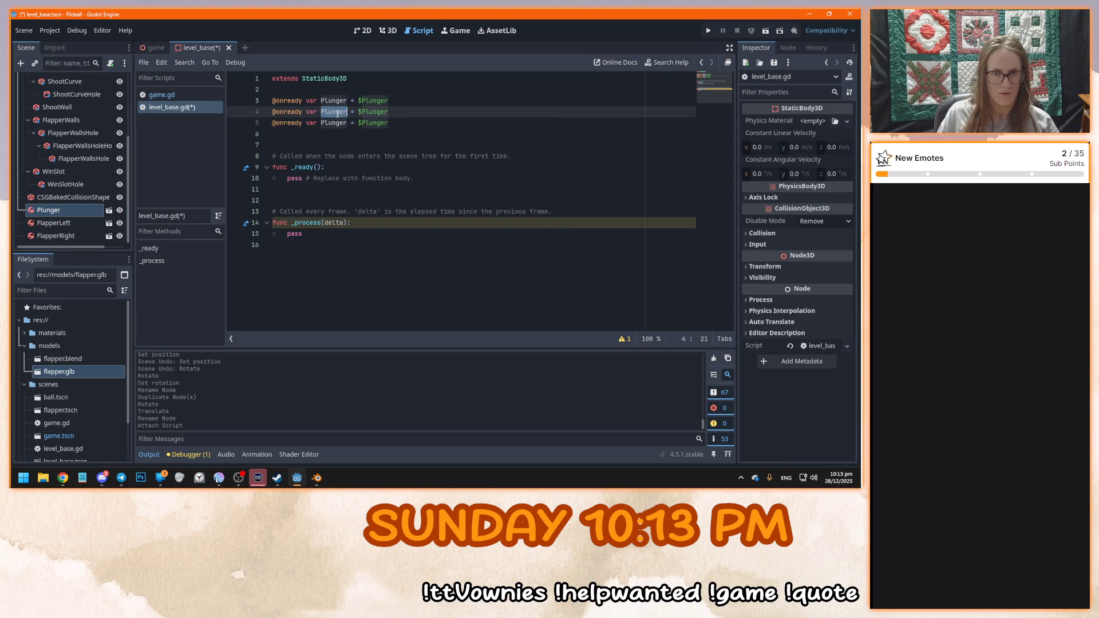
pyautogui.hotkey('ctrl', 'z')
pyautogui.doubleClick(328, 112)
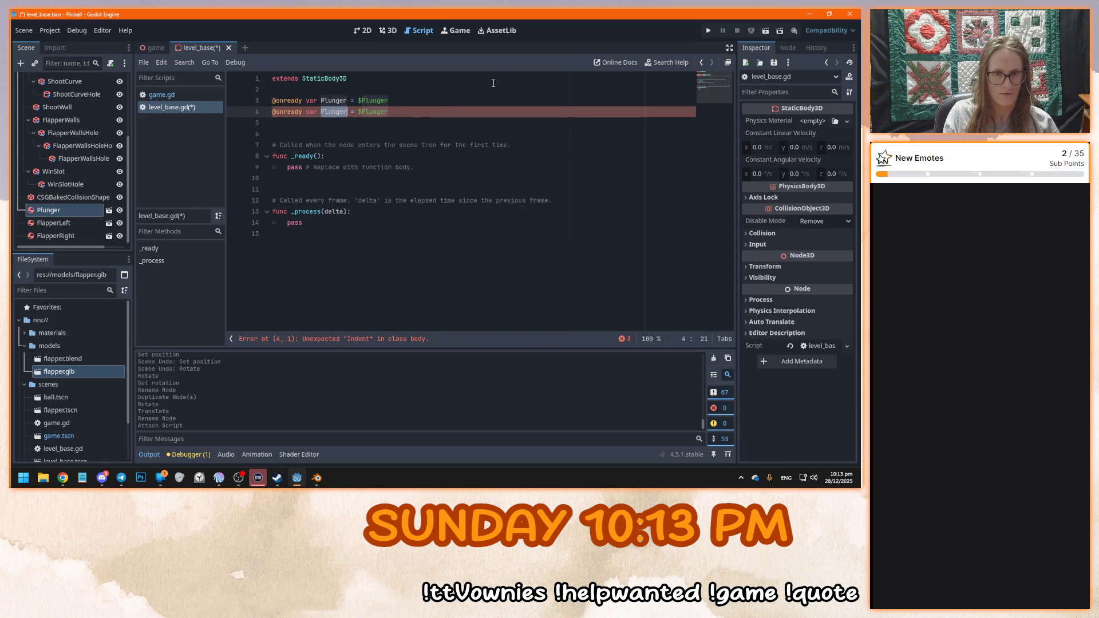
pyautogui.hotkey('ctrl', 'd')
pyautogui.write('Flapper')
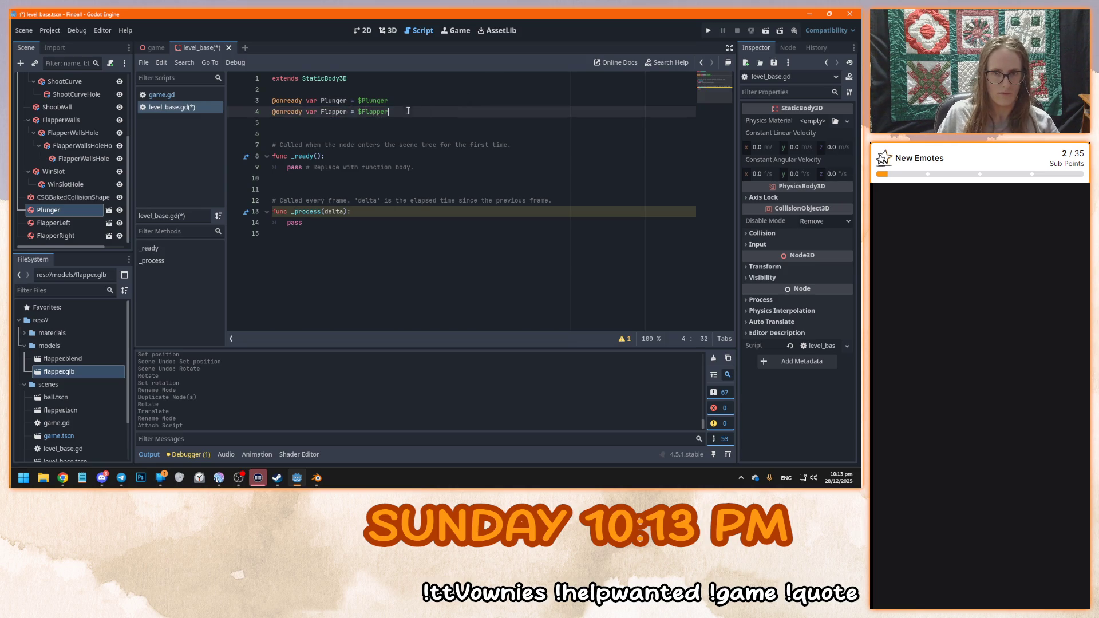
pyautogui.click(350, 112)
pyautogui.write('Left')
pyautogui.click(418, 110)
pyautogui.write('Left')
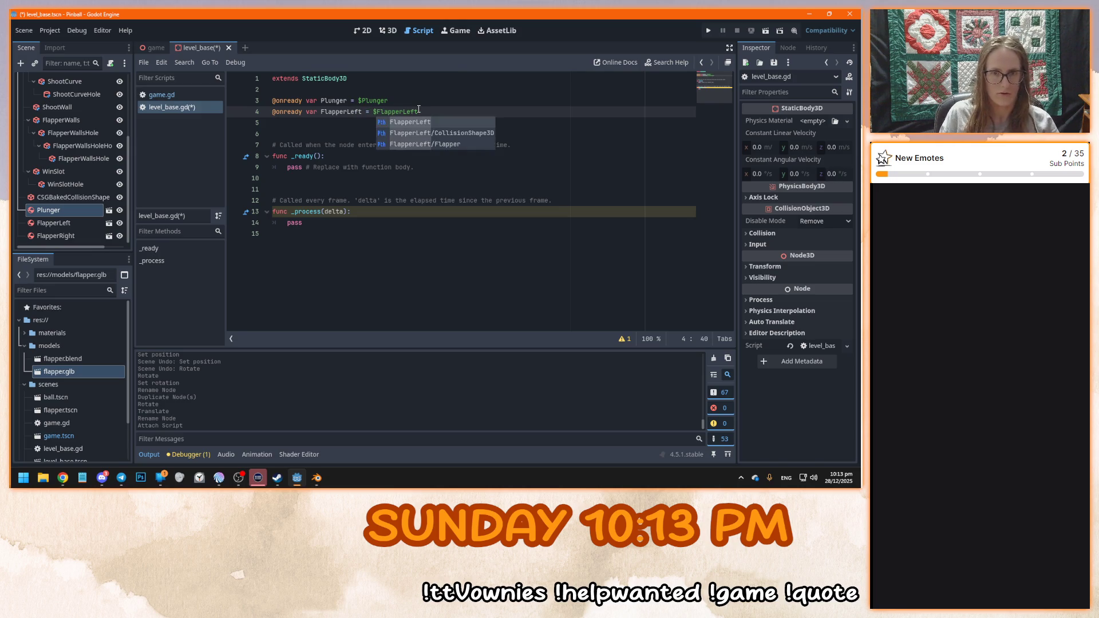
pyautogui.press('Escape')
# Add a FlapperRight declaration referencing $FlapperRight, then save level_base.gd
pyautogui.hotkey('ctrl', 'shift', 'd')
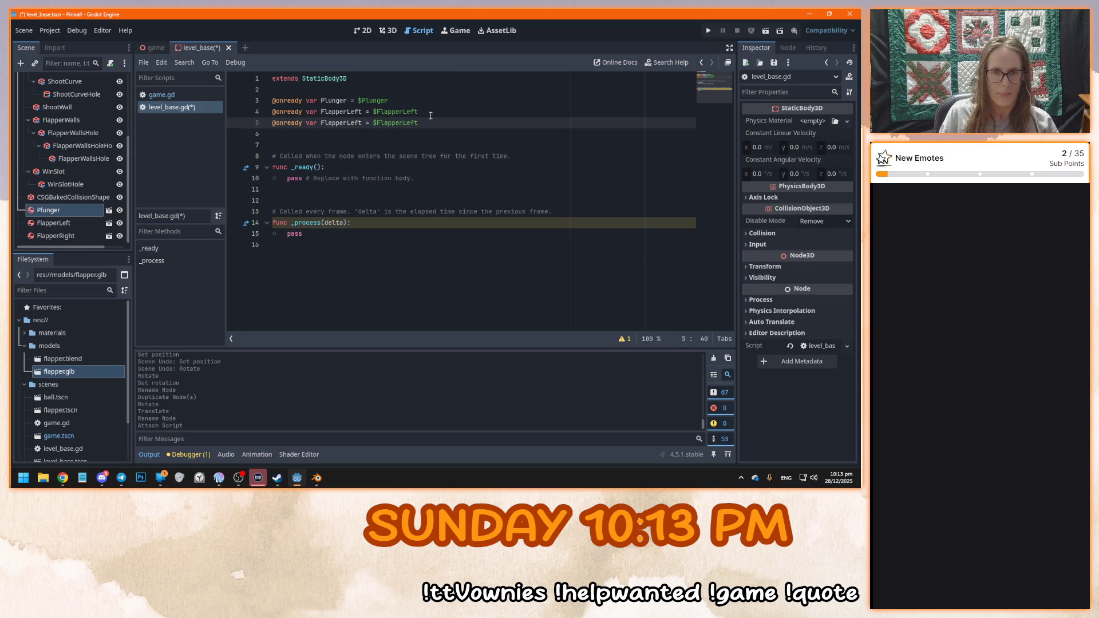
pyautogui.moveTo(348, 124); pyautogui.dragTo(362, 123)
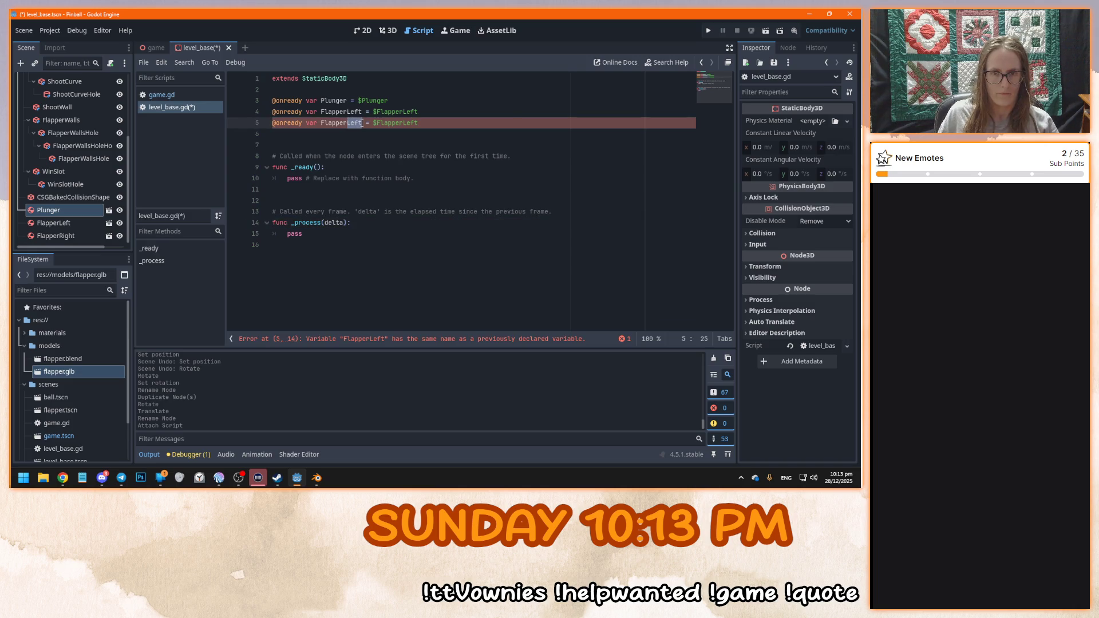
pyautogui.hotkey('ctrl', 'd')
pyautogui.write('Right')
pyautogui.click(413, 92)
pyautogui.click(364, 102)
pyautogui.click(339, 112)
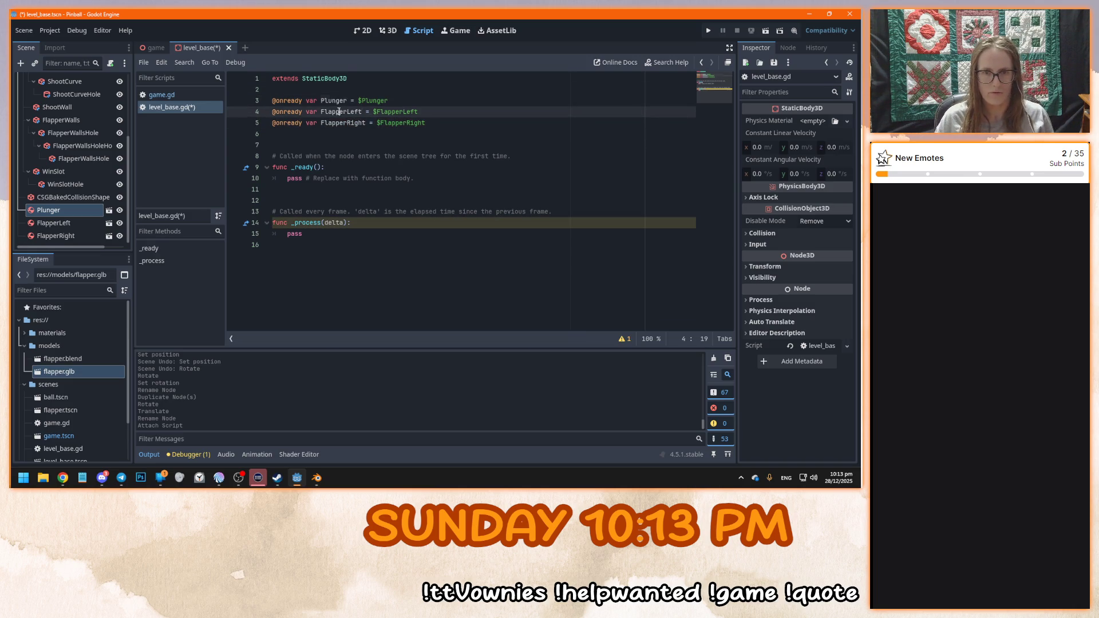
pyautogui.click(334, 124)
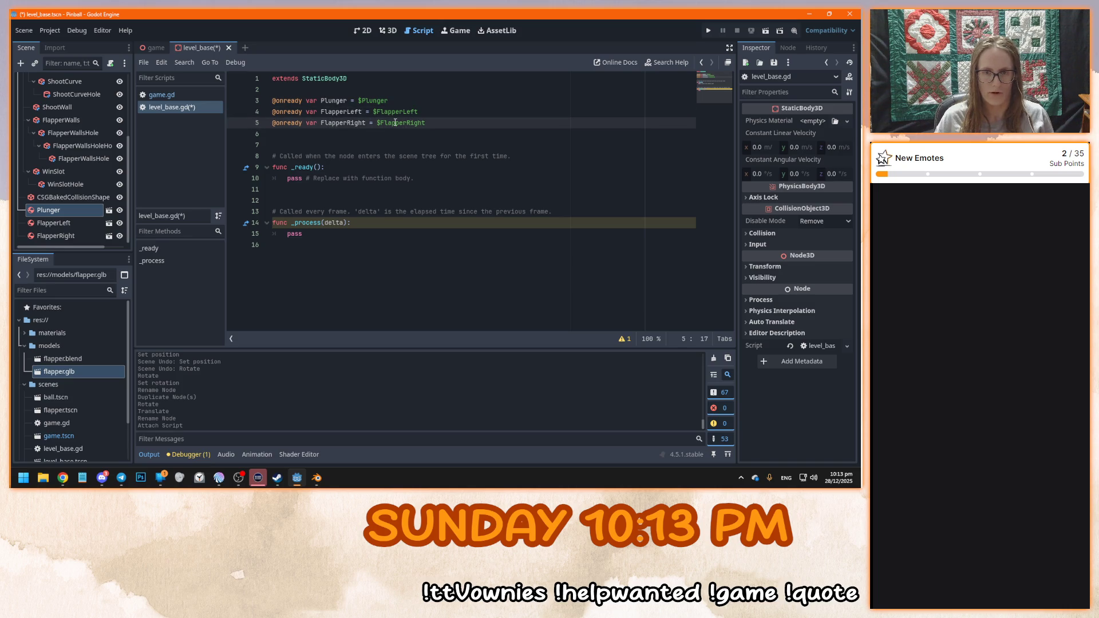
pyautogui.hotkey('ctrl', 's')
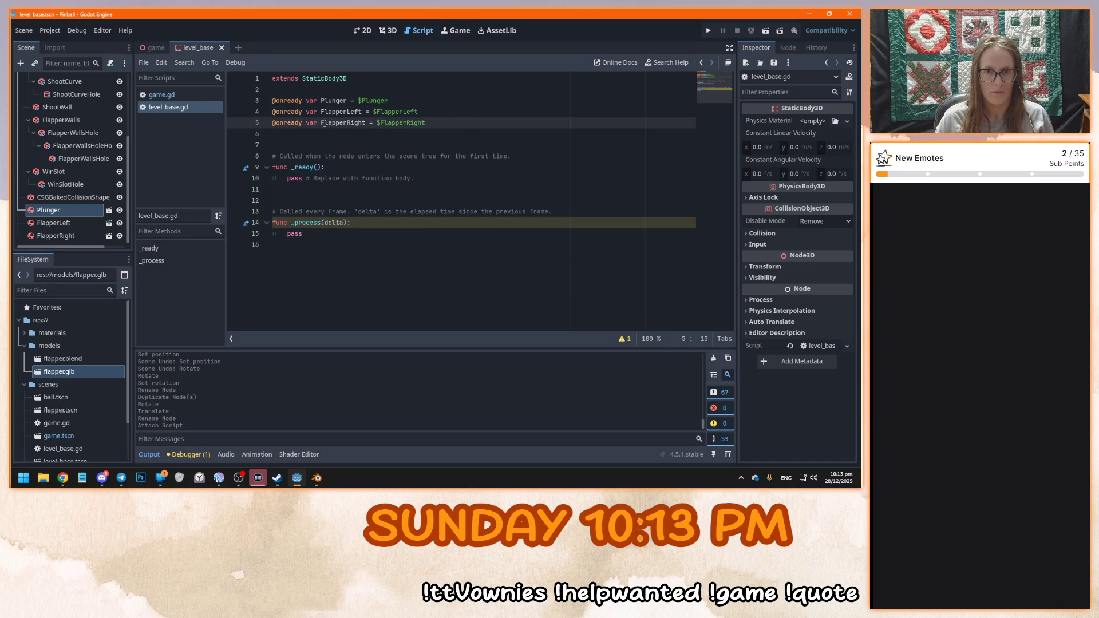
# Rename the flapper variables to lowercase flapperL and flapperR and save the script
pyautogui.click(322, 100)
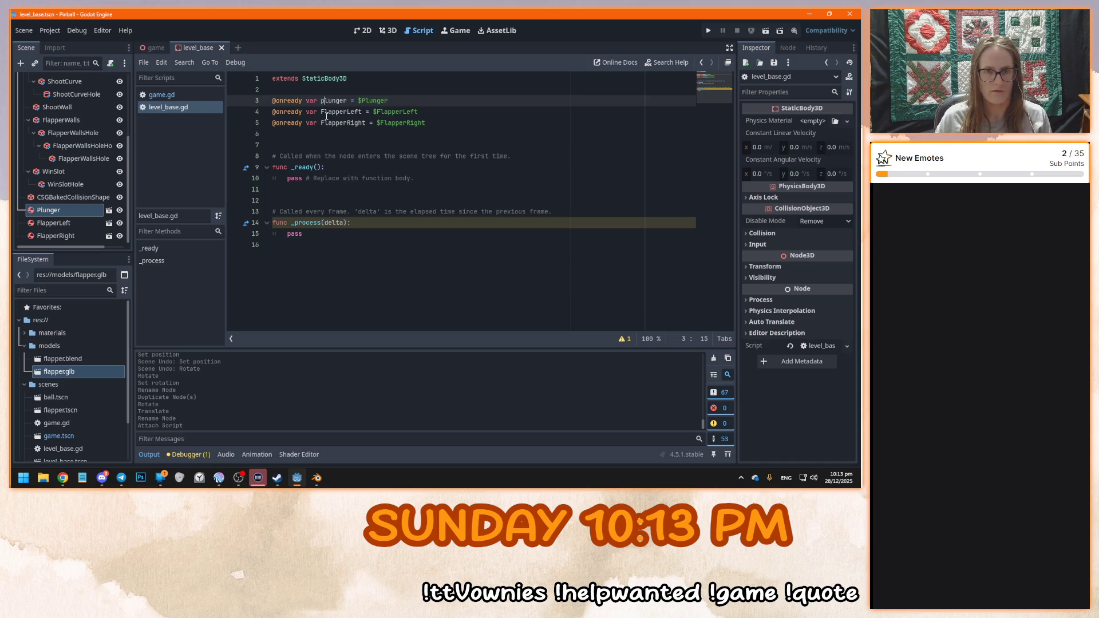
pyautogui.click(325, 112)
pyautogui.press('BackSpace')
pyautogui.write('f')
pyautogui.click(325, 124)
pyautogui.press('BackSpace')
pyautogui.write('f')
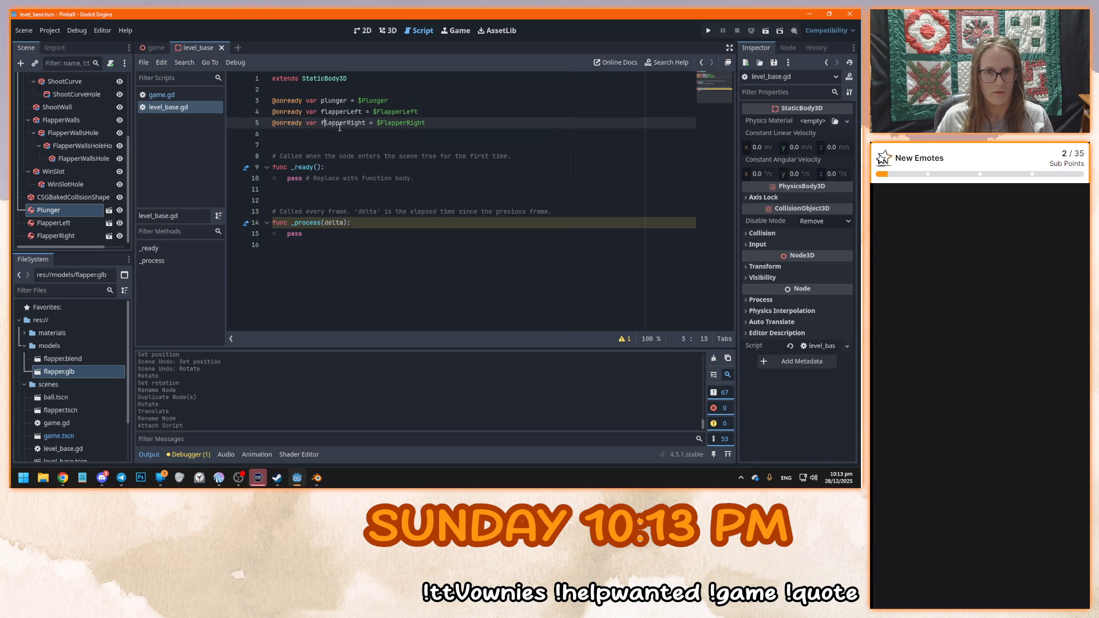
pyautogui.moveTo(352, 112); pyautogui.dragTo(368, 123)
pyautogui.press('BackSpace')
pyautogui.press('BackSpace')
pyautogui.click(460, 146)
pyautogui.hotkey('ctrl', 's')
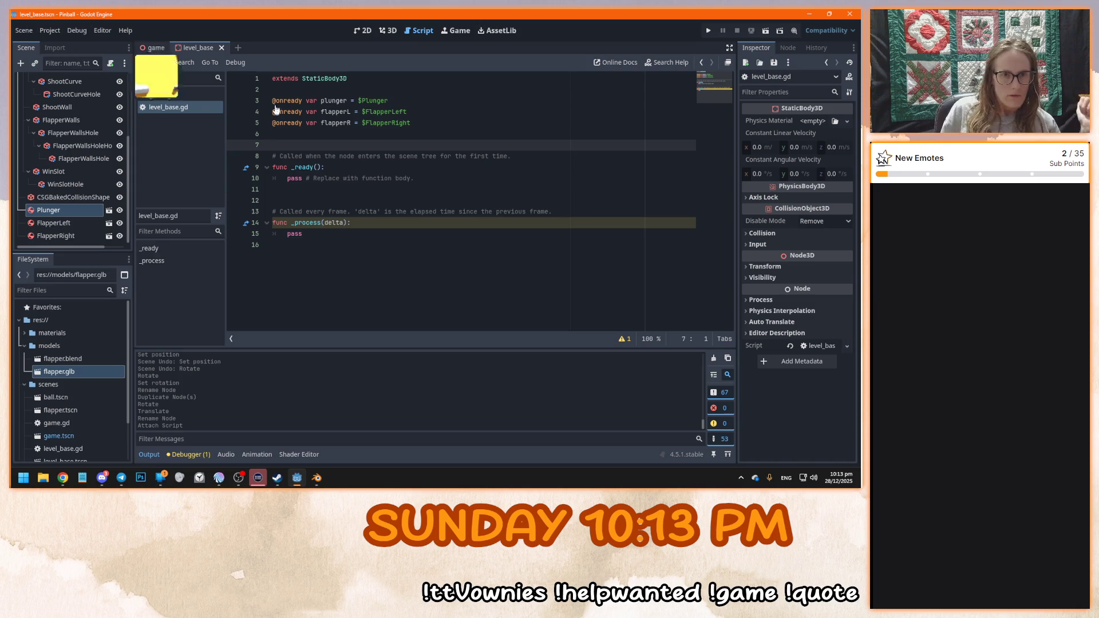
# Switch to the game scene and view its game.gd script
pyautogui.click(451, 171)
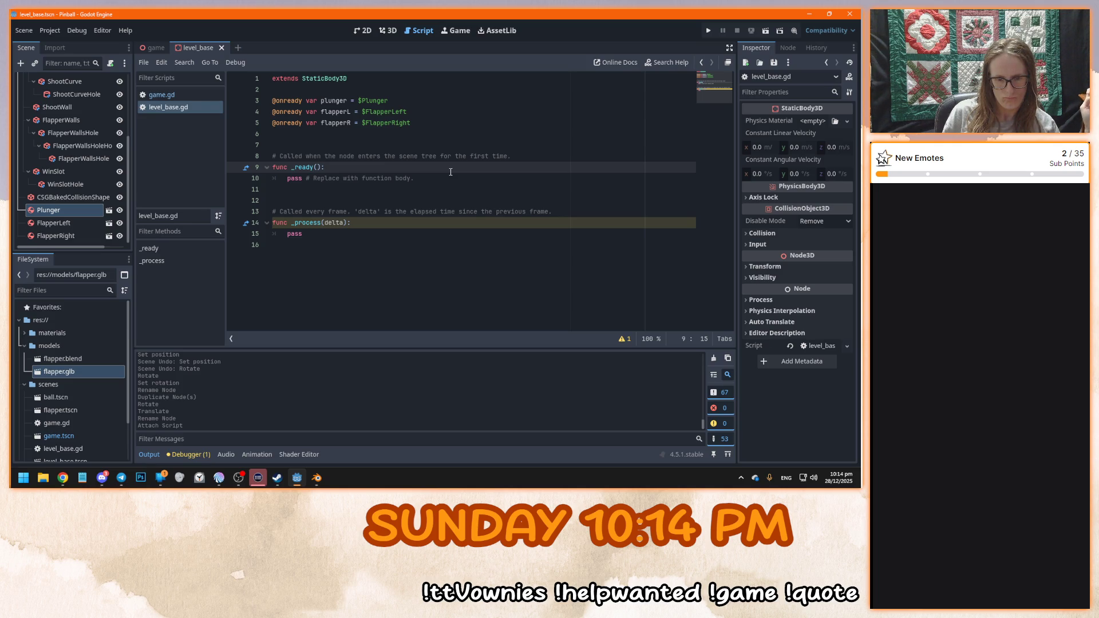
pyautogui.click(152, 47)
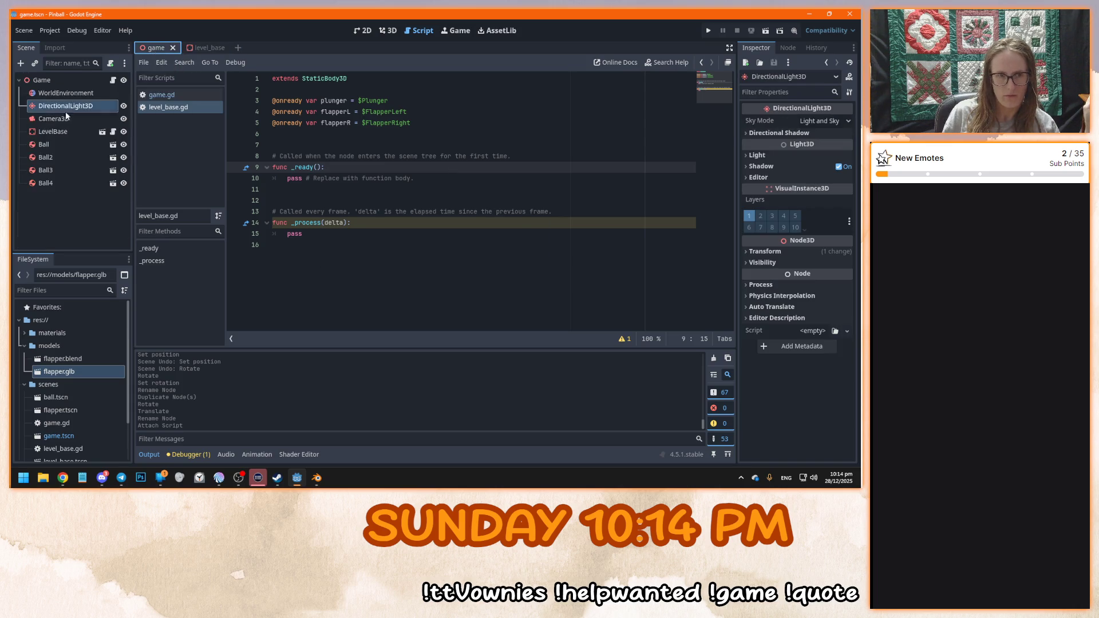
pyautogui.click(113, 80)
pyautogui.scroll(-3, 326, 263)
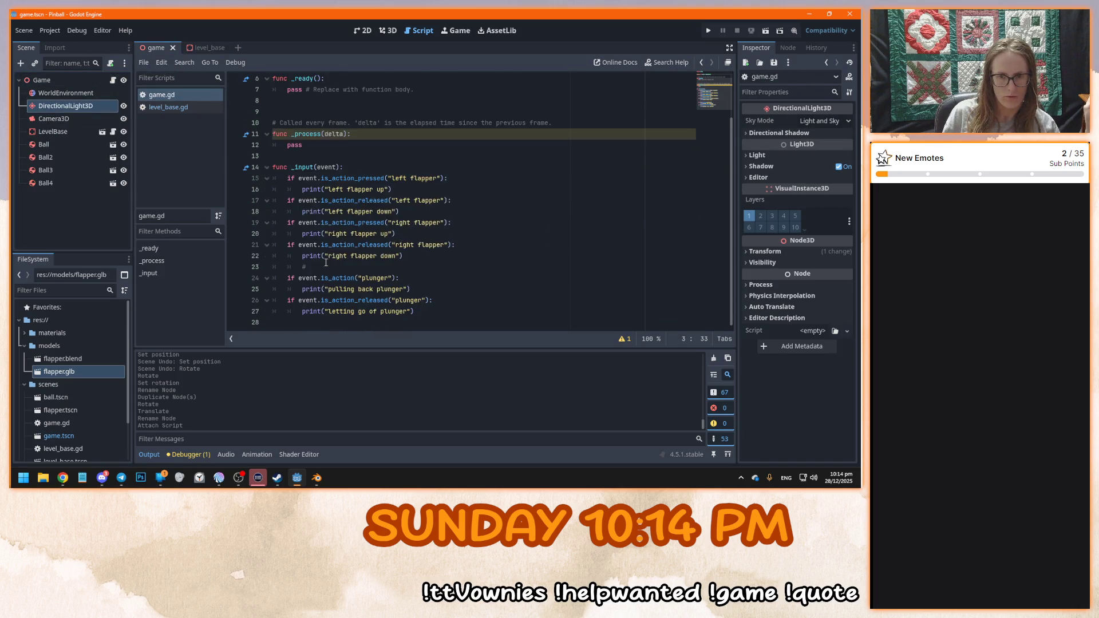
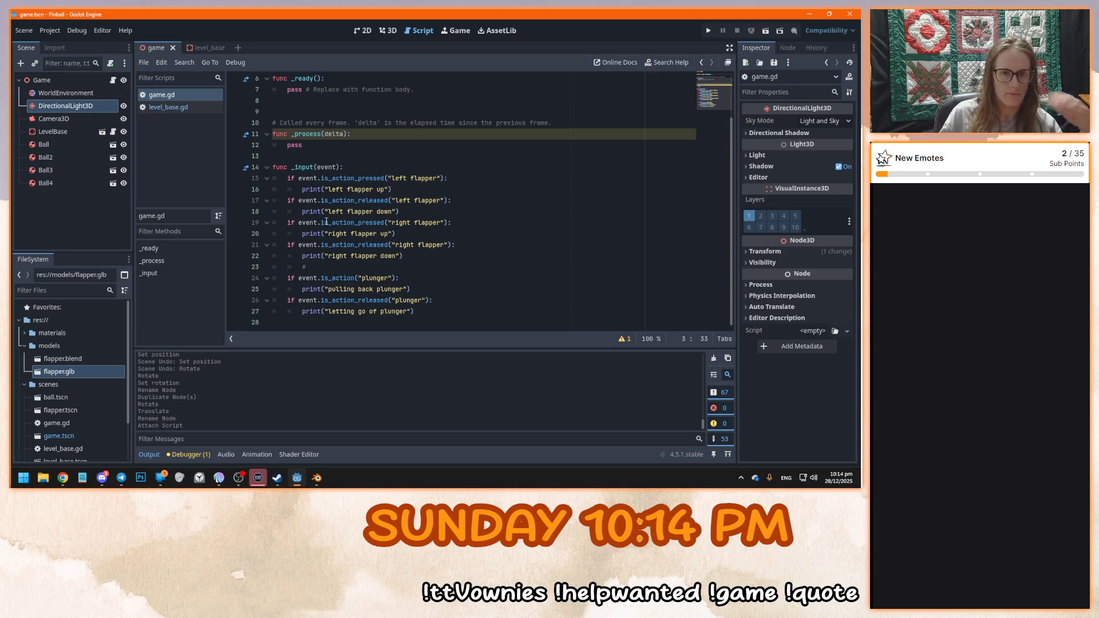
# From the game scene's 3D view, test-run the game, stop it, and return to level_base
pyautogui.click(198, 48)
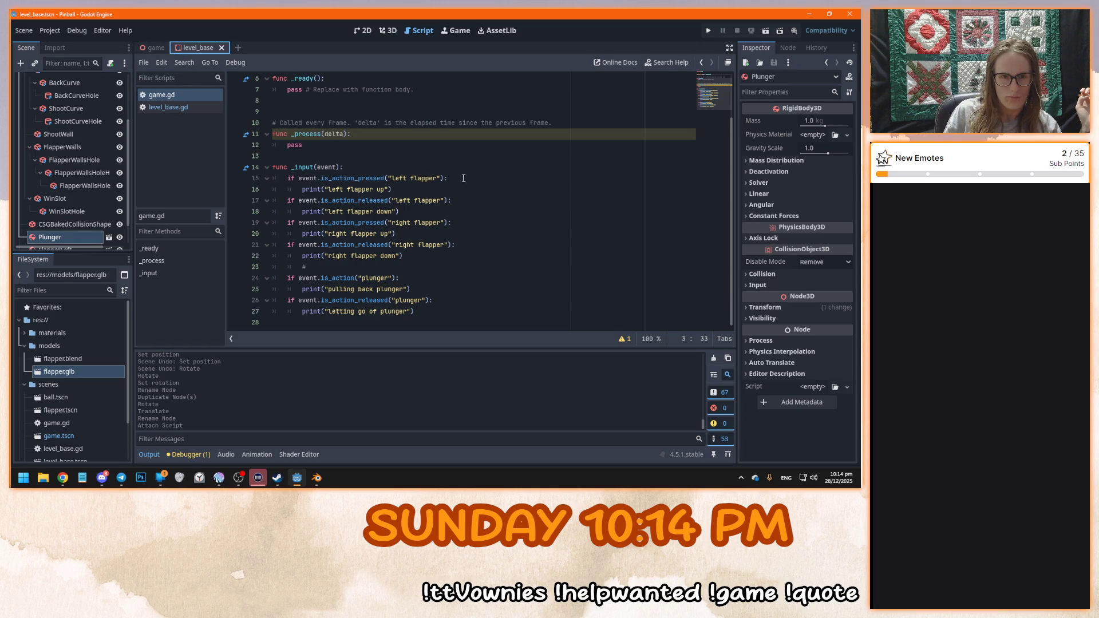
pyautogui.click(150, 49)
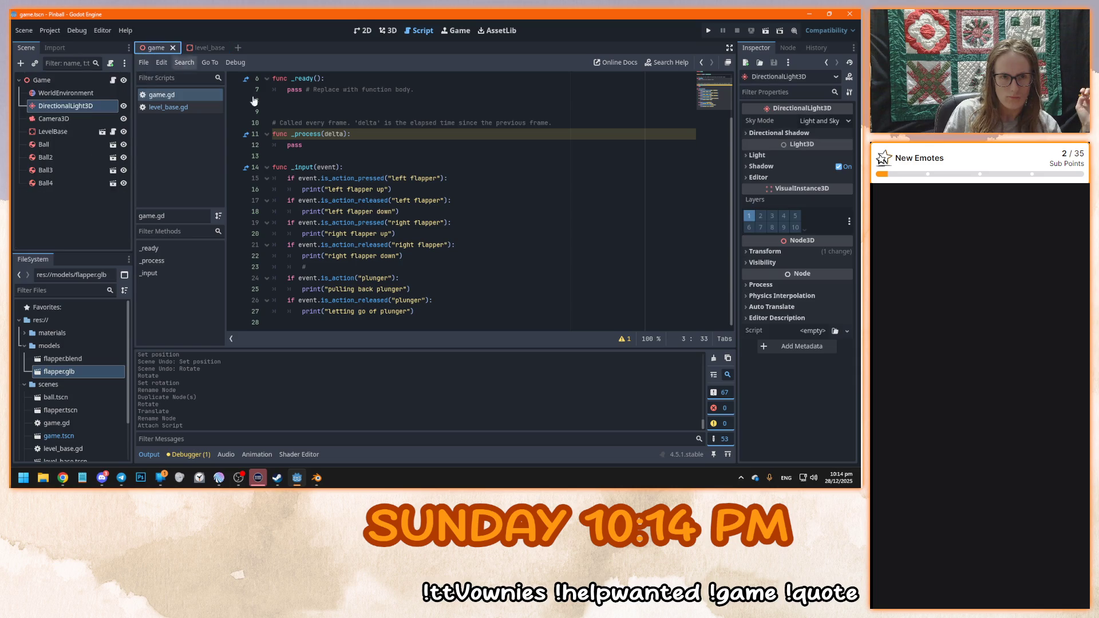
pyautogui.click(387, 31)
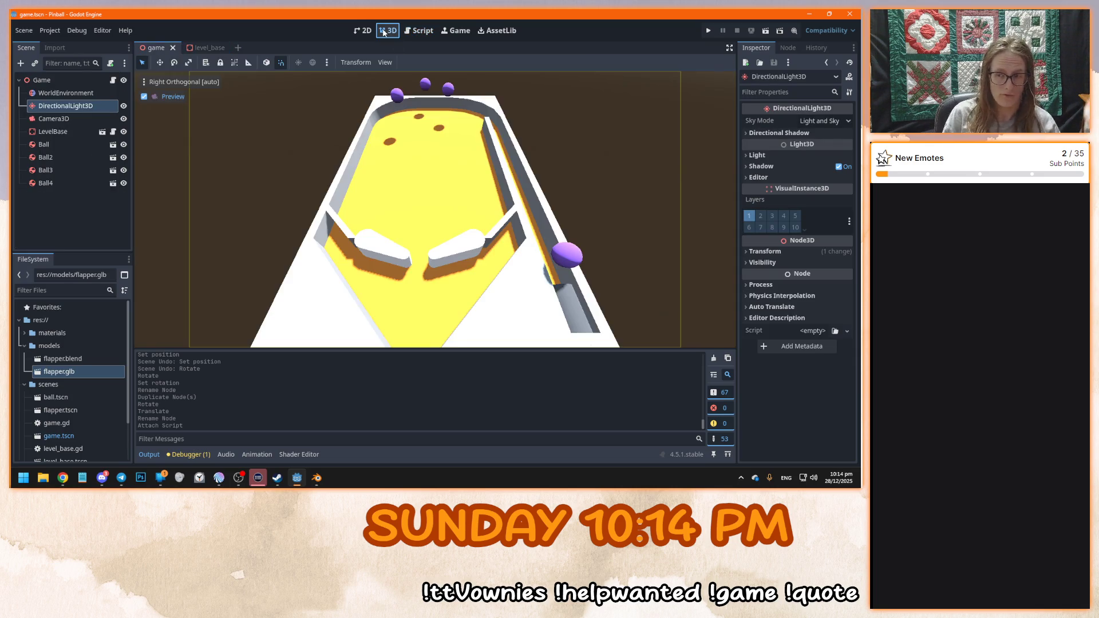
pyautogui.press('F5')
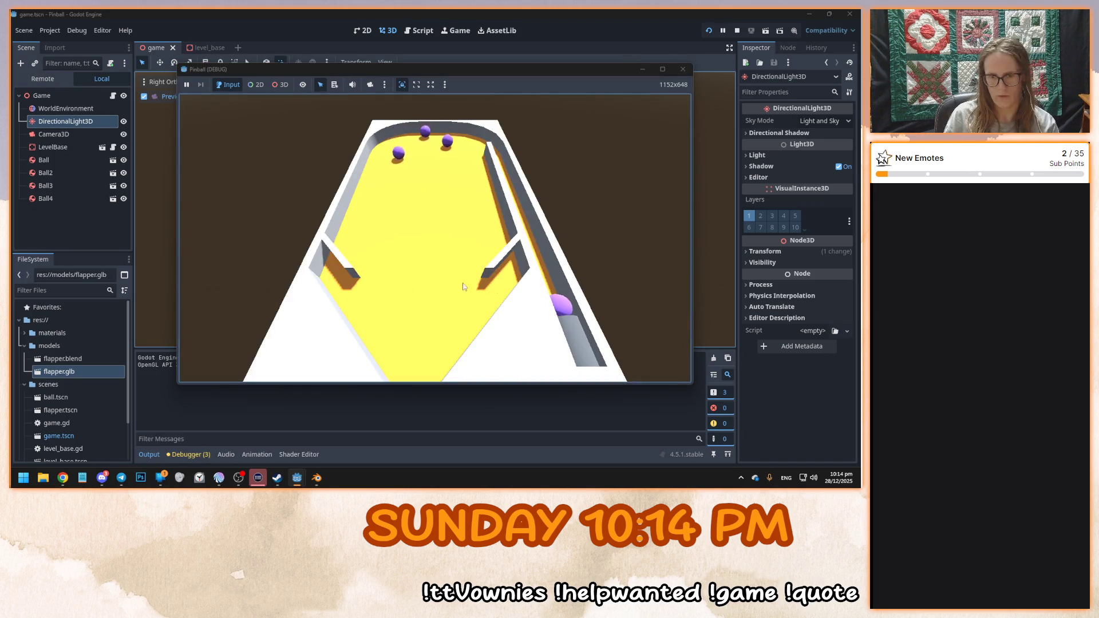
pyautogui.press('F8')
pyautogui.click(209, 48)
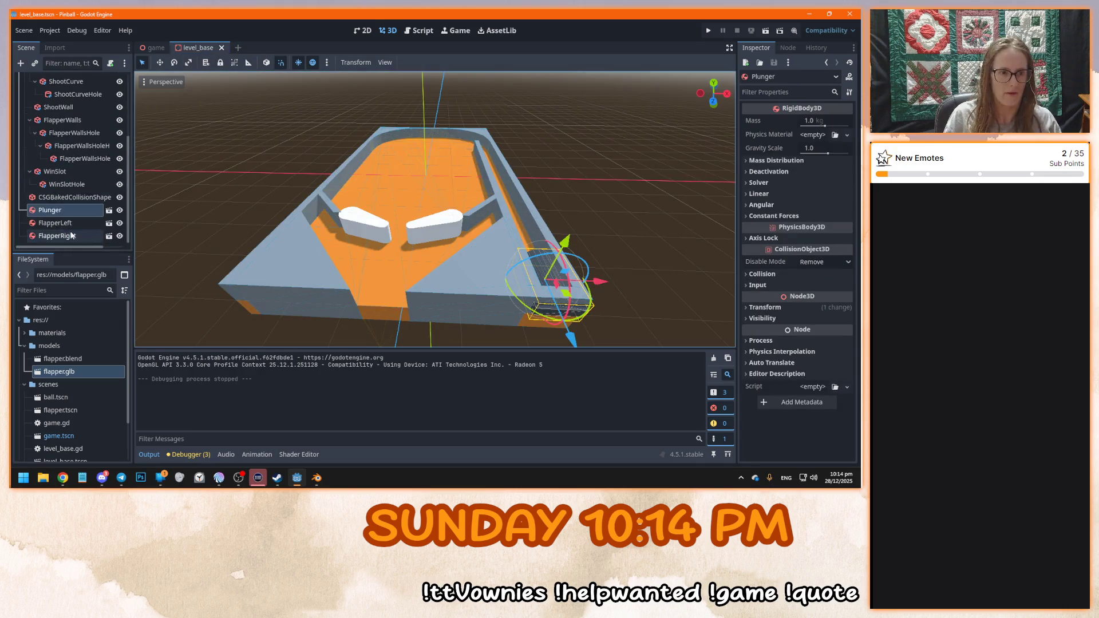
# Open the flapper scene from FlapperLeft and enable Freeze on the Flapper body
pyautogui.click(55, 223)
pyautogui.click(109, 223)
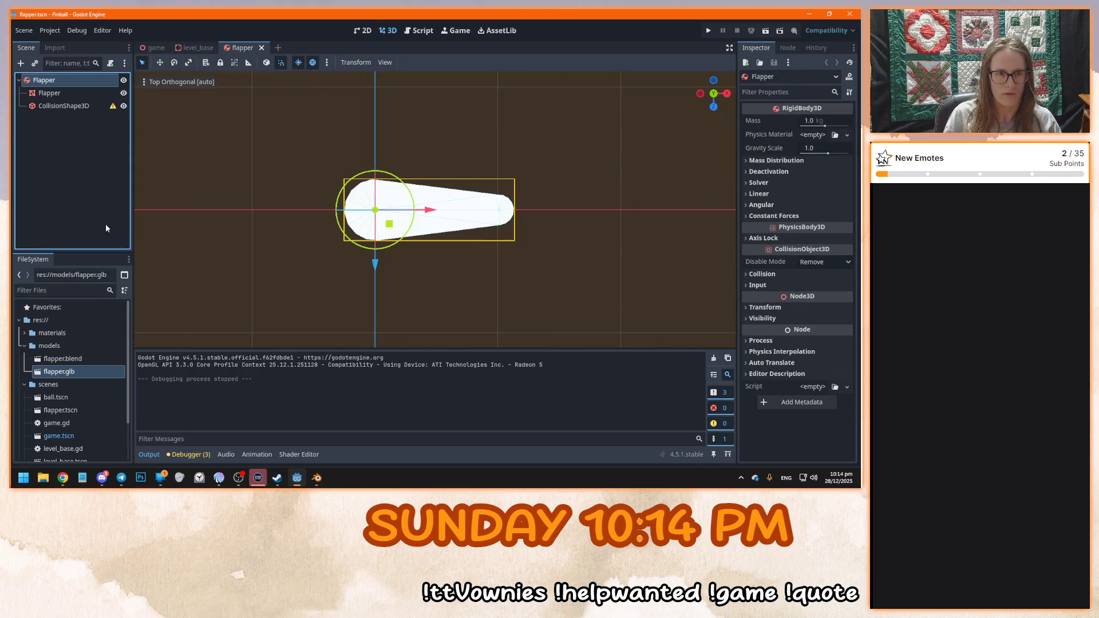
pyautogui.click(83, 78)
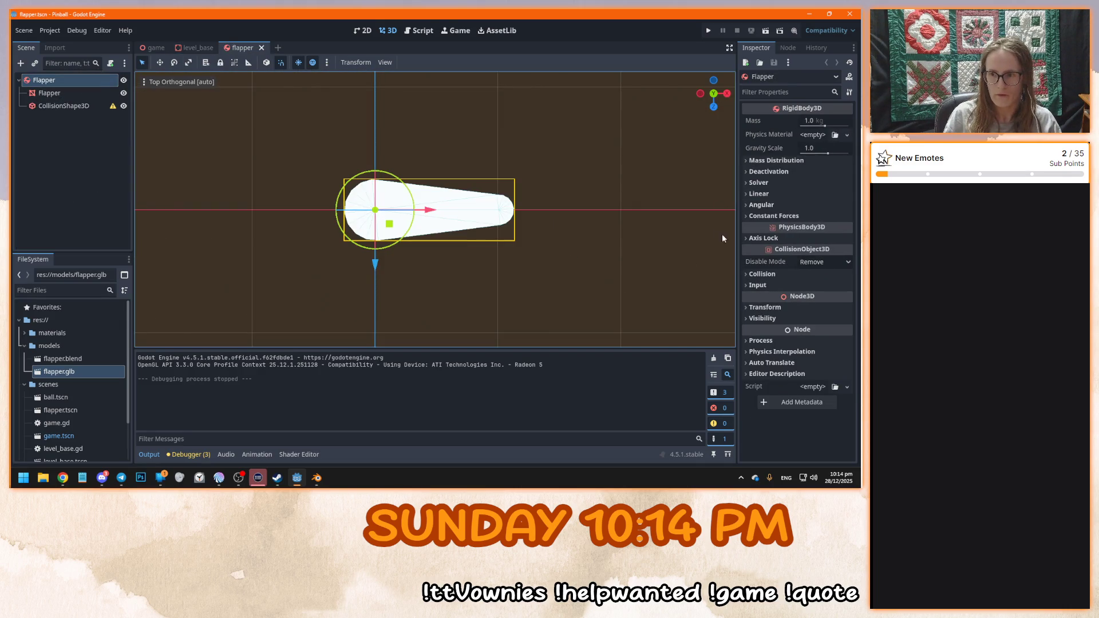
pyautogui.click(769, 172)
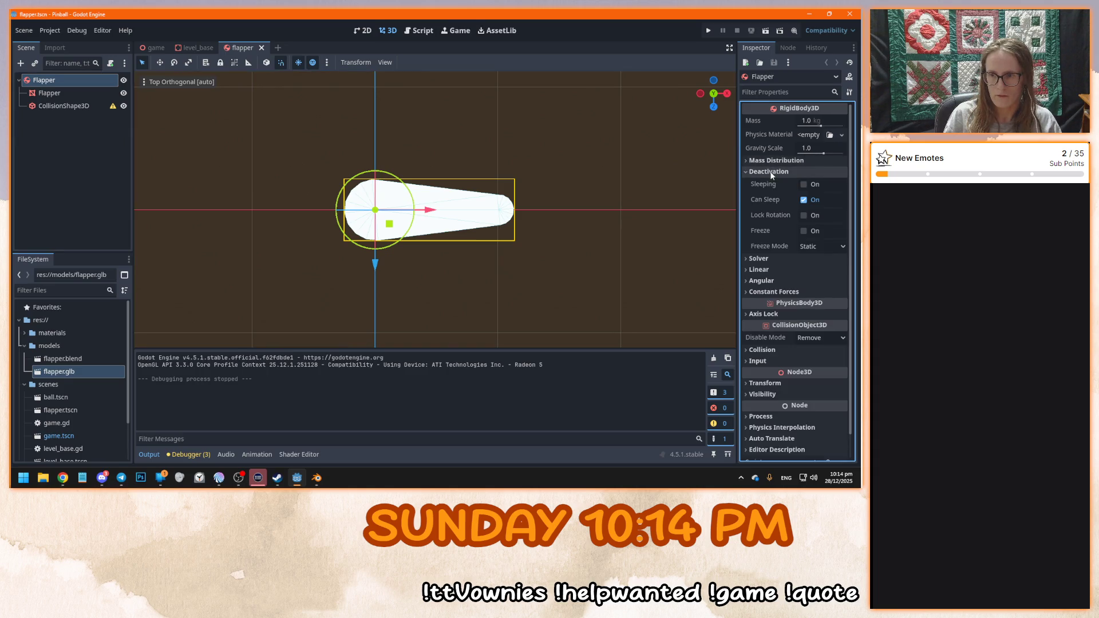
pyautogui.click(804, 231)
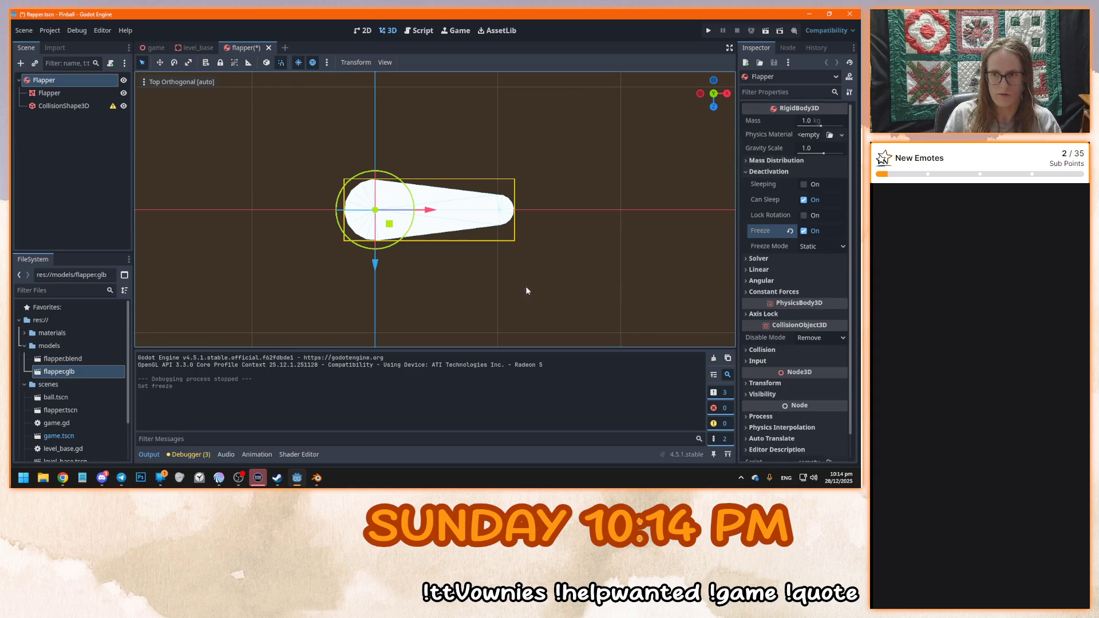
# Save the flapper scene and test-run the game with frozen flappers
pyautogui.moveTo(525, 289); pyautogui.dragTo(639, 213)
pyautogui.hotkey('ctrl', 's')
pyautogui.press('F5')
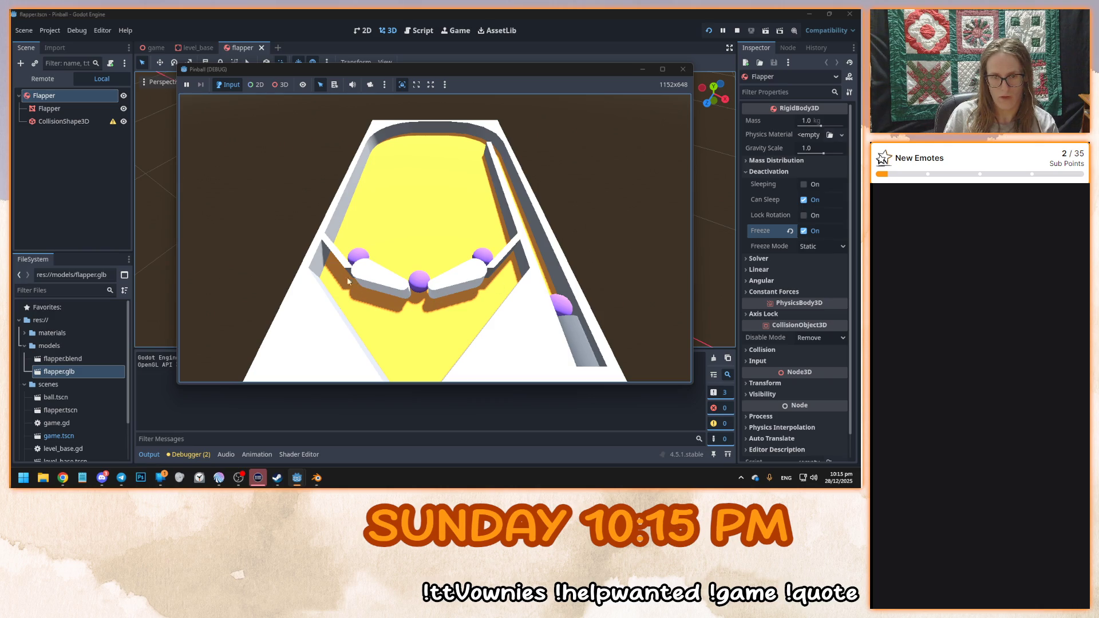
pyautogui.press('F8')
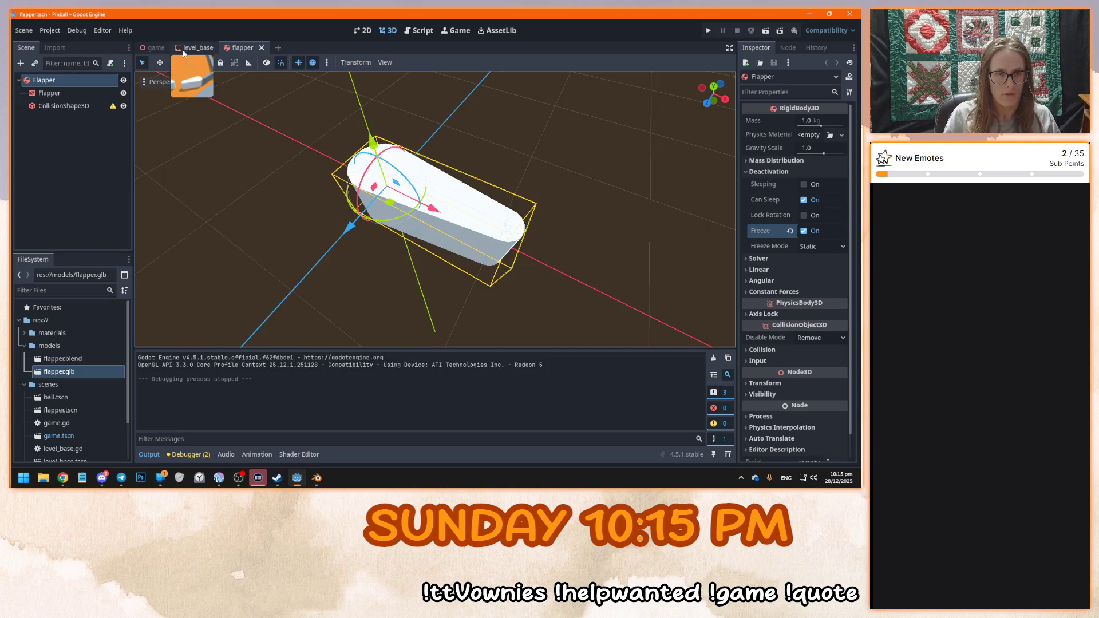
# In level_base, nudge FlapperLeft left and FlapperRight right, then save
pyautogui.click(185, 50)
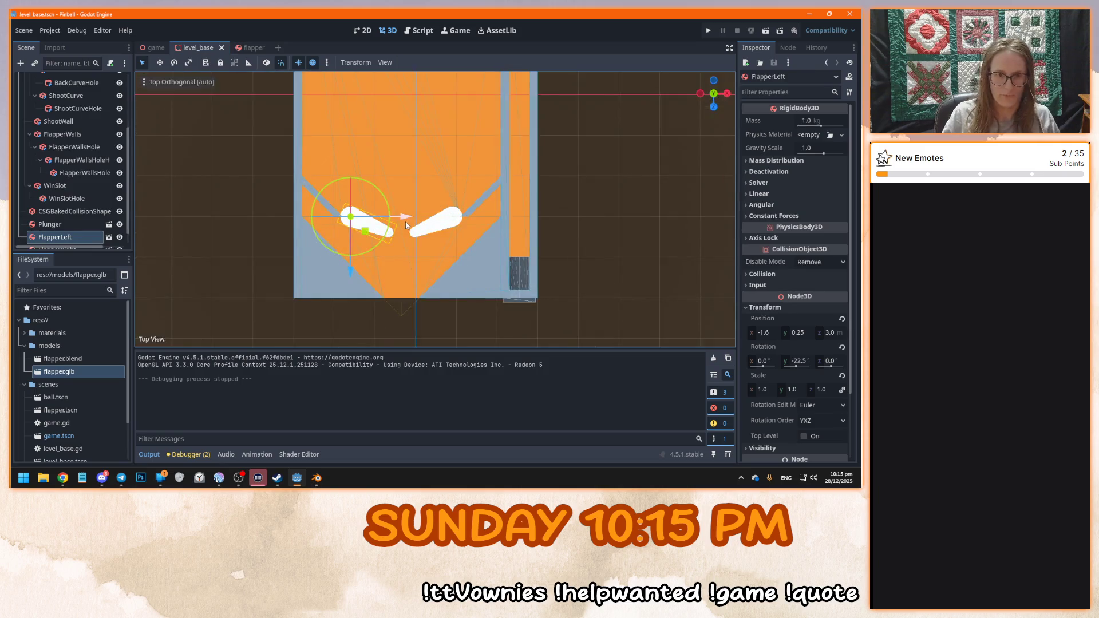
pyautogui.scroll(10, 405, 222)
pyautogui.moveTo(353, 213); pyautogui.dragTo(343, 213)
pyautogui.click(480, 238)
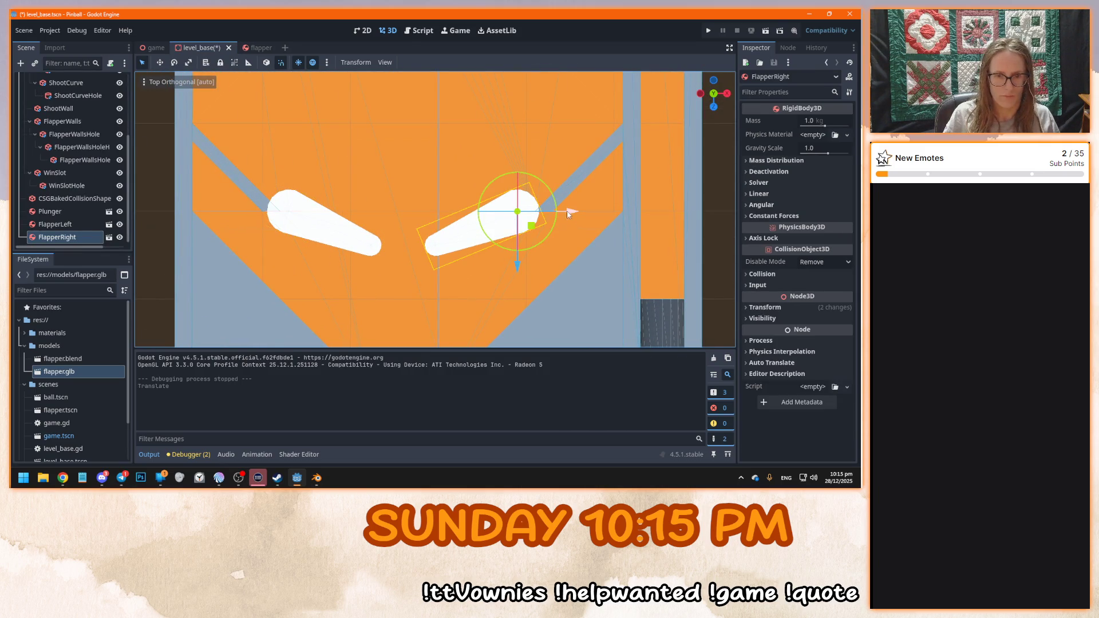
pyautogui.moveTo(569, 213); pyautogui.dragTo(577, 214)
pyautogui.hotkey('ctrl', 's')
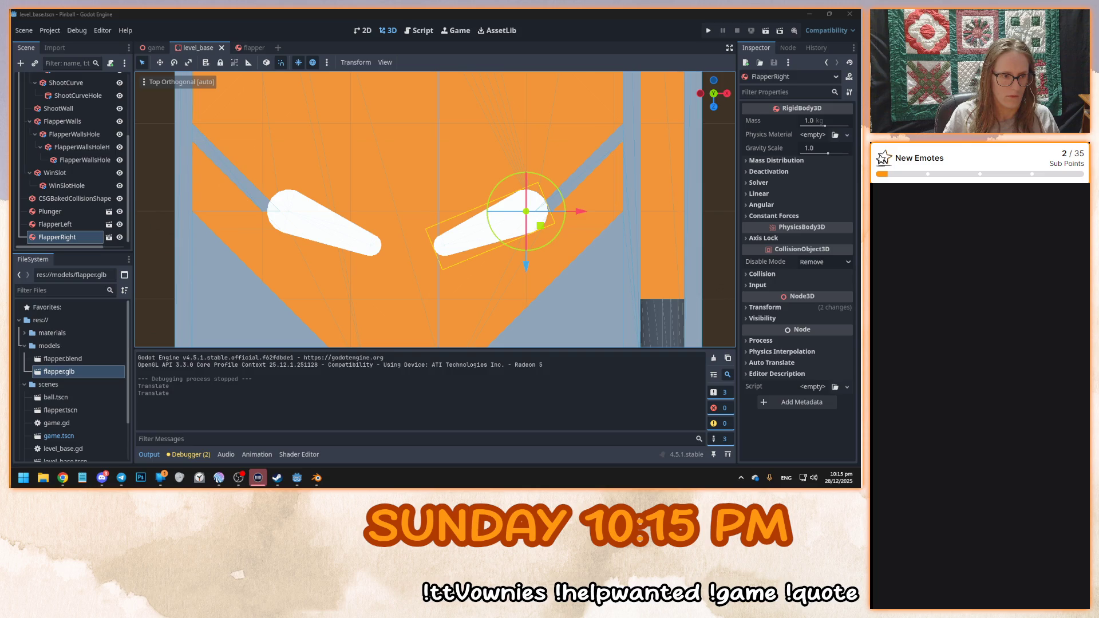
# Move both flappers down the table along Z and test-run the game
pyautogui.click(69, 224)
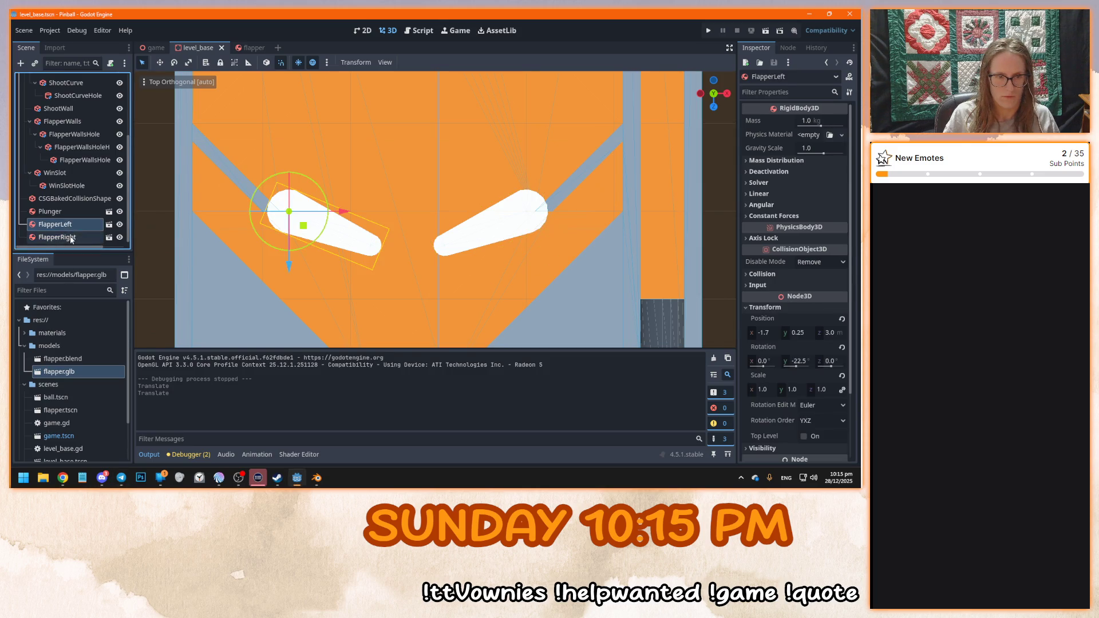
pyautogui.keyDown('shift'); pyautogui.click(70, 239); pyautogui.keyUp('shift')
pyautogui.moveTo(407, 267); pyautogui.dragTo(407, 281)
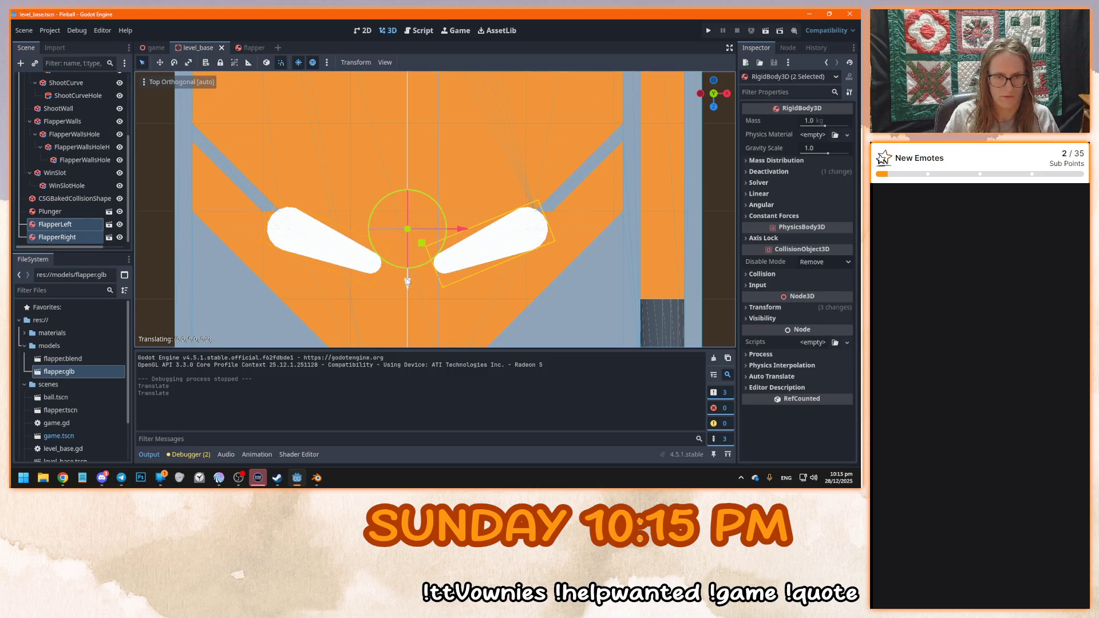
pyautogui.press('F5')
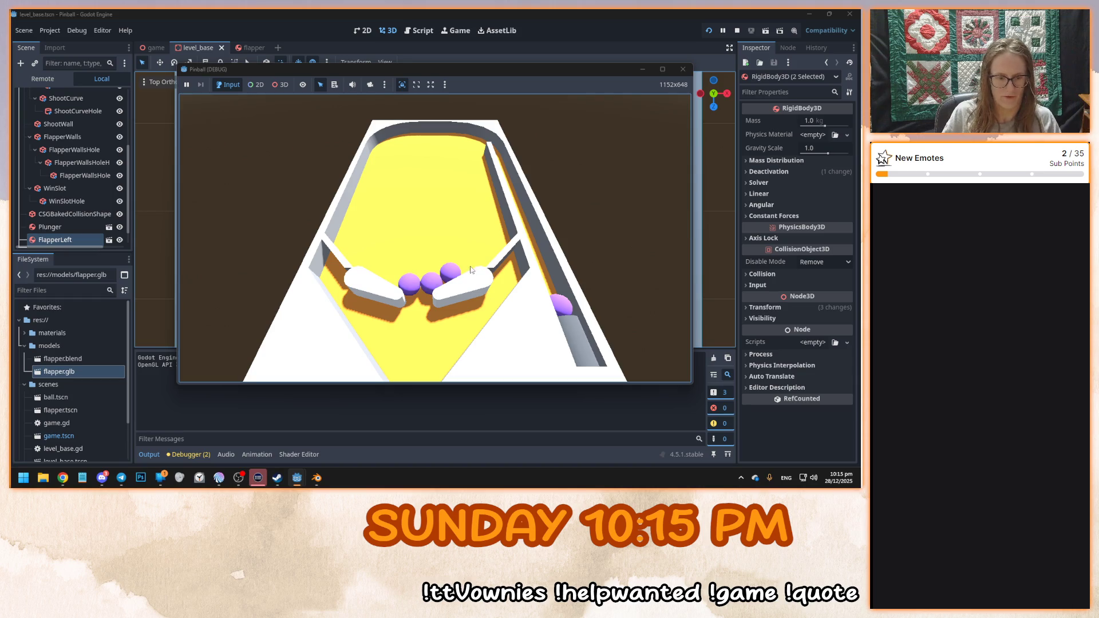
pyautogui.click(683, 69)
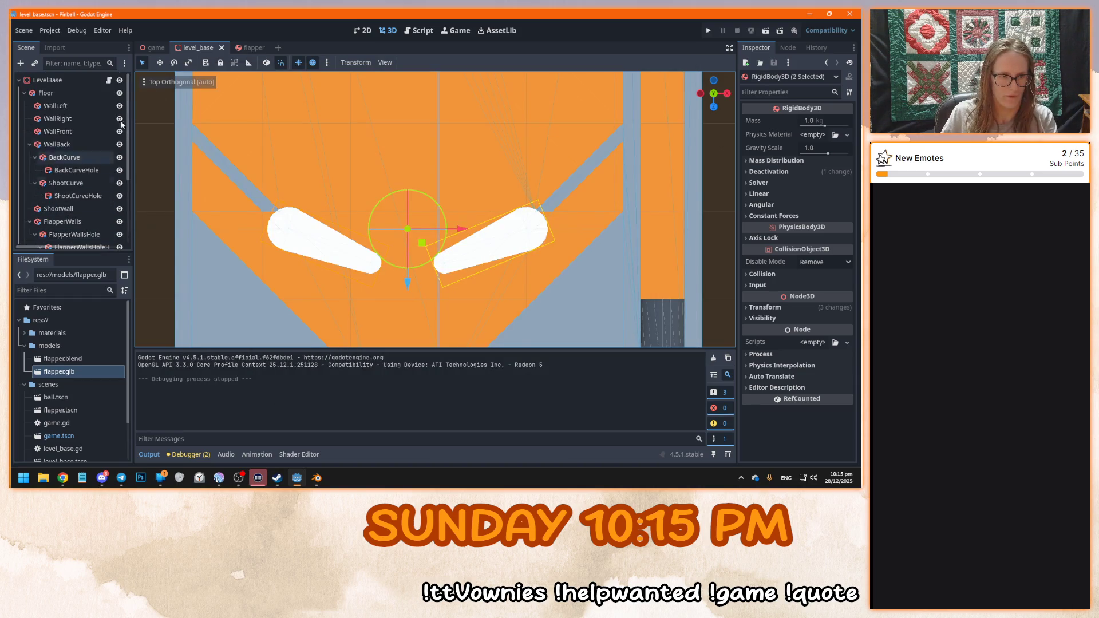
# In the game scene, select the ball nodes and turn off the camera preview
pyautogui.click(154, 48)
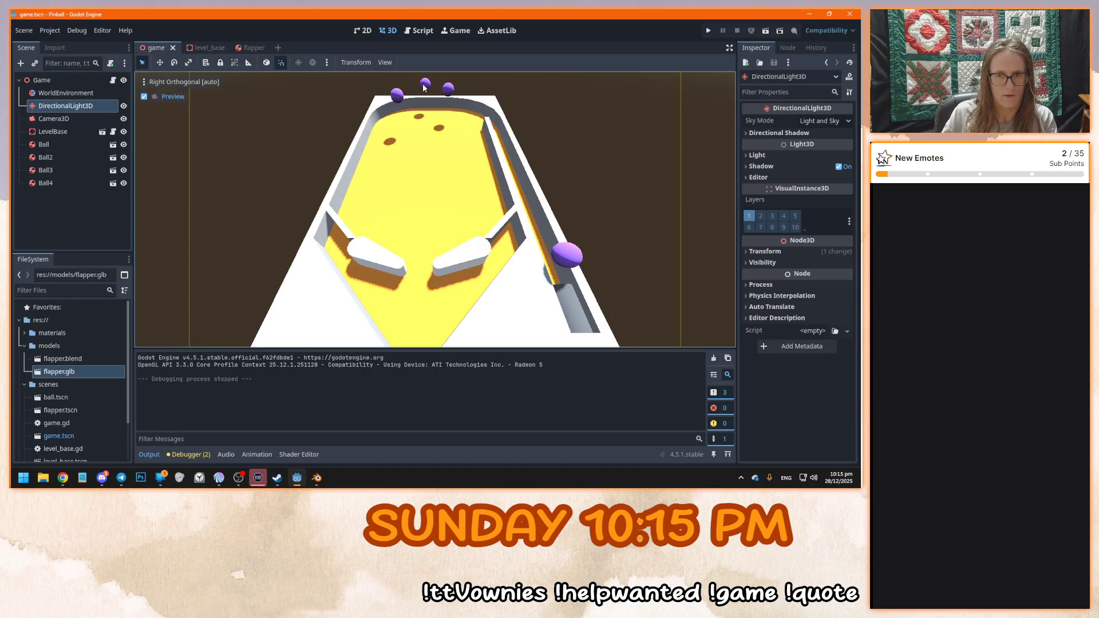
pyautogui.click(50, 157)
pyautogui.click(51, 170)
pyautogui.click(51, 183)
pyautogui.click(167, 96)
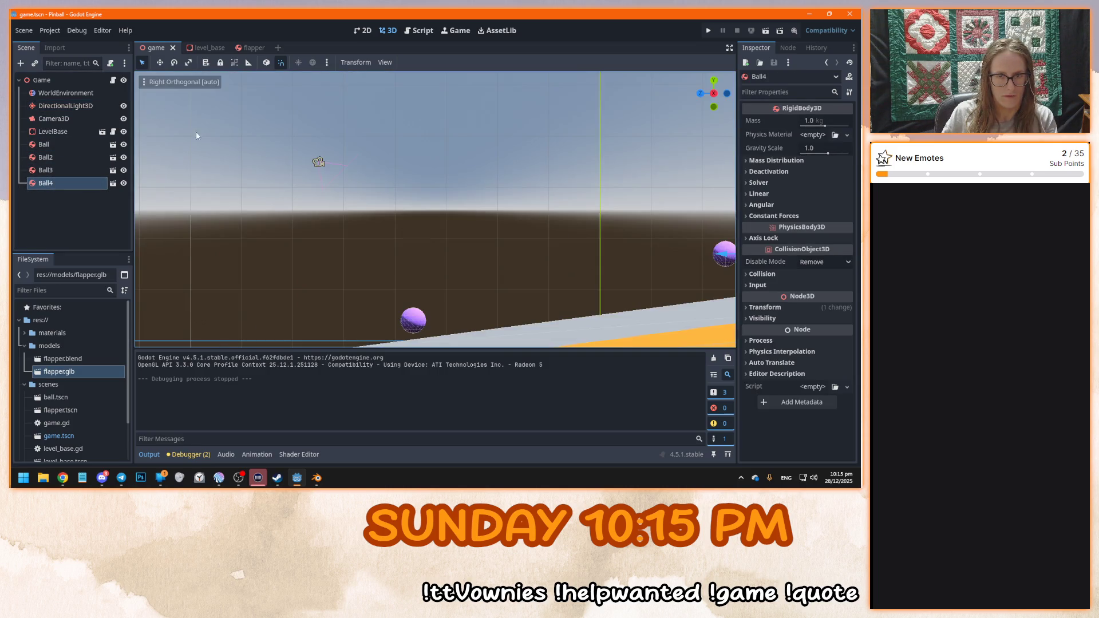
pyautogui.moveTo(437, 241)
pyautogui.mouseDown()
pyautogui.moveTo(475, 258)
pyautogui.moveTo(493, 229)
pyautogui.moveTo(442, 238)
pyautogui.mouseUp()
# Hide Ball3 instead of deleting it and test-run the game
pyautogui.click(81, 172)
pyautogui.press('Delete')
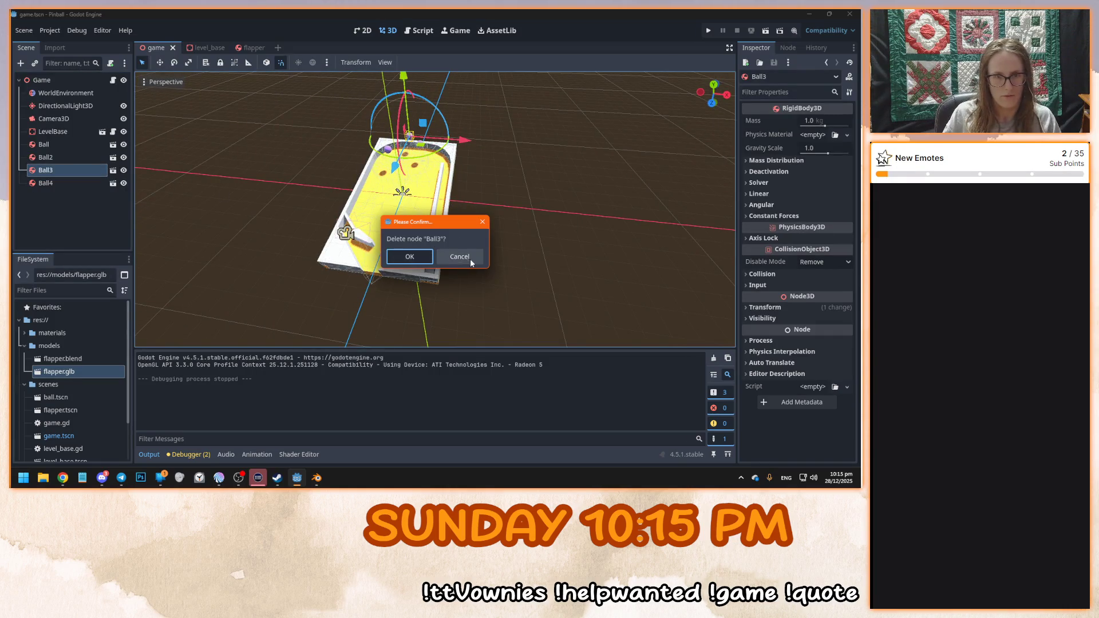
pyautogui.click(462, 255)
pyautogui.click(123, 170)
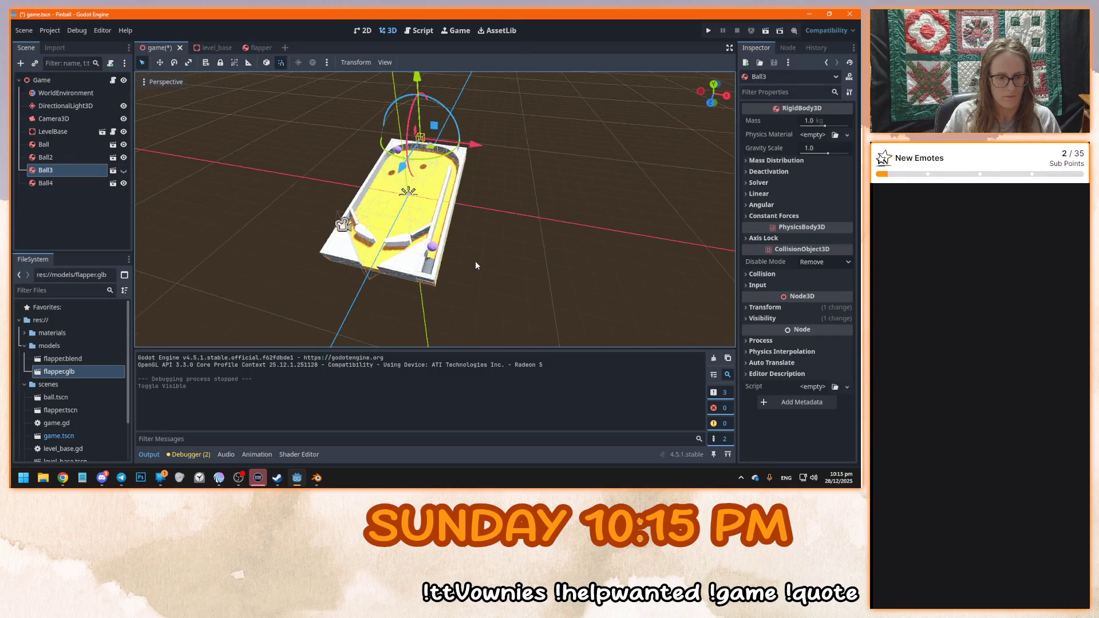
pyautogui.press('F5')
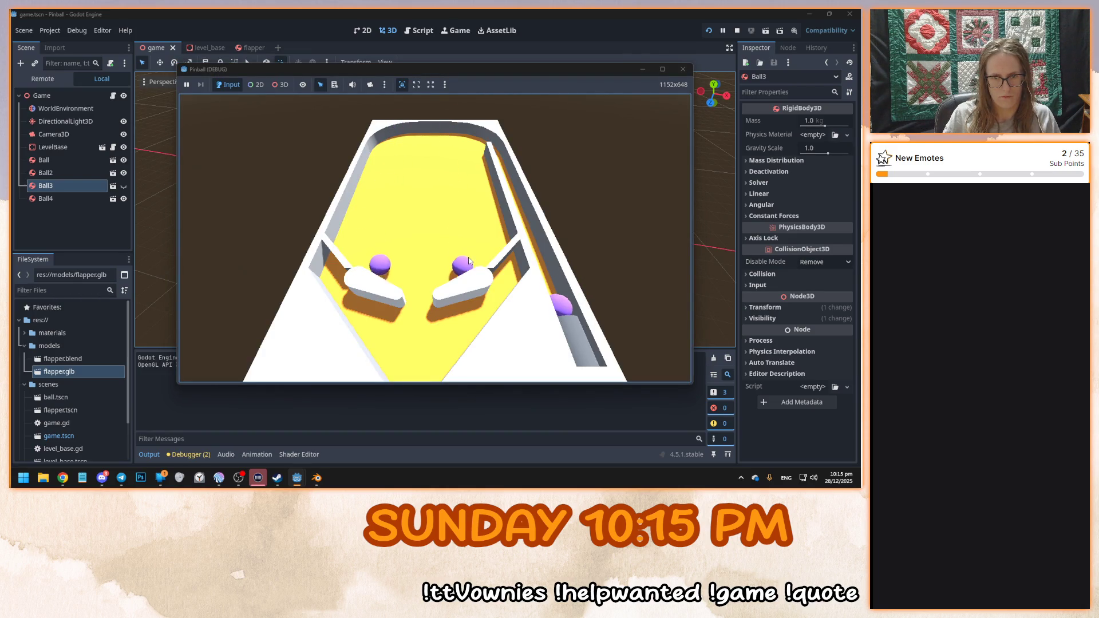
pyautogui.press('F8')
# Show Ball3 again and test-run the game with Ball4 hidden
pyautogui.click(123, 183)
pyautogui.click(123, 170)
pyautogui.press('F5')
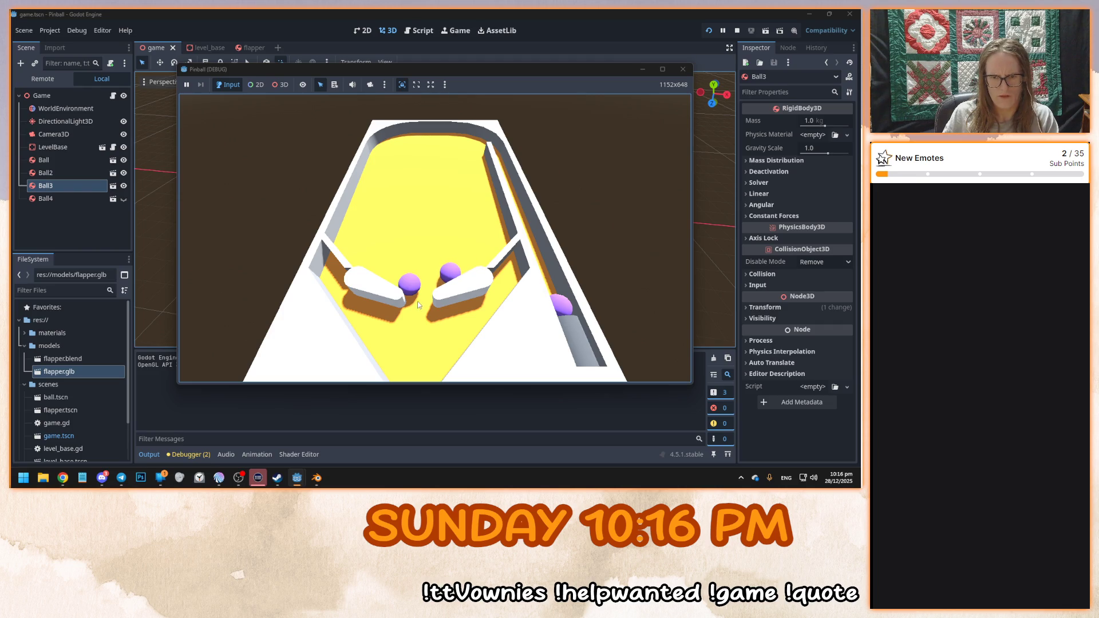
pyautogui.press('Escape')
# Make Ball4 visible, delete it, and test-run the game with three balls
pyautogui.click(84, 182)
pyautogui.click(124, 183)
pyautogui.doubleClick(72, 182)
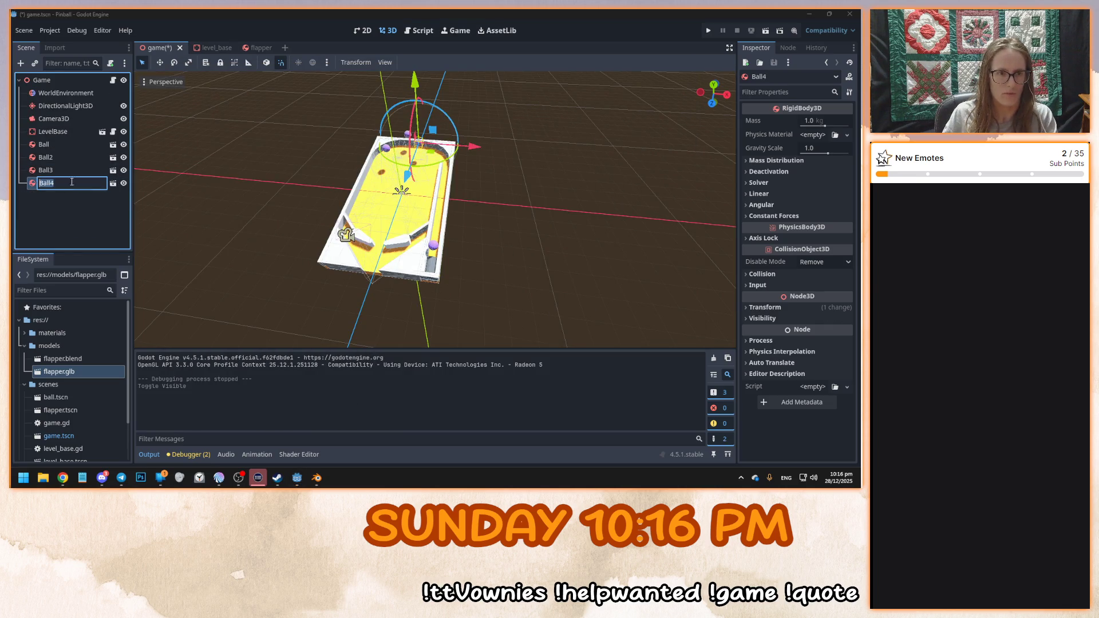
pyautogui.press('Return')
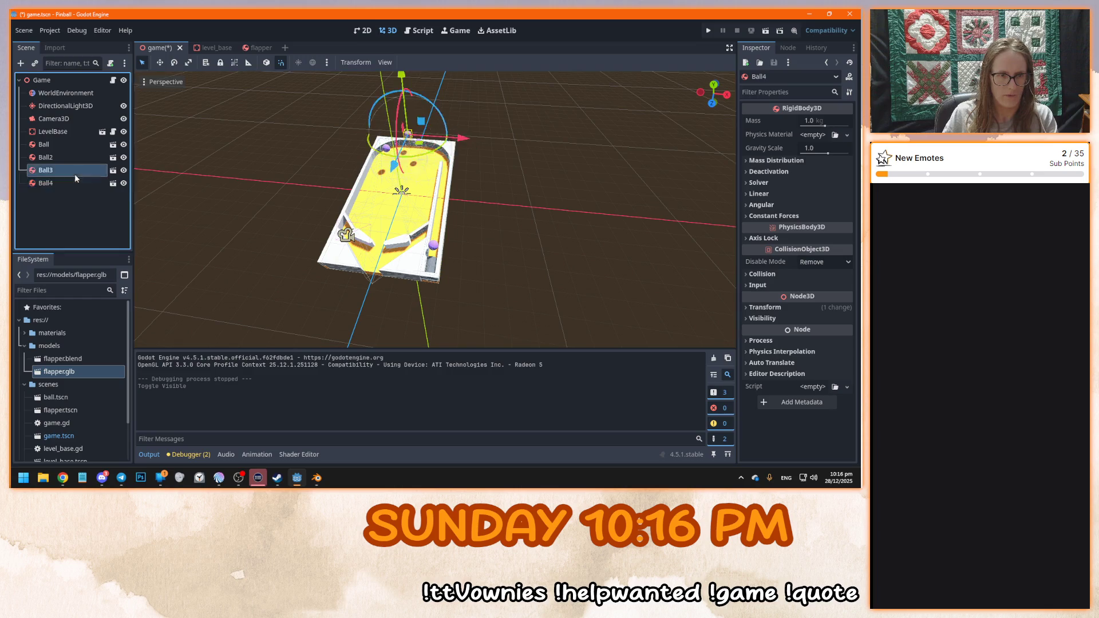
pyautogui.press('Delete')
pyautogui.click(409, 256)
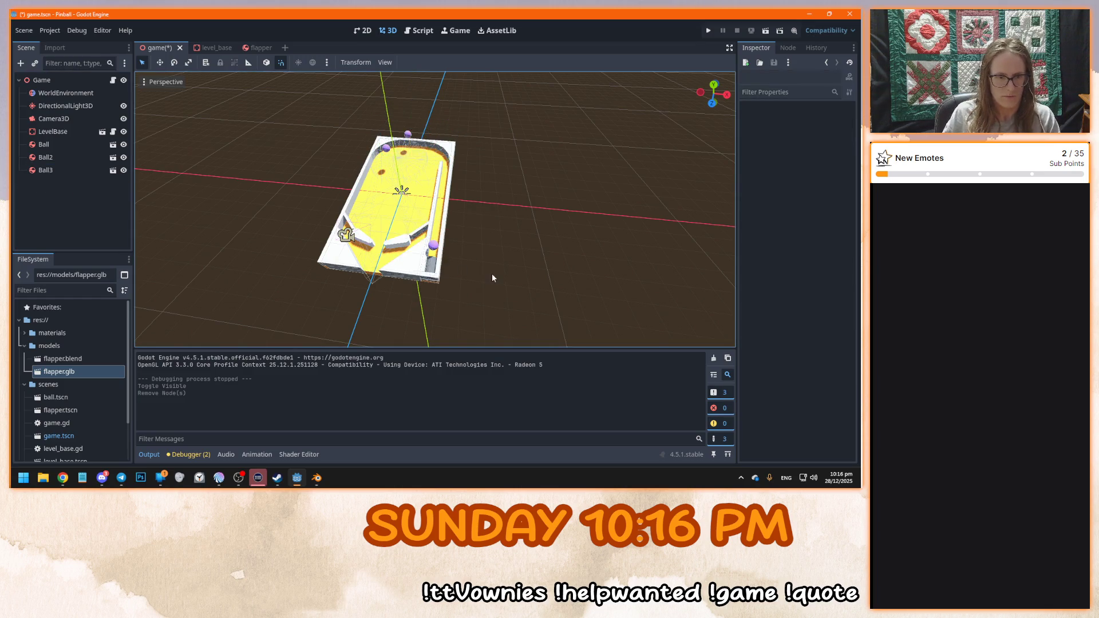
pyautogui.press('F5')
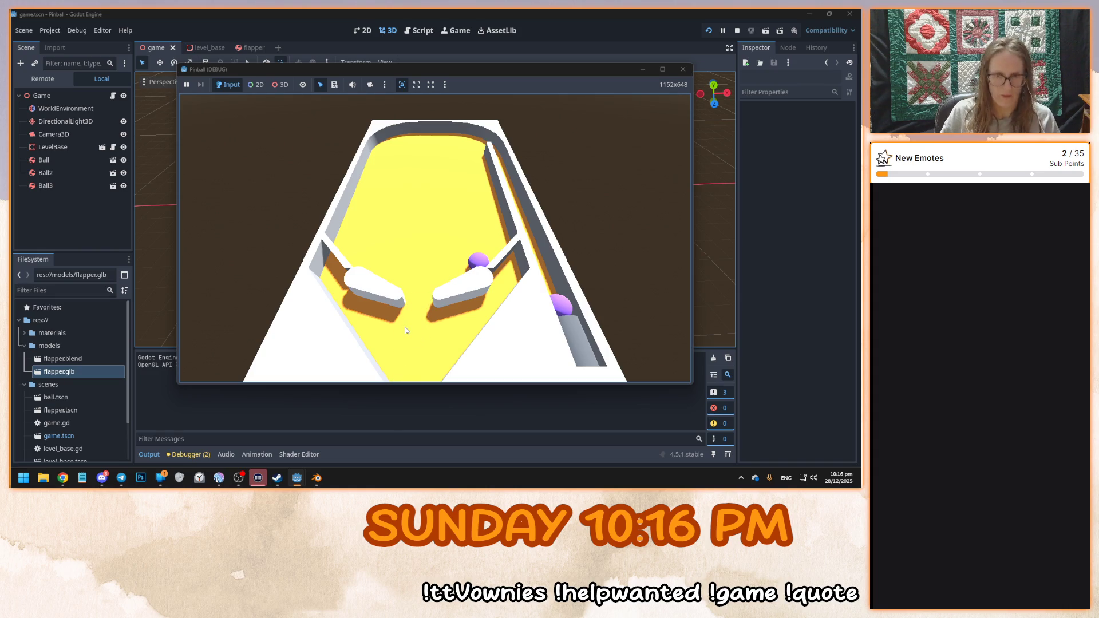
pyautogui.press('F8')
pyautogui.press('KP_7')
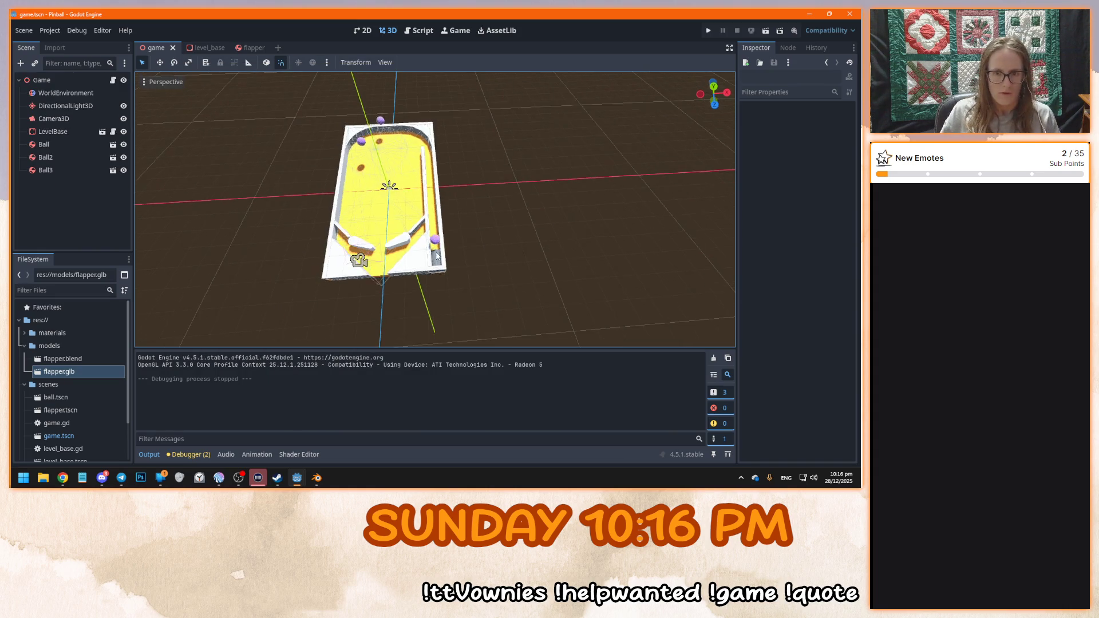
# In level_base, shift FlapperLeft left along X to -1.8, undoing a stray Z nudge
pyautogui.click(206, 48)
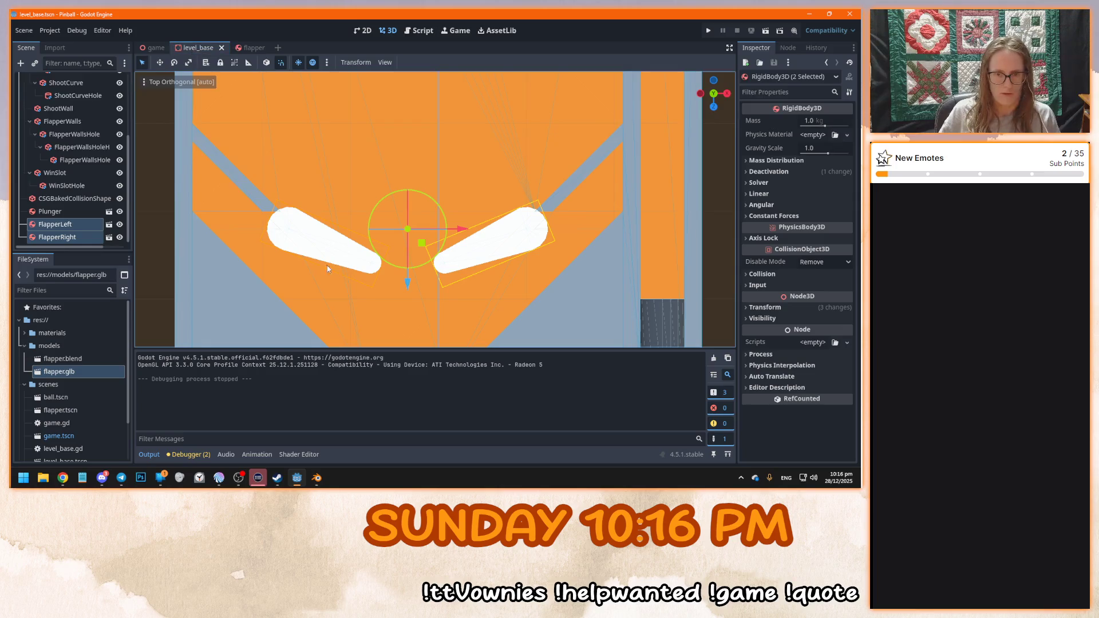
pyautogui.click(71, 224)
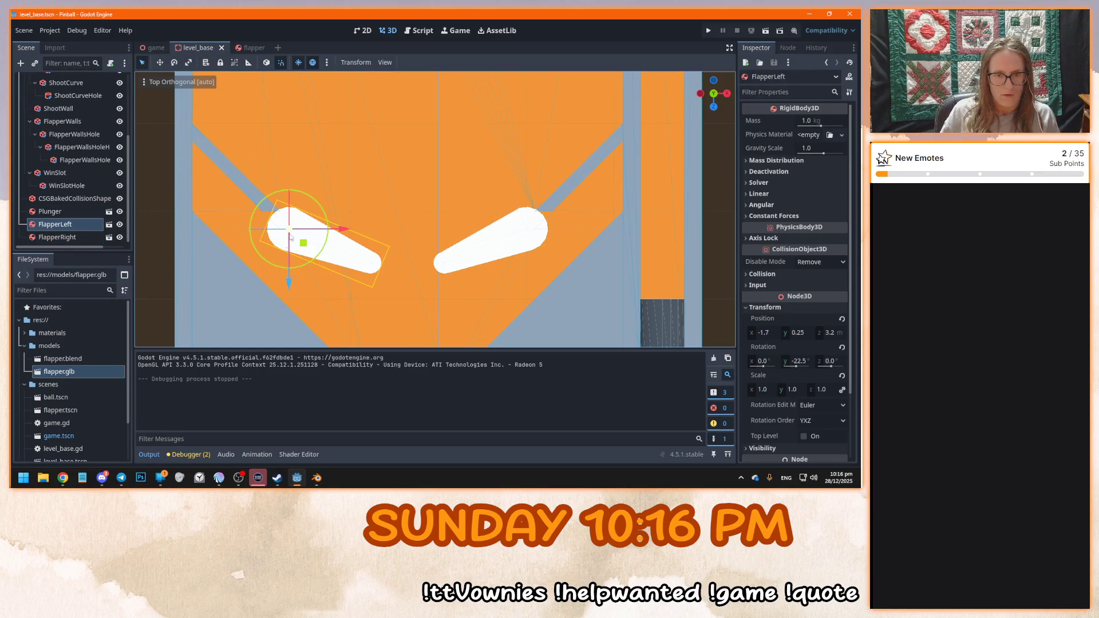
pyautogui.moveTo(289, 279); pyautogui.dragTo(289, 280)
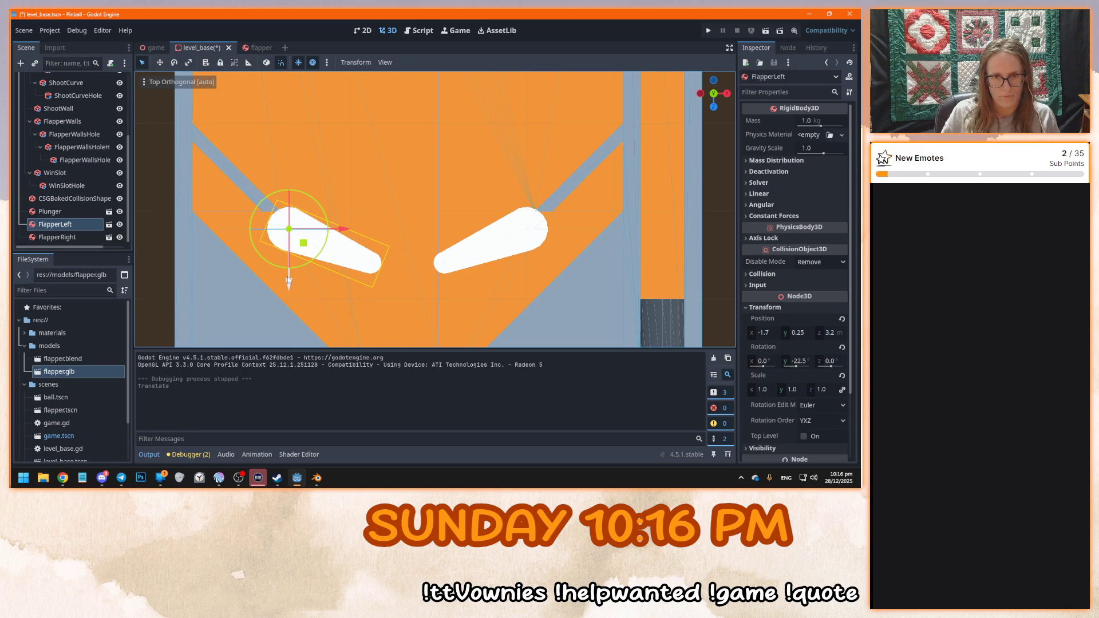
pyautogui.hotkey('ctrl', 'z')
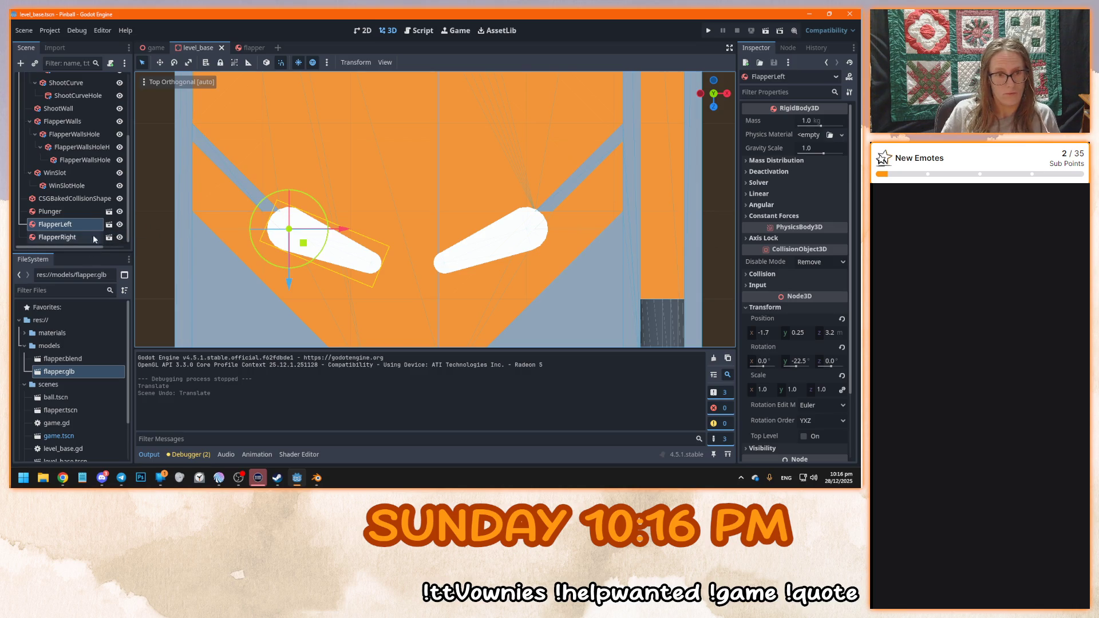
pyautogui.moveTo(341, 234); pyautogui.dragTo(332, 235)
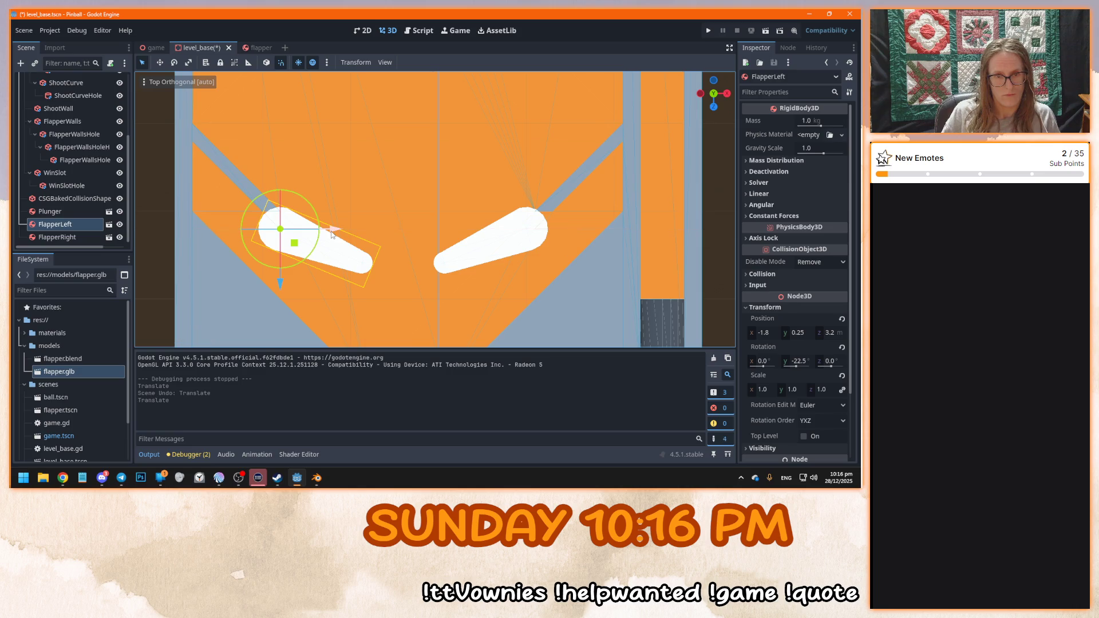
# Test-run the game with the repositioned left flapper
pyautogui.click(467, 250)
pyautogui.press('F5')
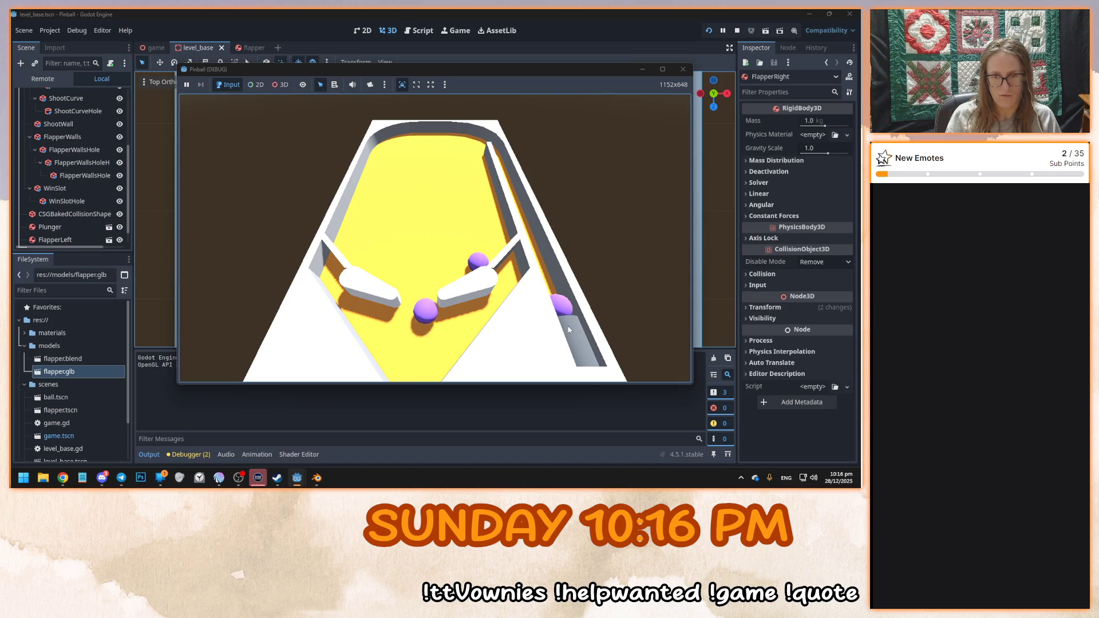
pyautogui.press('F8')
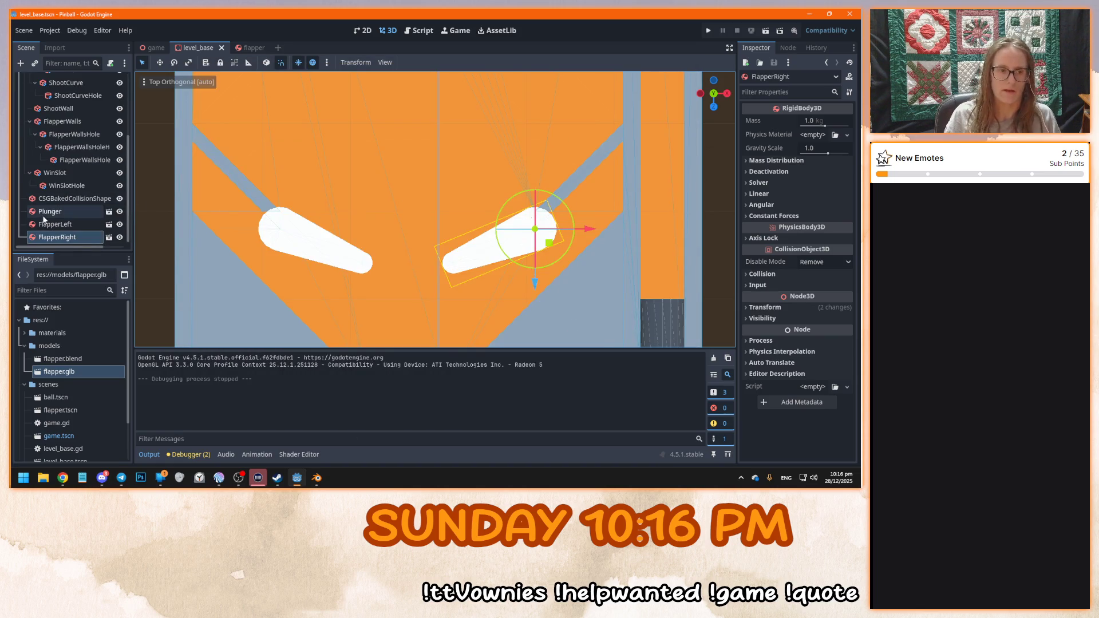
pyautogui.scroll(3, 62, 189)
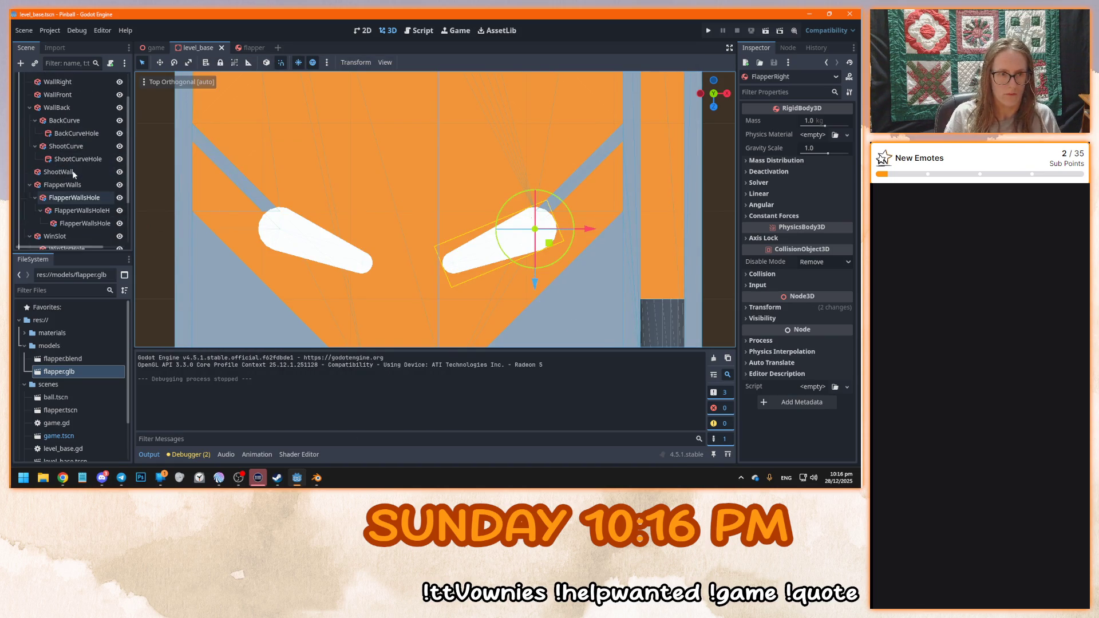
pyautogui.scroll(-3, 78, 172)
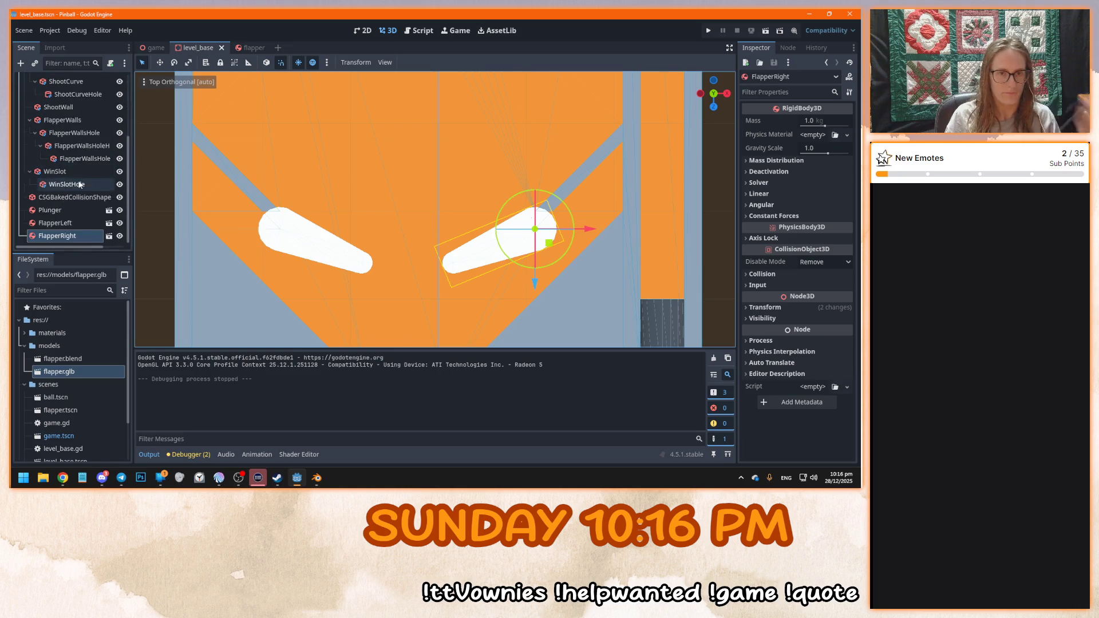
pyautogui.scroll(-10, 181, 80)
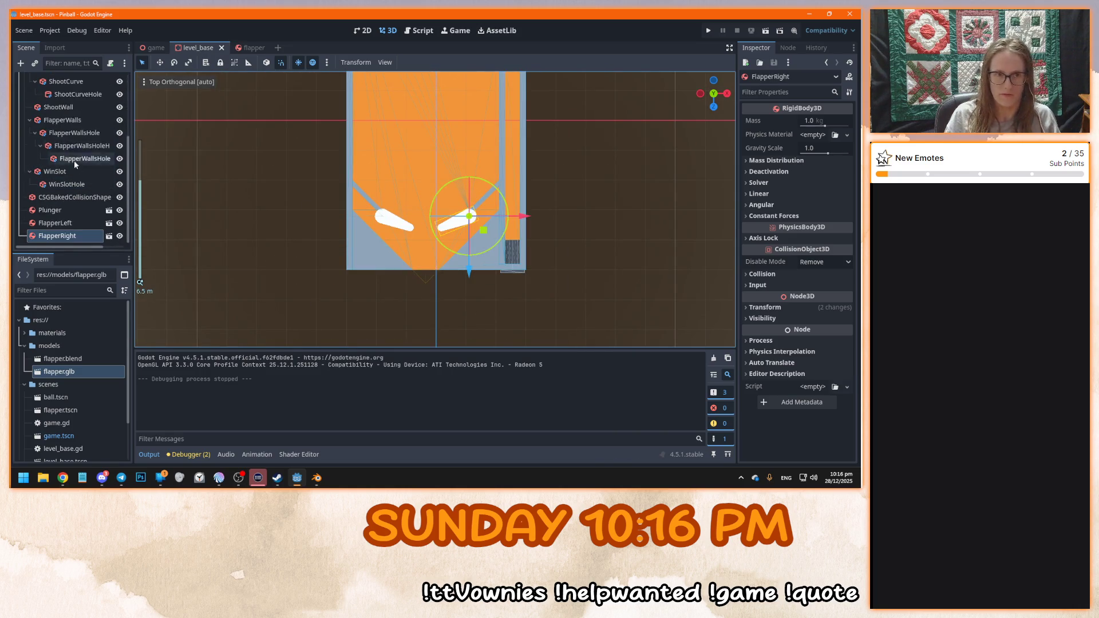
# Open ball.tscn and inspect the Ball body's Mass Distribution, Angular, Constant Forces, Collision and Input settings
pyautogui.doubleClick(80, 393)
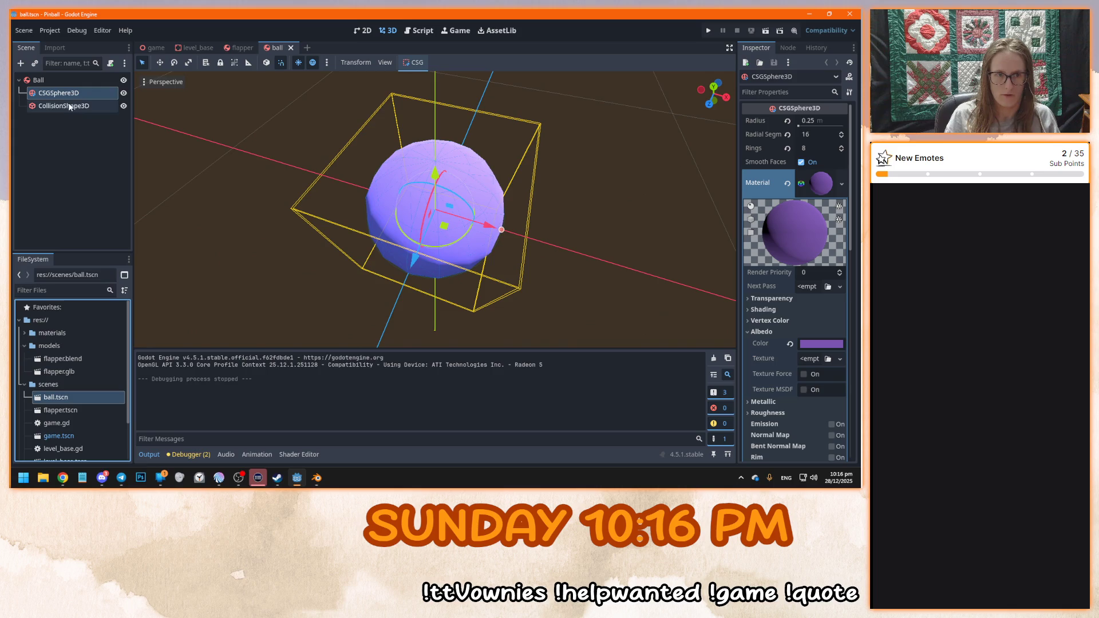
pyautogui.click(70, 80)
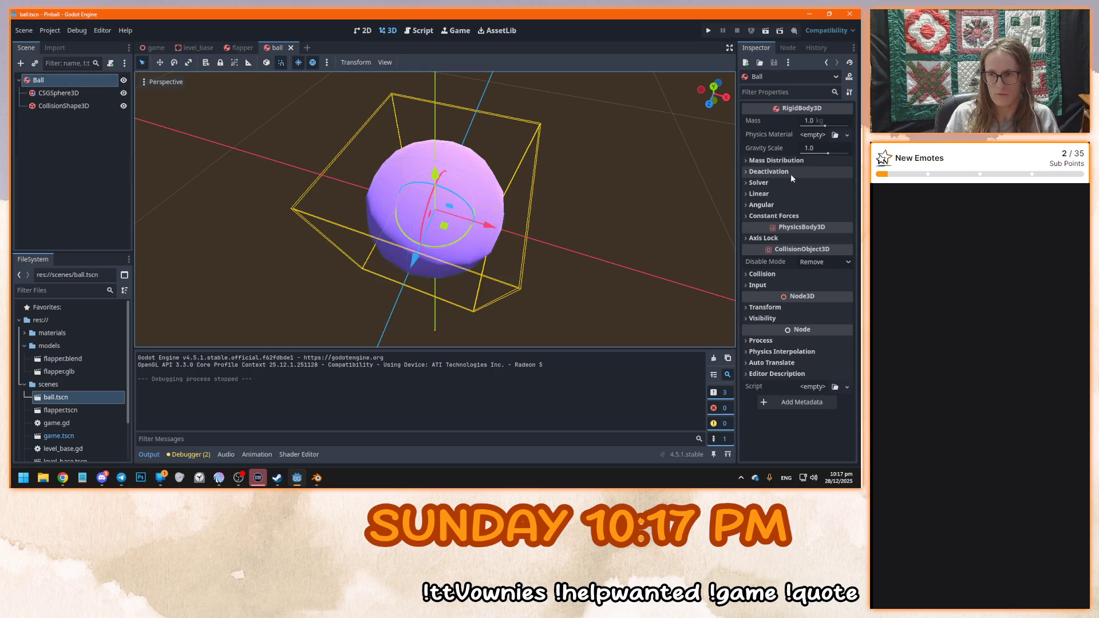
pyautogui.click(782, 161)
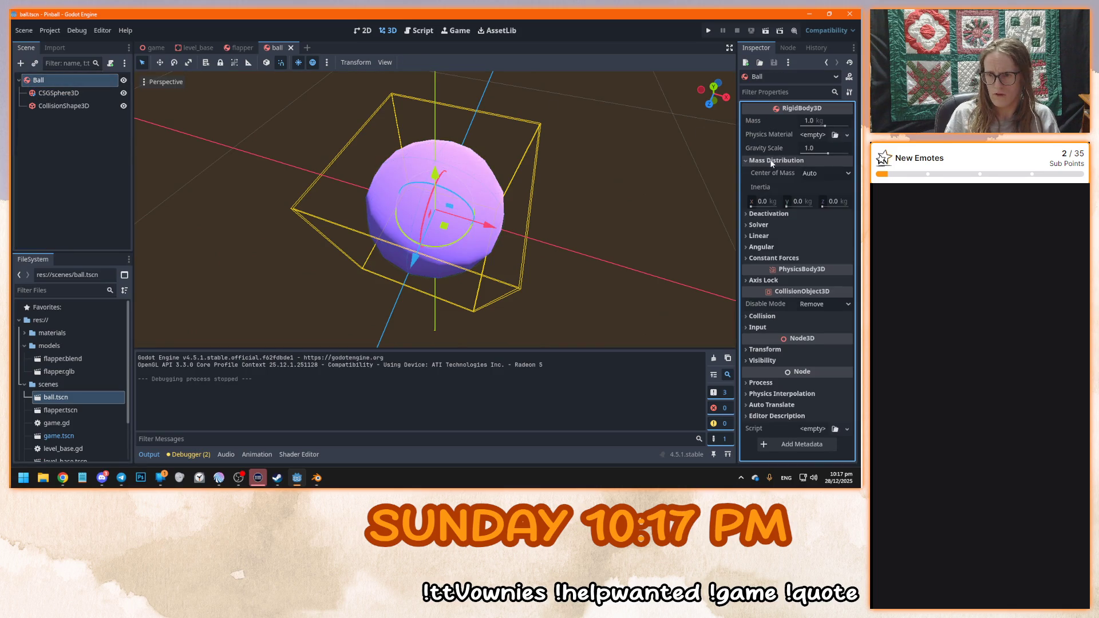
pyautogui.click(772, 161)
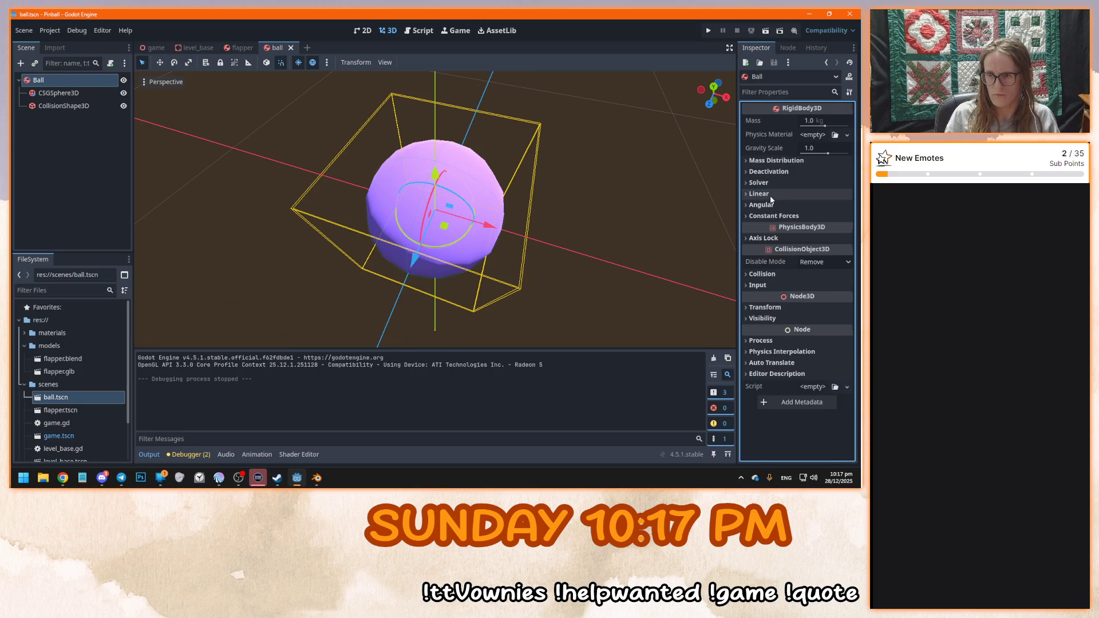
pyautogui.click(772, 205)
pyautogui.click(784, 204)
pyautogui.click(781, 216)
pyautogui.click(790, 216)
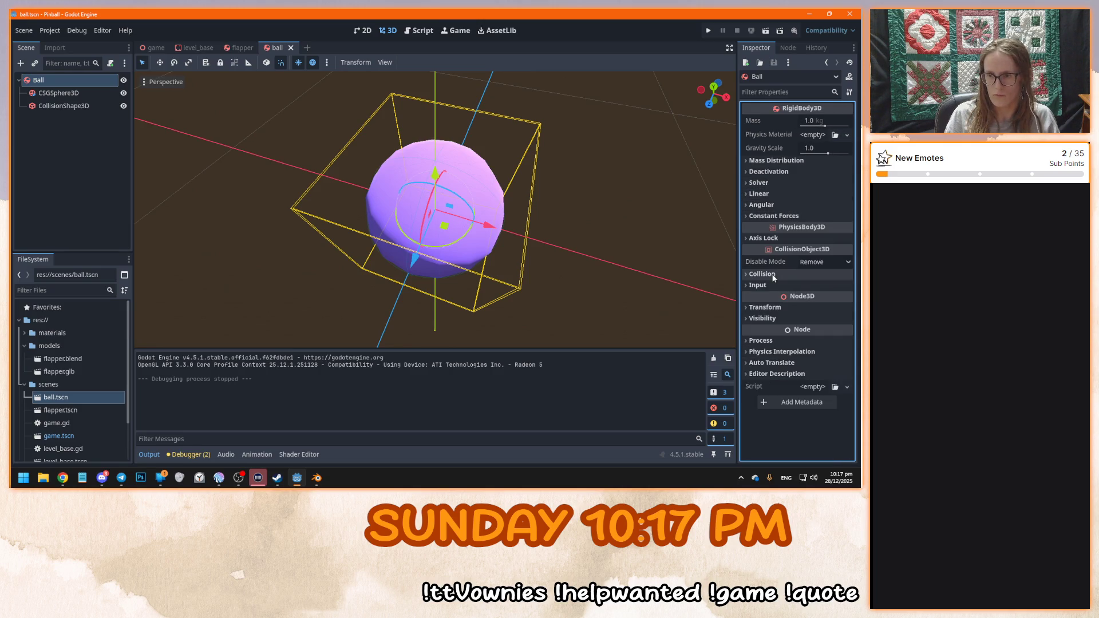
pyautogui.click(771, 274)
pyautogui.click(778, 273)
pyautogui.click(774, 286)
pyautogui.click(779, 288)
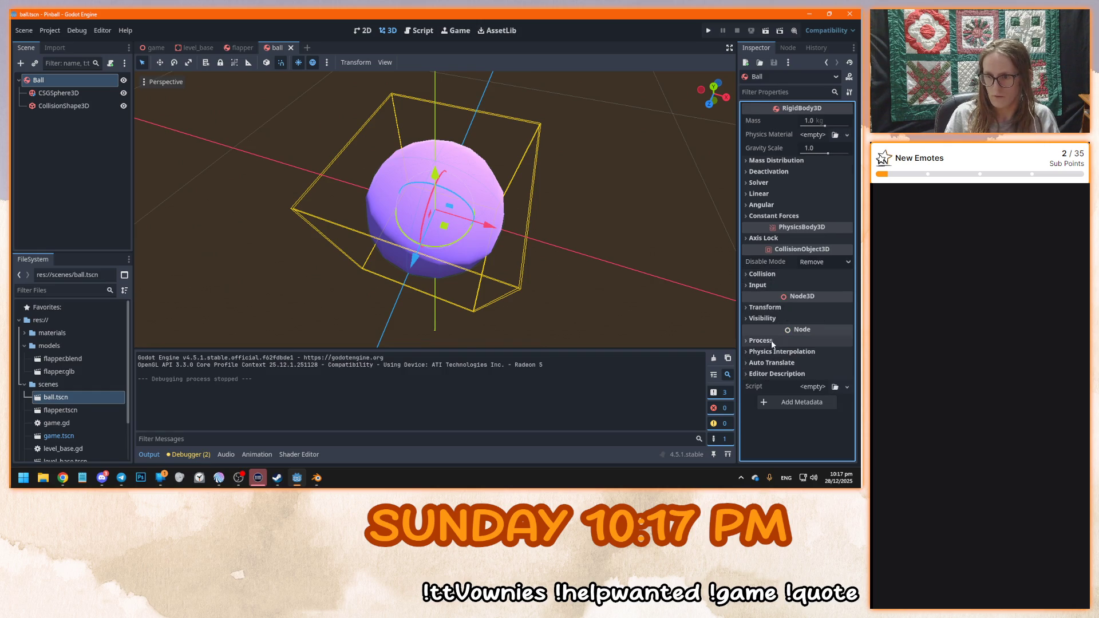
# Give Ball a new PhysicsMaterial with Bounce 1.0 and test-run the game
pyautogui.click(816, 136)
pyautogui.click(816, 157)
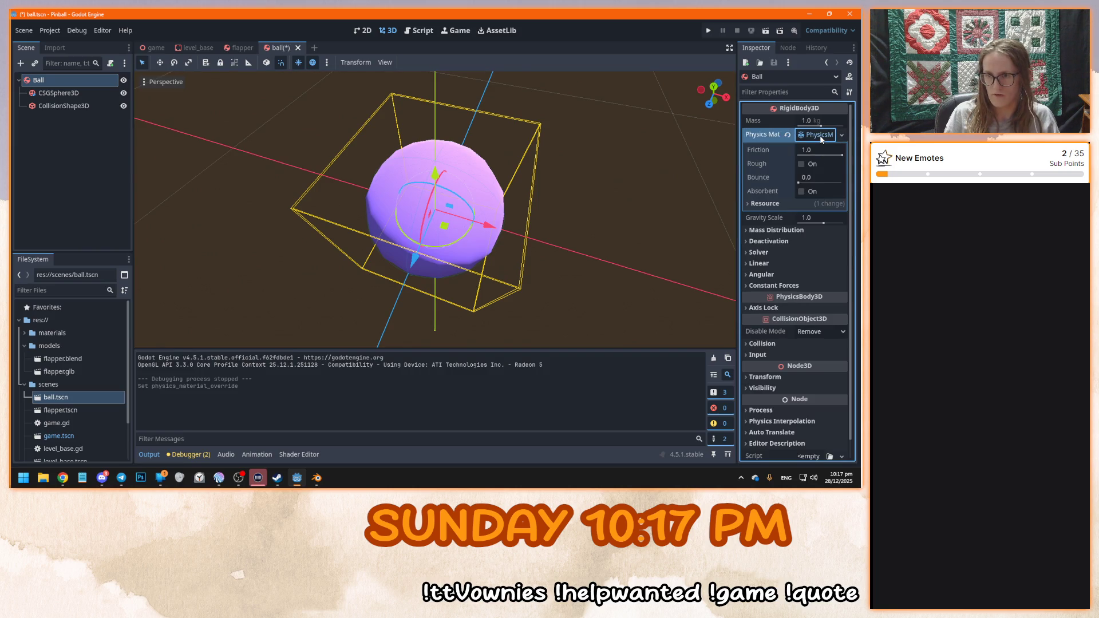
pyautogui.moveTo(799, 182); pyautogui.dragTo(843, 182)
pyautogui.press('F5')
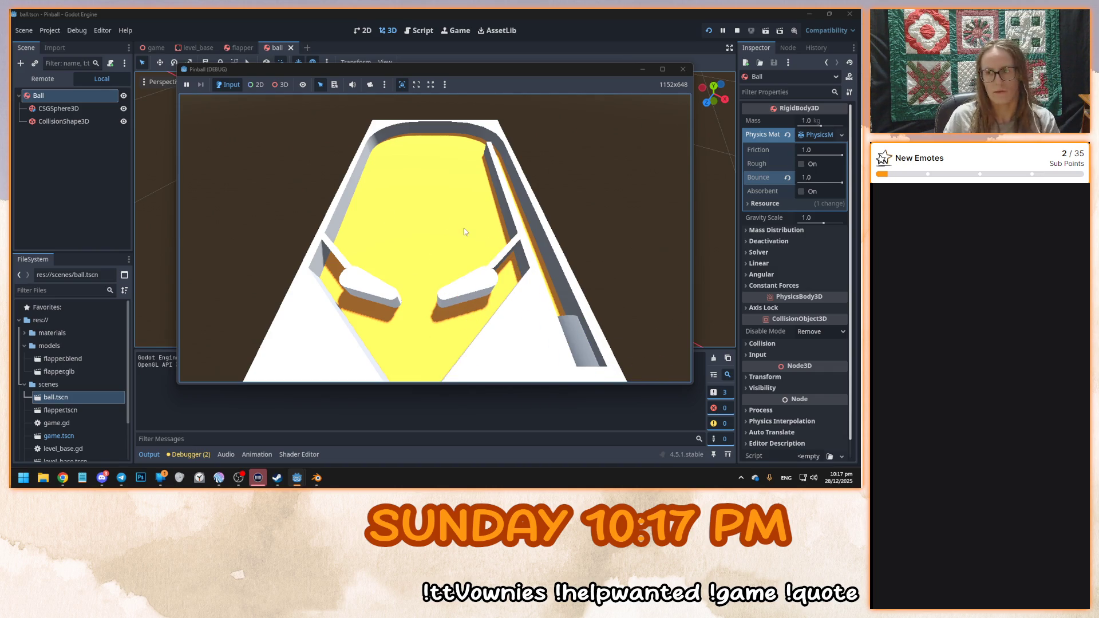
pyautogui.press('F8')
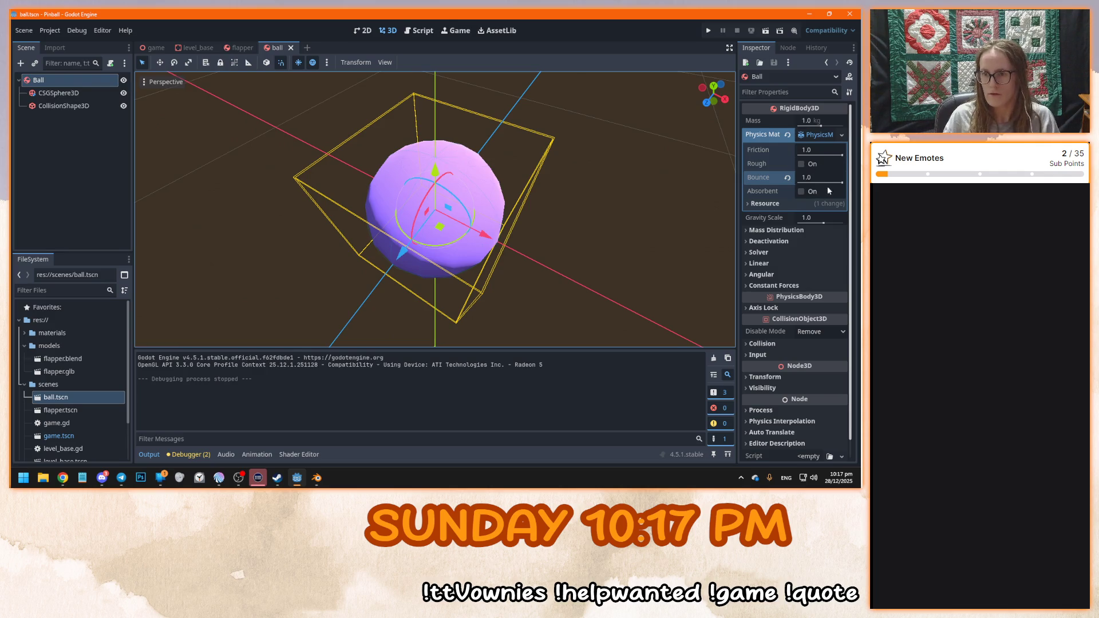
# Set the material's Bounce to 0, adjust Friction, and test-run the game again
pyautogui.moveTo(843, 183); pyautogui.dragTo(822, 183)
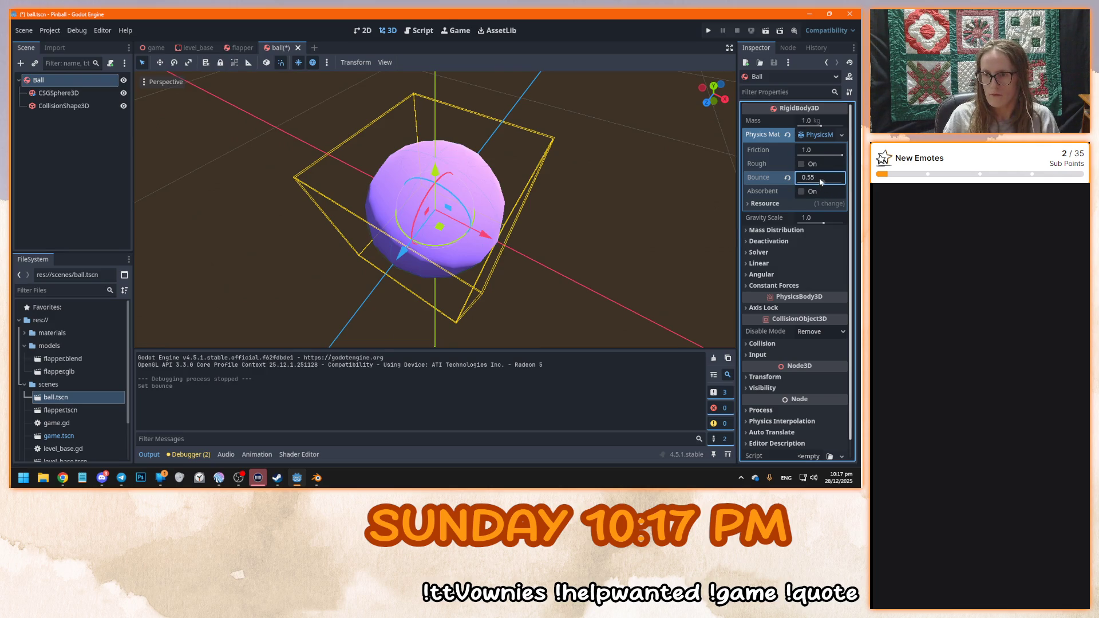
pyautogui.write('0')
pyautogui.press('Return')
pyautogui.moveTo(841, 152); pyautogui.dragTo(839, 153)
pyautogui.press('F5')
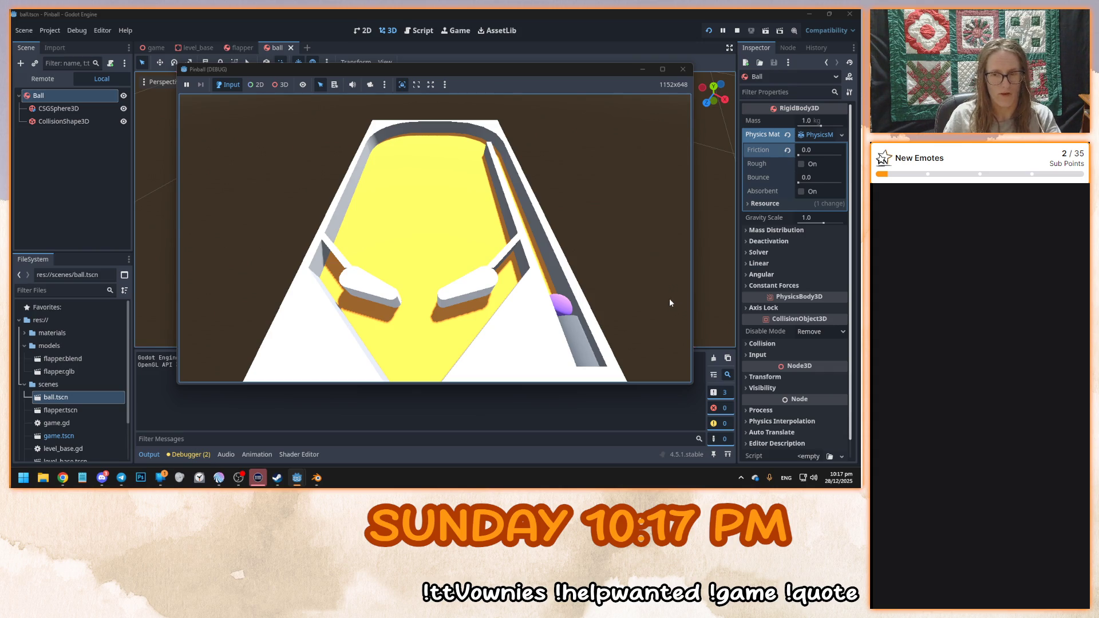
pyautogui.press('F8')
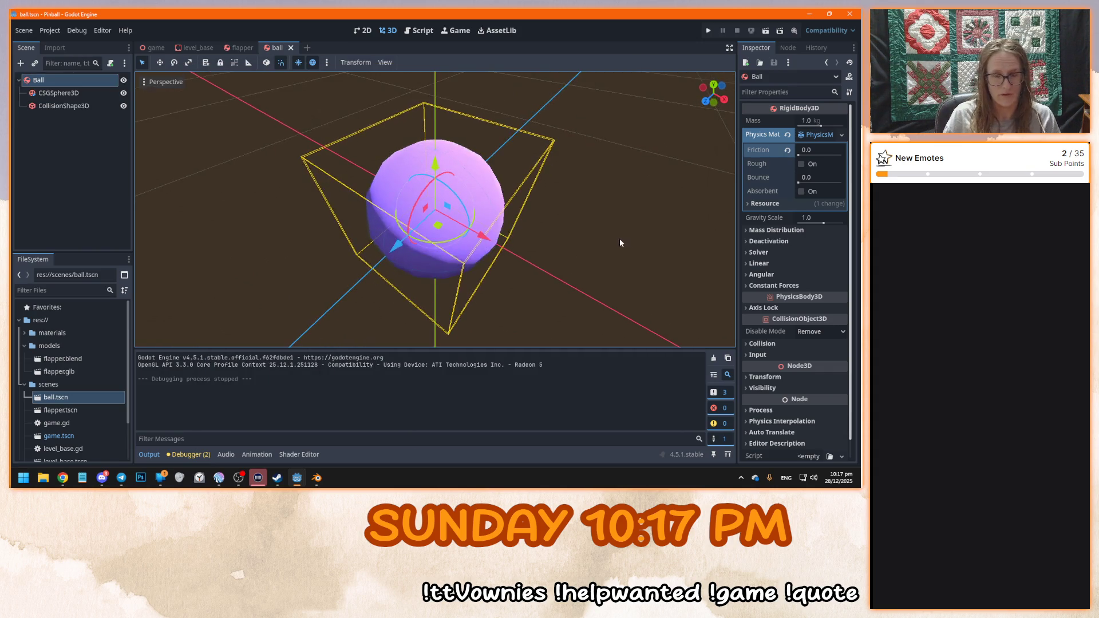
pyautogui.click(152, 47)
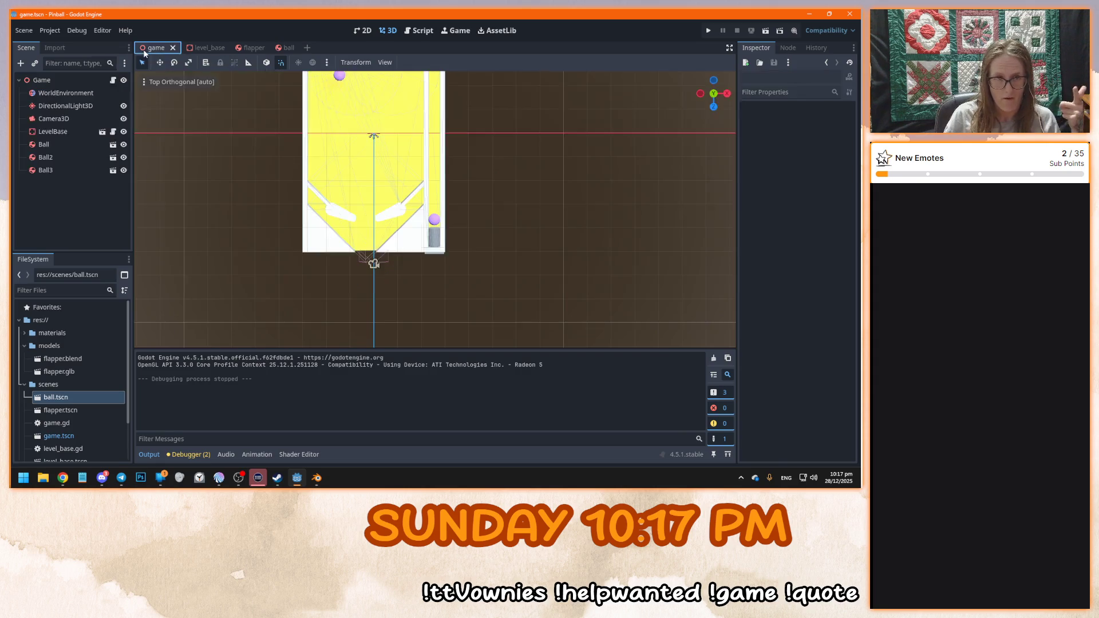
# Expand WorldEnvironment's Environment > Sky > procedural sky material to show its curve settings
pyautogui.click(48, 95)
pyautogui.click(63, 106)
pyautogui.click(63, 92)
pyautogui.click(813, 121)
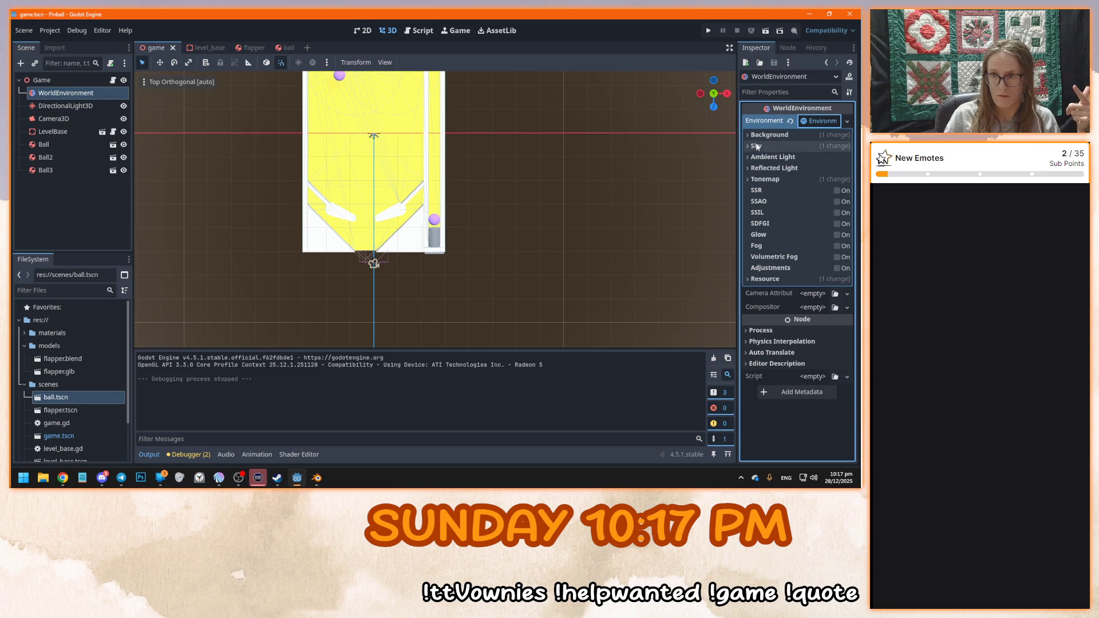
pyautogui.click(819, 146)
pyautogui.click(822, 160)
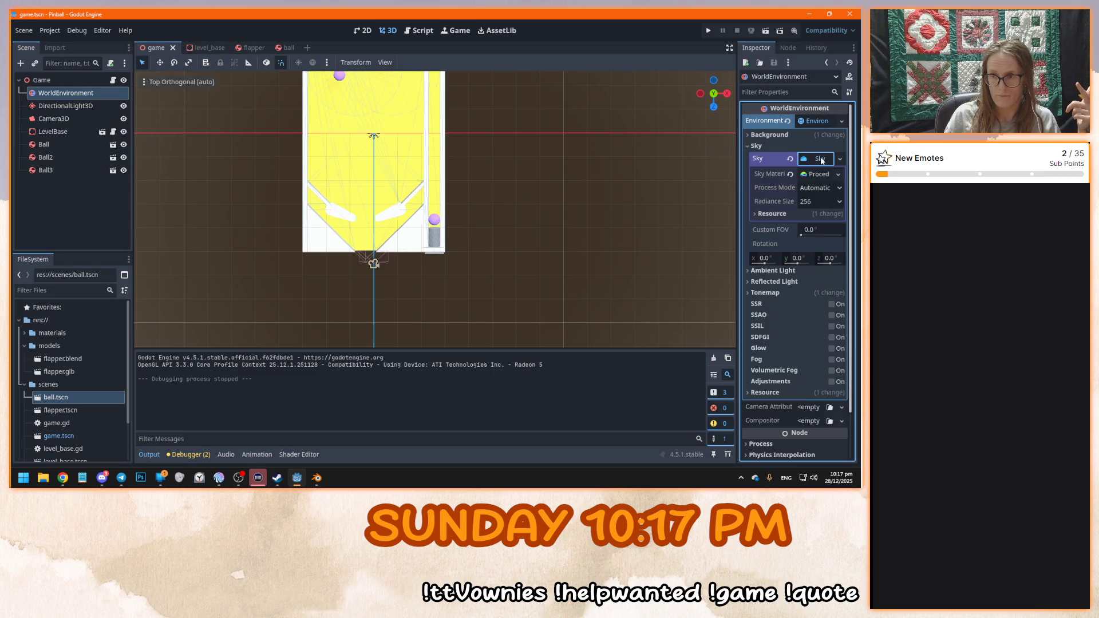
pyautogui.click(816, 174)
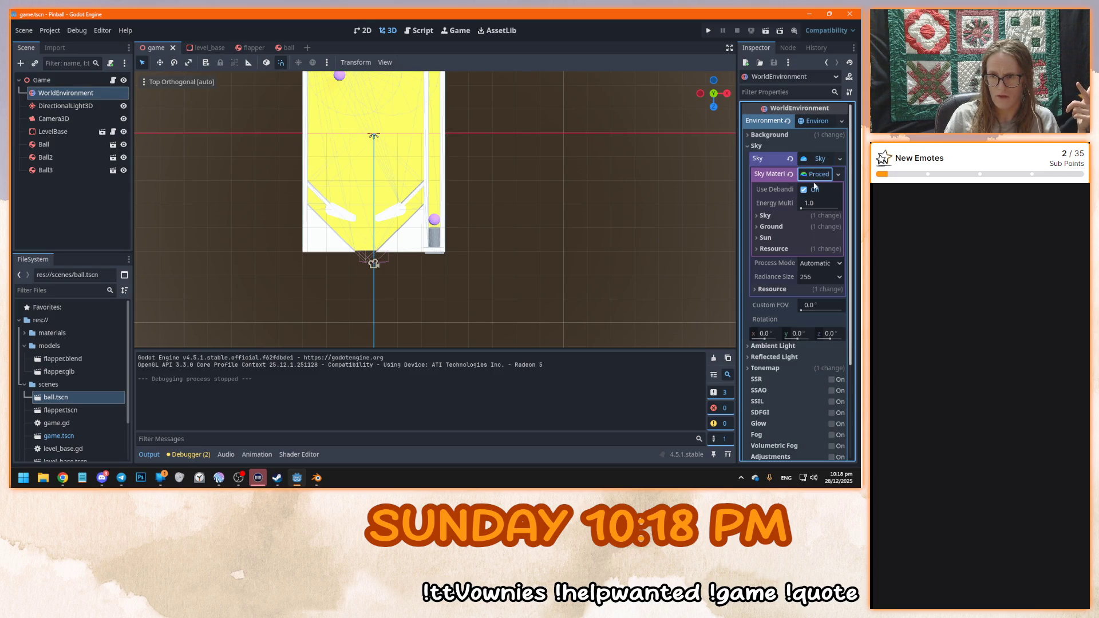
pyautogui.click(775, 215)
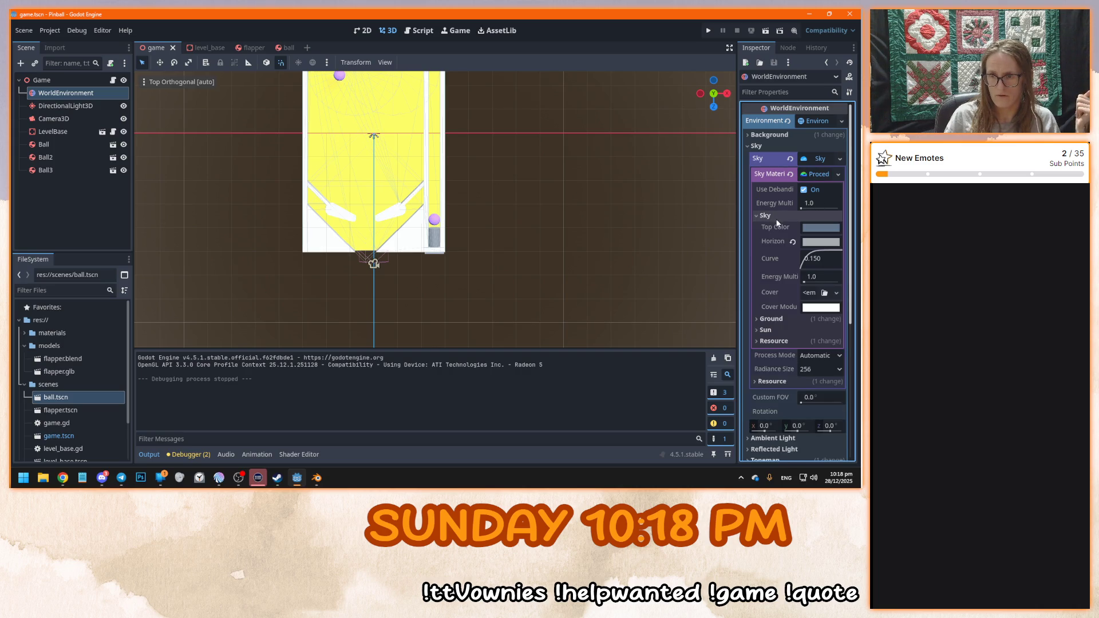
# Try changing the sky Curve and Energy Multiplier, undoing both changes
pyautogui.moveTo(810, 251); pyautogui.dragTo(857, 294)
pyautogui.hotkey('ctrl', 'z')
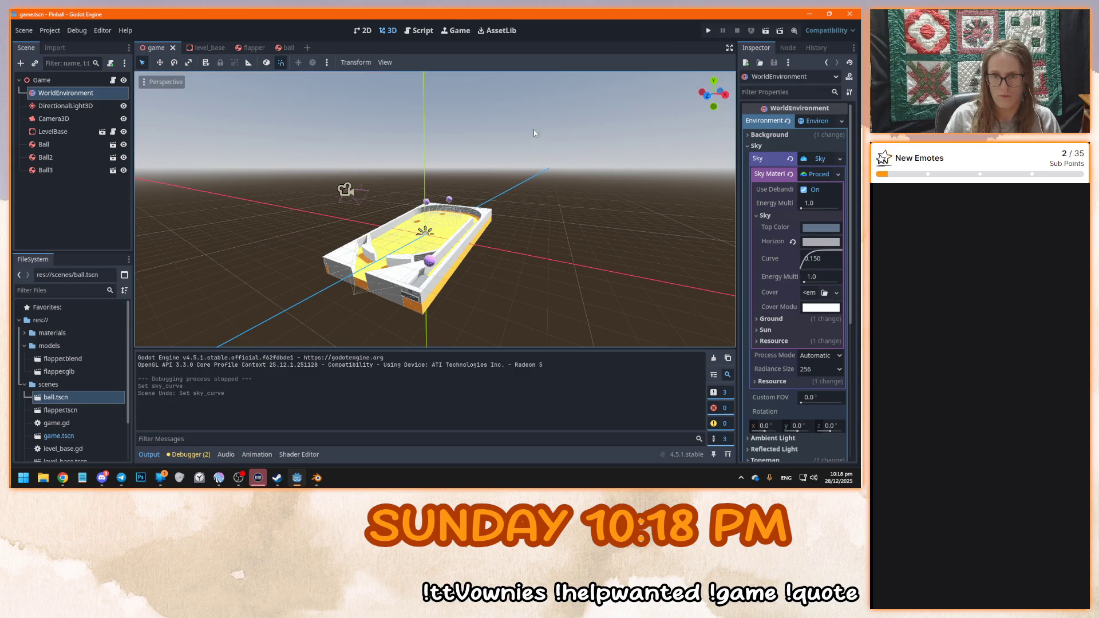
pyautogui.moveTo(810, 282); pyautogui.dragTo(807, 287)
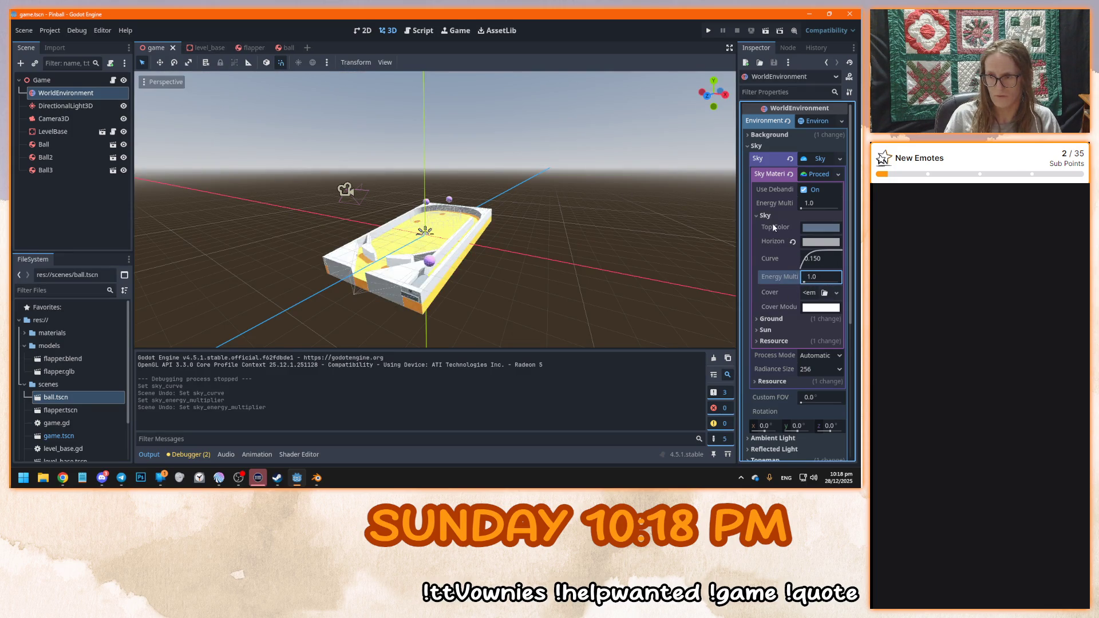
pyautogui.moveTo(800, 207); pyautogui.dragTo(802, 210)
pyautogui.hotkey('ctrl', 'z')
# Set sky energy to 0.5, then back to 1.0, and hide DirectionalLight3D
pyautogui.write('0.5')
pyautogui.press('Return')
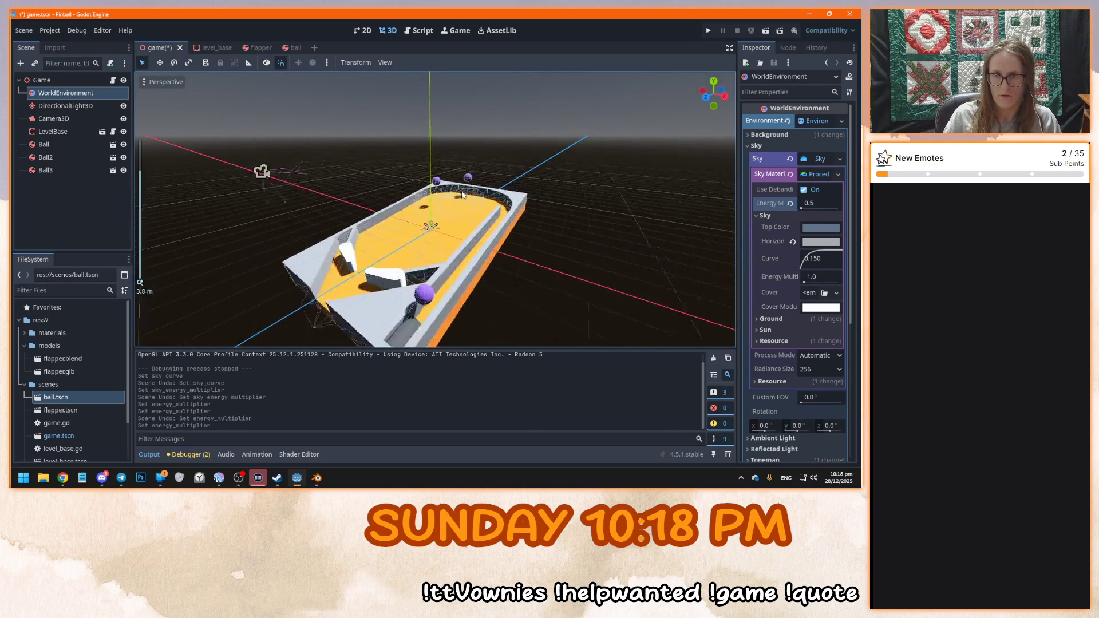
pyautogui.click(820, 204)
pyautogui.write('1.0')
pyautogui.press('Return')
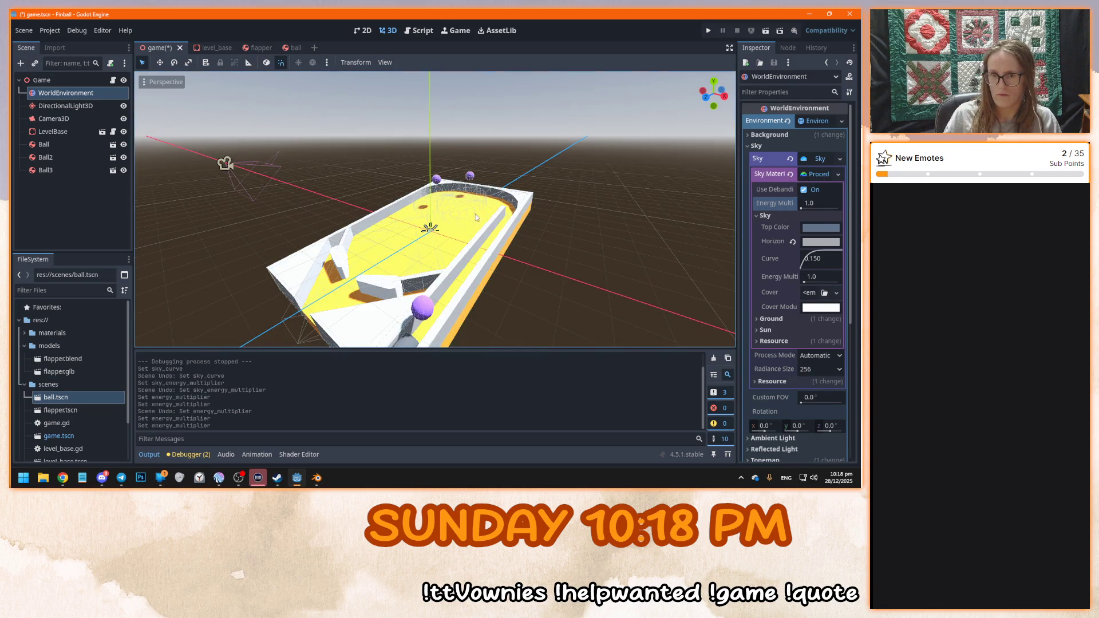
pyautogui.click(123, 106)
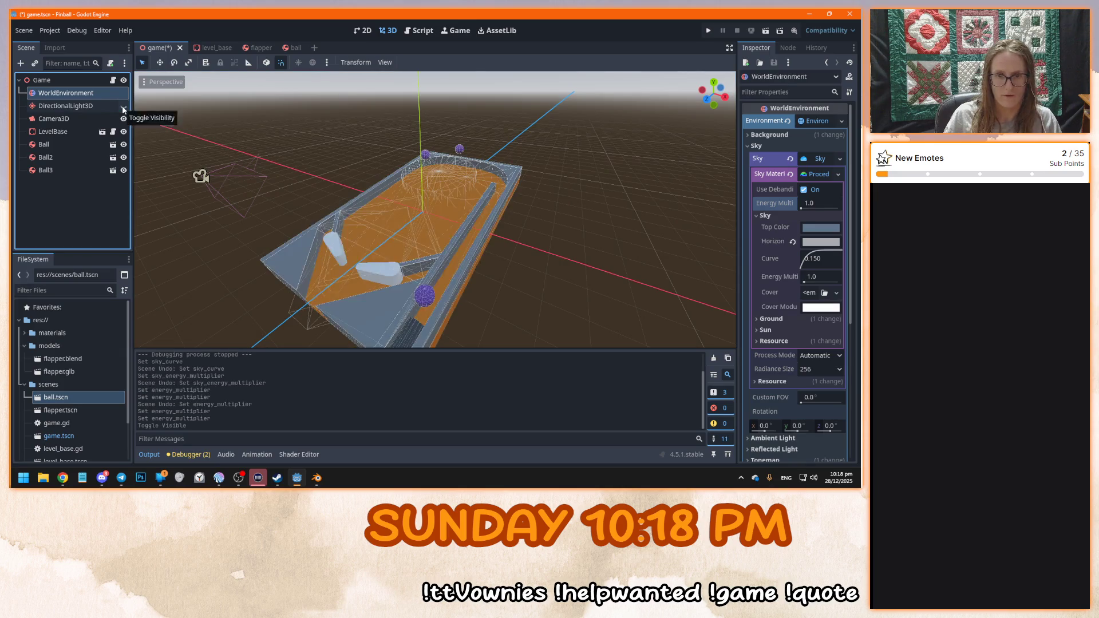
# Show DirectionalLight3D again and set its Energy to 0.5, then 0.25
pyautogui.click(123, 106)
pyautogui.click(65, 106)
pyautogui.click(789, 156)
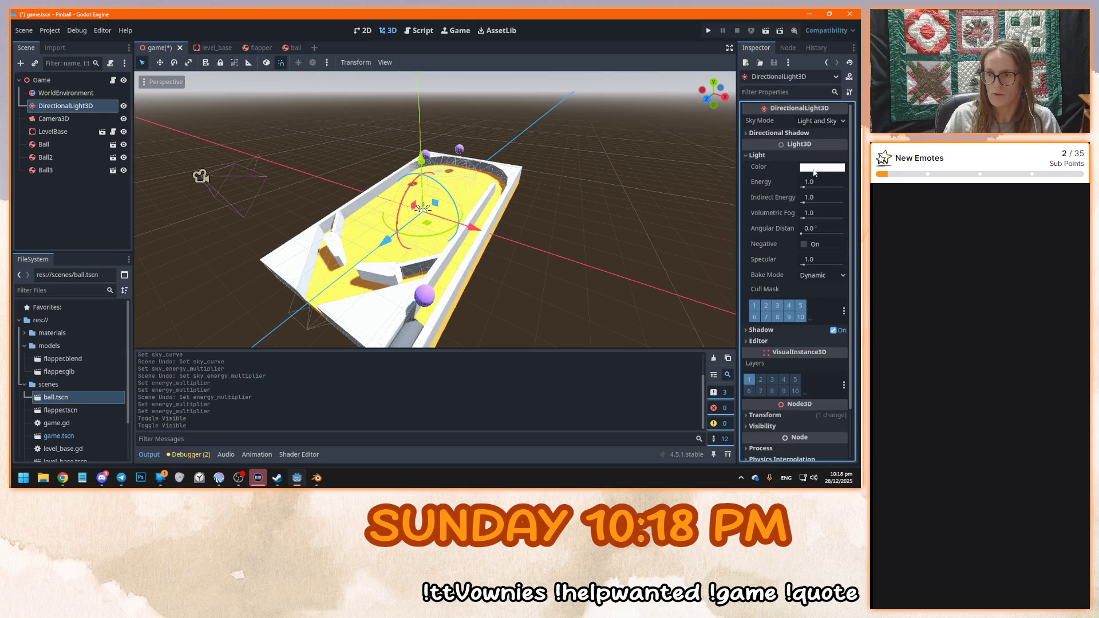
pyautogui.click(819, 182)
pyautogui.write('0.5')
pyautogui.press('Return')
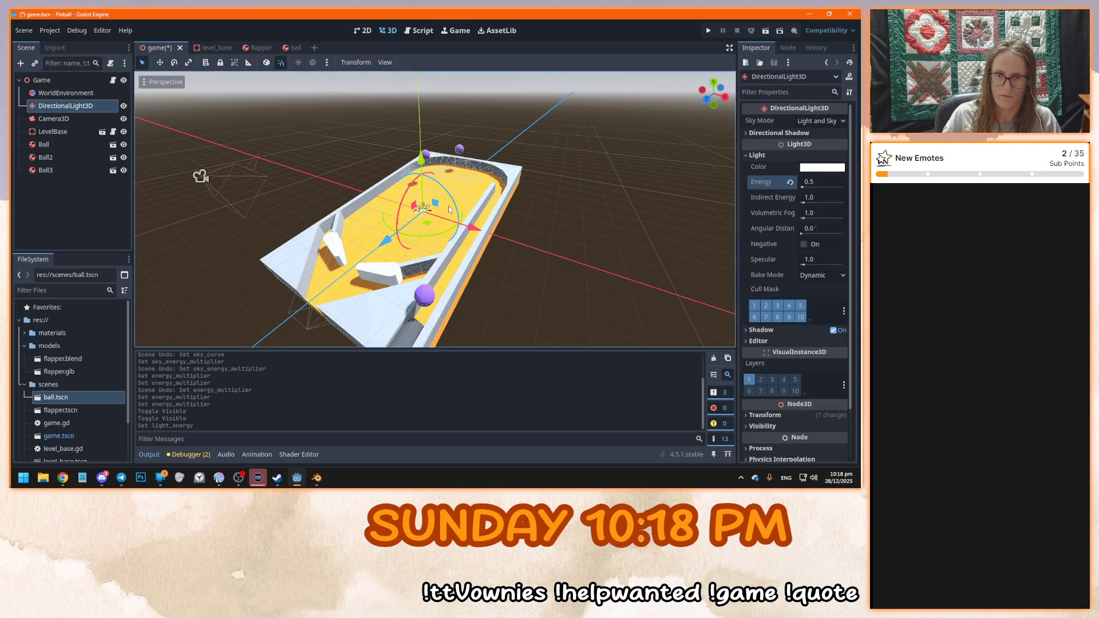
pyautogui.click(819, 181)
pyautogui.write('0.25')
pyautogui.press('Return')
# Test-run the game with the dimmer 0.25 lighting
pyautogui.press('F5')
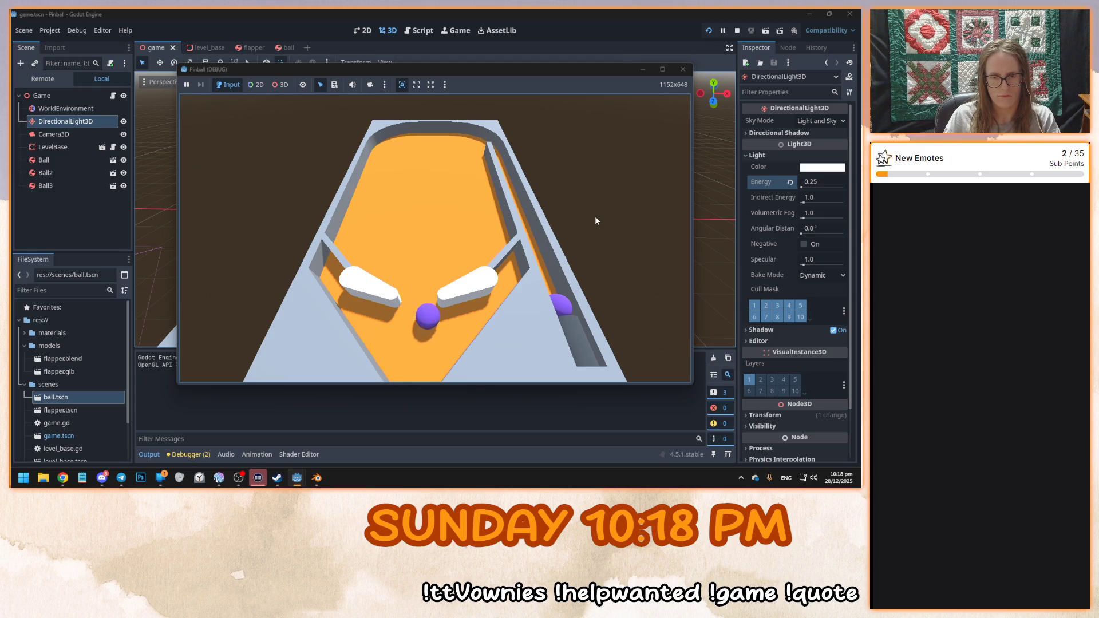
pyautogui.press('F8')
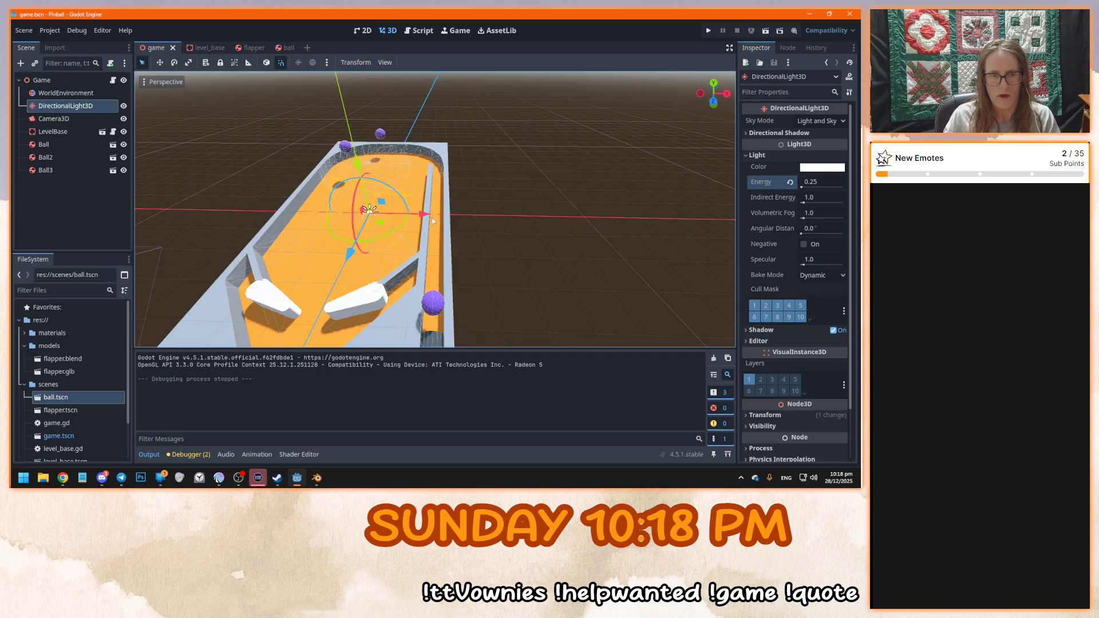
pyautogui.click(252, 48)
# In the flapper scene, orbit around the flapper and save the scene
pyautogui.click(76, 81)
pyautogui.moveTo(401, 189)
pyautogui.mouseDown()
pyautogui.moveTo(354, 168)
pyautogui.moveTo(537, 166)
pyautogui.mouseUp()
pyautogui.hotkey('ctrl', 's')
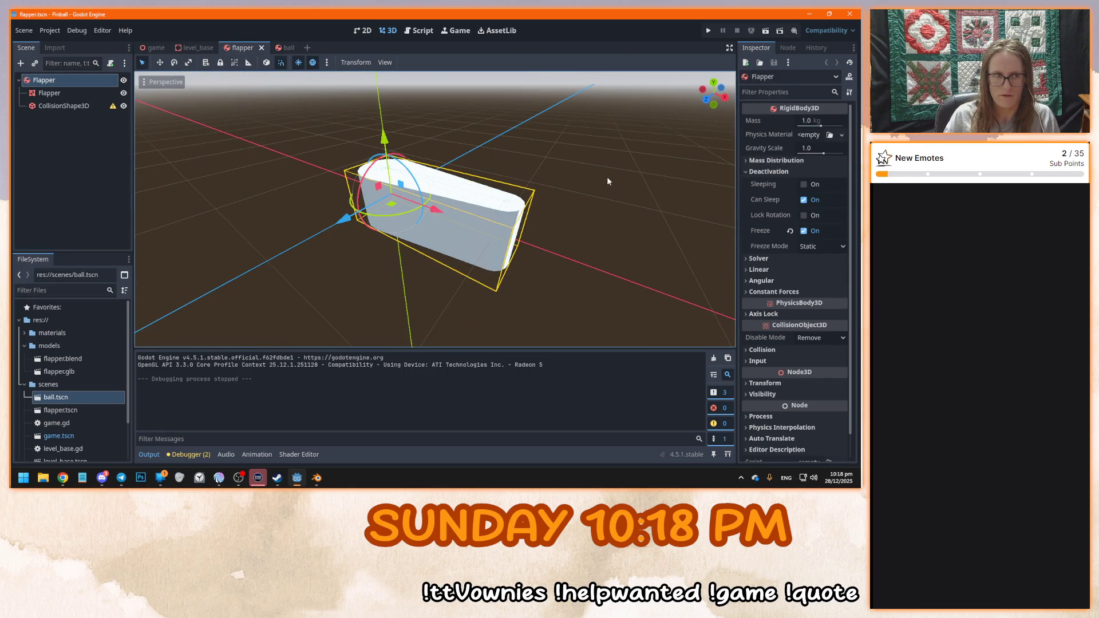
pyautogui.moveTo(555, 243)
pyautogui.mouseDown()
pyautogui.moveTo(368, 228)
pyautogui.moveTo(427, 242)
pyautogui.mouseUp()
pyautogui.scroll(-3, 476, 236)
pyautogui.hotkey('ctrl', 's')
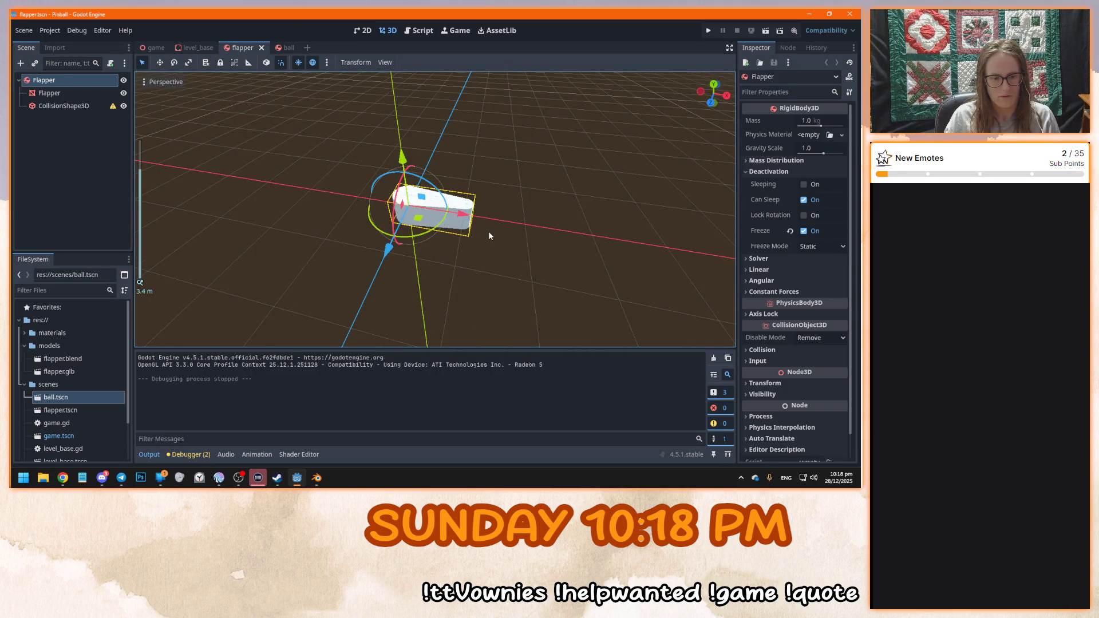
# Test-run the game again, then switch the flapper view to top (numpad 7)
pyautogui.press('F5')
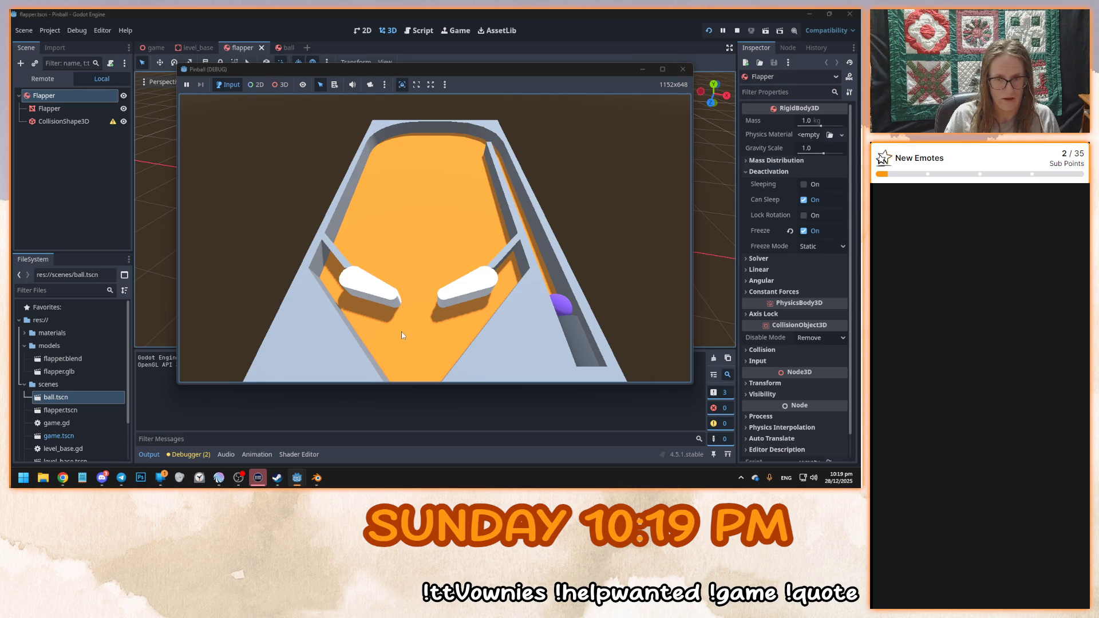
pyautogui.click(683, 69)
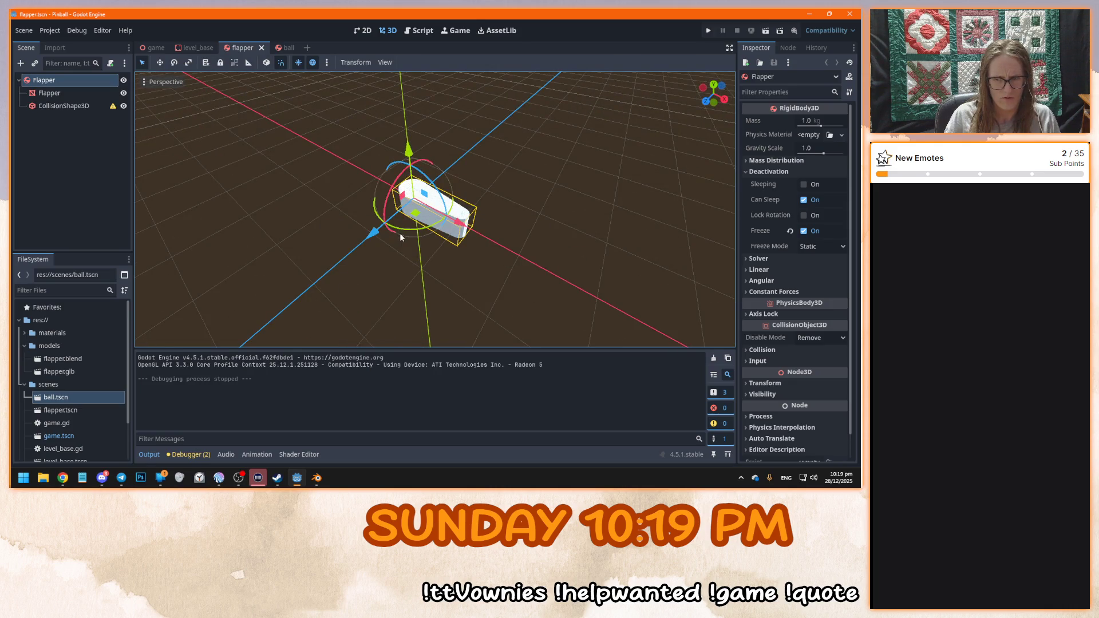
pyautogui.scroll(-1, 779, 295)
pyautogui.scroll(1, 780, 295)
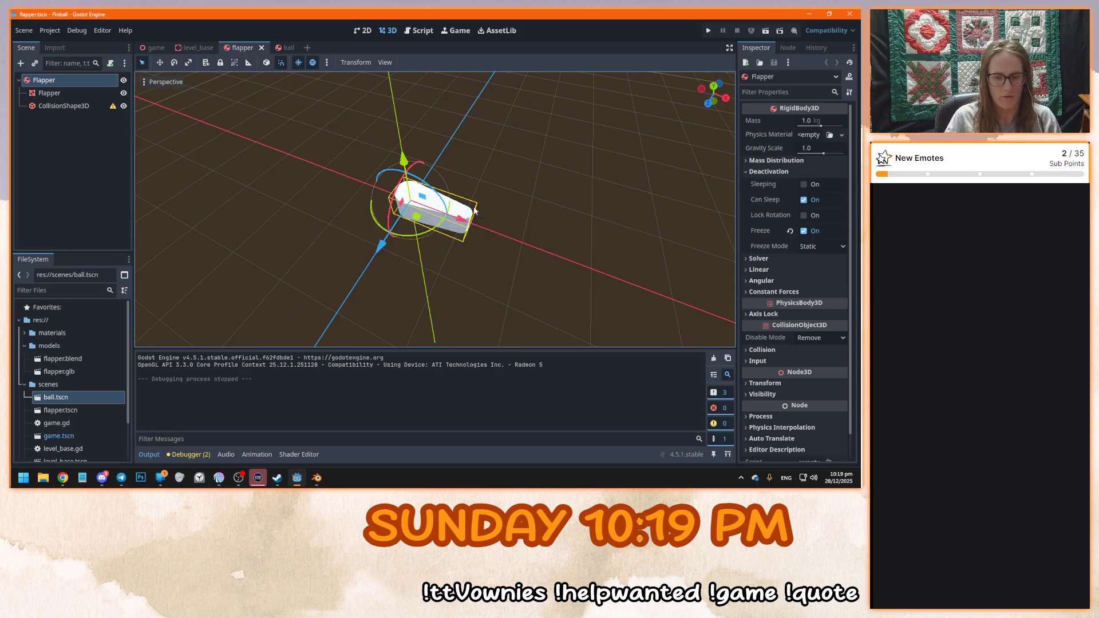
pyautogui.press('KP_7')
# Add an AnimationPlayer child under Flapper by searching 'animation'
pyautogui.click(62, 80)
pyautogui.hotkey('ctrl', 'a')
pyautogui.write('animat')
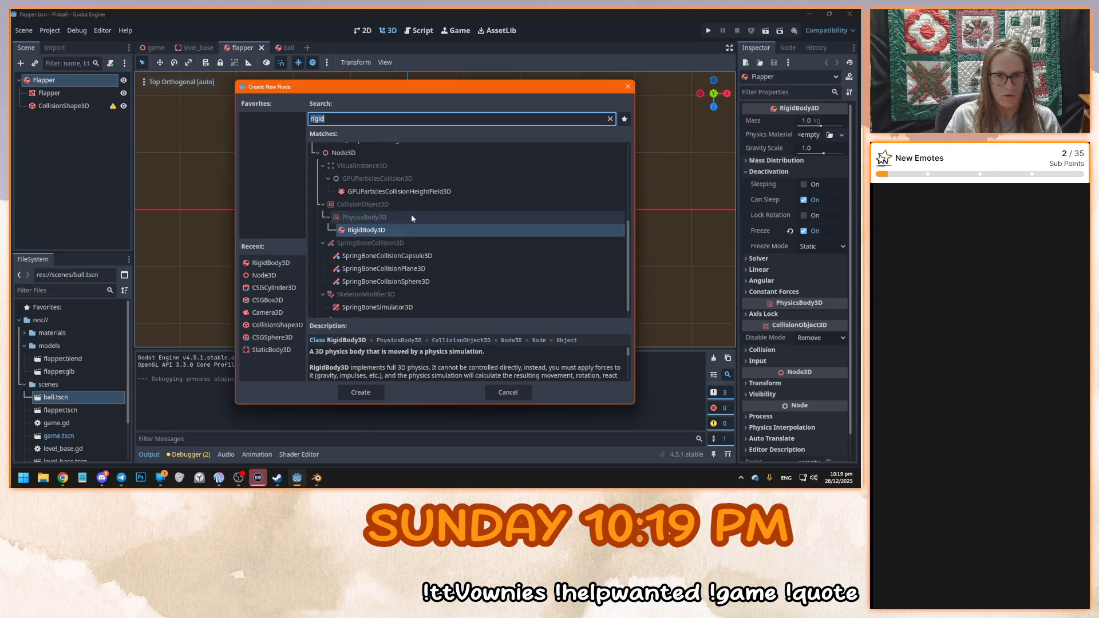
pyautogui.write('ion')
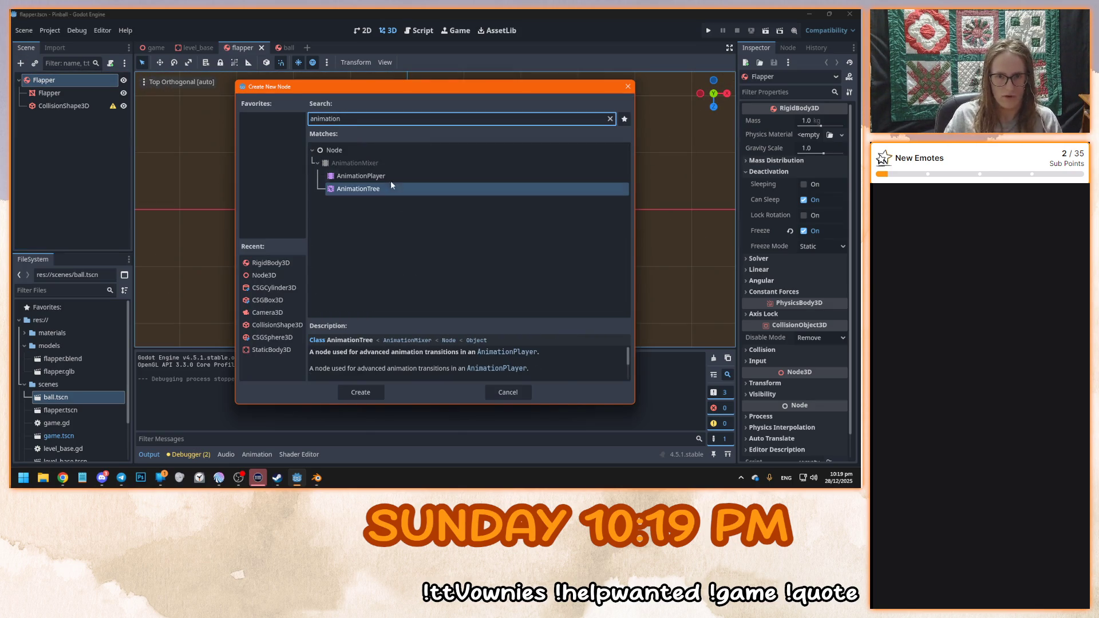
pyautogui.doubleClick(391, 178)
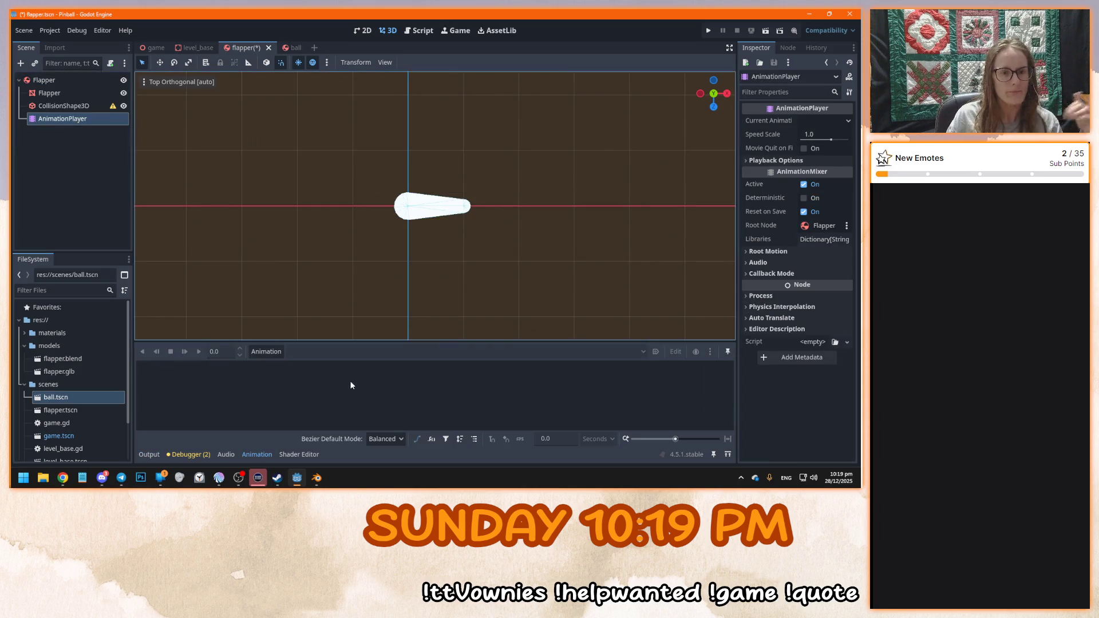
pyautogui.scroll(5, 215, 276)
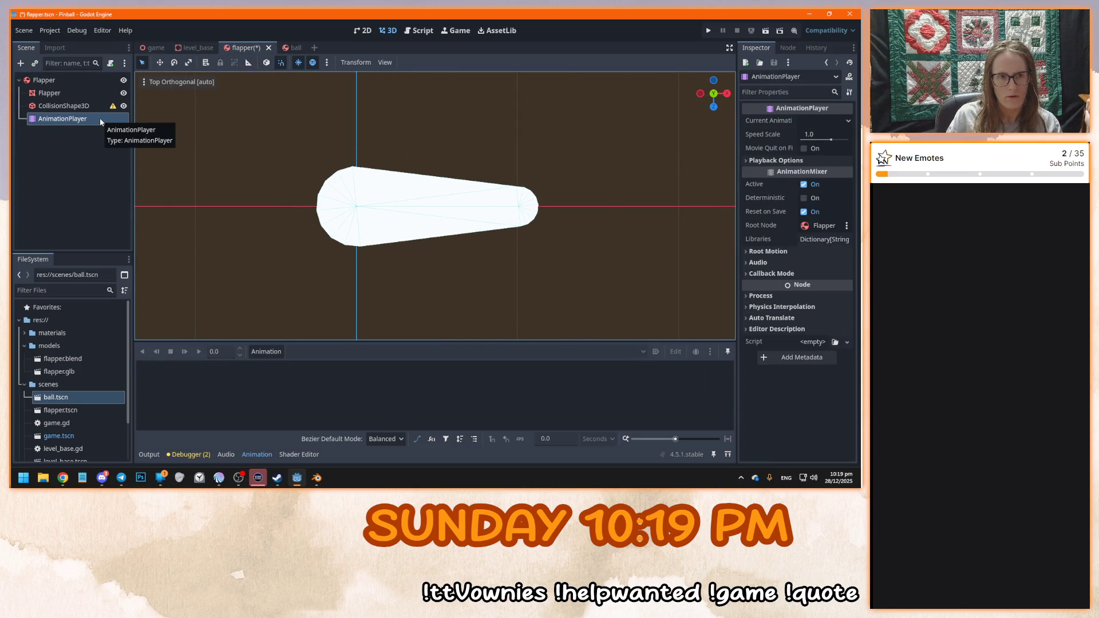
# Cancel adding another node, select AnimationPlayer, and save the flapper scene
pyautogui.click(67, 81)
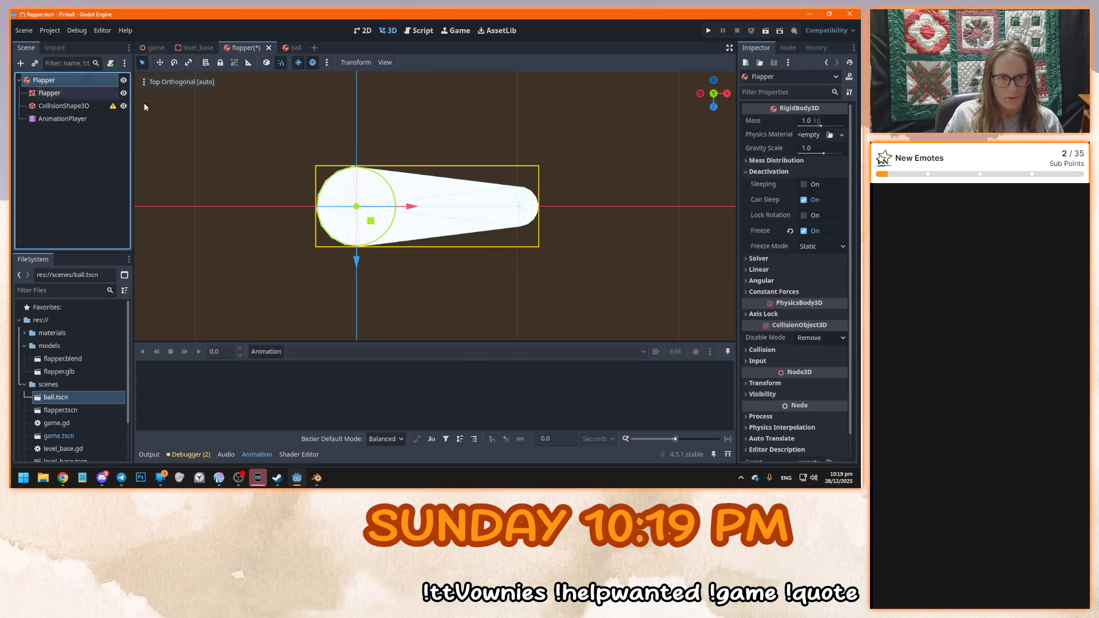
pyautogui.hotkey('ctrl', 'a')
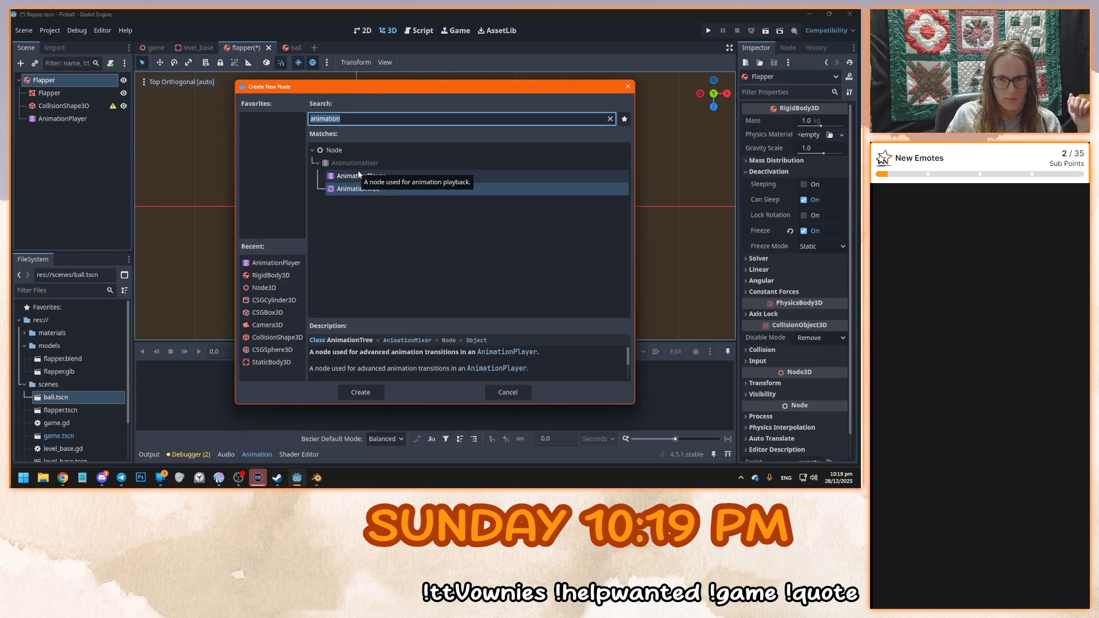
pyautogui.click(508, 393)
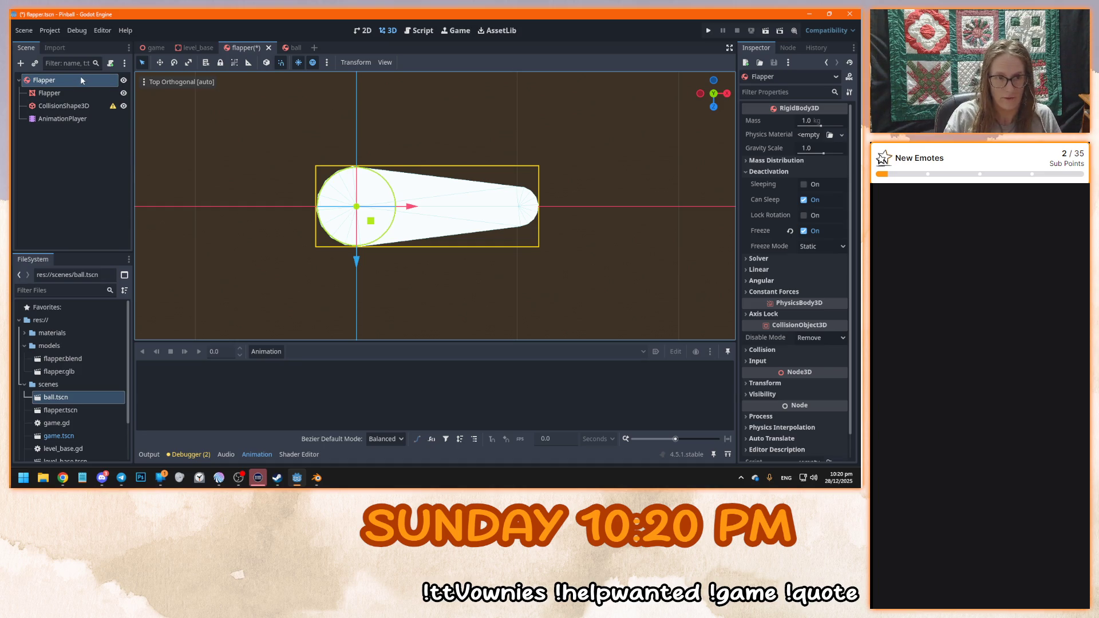
pyautogui.click(82, 119)
pyautogui.scroll(-5, 295, 286)
pyautogui.hotkey('ctrl', 's')
pyautogui.scroll(10, 282, 224)
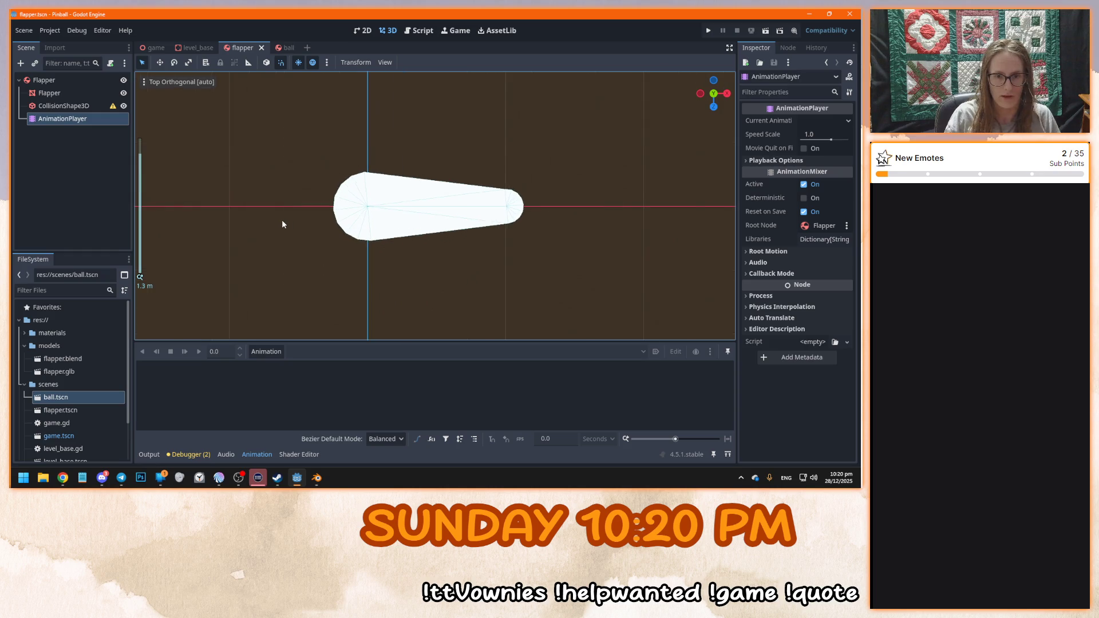
# Create new animations named 'up' and 'down' in the flapper's AnimationPlayer and save the scene
pyautogui.click(268, 353)
pyautogui.click(268, 361)
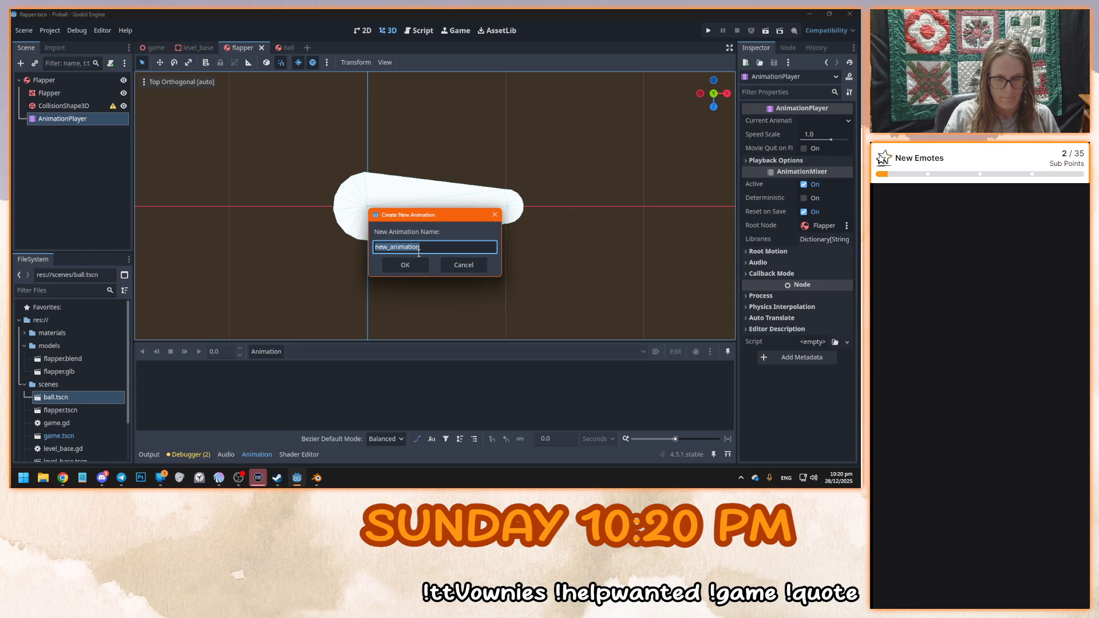
pyautogui.write('up')
pyautogui.press('Return')
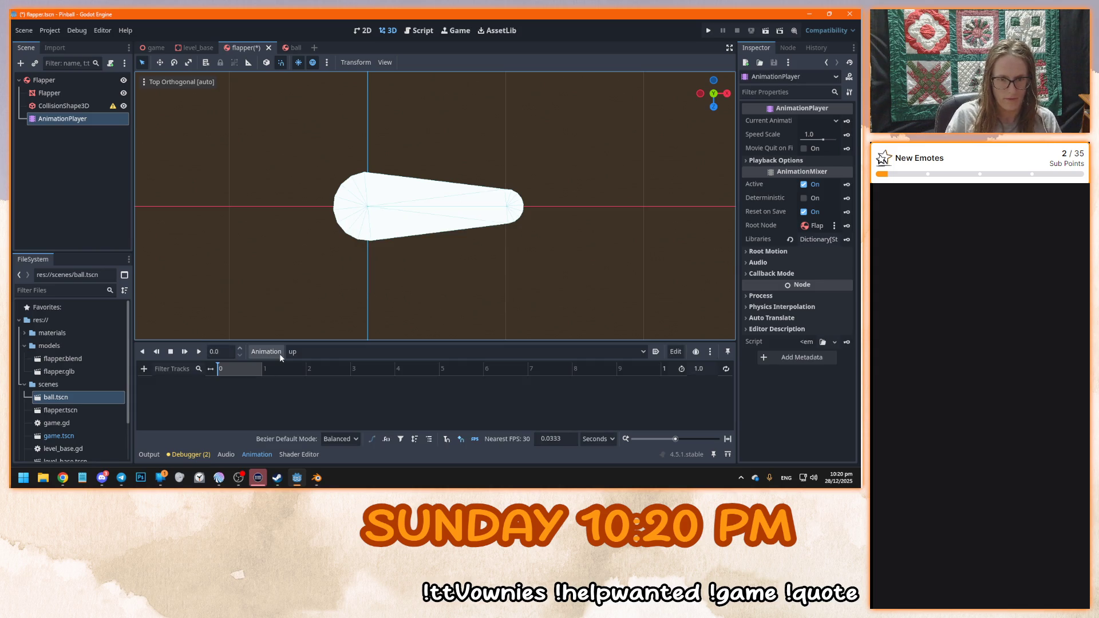
pyautogui.click(278, 356)
pyautogui.click(277, 364)
pyautogui.write('down')
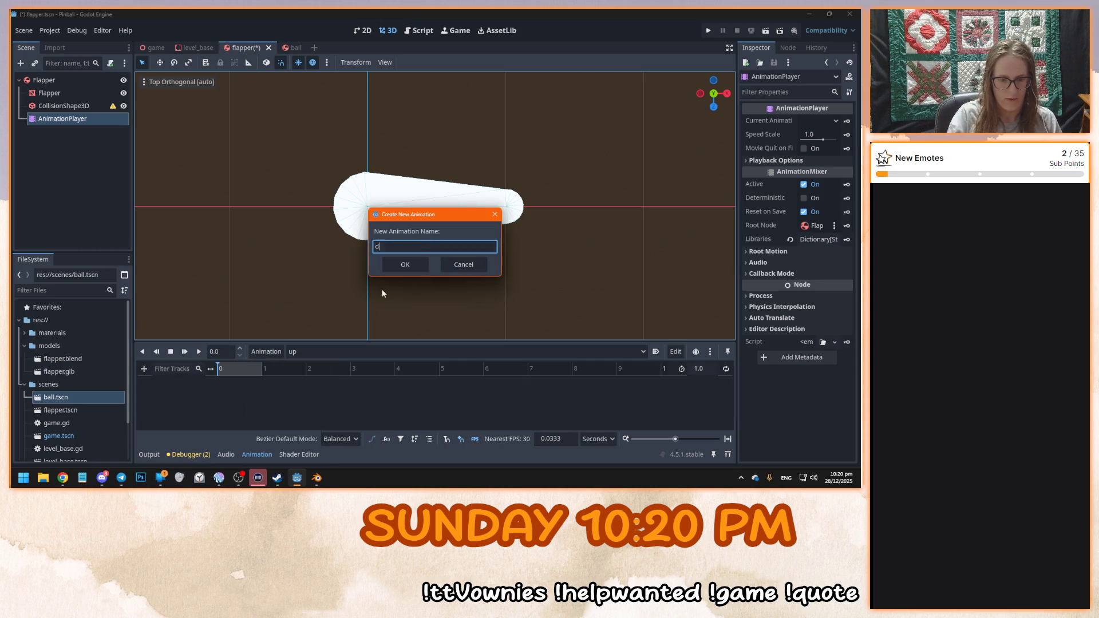
pyautogui.press('Return')
pyautogui.hotkey('ctrl', 's')
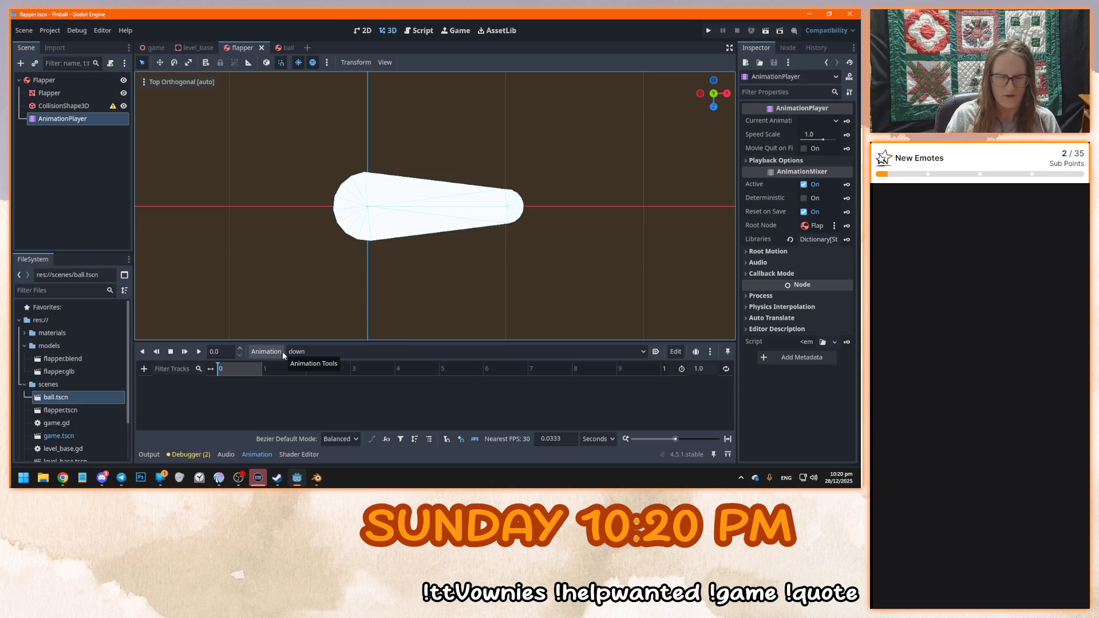
# Delete the 'down' animation in Manage Animations, then return to the level_base scene
pyautogui.click(336, 353)
pyautogui.click(337, 356)
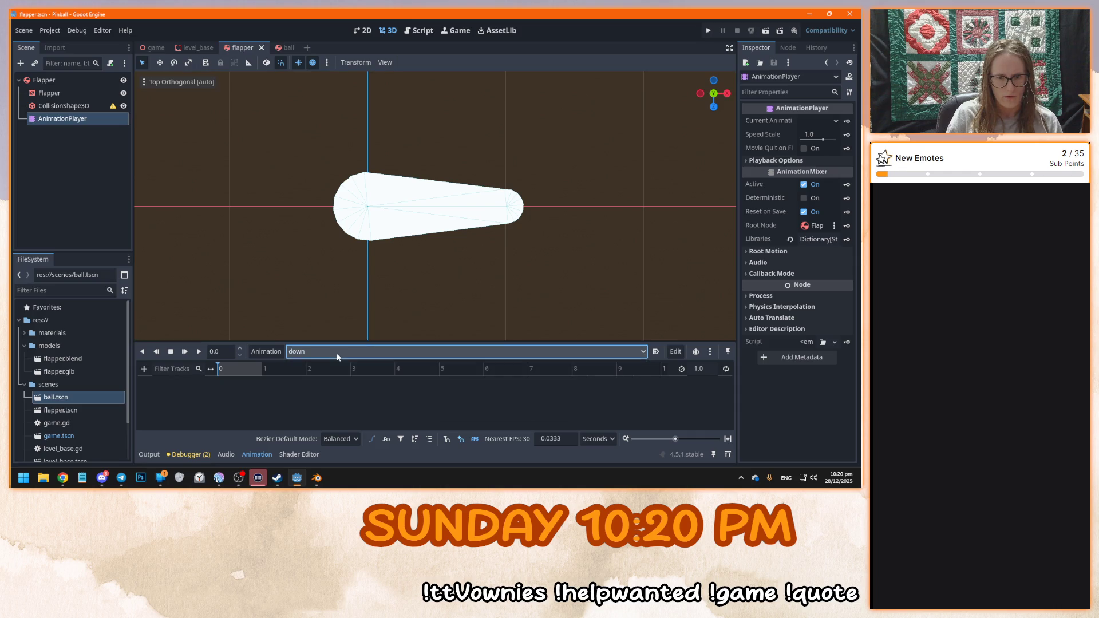
pyautogui.click(274, 353)
pyautogui.click(280, 384)
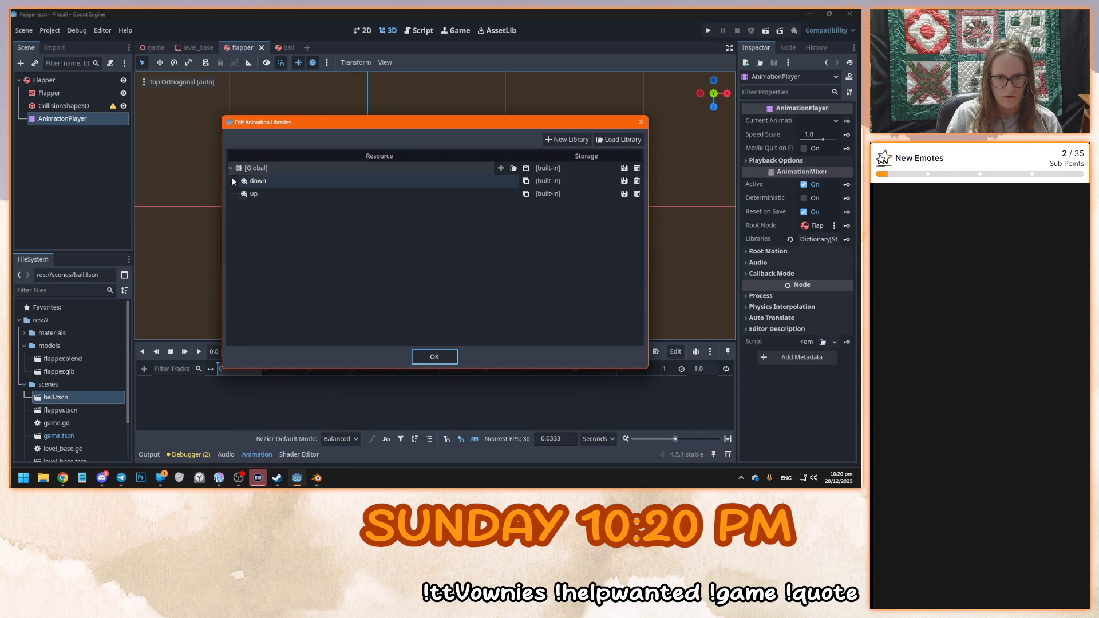
pyautogui.click(435, 356)
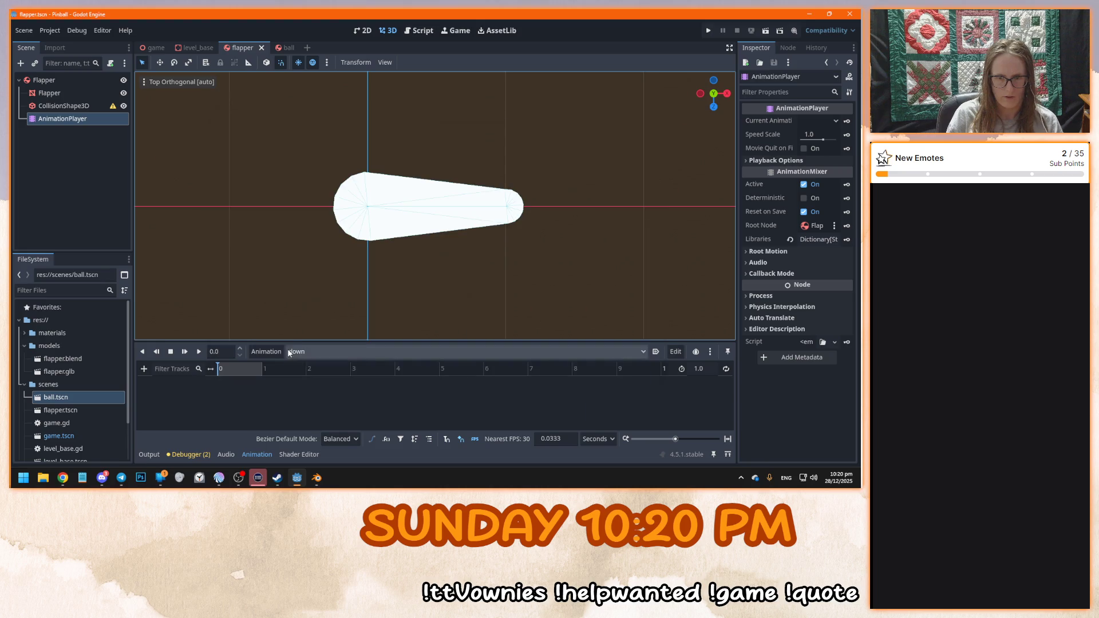
pyautogui.click(270, 353)
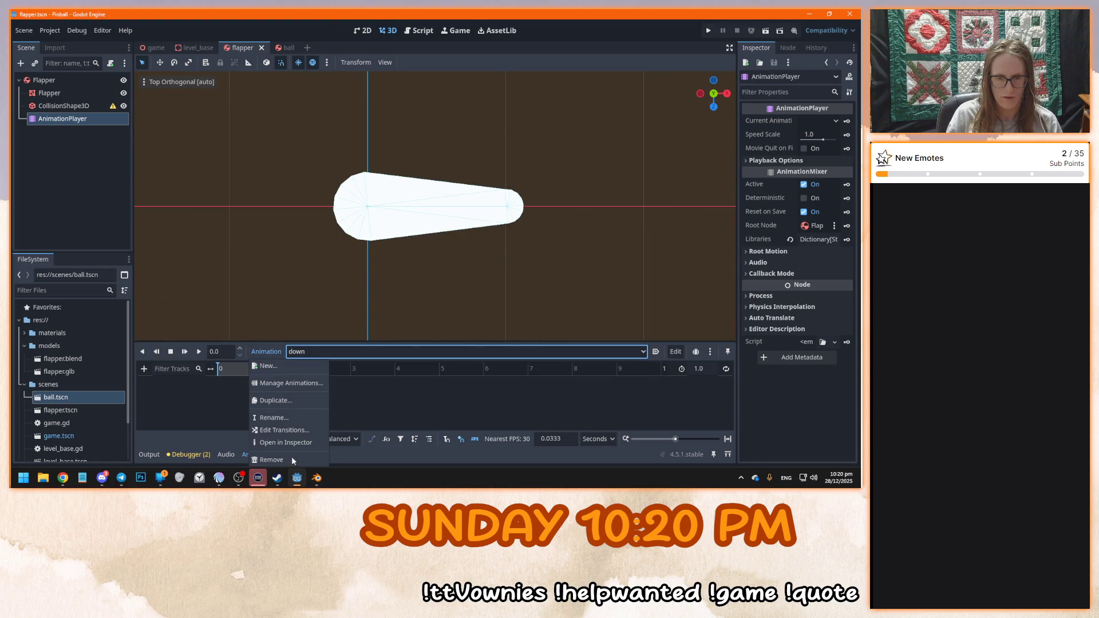
pyautogui.click(300, 383)
pyautogui.click(294, 180)
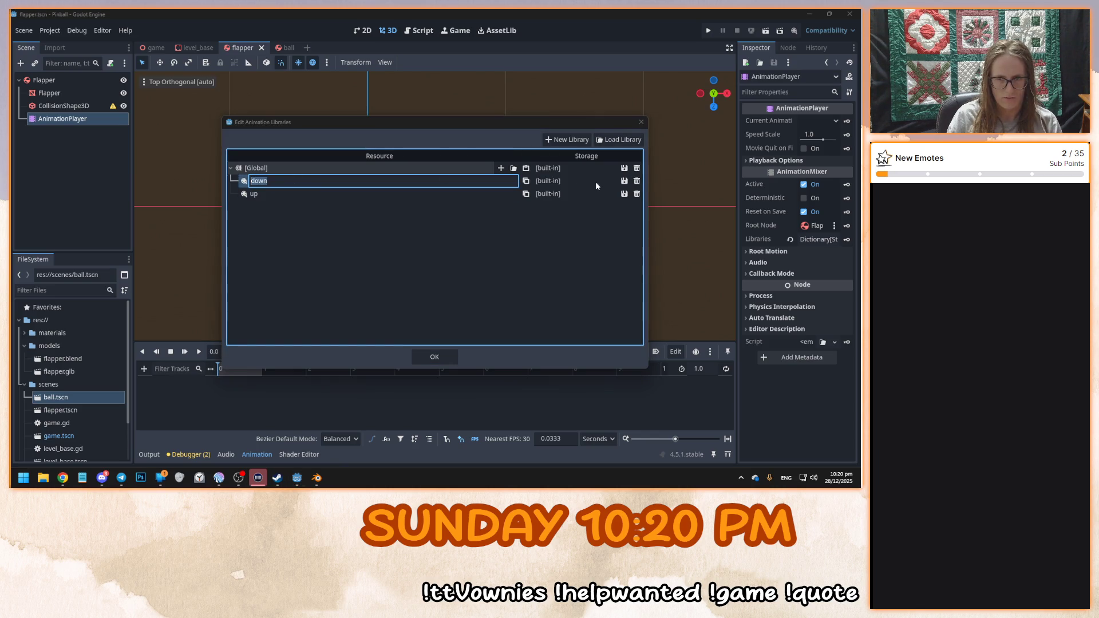
pyautogui.click(637, 181)
pyautogui.click(448, 356)
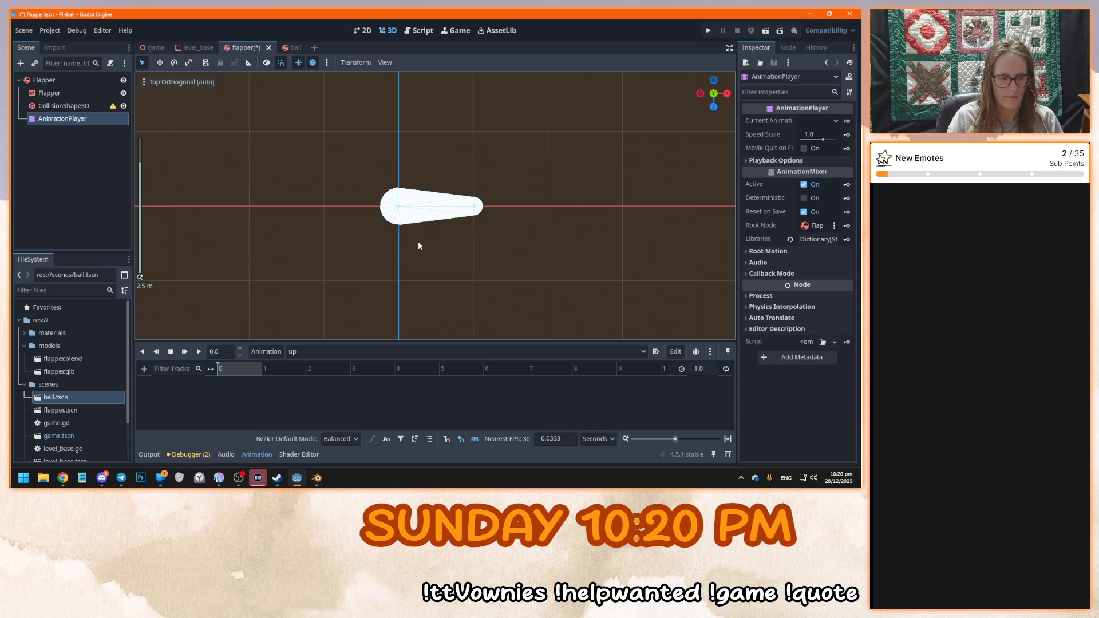
pyautogui.click(196, 49)
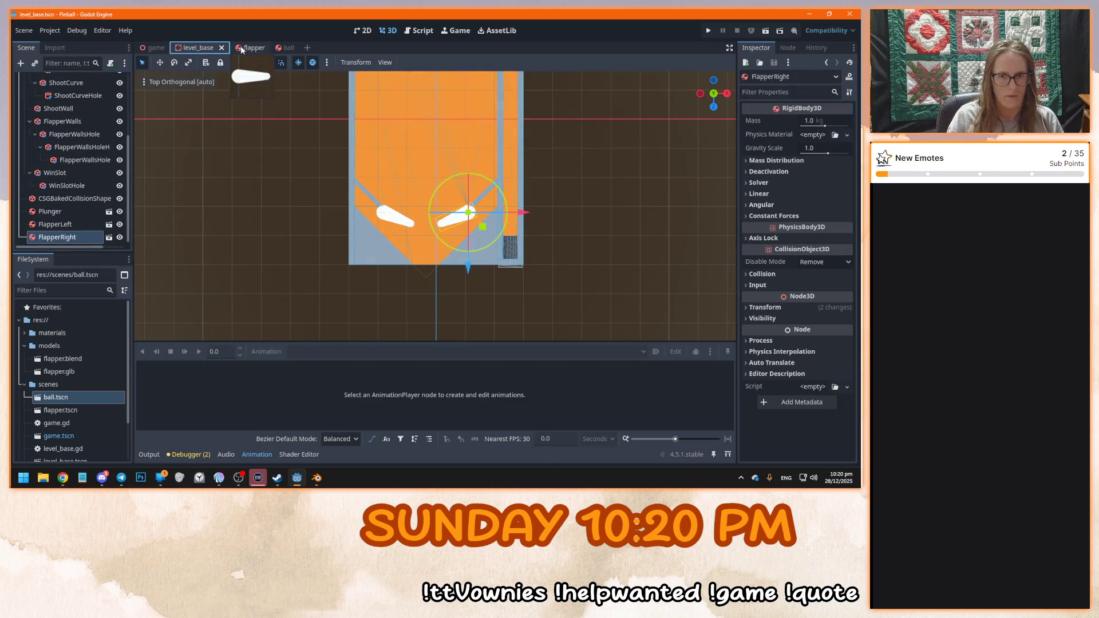
# Try swinging FlapperLeft upward 30° twice, undoing each trial rotation
pyautogui.scroll(10, 355, 213)
pyautogui.click(318, 232)
pyautogui.scroll(5, 318, 247)
pyautogui.scroll(-5, 317, 247)
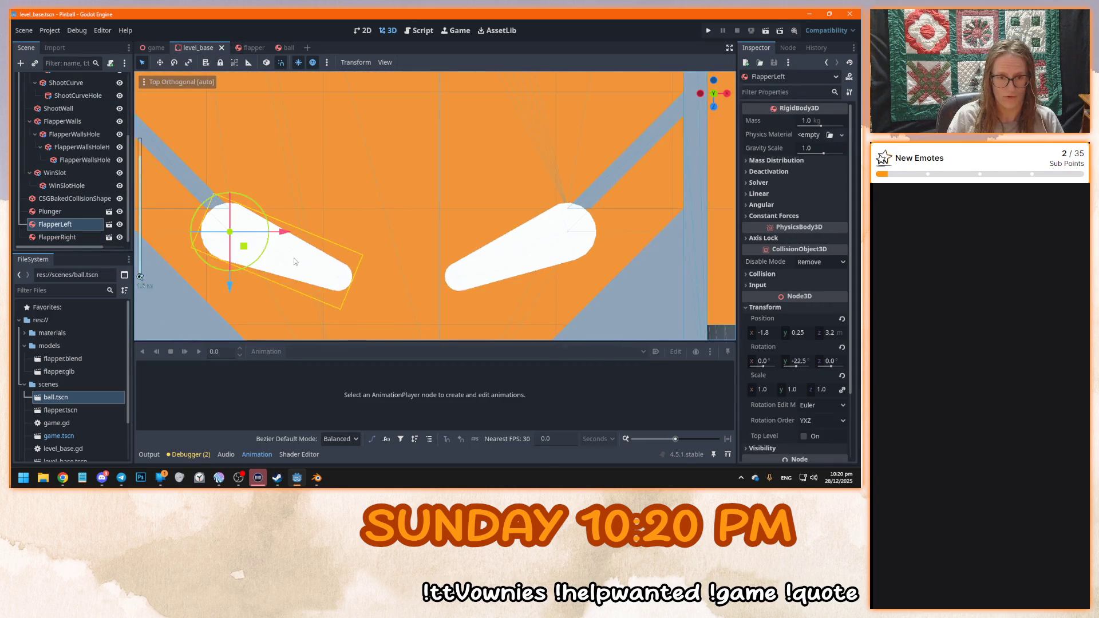
pyautogui.scroll(3, 305, 274)
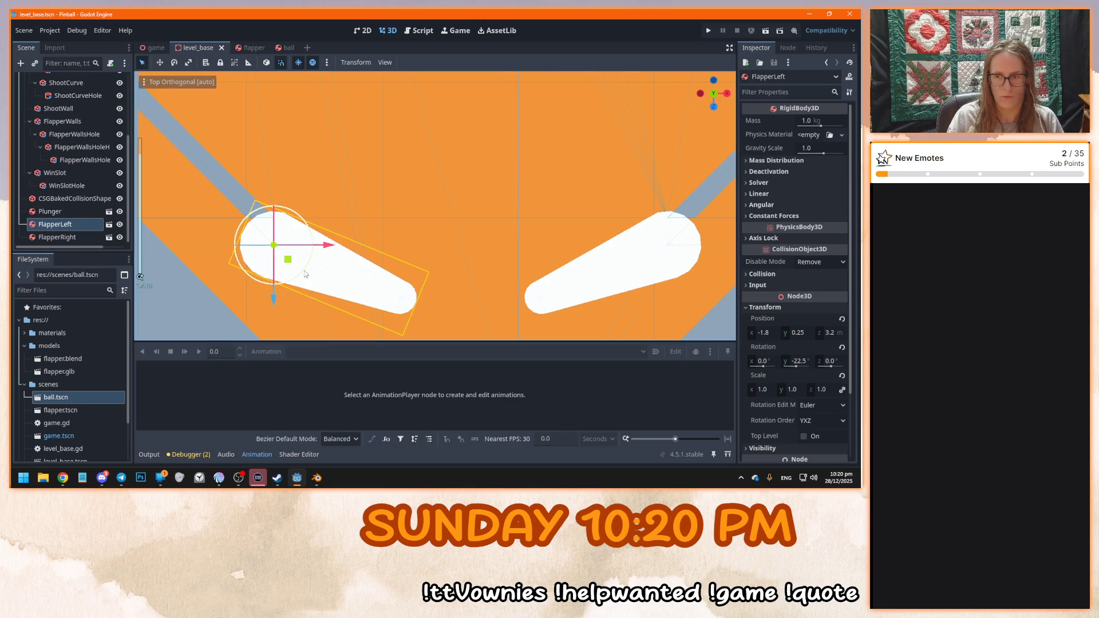
pyautogui.moveTo(303, 270); pyautogui.dragTo(321, 252)
pyautogui.hotkey('ctrl', 'z')
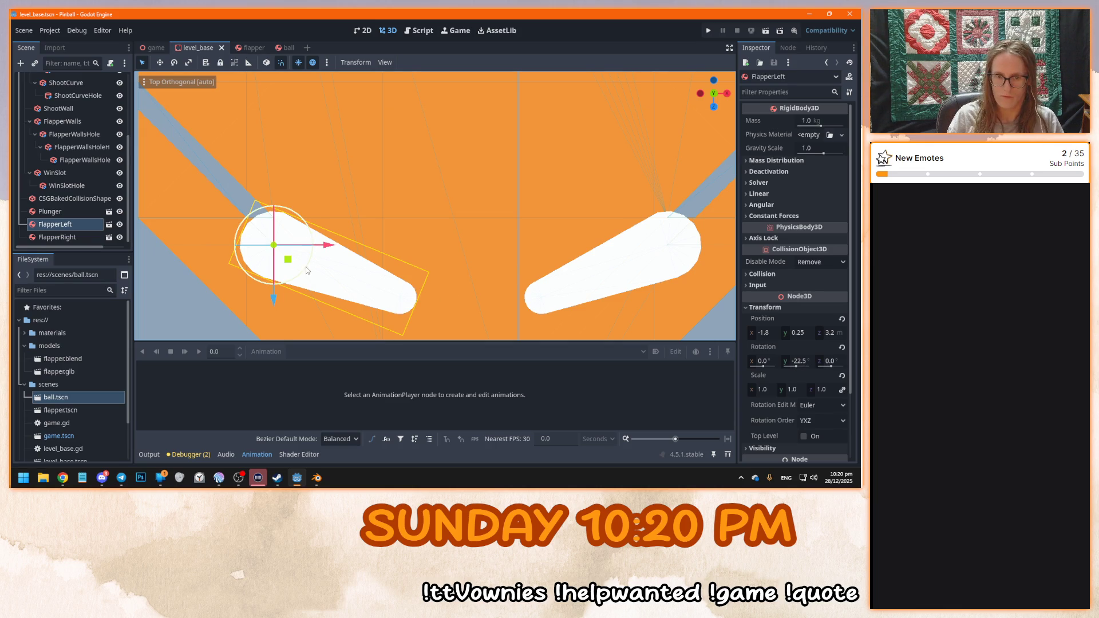
pyautogui.moveTo(306, 267); pyautogui.dragTo(319, 248)
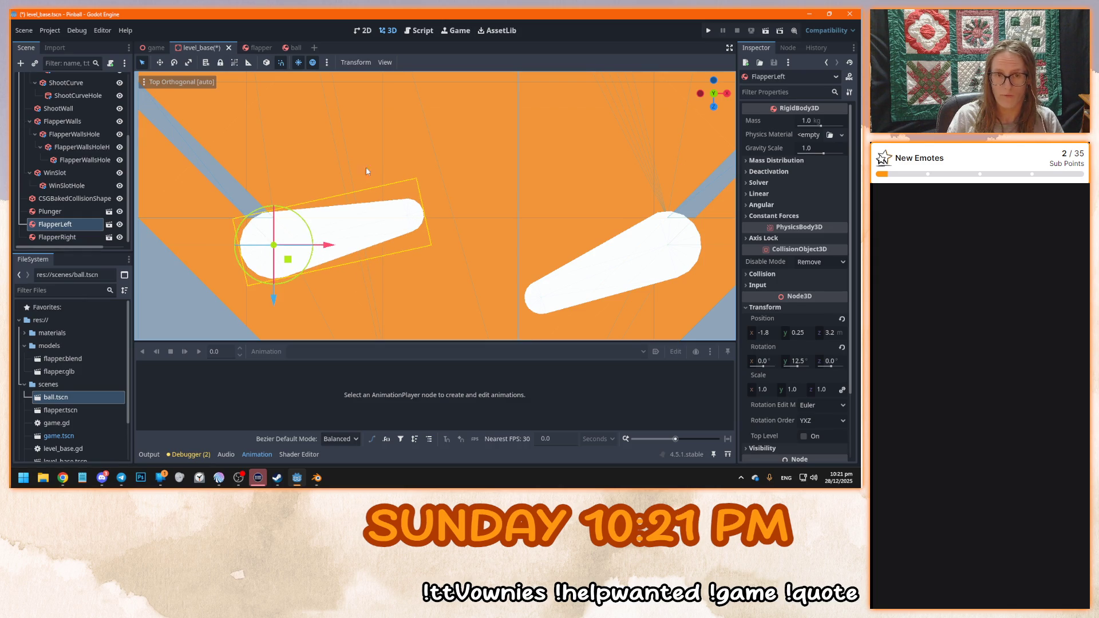
pyautogui.hotkey('ctrl', 'z')
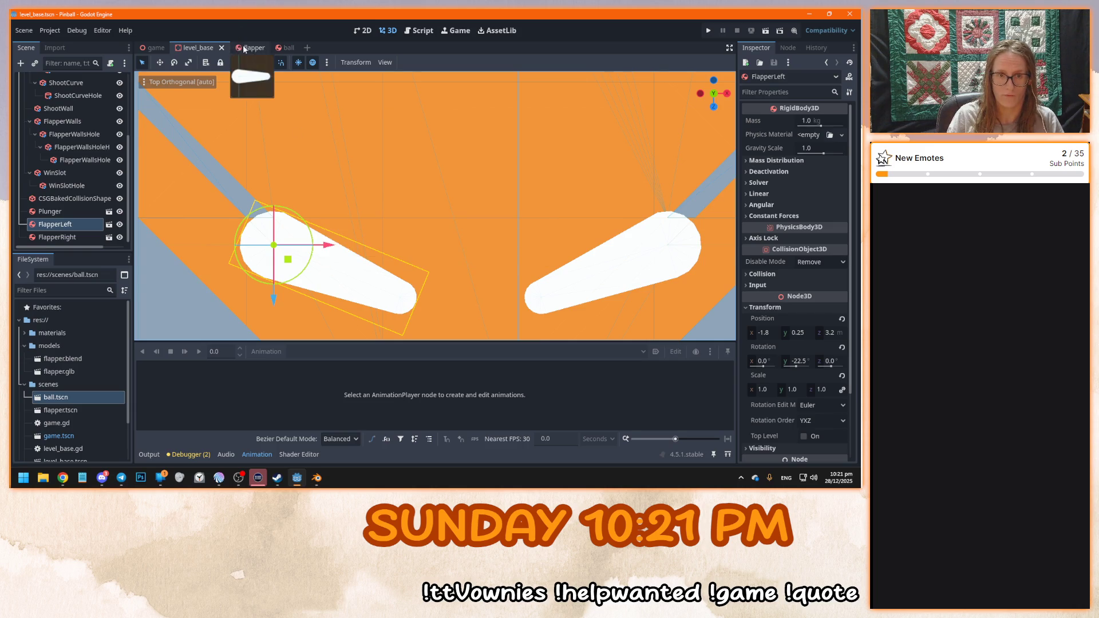
# In the flapper scene, key the Flapper mesh's starting 0° rotation into the 'up' animation
pyautogui.click(246, 48)
pyautogui.scroll(5, 397, 206)
pyautogui.click(382, 223)
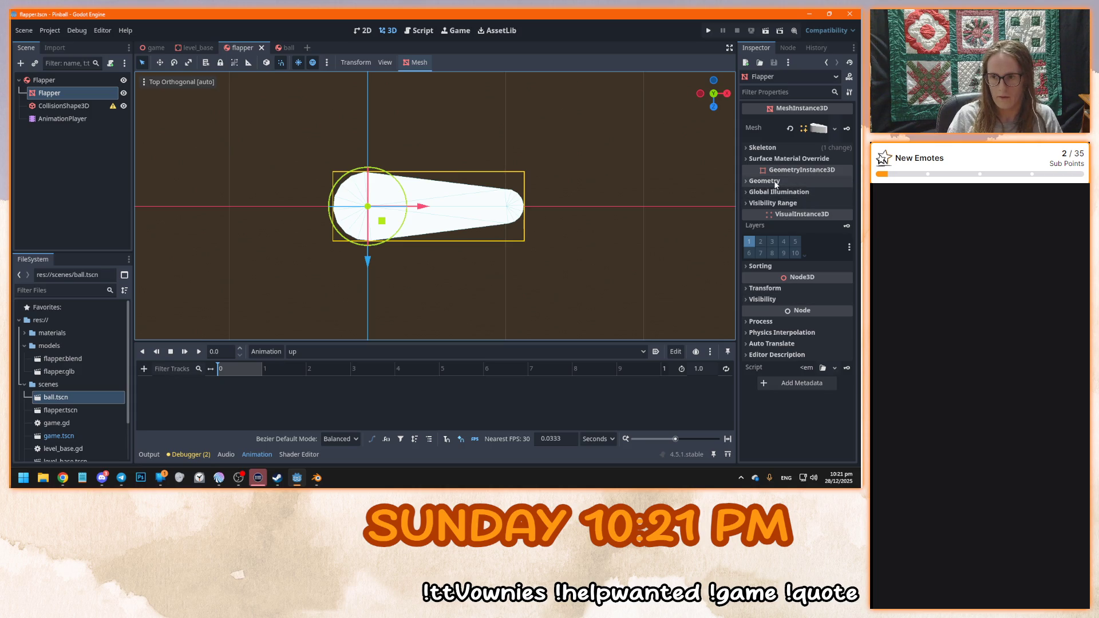
pyautogui.click(772, 291)
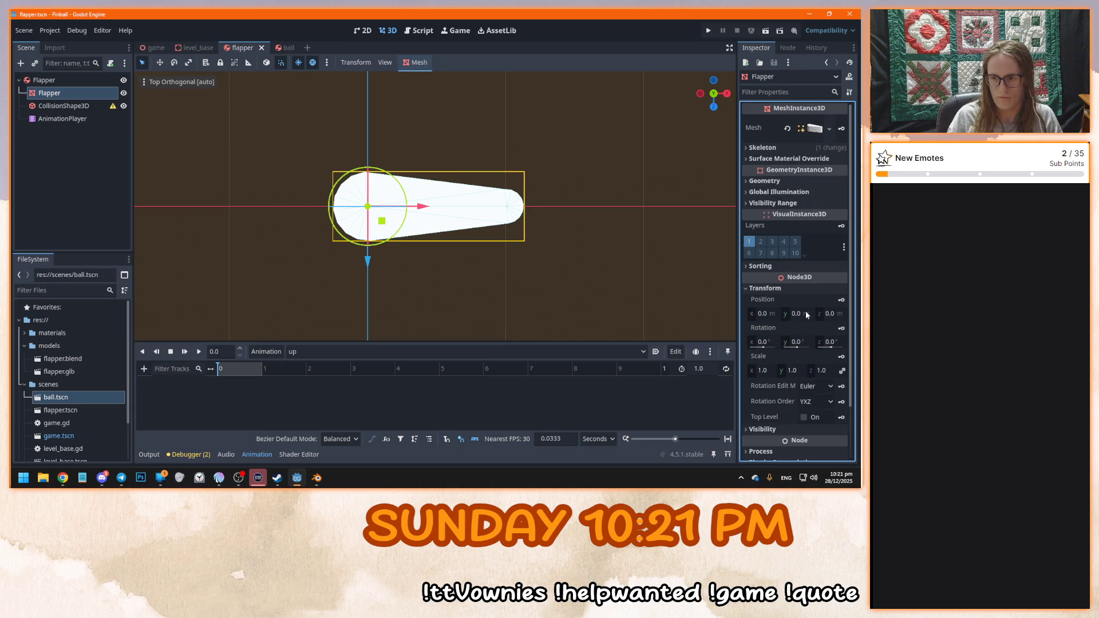
pyautogui.moveTo(404, 222)
pyautogui.mouseDown()
pyautogui.moveTo(391, 240)
pyautogui.moveTo(408, 197)
pyautogui.moveTo(404, 222)
pyautogui.mouseUp()
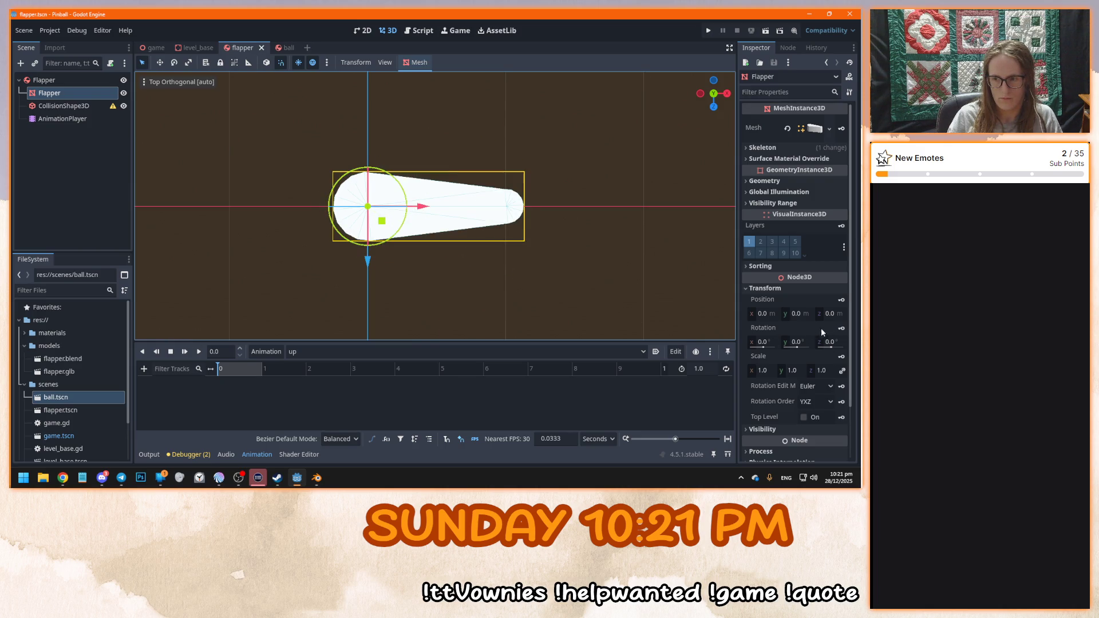
pyautogui.click(841, 328)
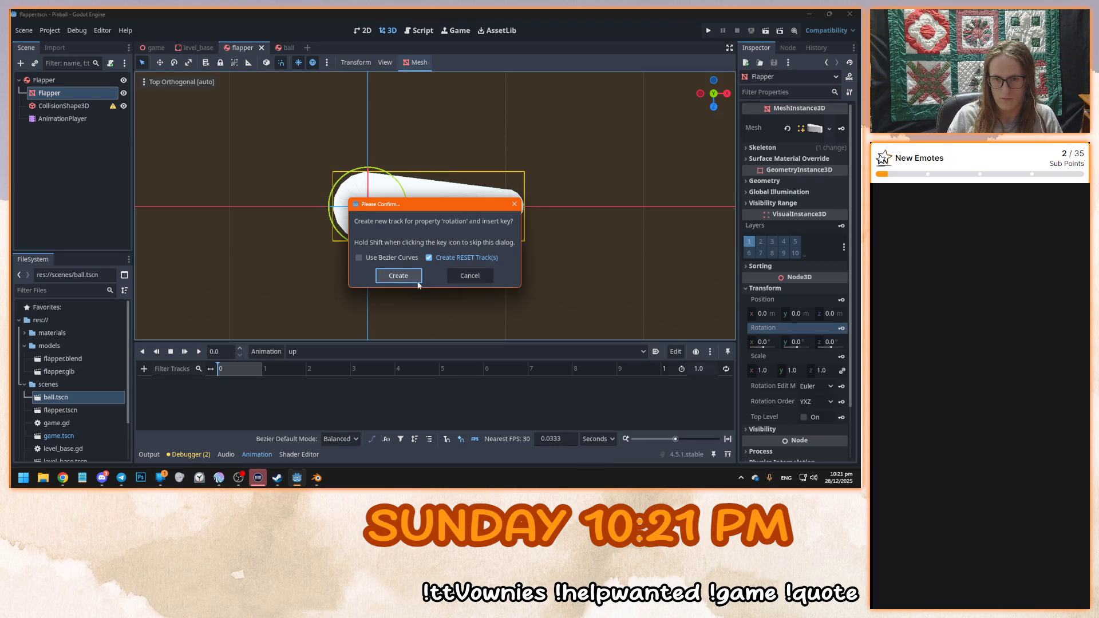
pyautogui.click(394, 277)
pyautogui.moveTo(402, 227)
pyautogui.mouseDown()
pyautogui.moveTo(399, 200)
pyautogui.moveTo(395, 208)
pyautogui.mouseUp()
pyautogui.hotkey('ctrl', 'z')
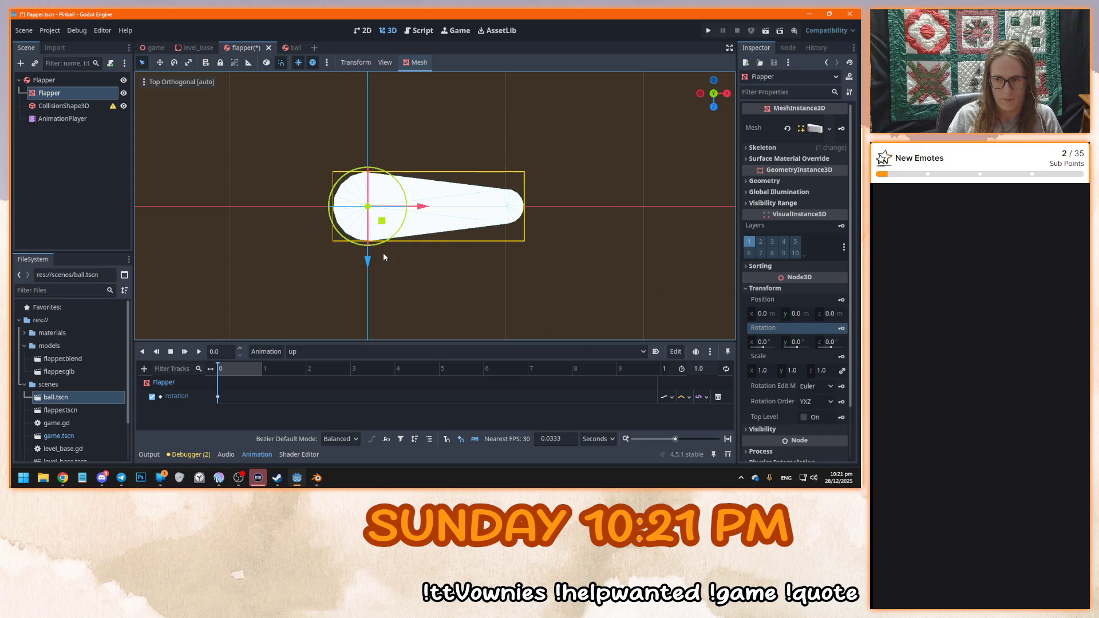
# Set the 'up' animation length to 0.1 seconds, trying 0.25 first
pyautogui.click(199, 352)
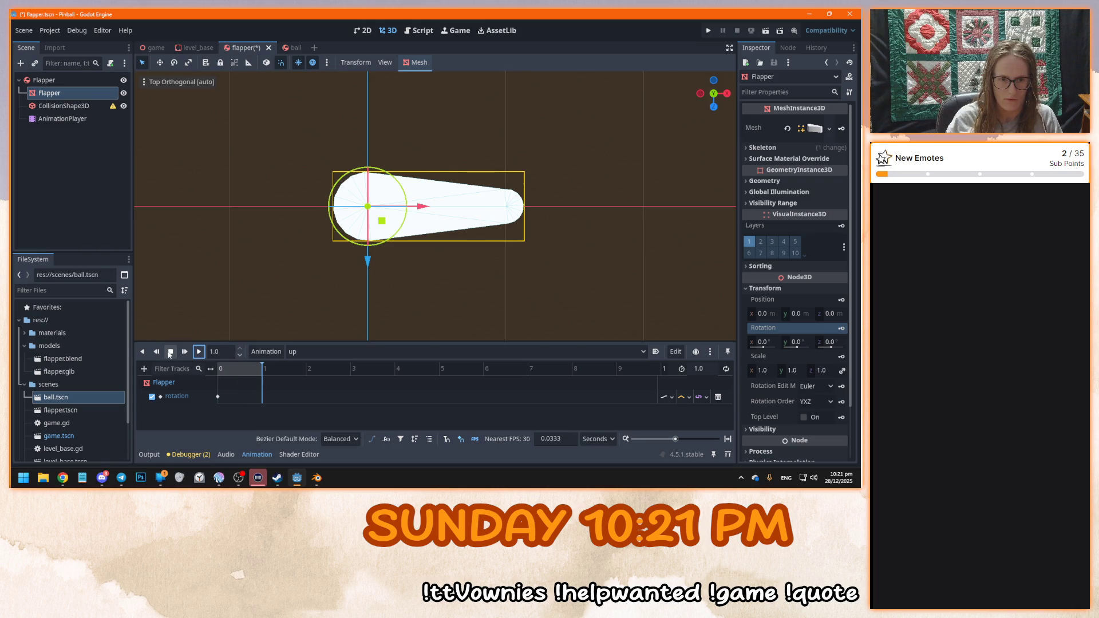
pyautogui.click(703, 369)
pyautogui.write('.25')
pyautogui.press('Return')
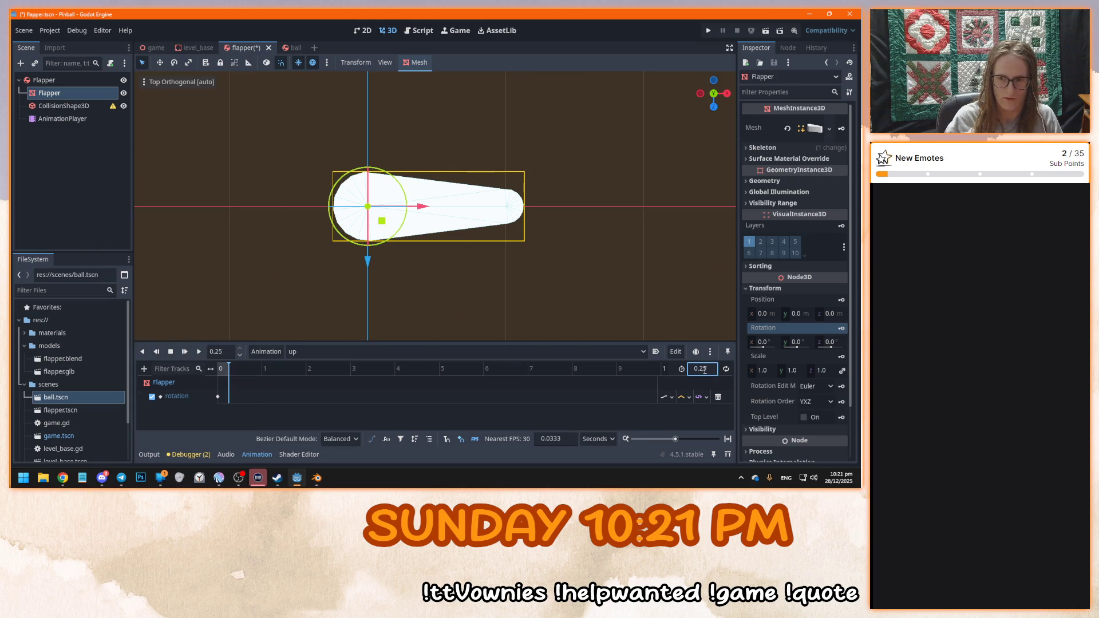
pyautogui.click(200, 351)
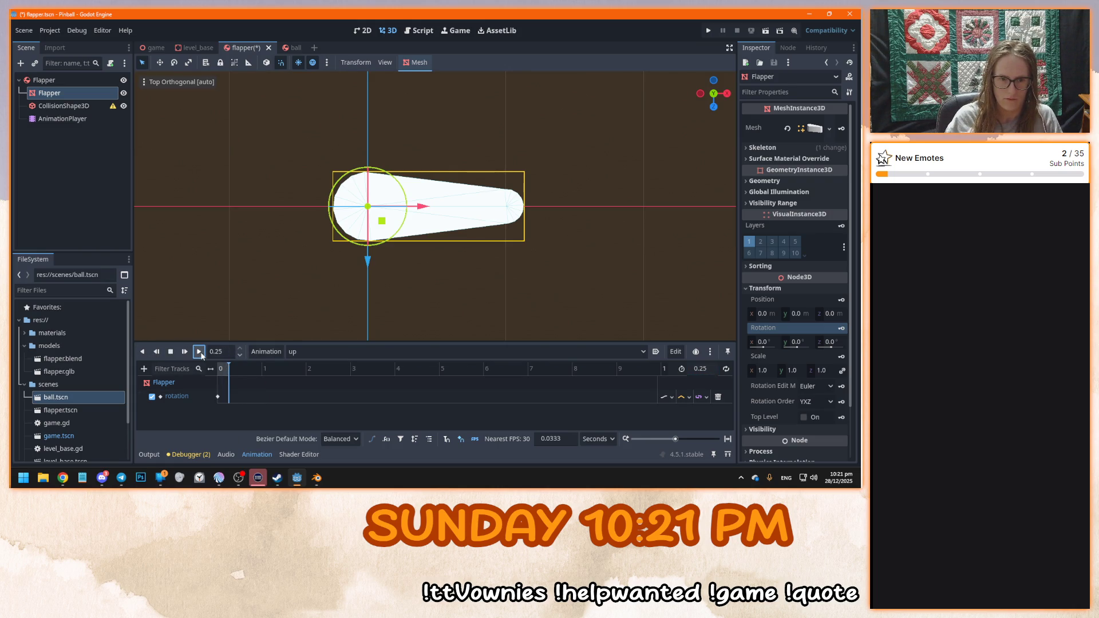
pyautogui.click(707, 370)
pyautogui.write('0.1')
pyautogui.press('Return')
pyautogui.click(170, 352)
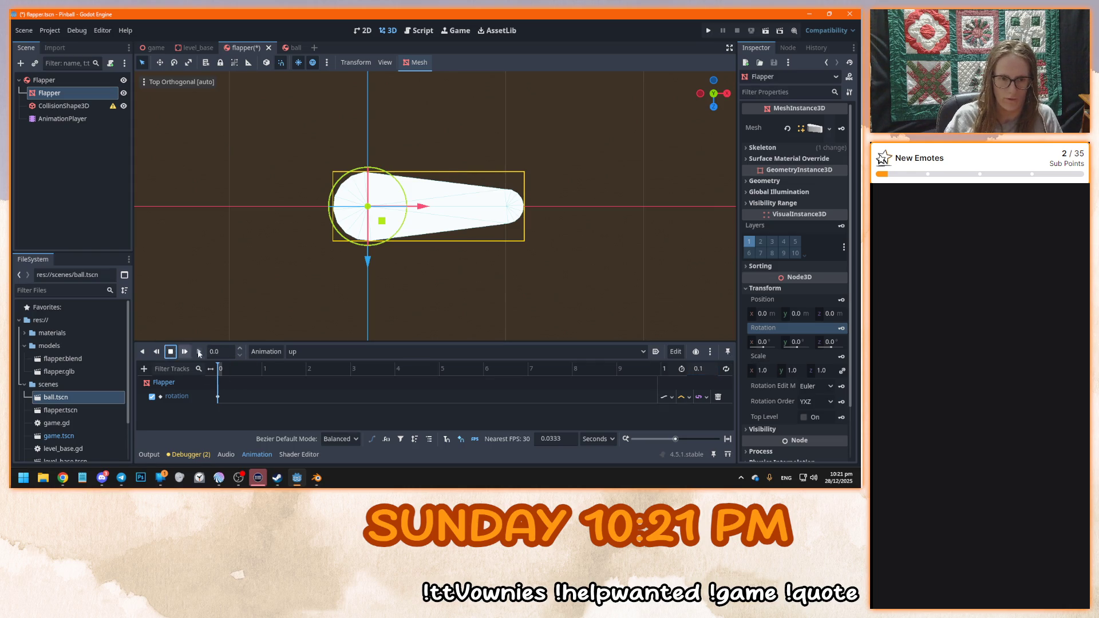
pyautogui.click(200, 351)
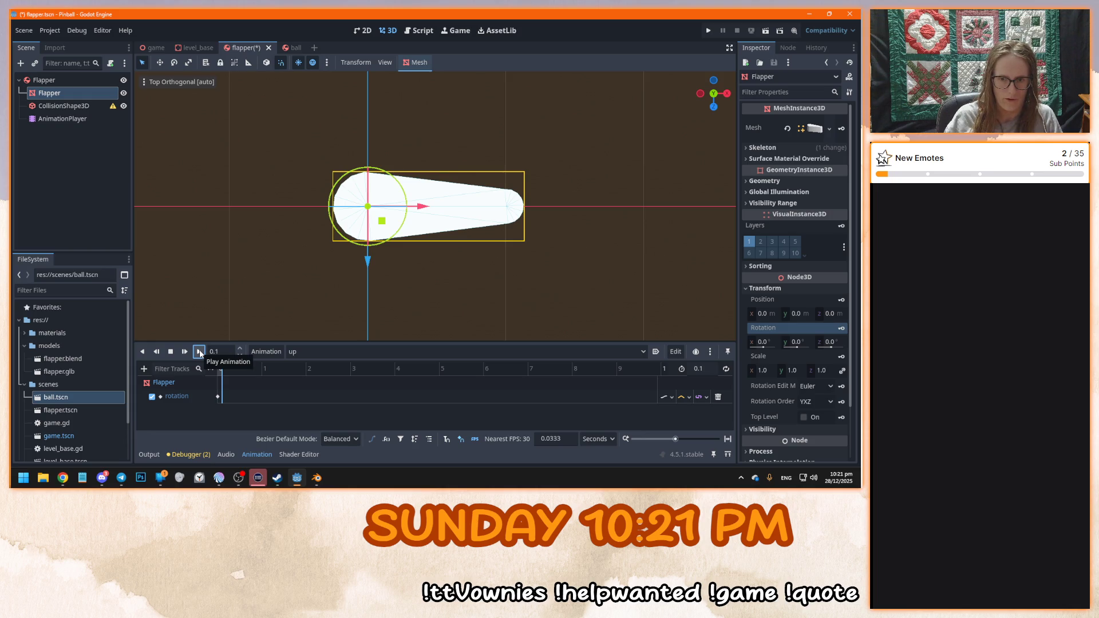
pyautogui.click(199, 352)
pyautogui.click(199, 352)
pyautogui.click(200, 352)
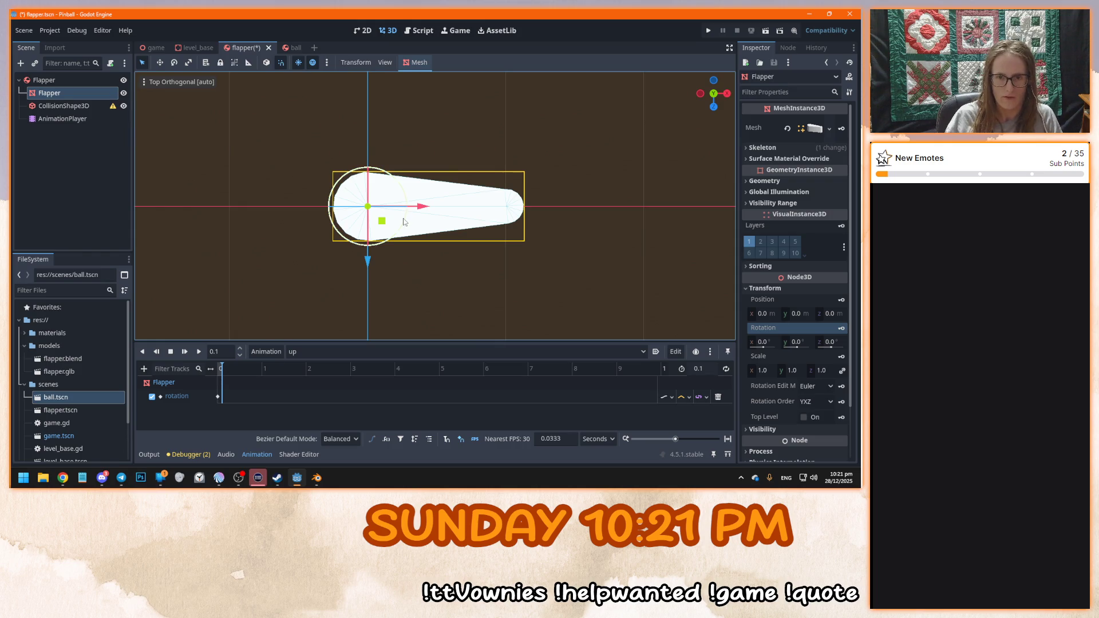
# Rotate the mesh 35° upward on Y and key it at 0.1 s, then preview
pyautogui.moveTo(403, 222); pyautogui.dragTo(406, 199)
pyautogui.click(841, 328)
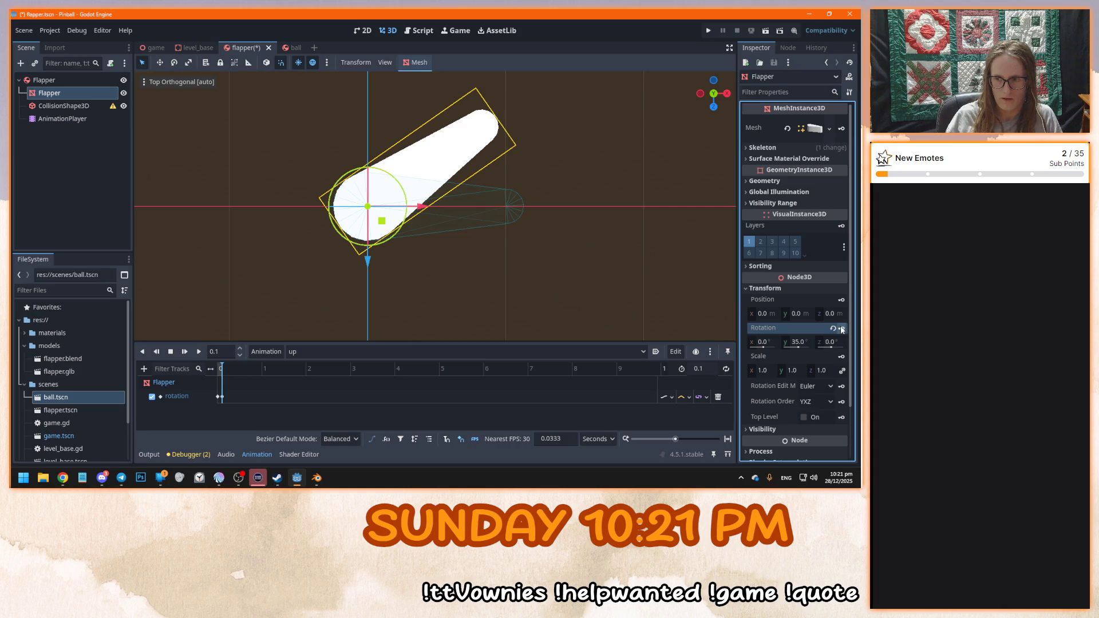
pyautogui.click(170, 351)
pyautogui.click(199, 353)
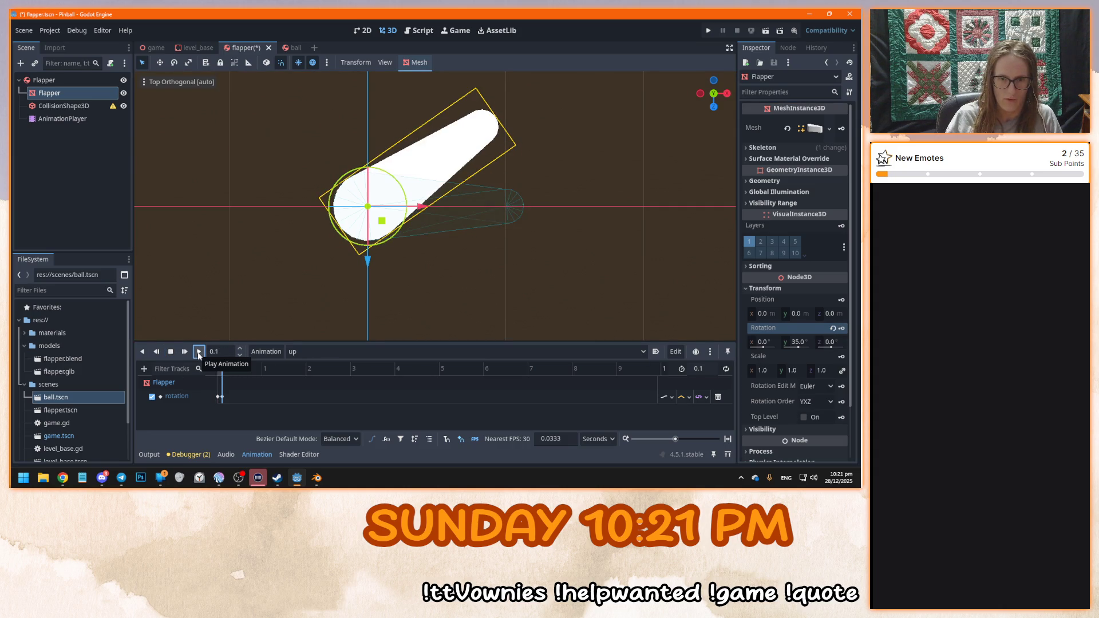
pyautogui.click(170, 351)
pyautogui.click(199, 352)
# Set the mesh rotation track's interpolation to Cubic and preview the swing
pyautogui.click(666, 397)
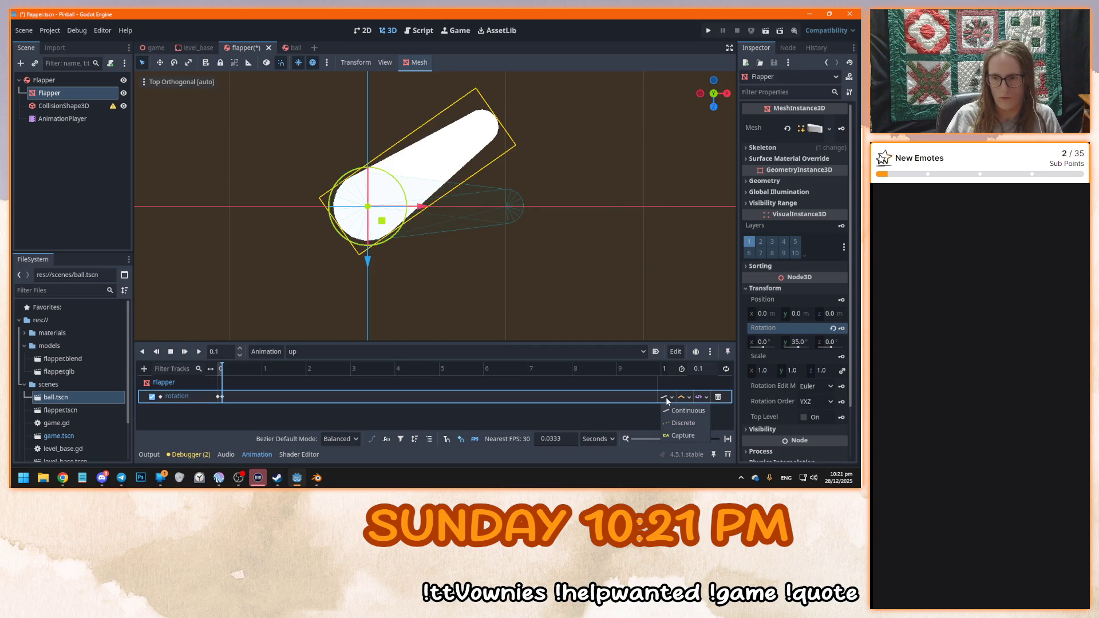
pyautogui.click(667, 404)
pyautogui.click(683, 397)
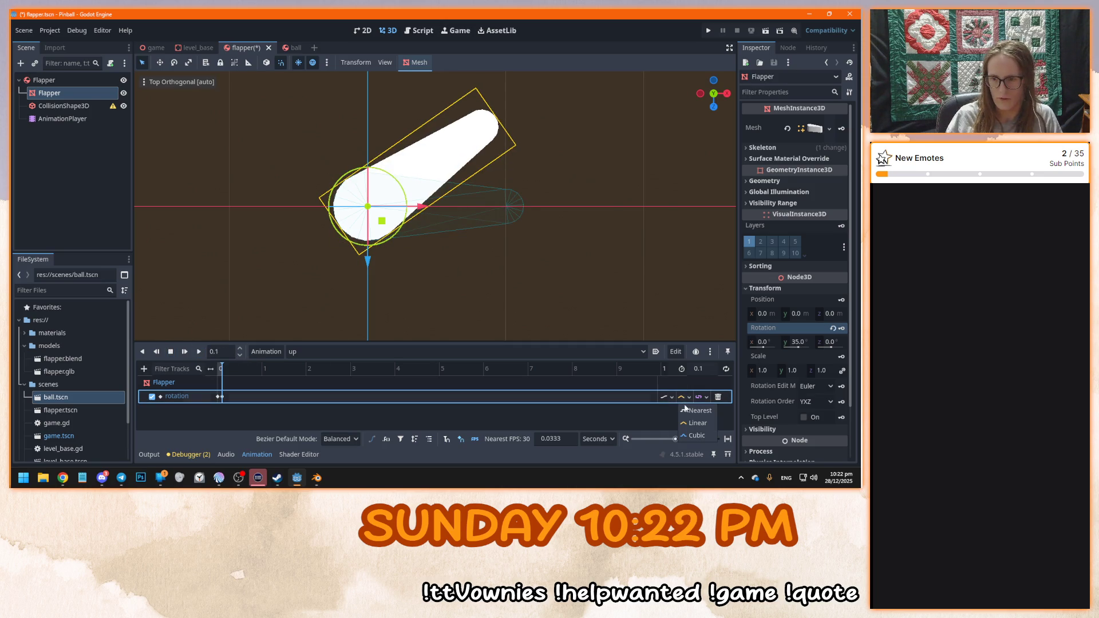
pyautogui.click(692, 436)
pyautogui.click(170, 351)
pyautogui.click(199, 352)
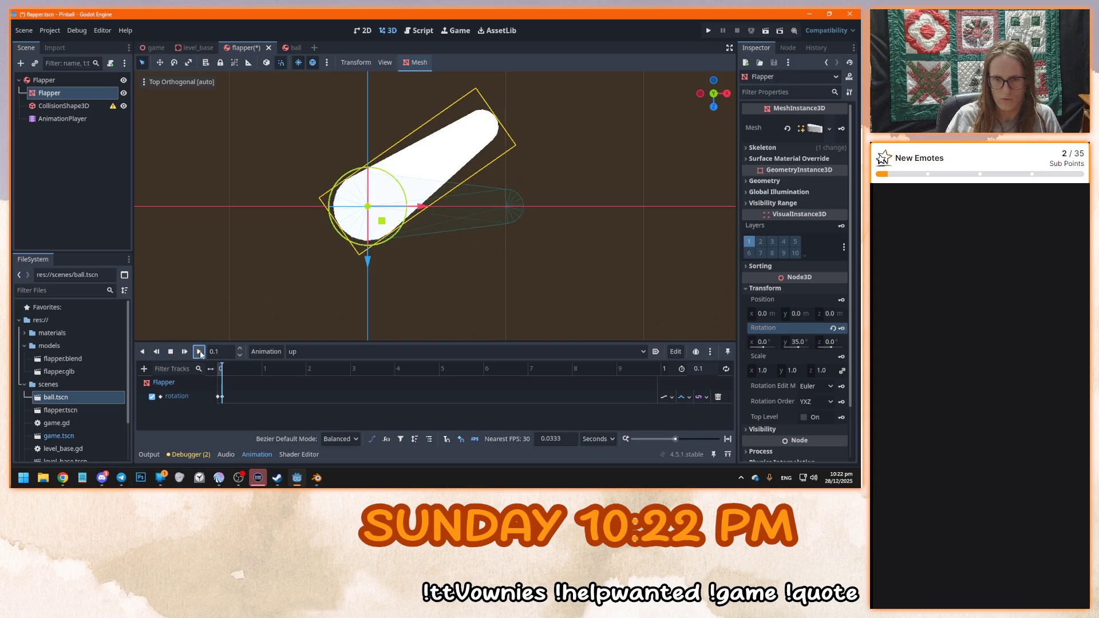
pyautogui.click(170, 352)
pyautogui.click(199, 352)
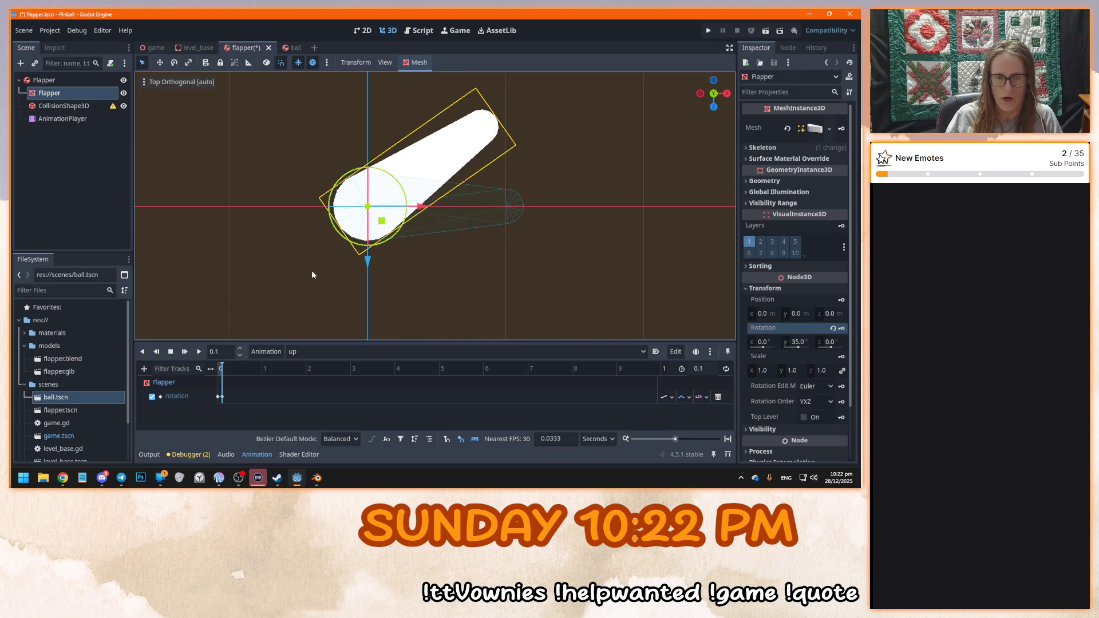
pyautogui.scroll(3, 341, 256)
pyautogui.scroll(-3, 345, 257)
pyautogui.scroll(1, 298, 276)
pyautogui.scroll(-1, 276, 286)
pyautogui.scroll(1, 339, 245)
pyautogui.scroll(-1, 338, 245)
pyautogui.click(63, 106)
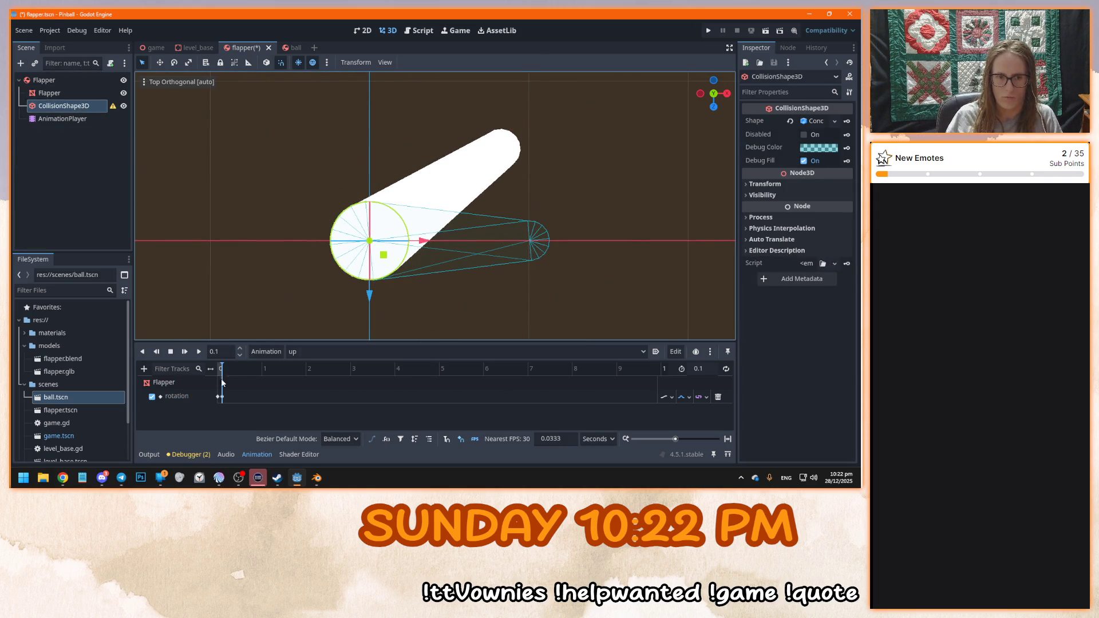
# Key CollisionShape3D's rotation at 0°, then at 35° on Y at 0.1 s
pyautogui.click(174, 351)
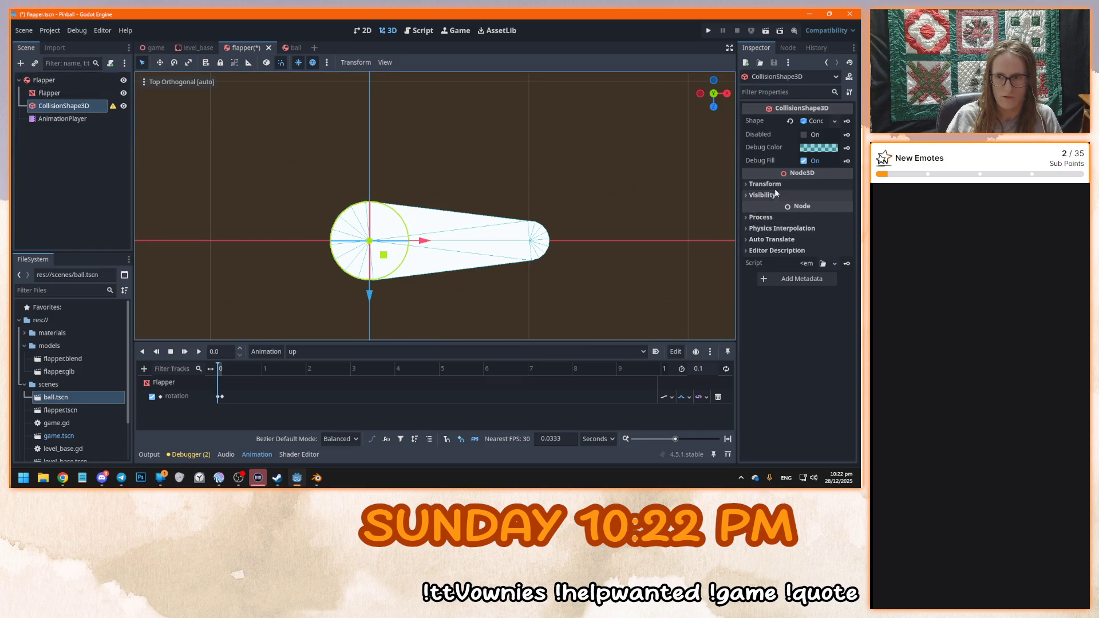
pyautogui.click(796, 185)
pyautogui.click(847, 224)
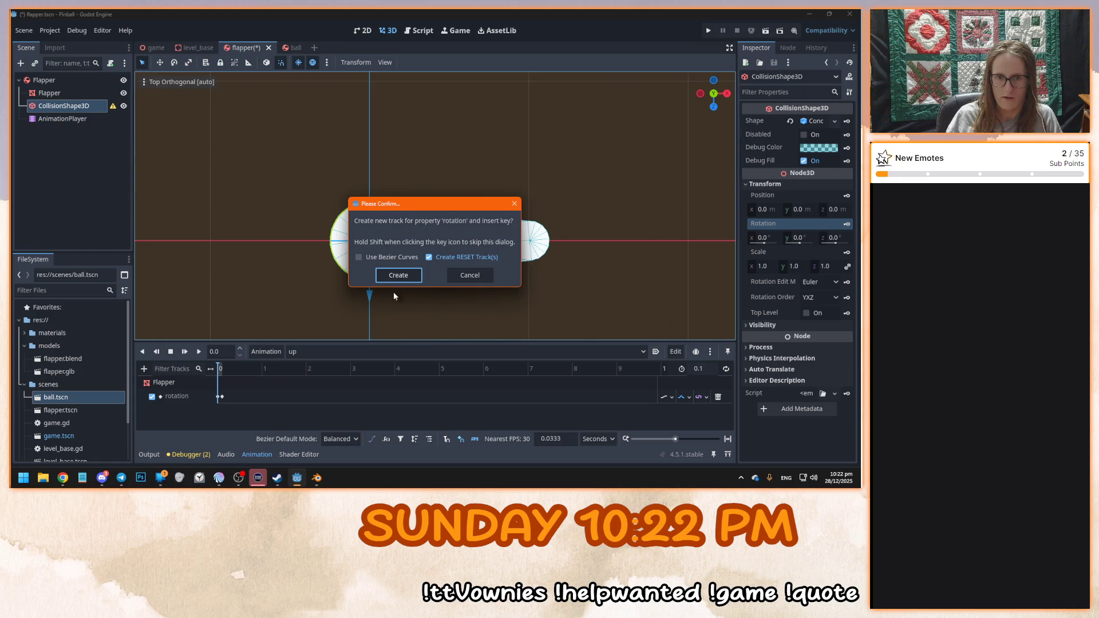
pyautogui.click(404, 276)
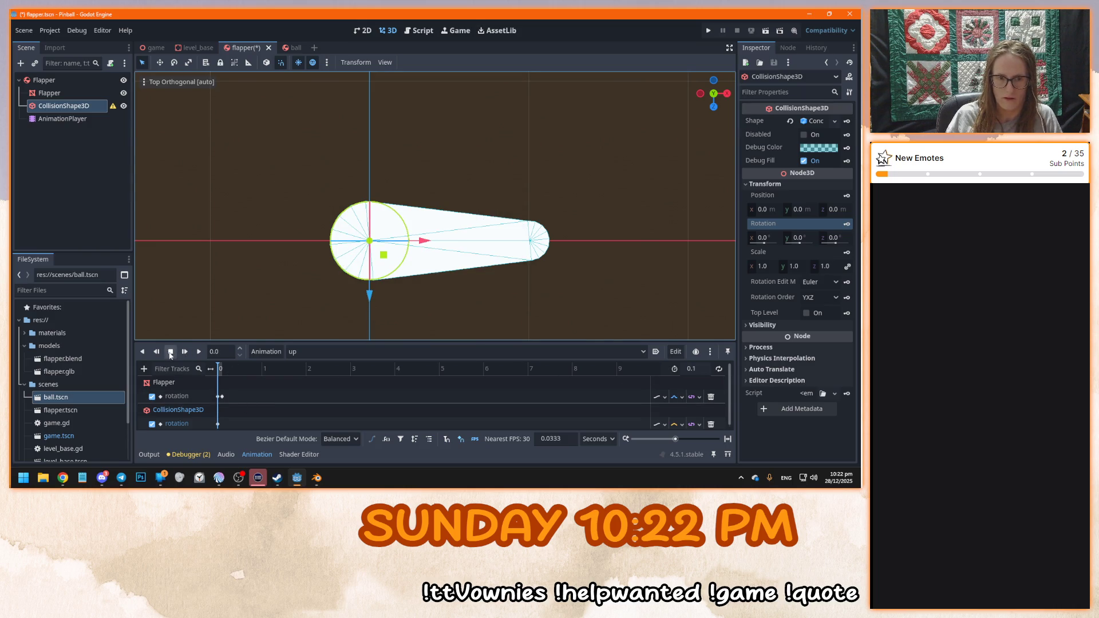
pyautogui.click(199, 352)
pyautogui.moveTo(411, 250); pyautogui.dragTo(410, 227)
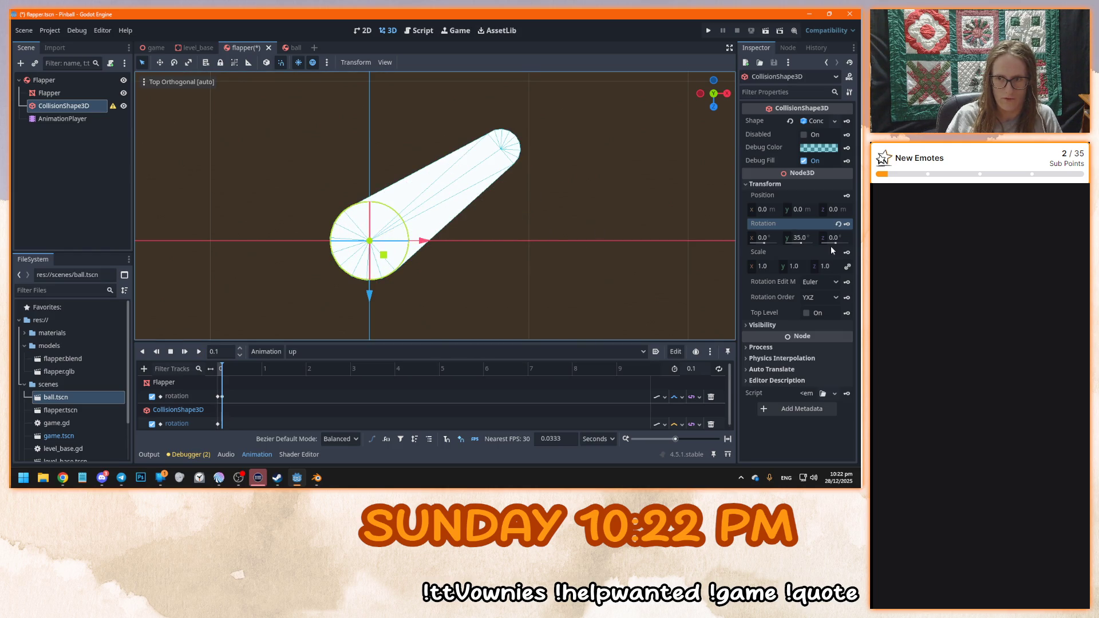
pyautogui.click(846, 226)
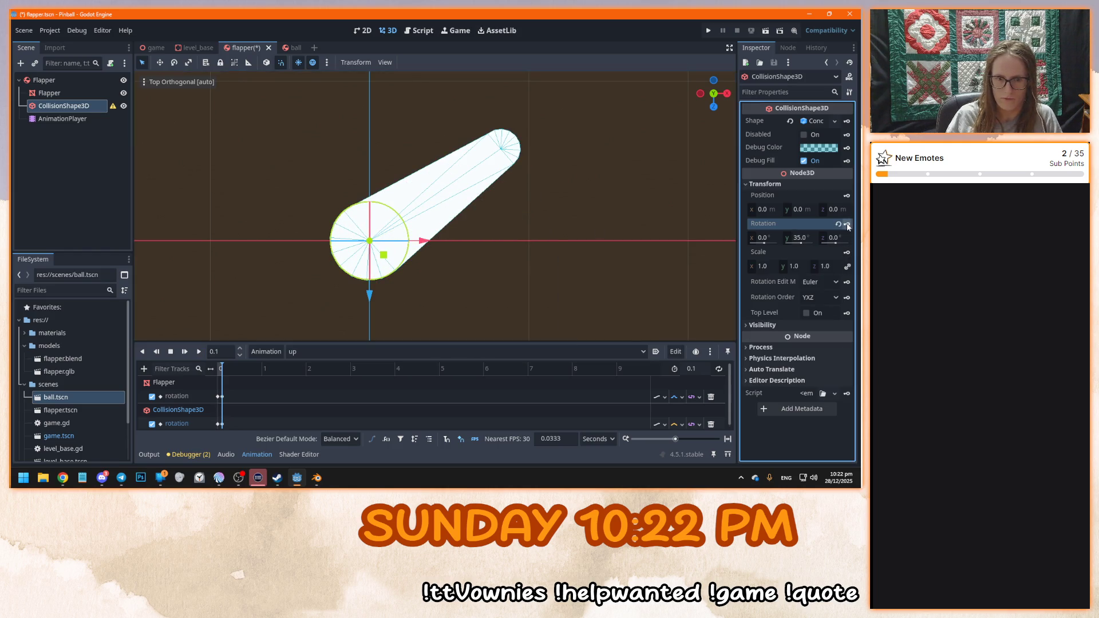
# Set Cubic interpolation on the collision shape track, preview, and save the flapper scene
pyautogui.click(143, 351)
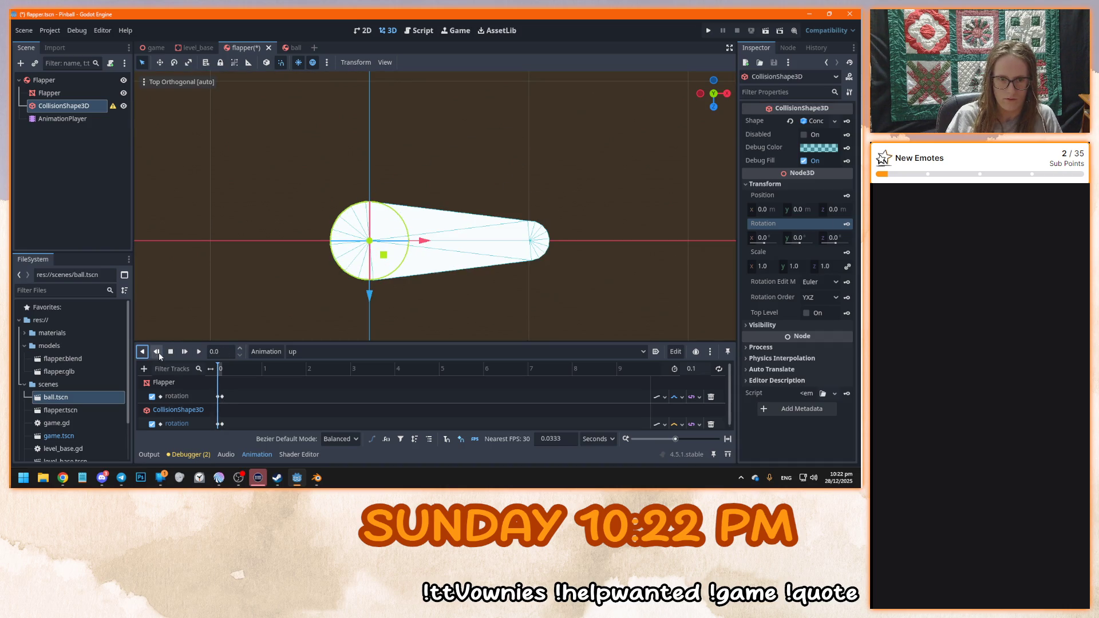
pyautogui.click(675, 424)
pyautogui.click(681, 460)
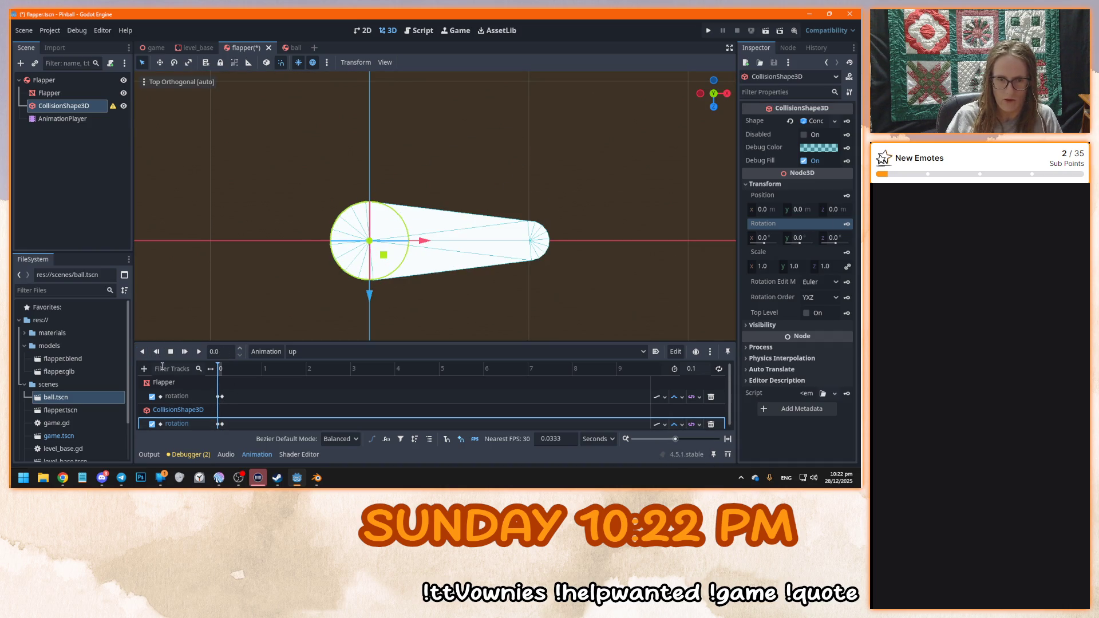
pyautogui.click(198, 352)
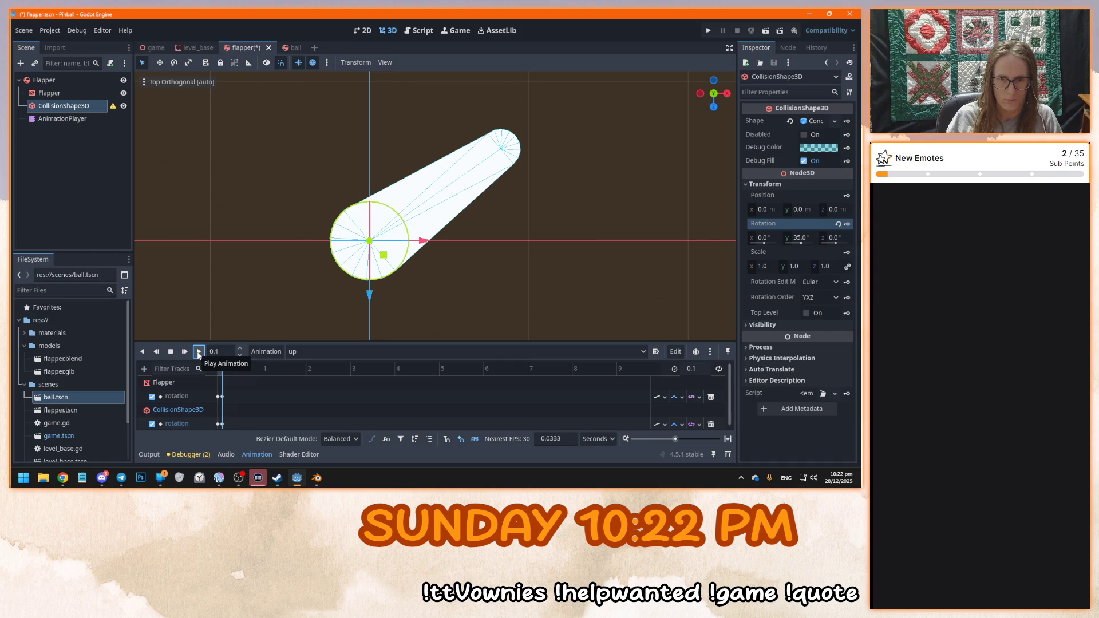
pyautogui.click(199, 352)
pyautogui.scroll(-3, 303, 208)
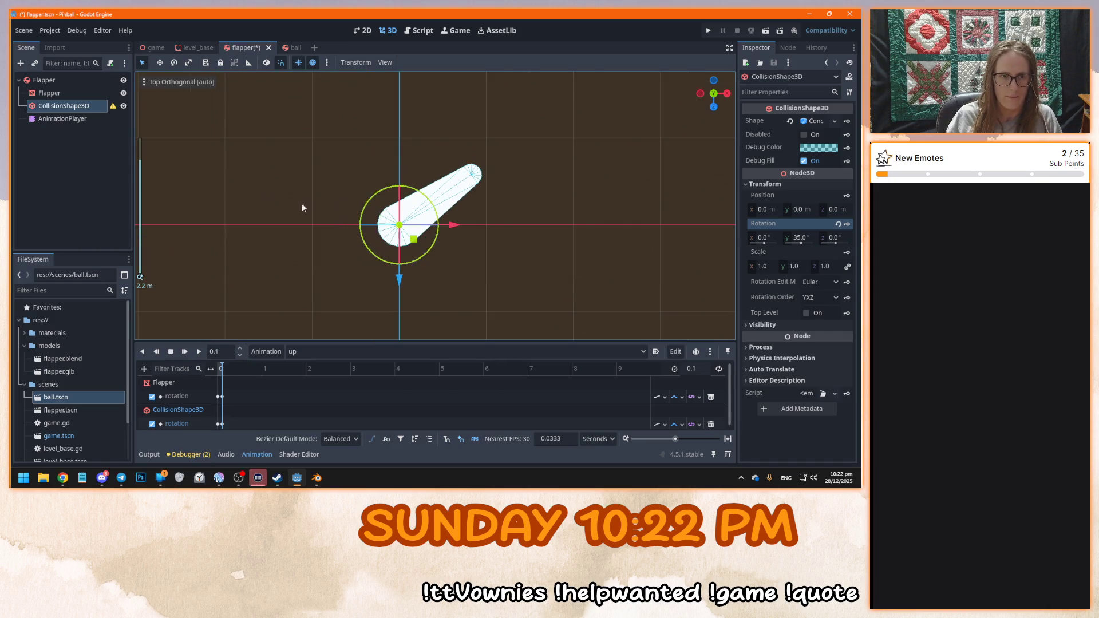
pyautogui.hotkey('ctrl', 's')
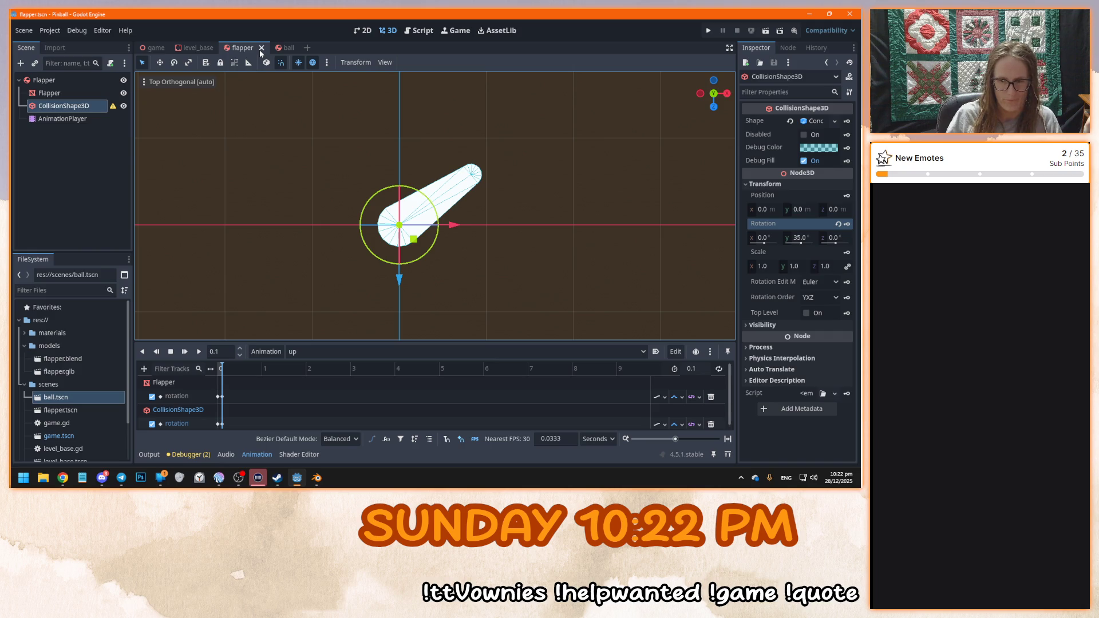
# Duplicate the 'up' animation as a new animation named 'down'
pyautogui.click(255, 352)
pyautogui.click(297, 399)
pyautogui.write('down')
pyautogui.press('Return')
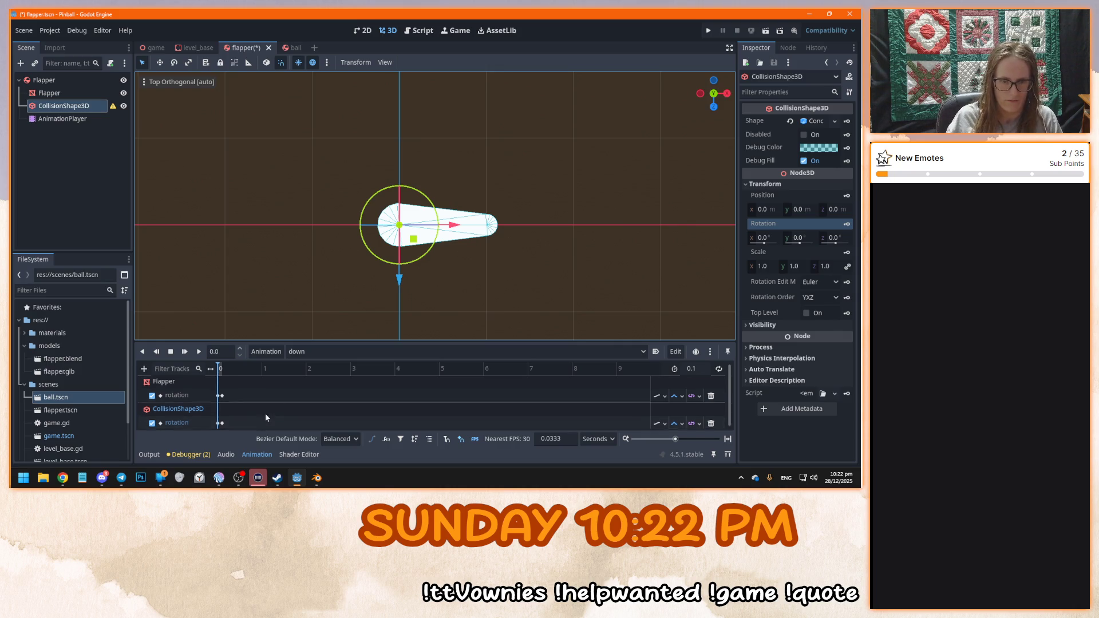
# Move the down animation's rotation keys to 0.0 and 0.1 s, preview, save, and return to level_base
pyautogui.scroll(10, 235, 406)
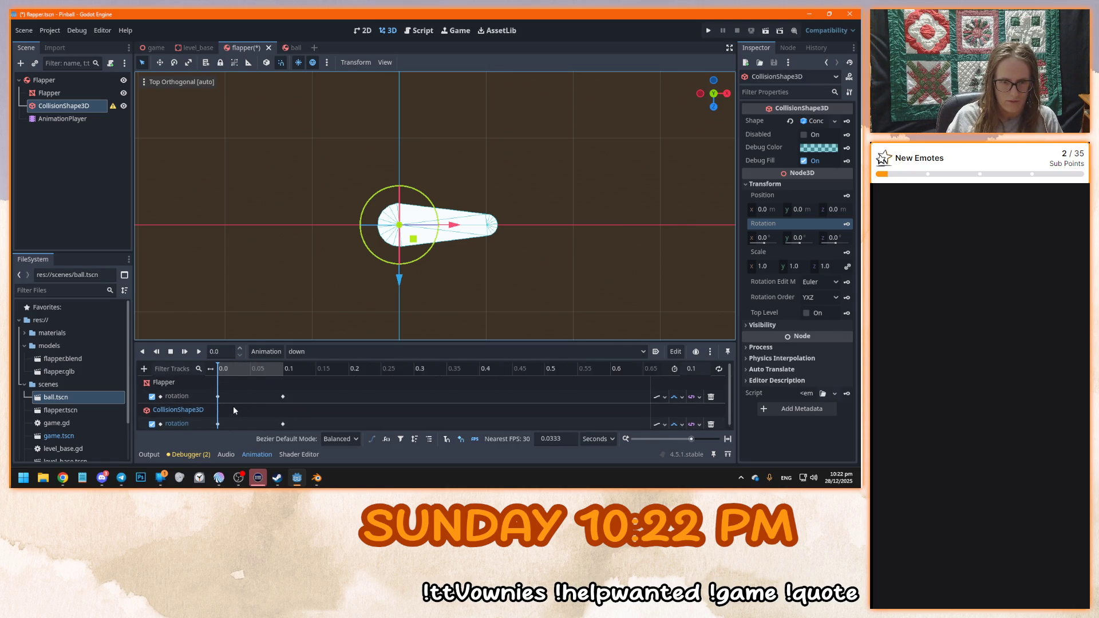
pyautogui.moveTo(344, 387)
pyautogui.mouseDown()
pyautogui.moveTo(375, 432)
pyautogui.moveTo(302, 395)
pyautogui.moveTo(278, 399)
pyautogui.moveTo(347, 403)
pyautogui.mouseUp()
pyautogui.moveTo(280, 383)
pyautogui.mouseDown()
pyautogui.moveTo(247, 441)
pyautogui.moveTo(223, 403)
pyautogui.mouseUp()
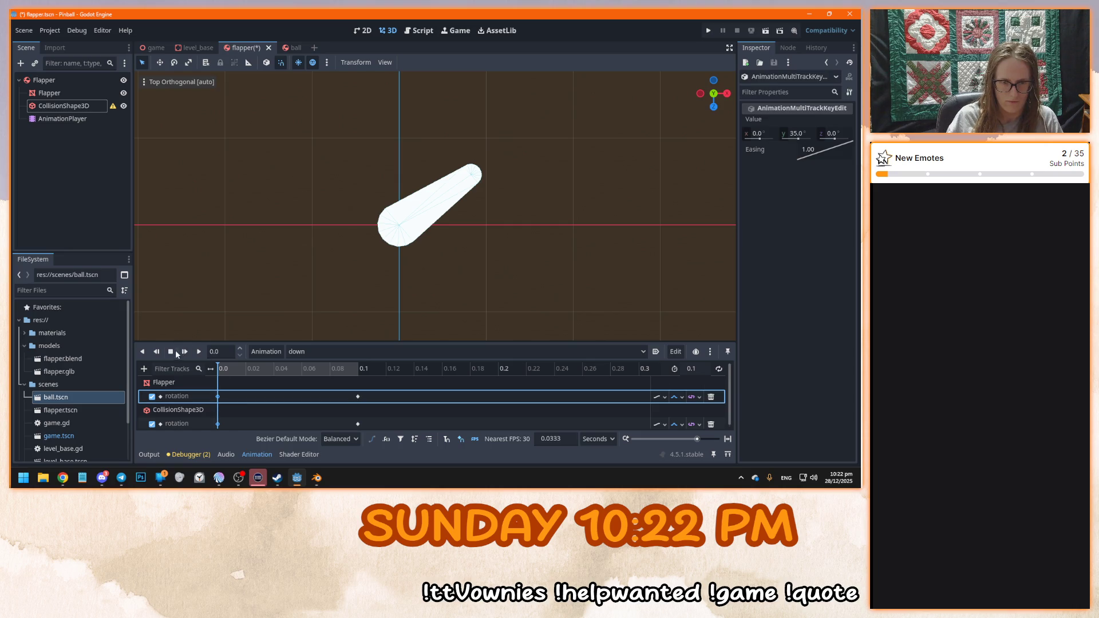
pyautogui.click(199, 351)
pyautogui.click(198, 352)
pyautogui.hotkey('ctrl', 's')
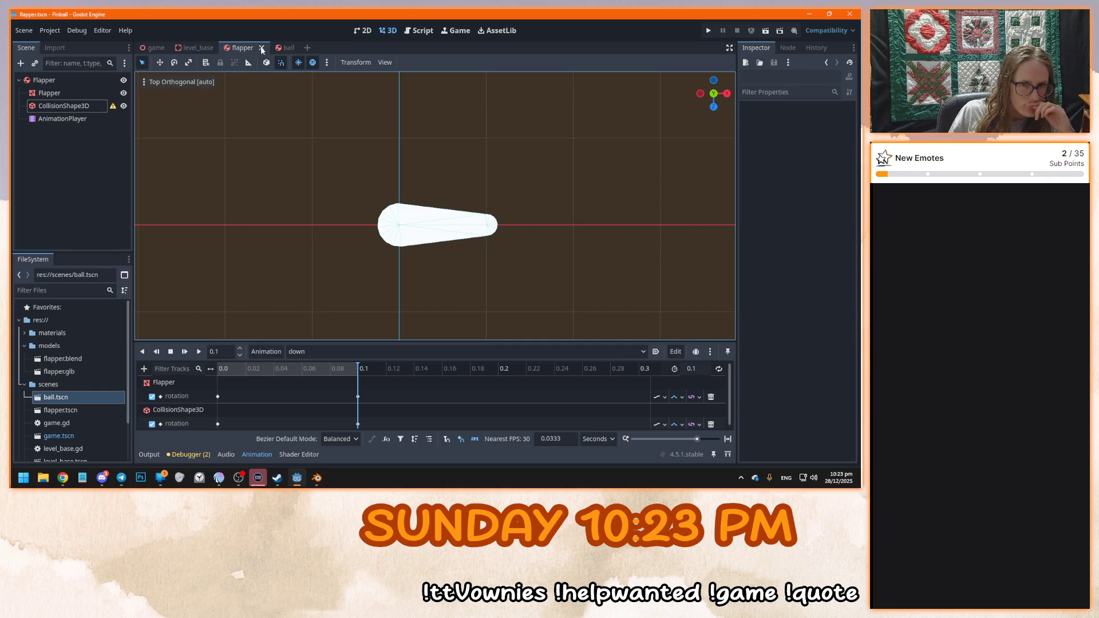
pyautogui.click(196, 48)
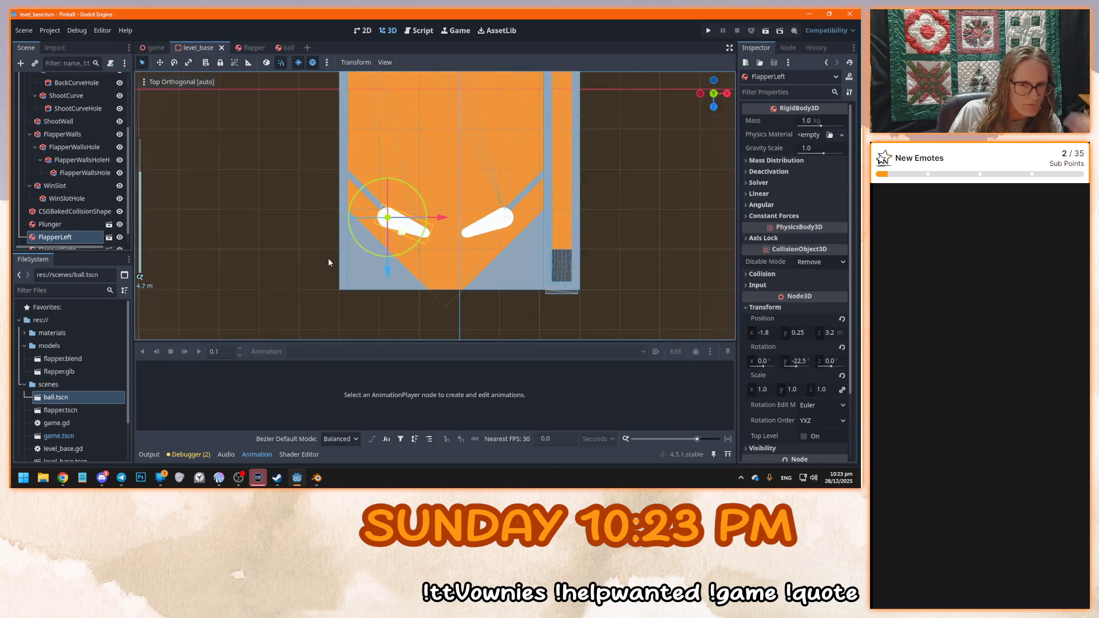
# Save level_base and begin a 'func' declaration on a new line 17 of level_base.gd
pyautogui.hotkey('ctrl', 's')
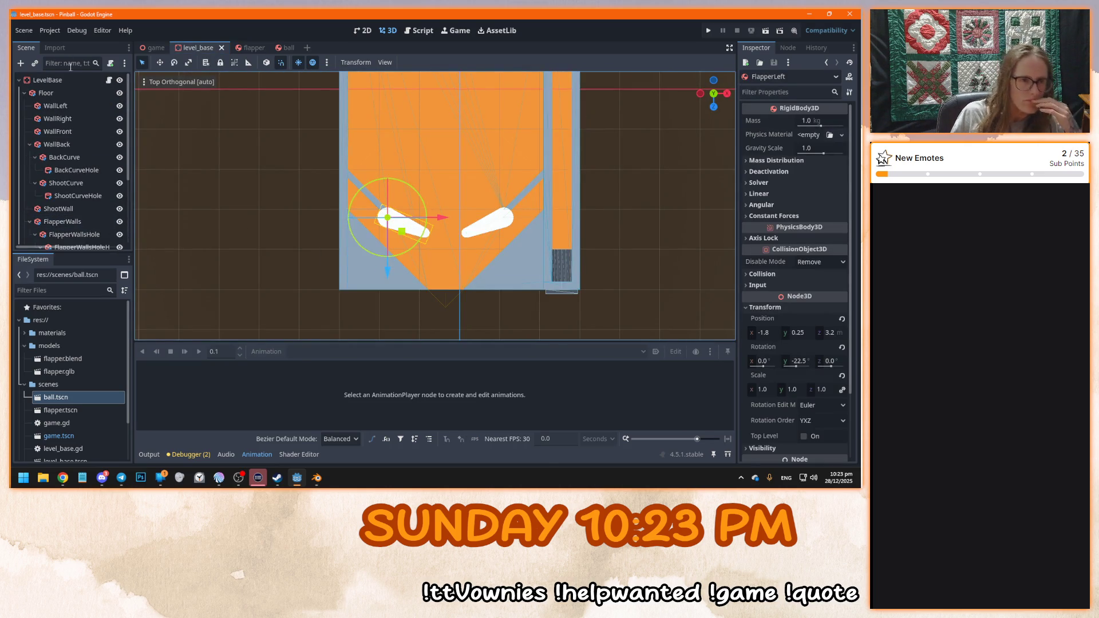
pyautogui.click(109, 80)
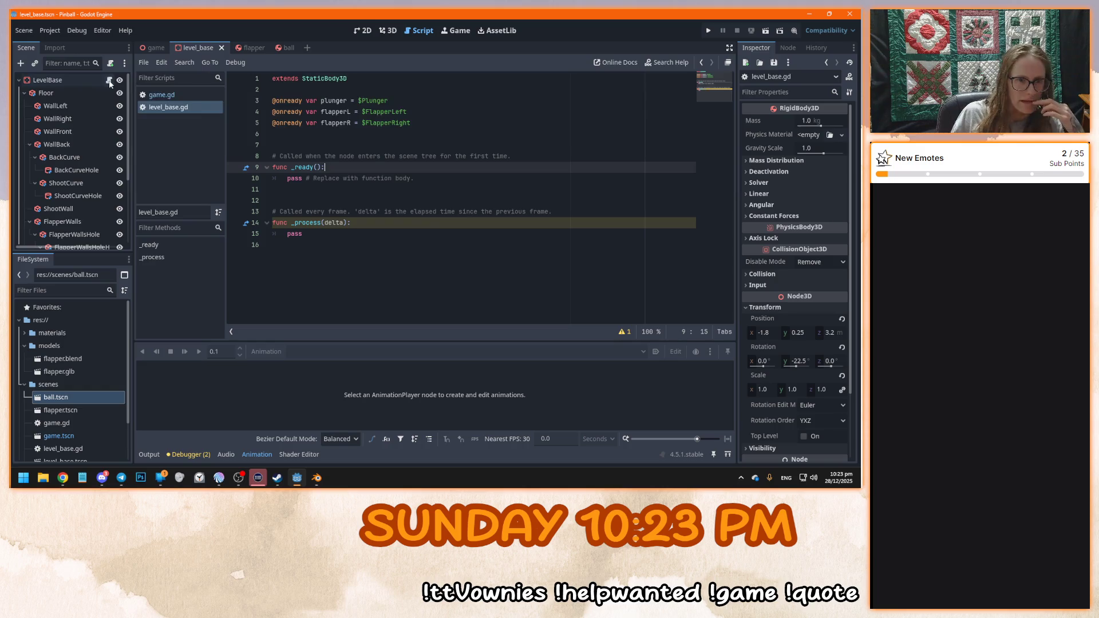
pyautogui.click(418, 259)
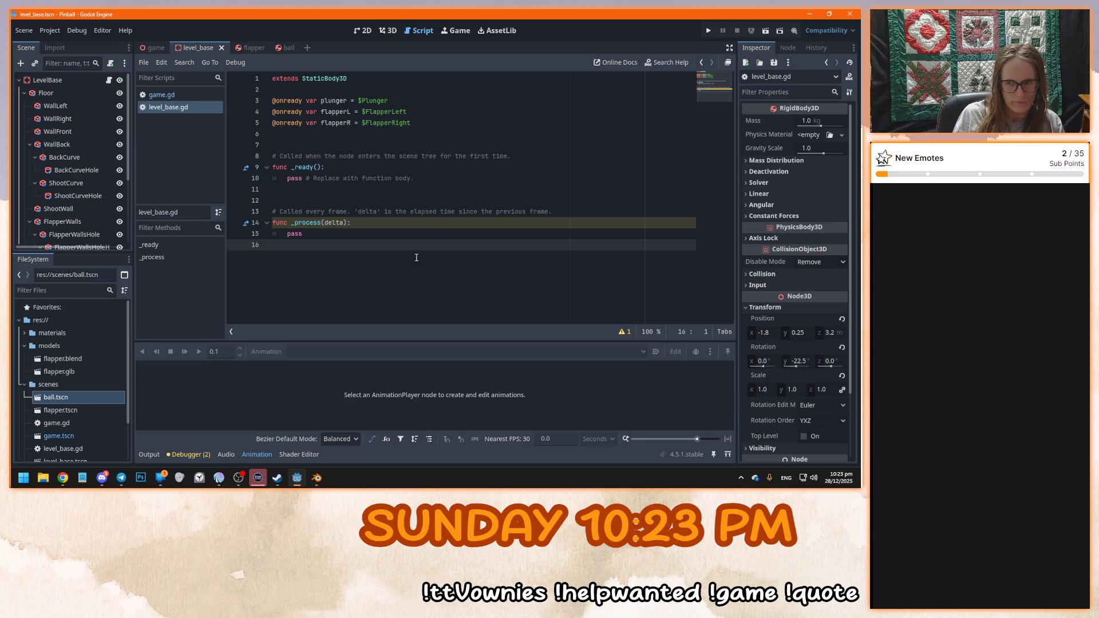
pyautogui.press('Return')
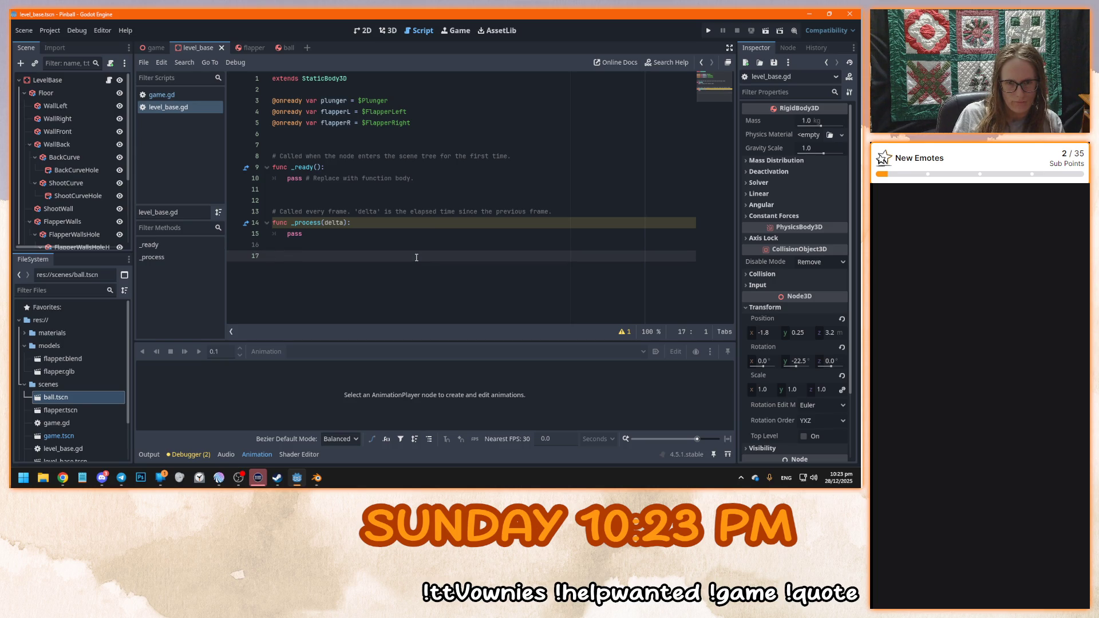
pyautogui.write('func')
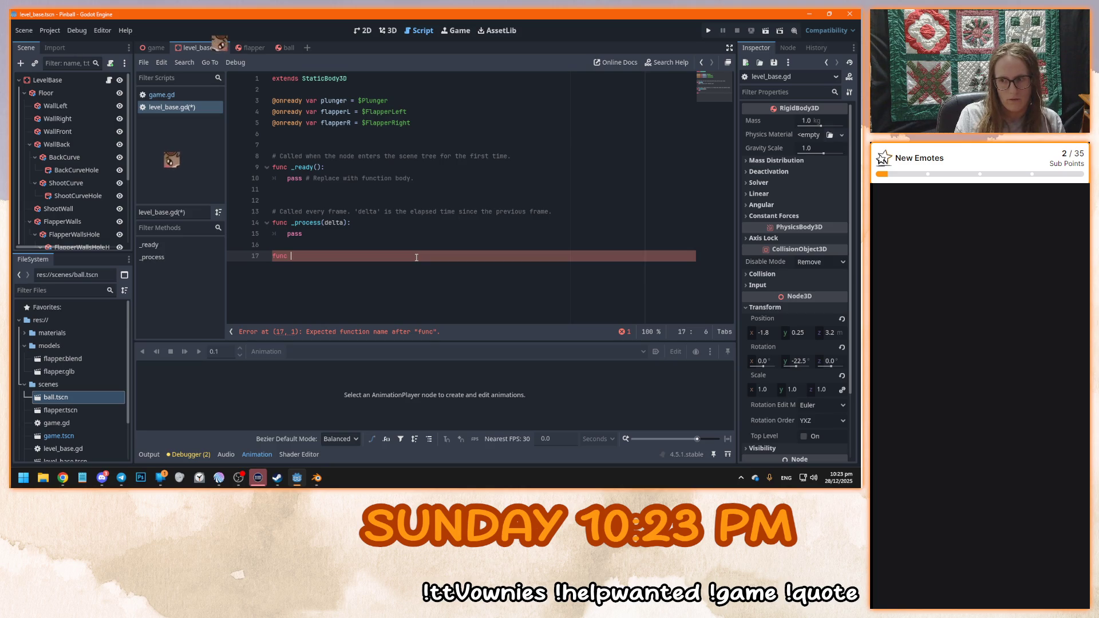
pyautogui.click(278, 479)
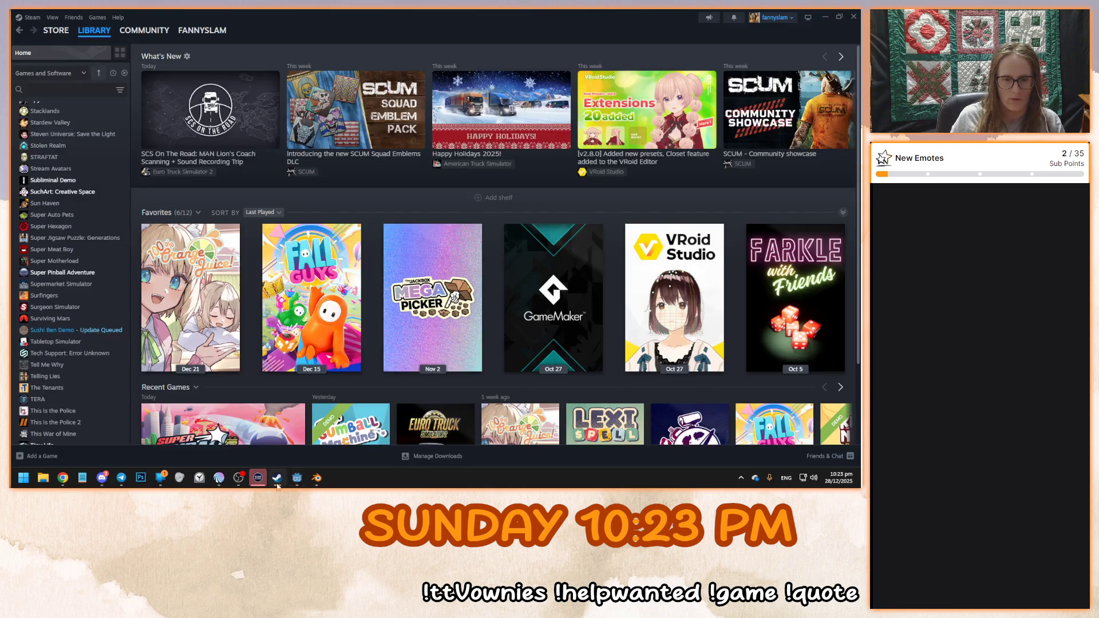
# Switch from Steam back to the Godot editor showing level_base.gd
pyautogui.click(278, 480)
pyautogui.write('func f')
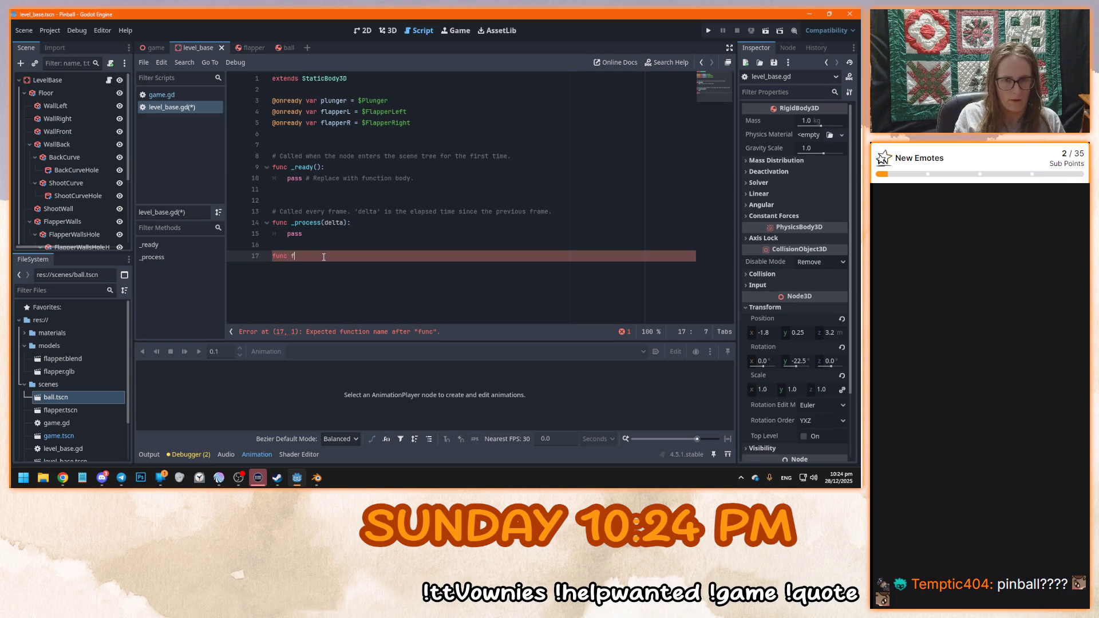
# Complete the declaration as flapperL_up(): and start its body on a new line
pyautogui.write('lapperL')
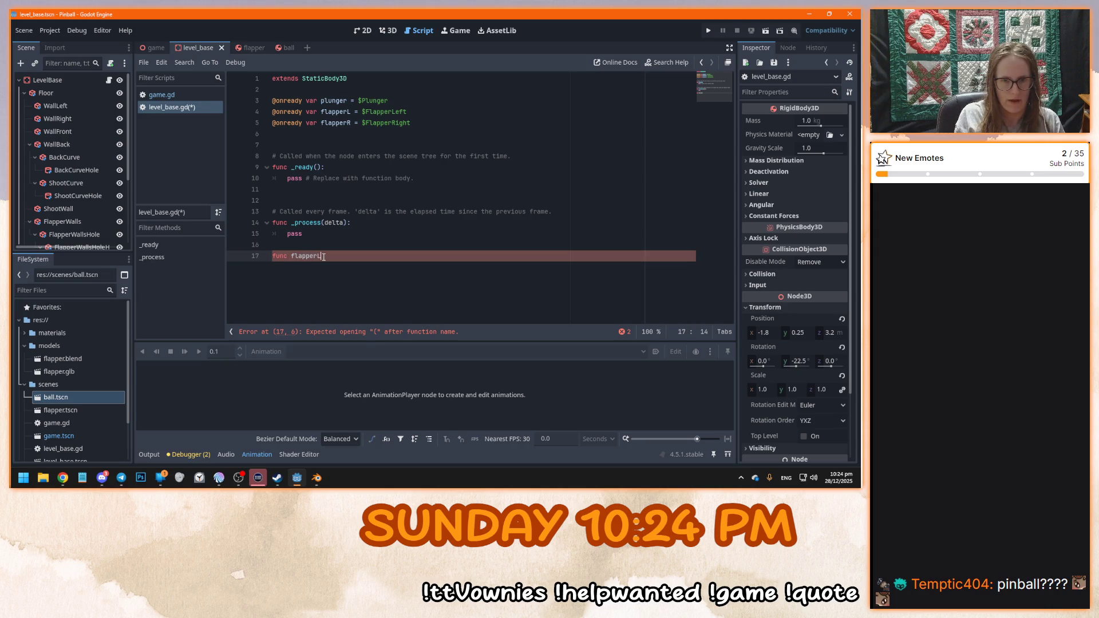
pyautogui.write('_up()')
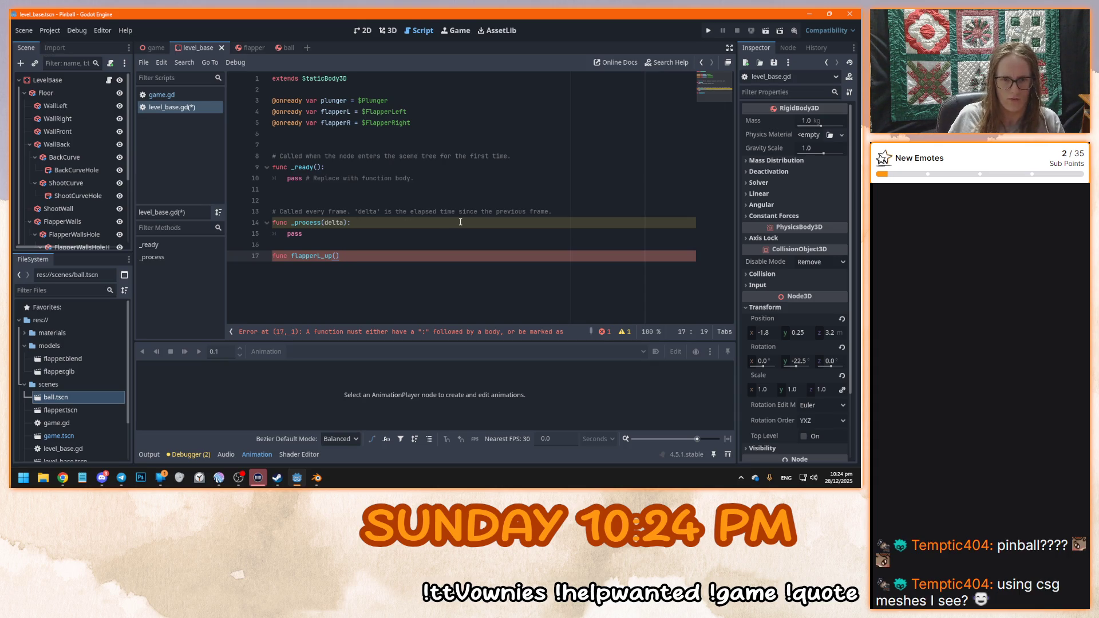
pyautogui.write(':')
pyautogui.press('Return')
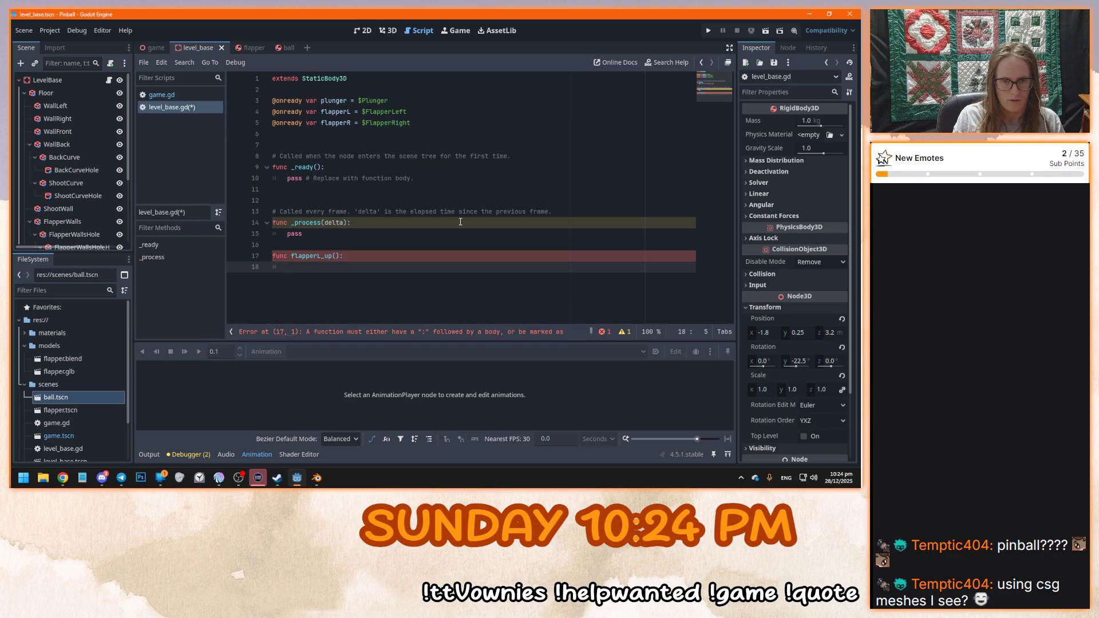
# Remove the left flapper print from game.gd and add print("left flapper up") to flapperL_up
pyautogui.click(147, 49)
pyautogui.click(188, 47)
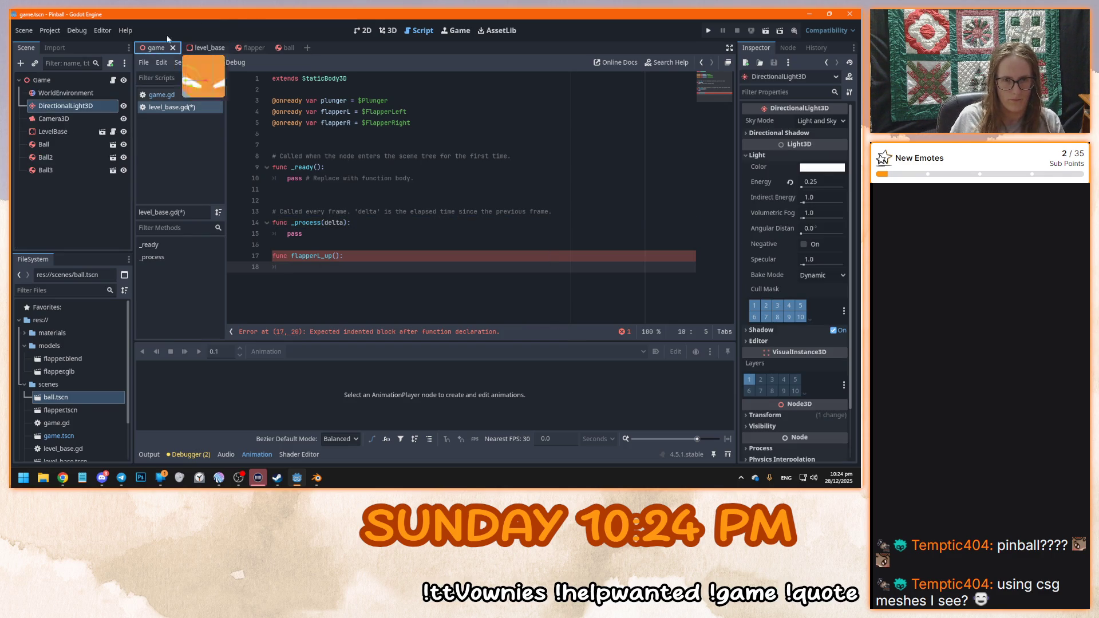
pyautogui.click(162, 95)
pyautogui.moveTo(406, 181); pyautogui.dragTo(302, 178)
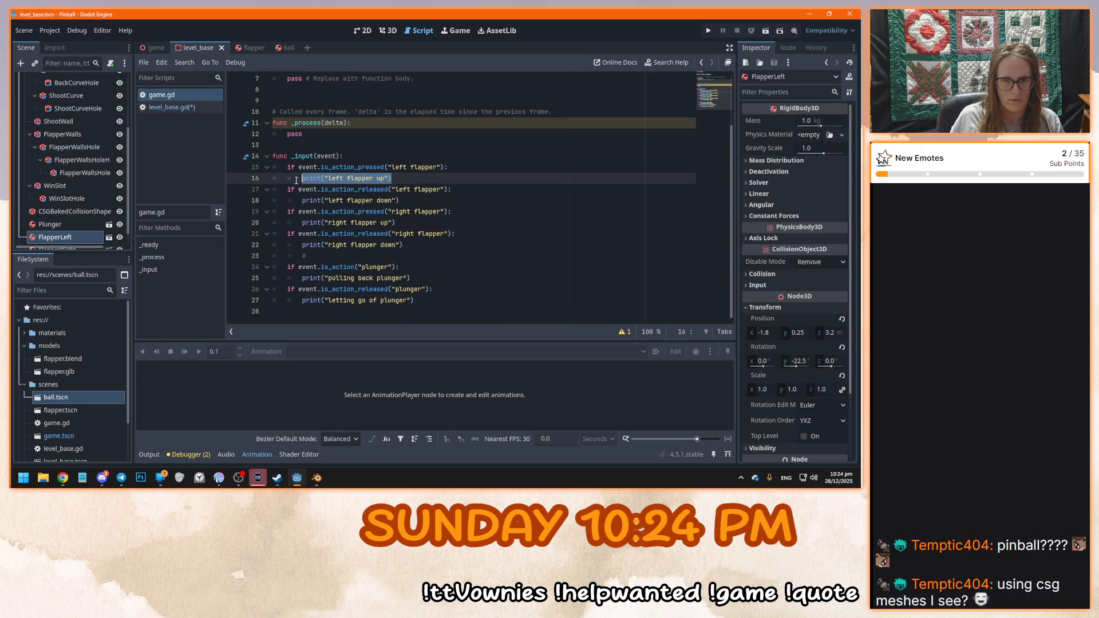
pyautogui.press('BackSpace')
pyautogui.click(194, 107)
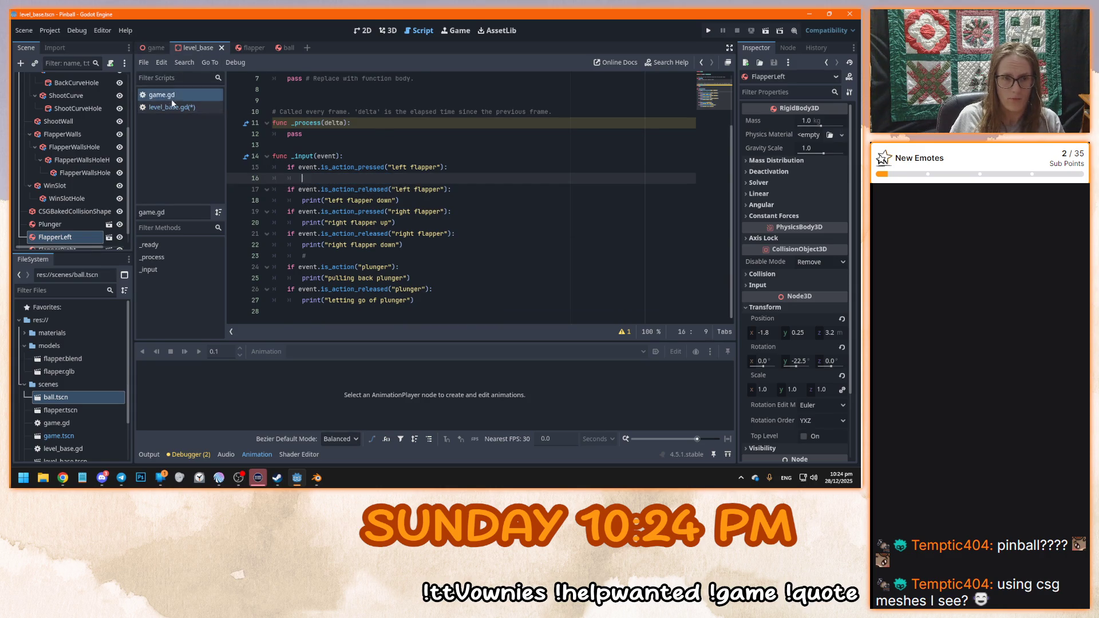
pyautogui.write('print("left flapper up")')
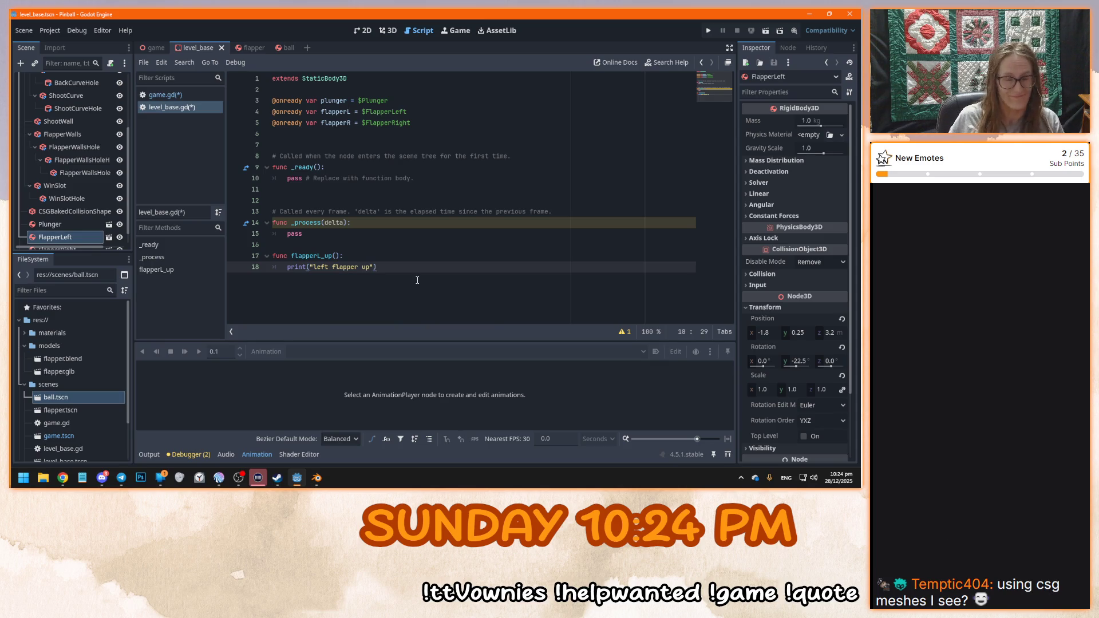
pyautogui.hotkey('alt', 'Tab')
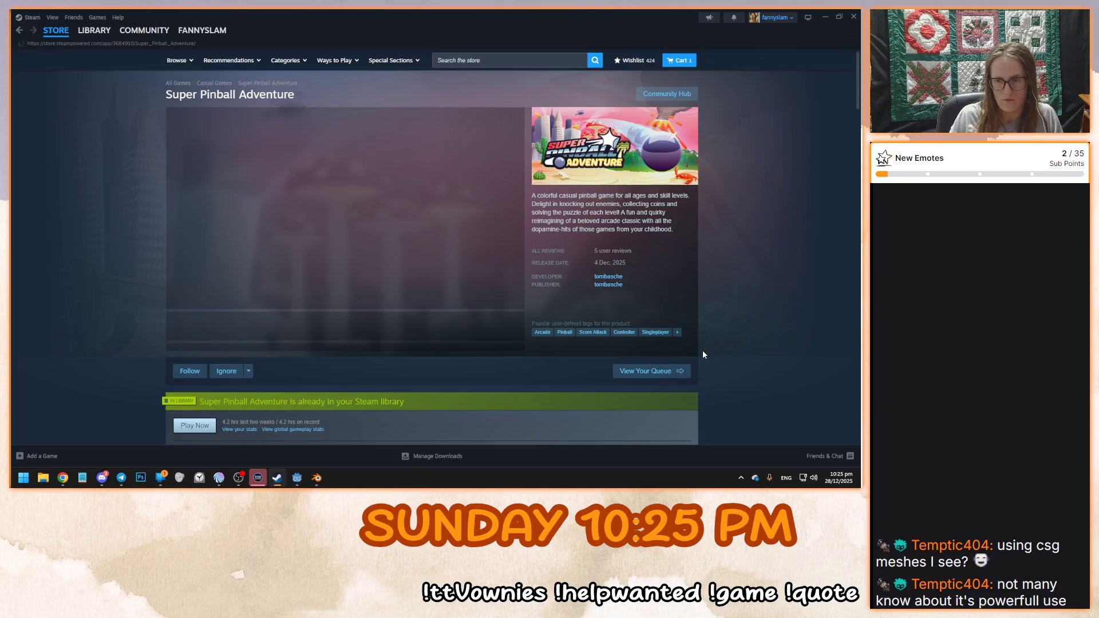
# Scroll through the Super Pinball Adventure store page, then return to Godot
pyautogui.scroll(-10, 731, 367)
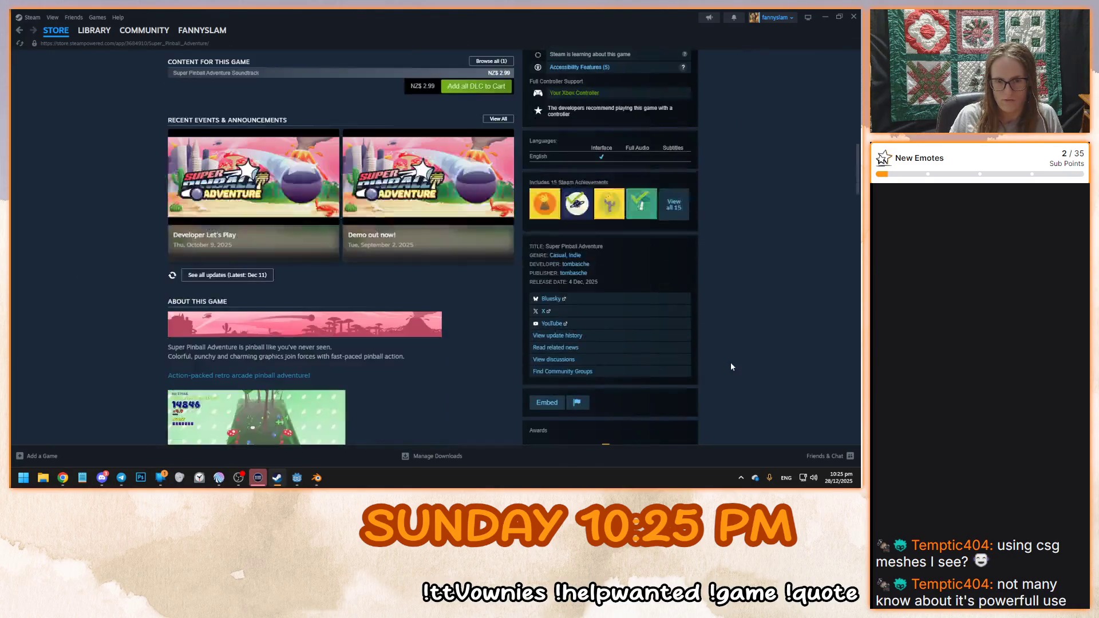
pyautogui.scroll(-15, 731, 367)
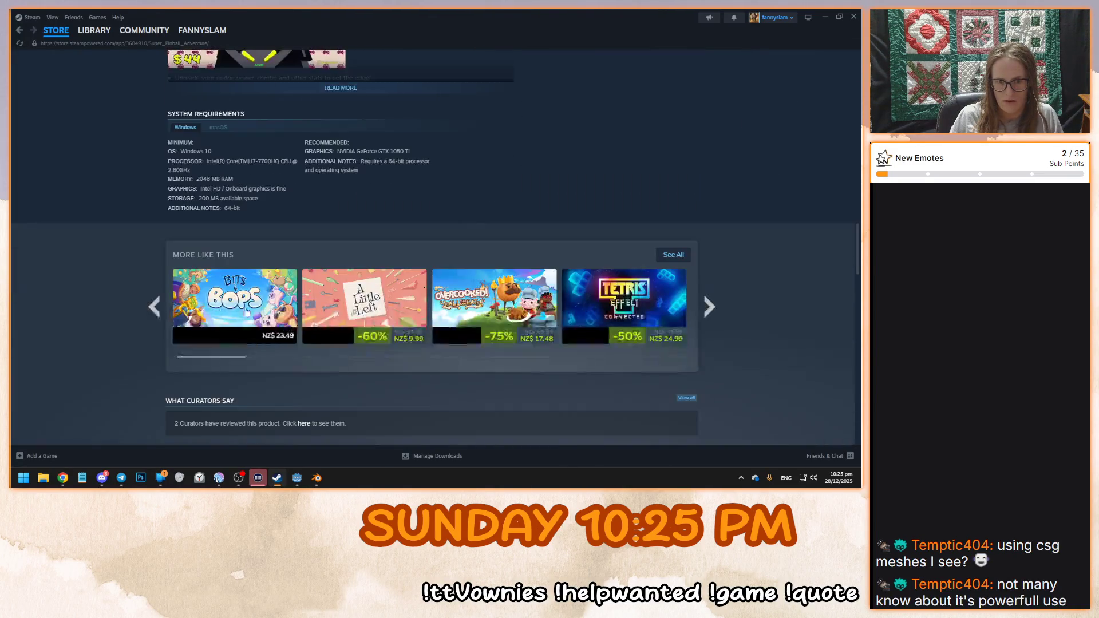
pyautogui.scroll(20, 72, 331)
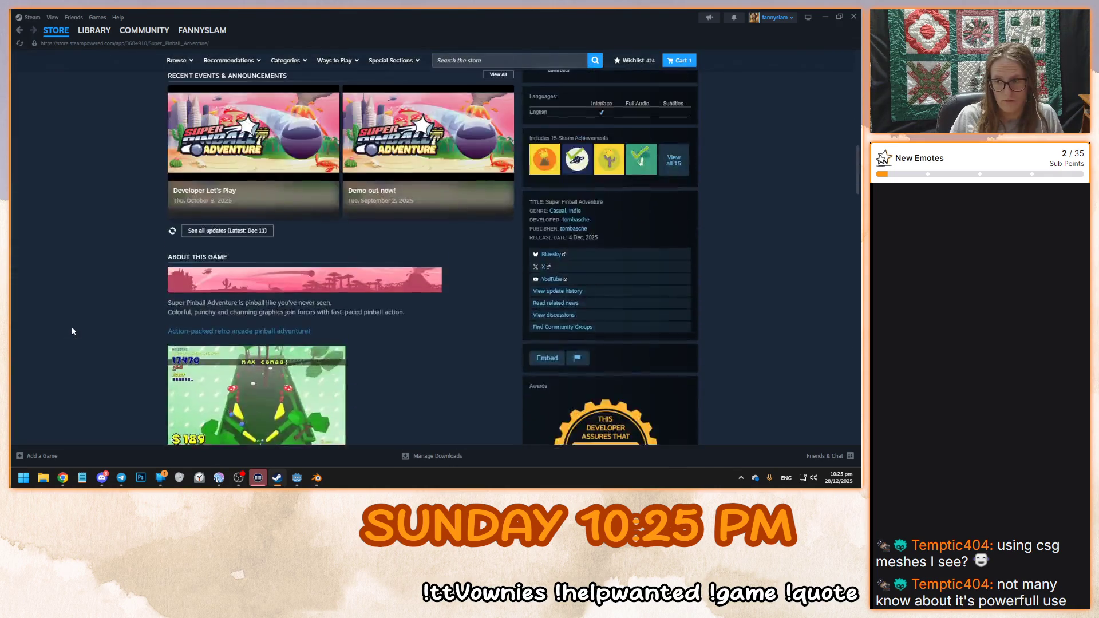
pyautogui.scroll(3, 72, 331)
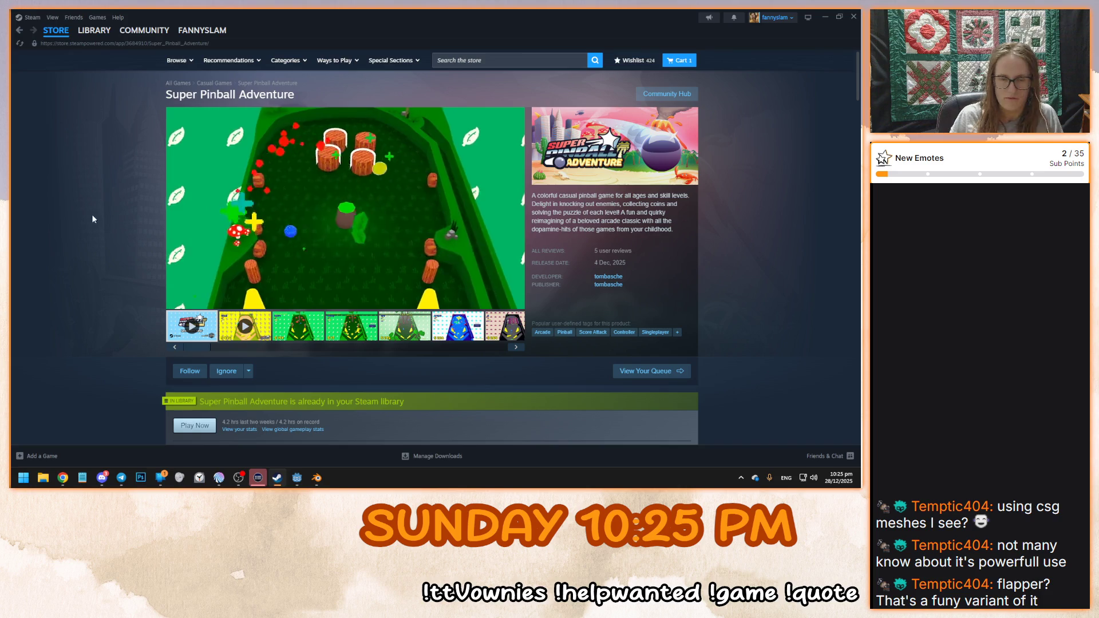
pyautogui.click(297, 478)
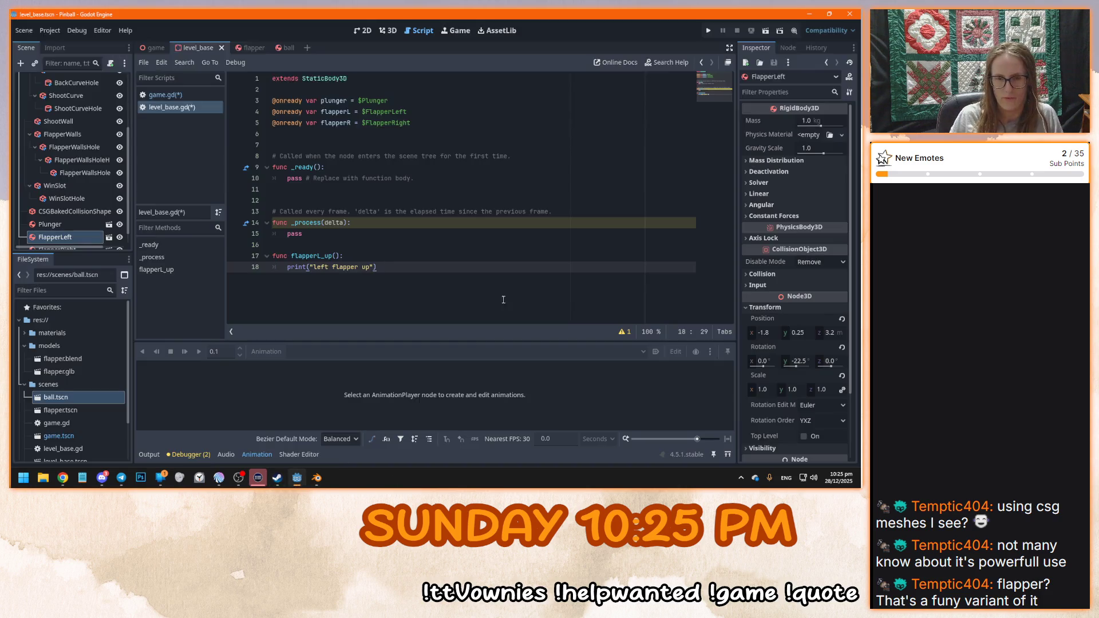
# Select the flapperL_up function on lines 17–18 and add a new line 19 below it
pyautogui.doubleClick(344, 104)
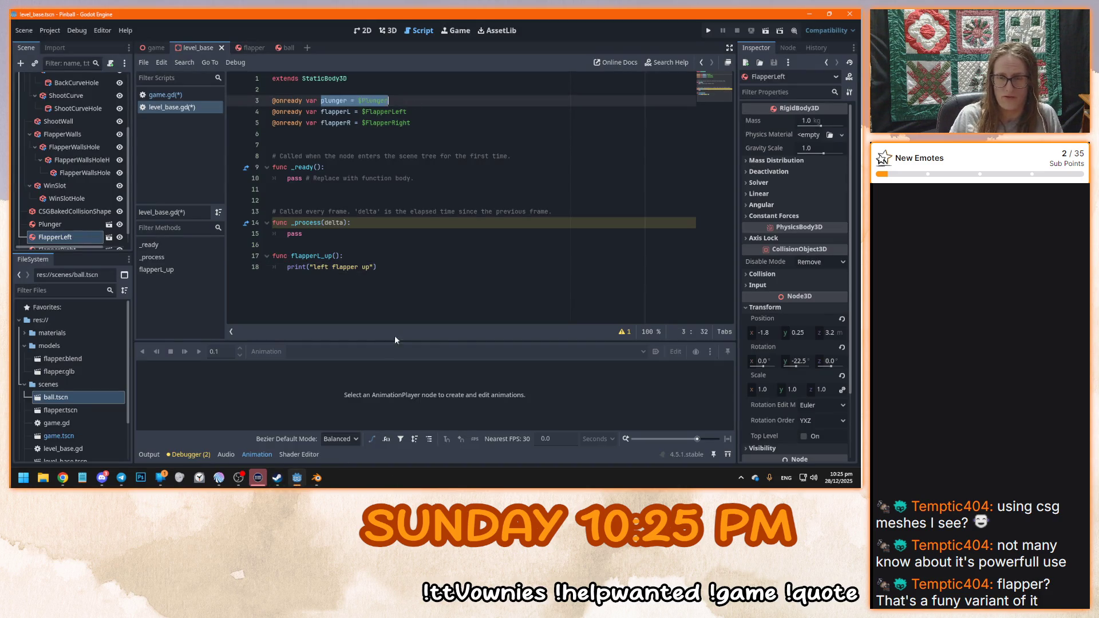
pyautogui.click(416, 285)
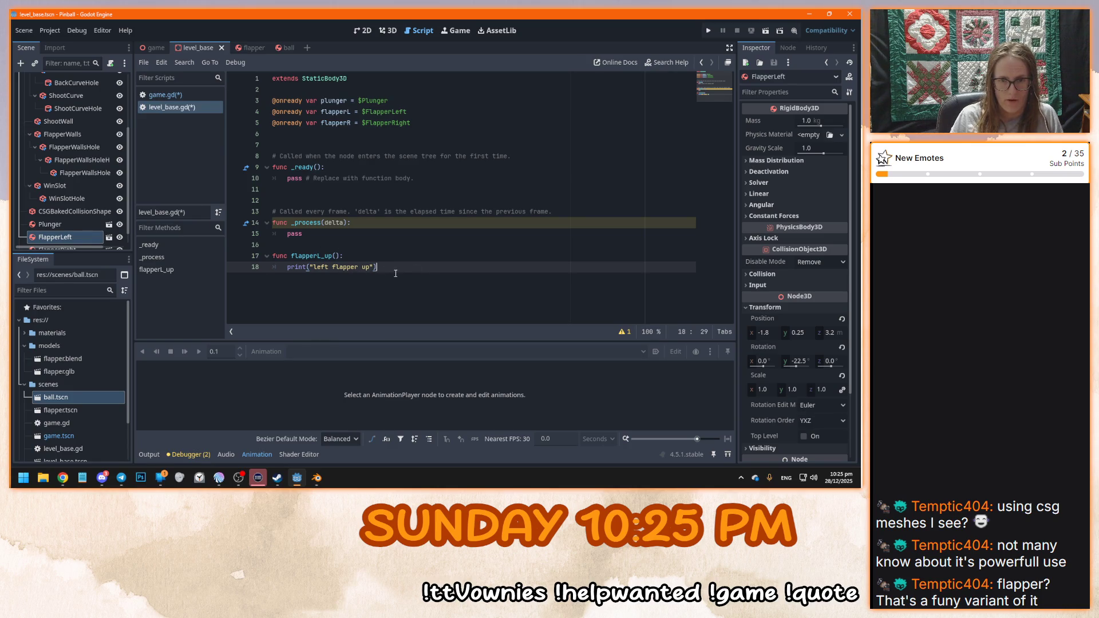
pyautogui.moveTo(395, 274); pyautogui.dragTo(263, 256)
pyautogui.click(153, 48)
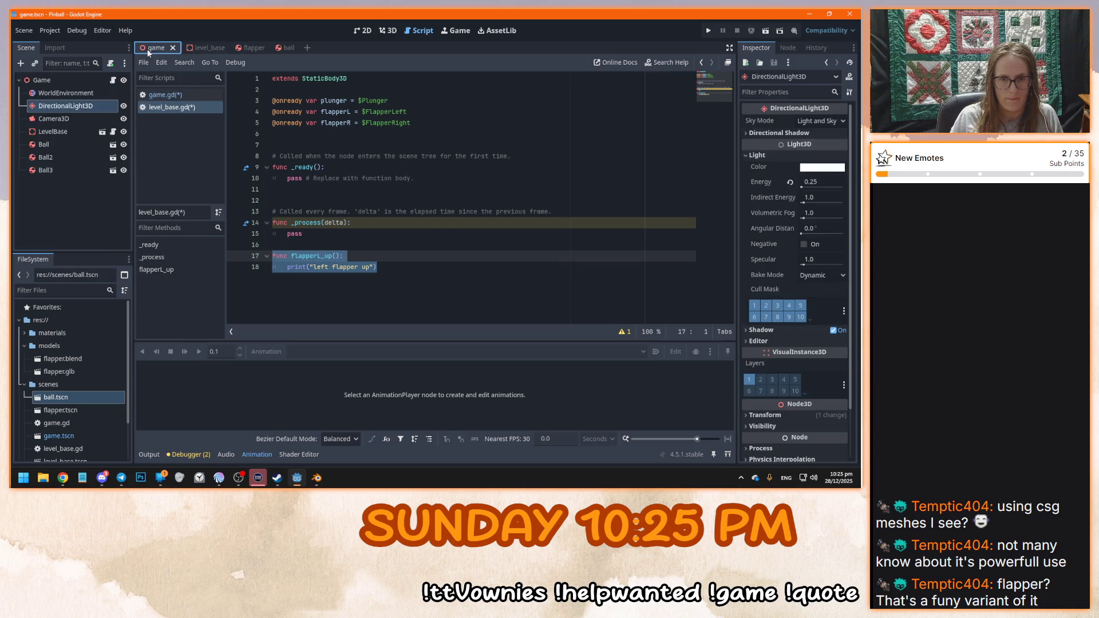
pyautogui.click(206, 48)
pyautogui.click(182, 91)
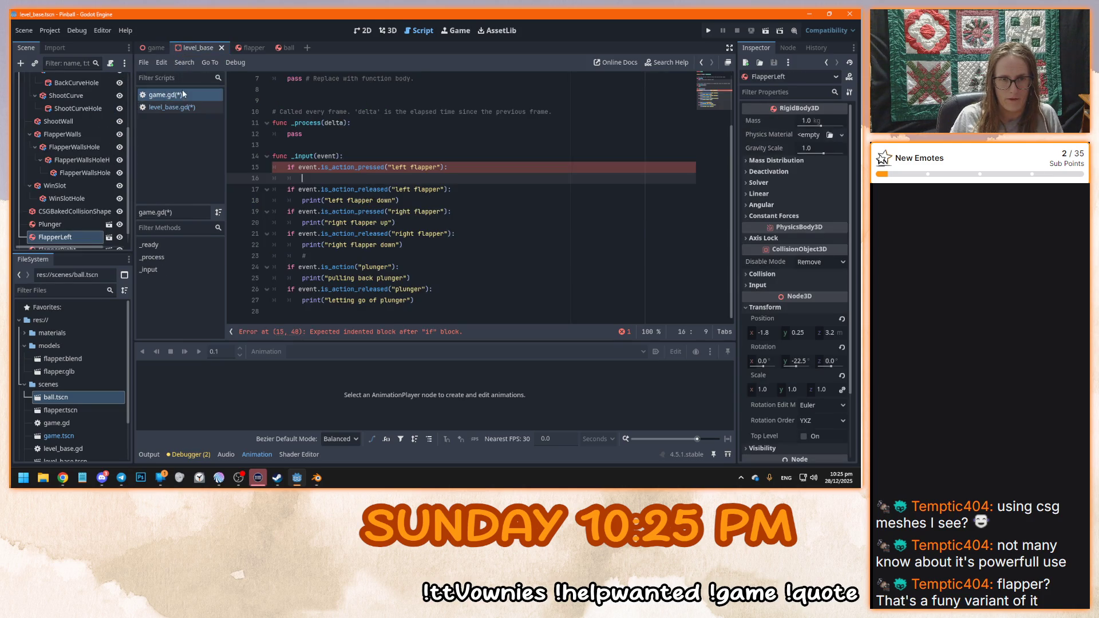
pyautogui.click(451, 312)
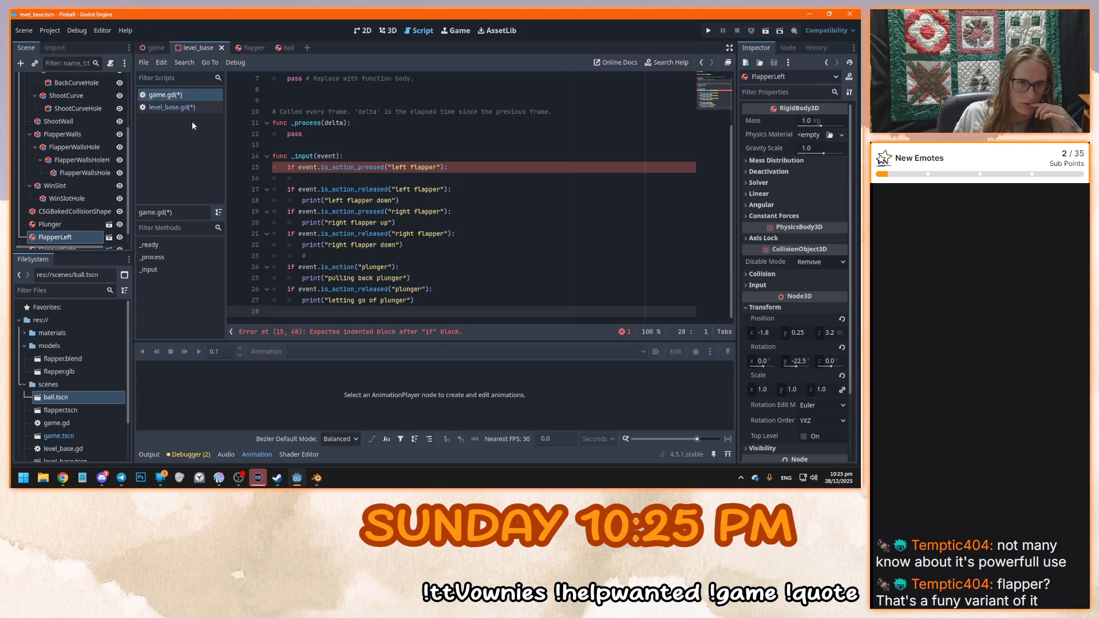
pyautogui.click(188, 105)
pyautogui.moveTo(363, 275)
pyautogui.mouseDown()
pyautogui.moveTo(417, 269)
pyautogui.moveTo(268, 252)
pyautogui.mouseUp()
pyautogui.hotkey('ctrl', 'c')
pyautogui.click(412, 268)
pyautogui.press('Return')
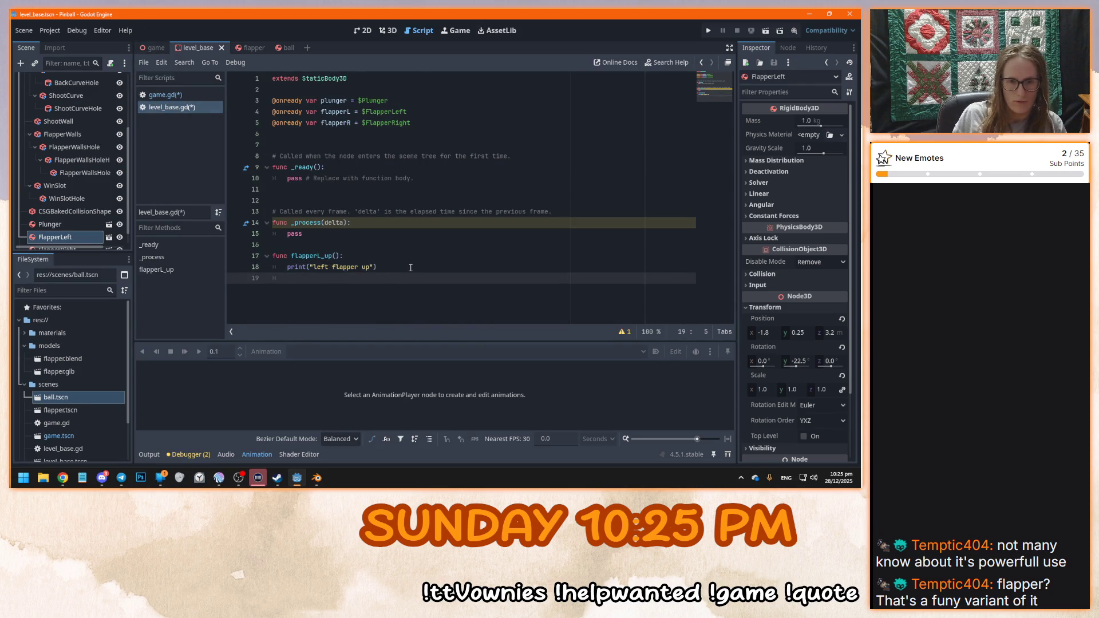
# Paste four copies of the flapperL_up function at the left margin below the original
pyautogui.hotkey('ctrl', 'v')
pyautogui.press('Return')
pyautogui.hotkey('ctrl', 'v')
pyautogui.hotkey('ctrl', 'z')
pyautogui.press('BackSpace')
pyautogui.hotkey('ctrl', 'v')
pyautogui.press('Return')
pyautogui.hotkey('ctrl', 'v')
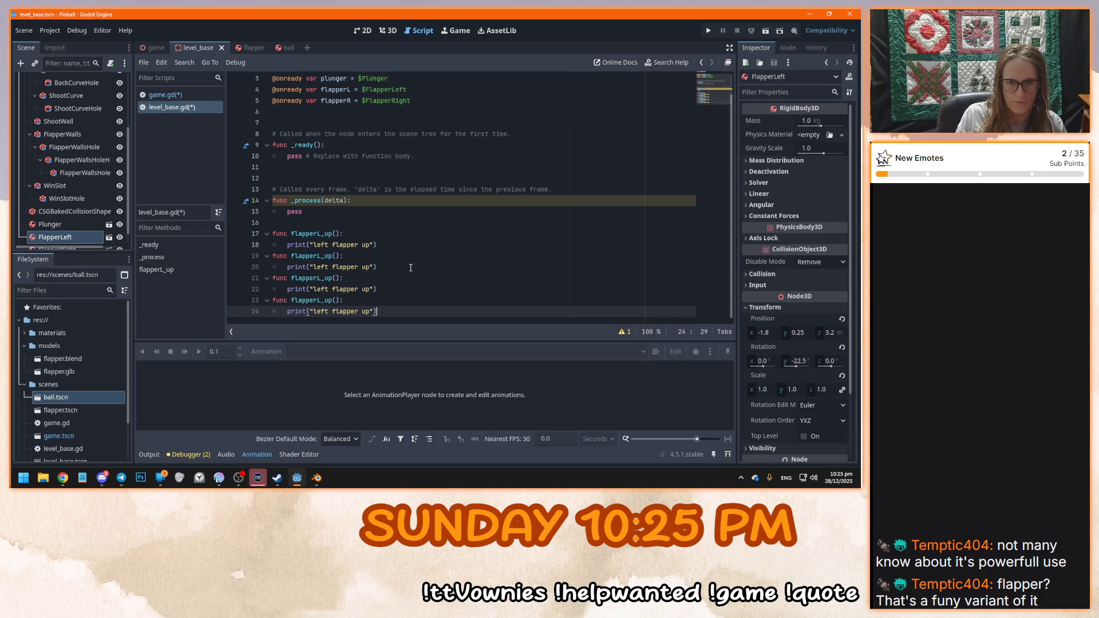
# Change the function names on lines 21 and 23 from flapperL to flapperR
pyautogui.click(372, 246)
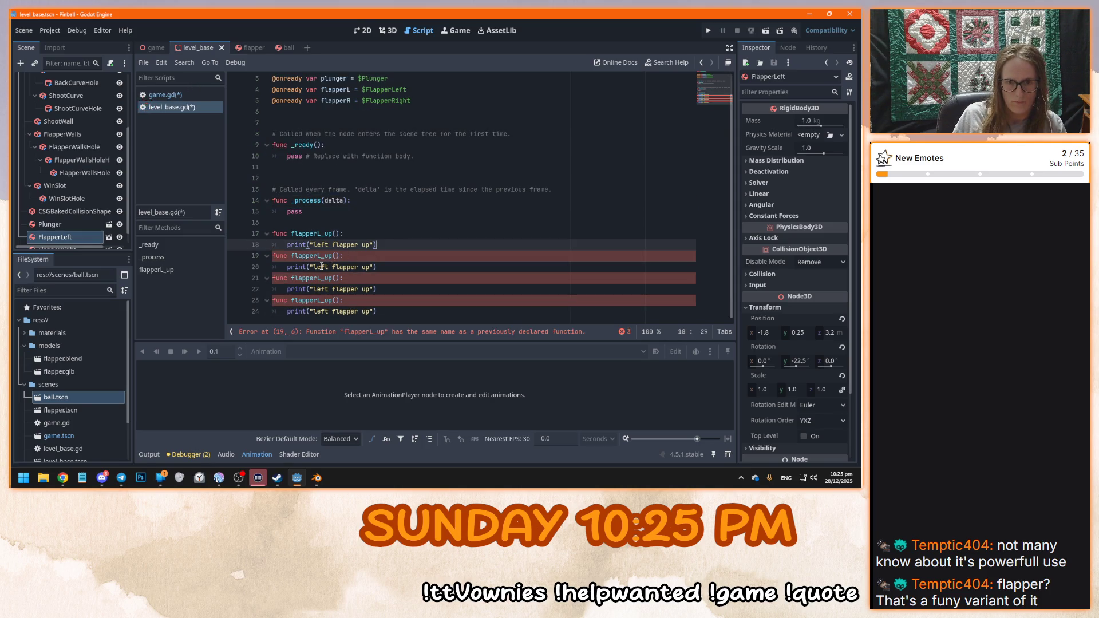
pyautogui.click(316, 256)
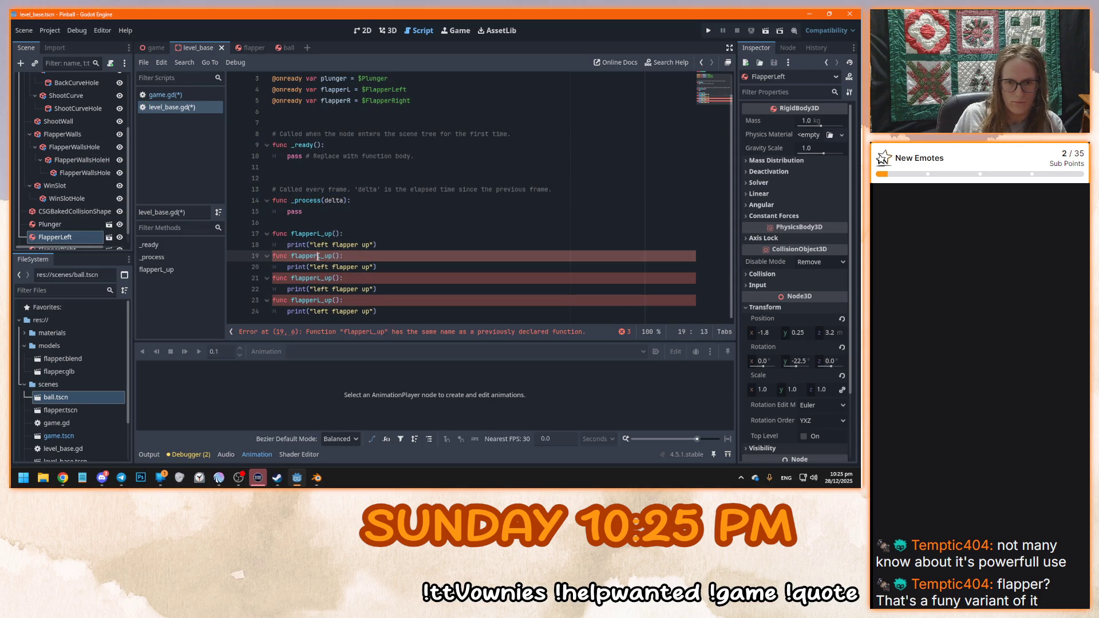
pyautogui.click(322, 279)
pyautogui.press('BackSpace')
pyautogui.write('R')
pyautogui.click(322, 300)
pyautogui.press('BackSpace')
pyautogui.write('R')
# Rename line 19's function to flapperL_down and change its print message to down
pyautogui.click(327, 256)
pyautogui.press('Delete')
pyautogui.press('Delete')
pyautogui.write('down')
pyautogui.keyDown('alt'); pyautogui.click(369, 266); pyautogui.keyUp('alt')
pyautogui.press('BackSpace')
pyautogui.press('BackSpace')
pyautogui.write('down')
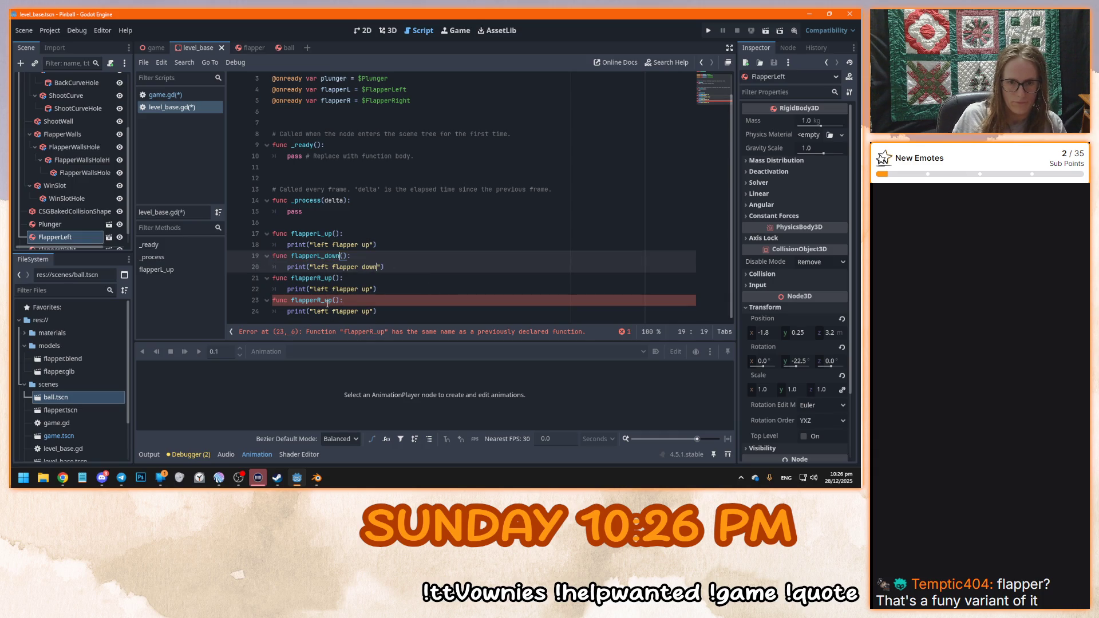
# Use multi-cursor edits to change up to down on lines 23–24 and left to right on lines 22 and 24
pyautogui.doubleClick(328, 301)
pyautogui.hotkey('ctrl', 'd')
pyautogui.write('down')
pyautogui.doubleClick(329, 290)
pyautogui.hotkey('ctrl', 'd')
pyautogui.write('right')
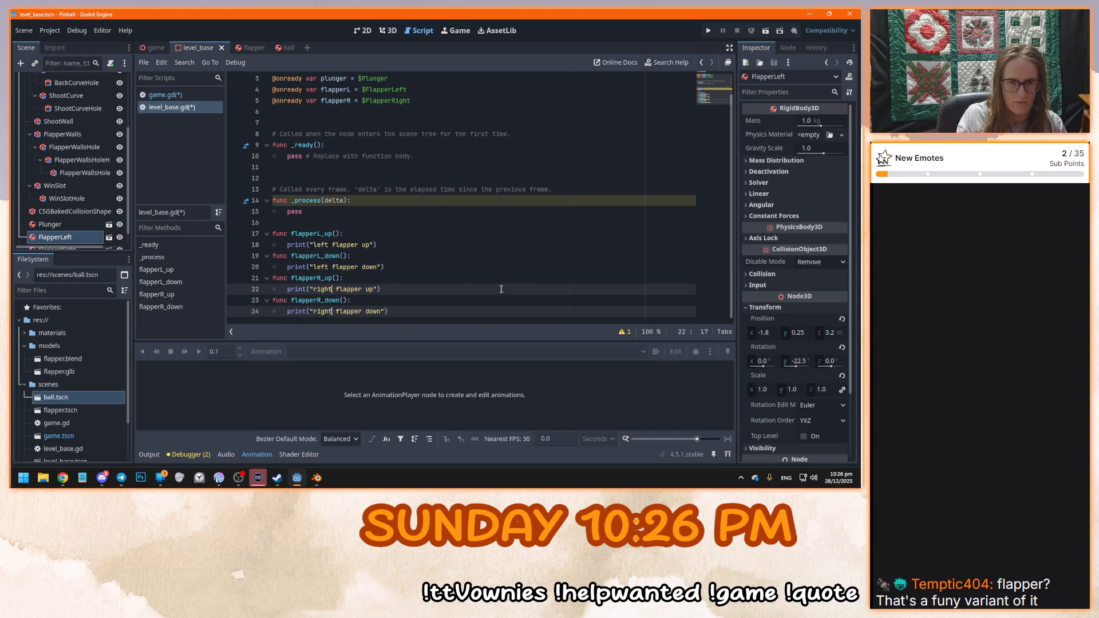
# Save level_base.gd with Ctrl+S and return to the game scene
pyautogui.click(475, 252)
pyautogui.click(454, 310)
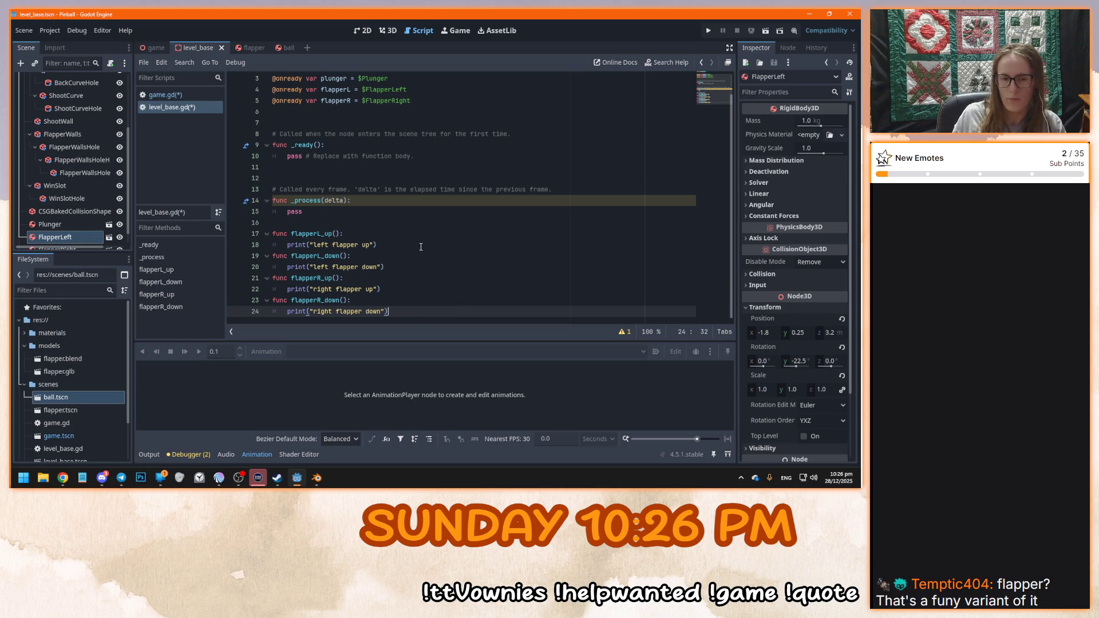
pyautogui.hotkey('ctrl', 's')
pyautogui.click(152, 49)
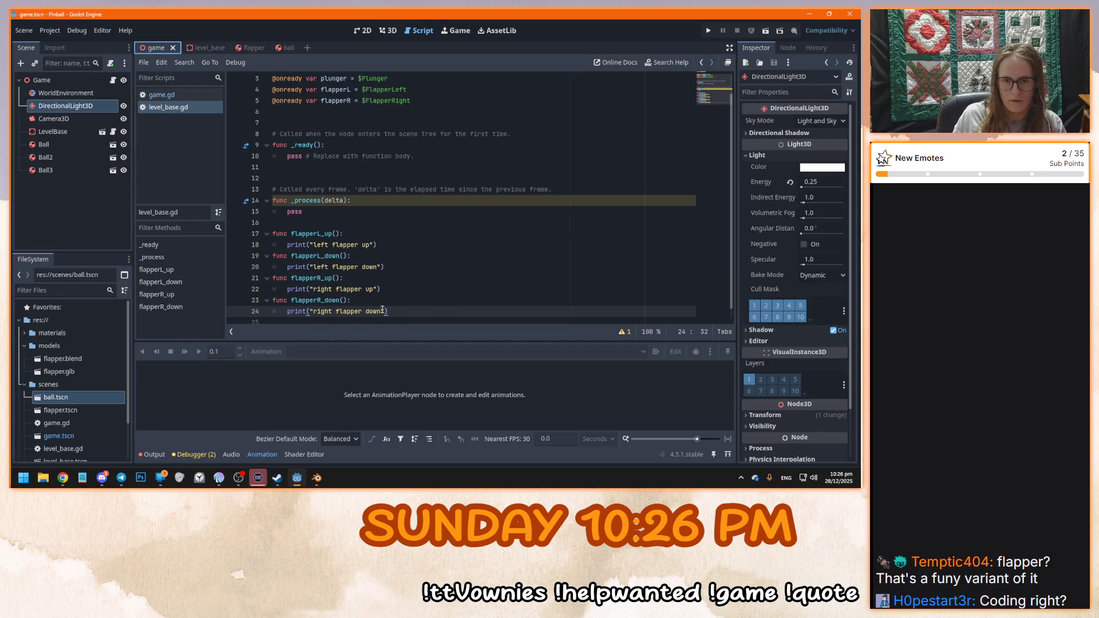
# Copy the flapperR_up and flapperR_down functions on lines 21–24 and paste a duplicate below them
pyautogui.scroll(-1, 382, 310)
pyautogui.scroll(3, 258, 200)
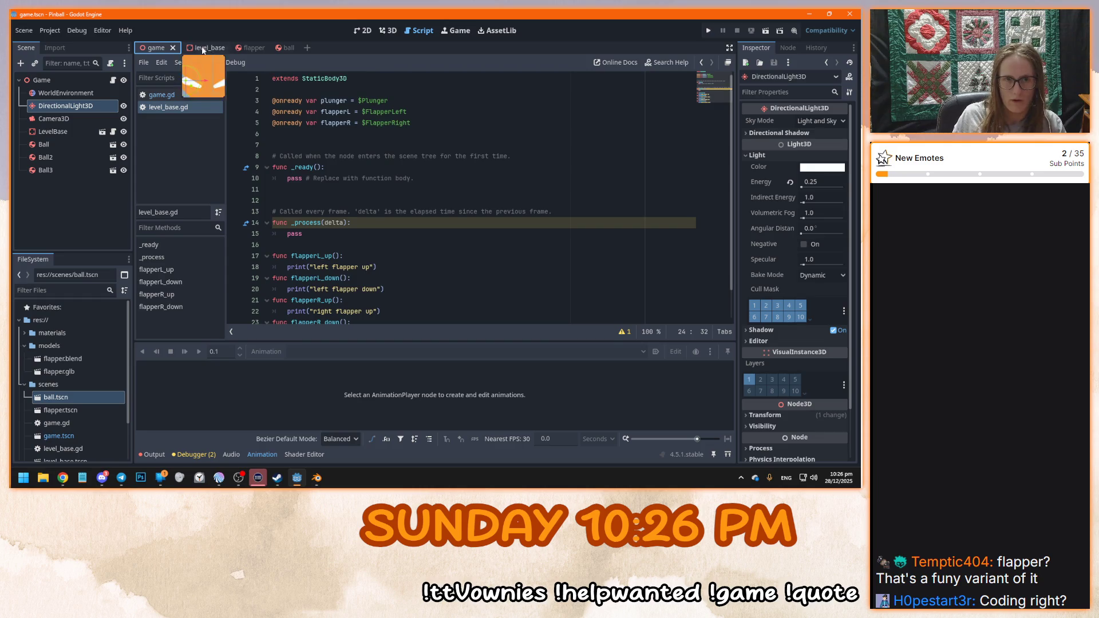
pyautogui.click(176, 108)
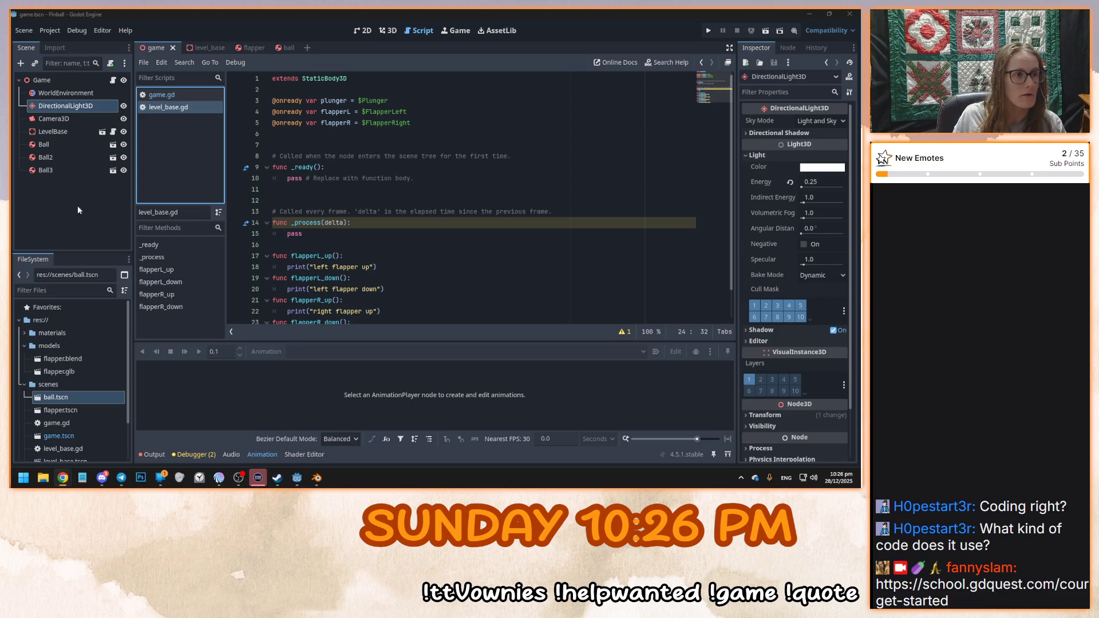
pyautogui.scroll(-1, 416, 298)
pyautogui.click(412, 290)
pyautogui.moveTo(390, 301); pyautogui.dragTo(270, 270)
pyautogui.hotkey('ctrl', 'c')
pyautogui.click(414, 303)
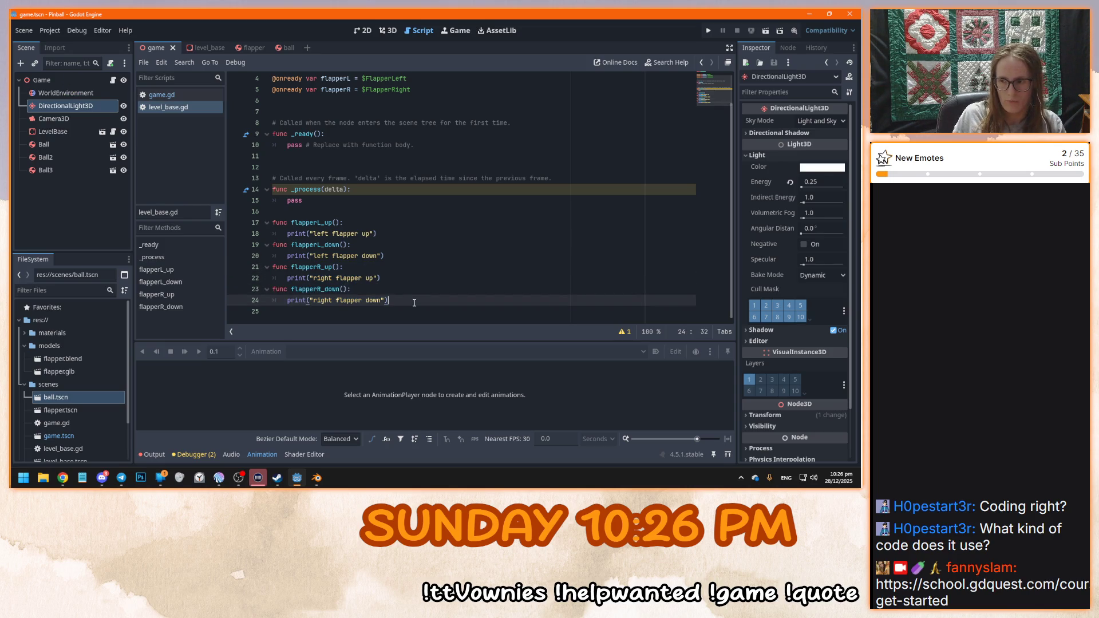
pyautogui.press('Return')
pyautogui.hotkey('ctrl', 'v')
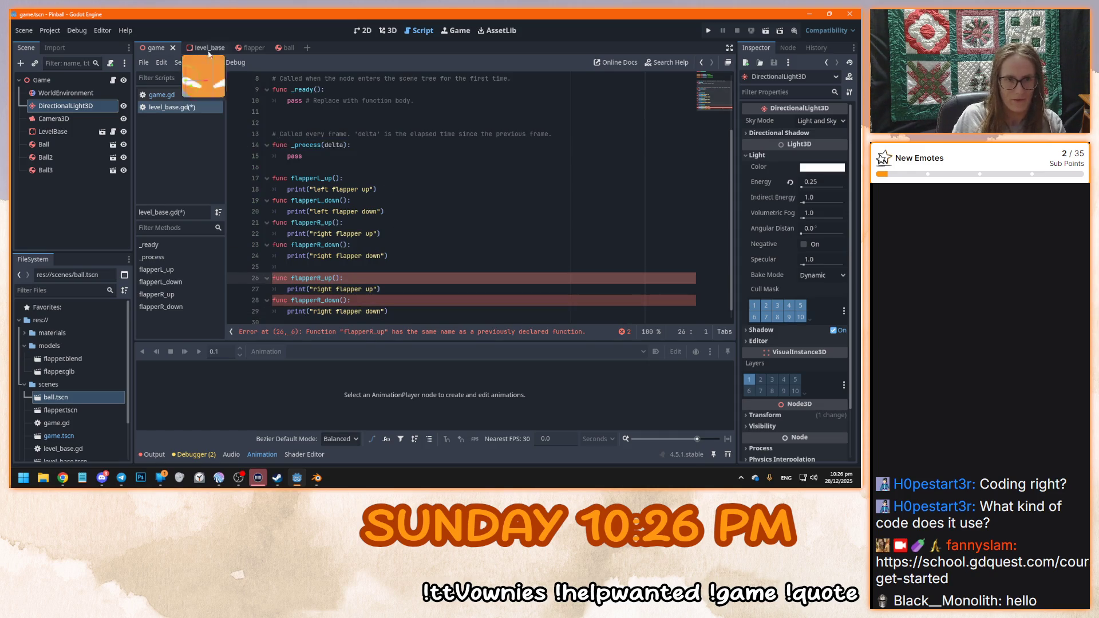
# Rename the pasted functions to plunger_pull and plunger_release
pyautogui.click(182, 95)
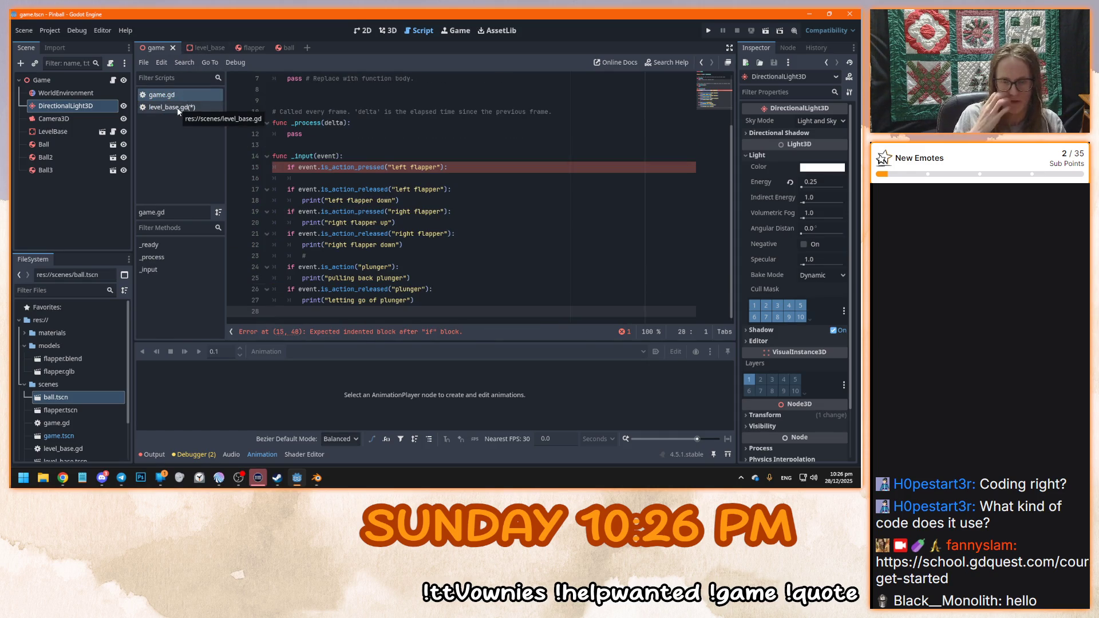
pyautogui.click(172, 108)
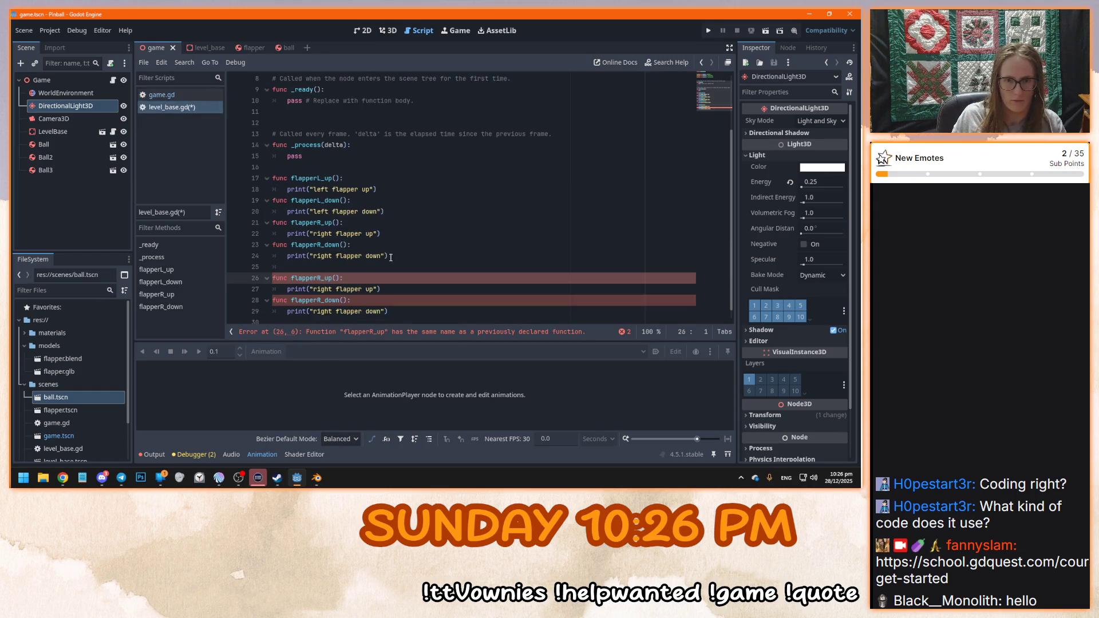
pyautogui.click(332, 288)
pyautogui.moveTo(332, 279); pyautogui.dragTo(291, 279)
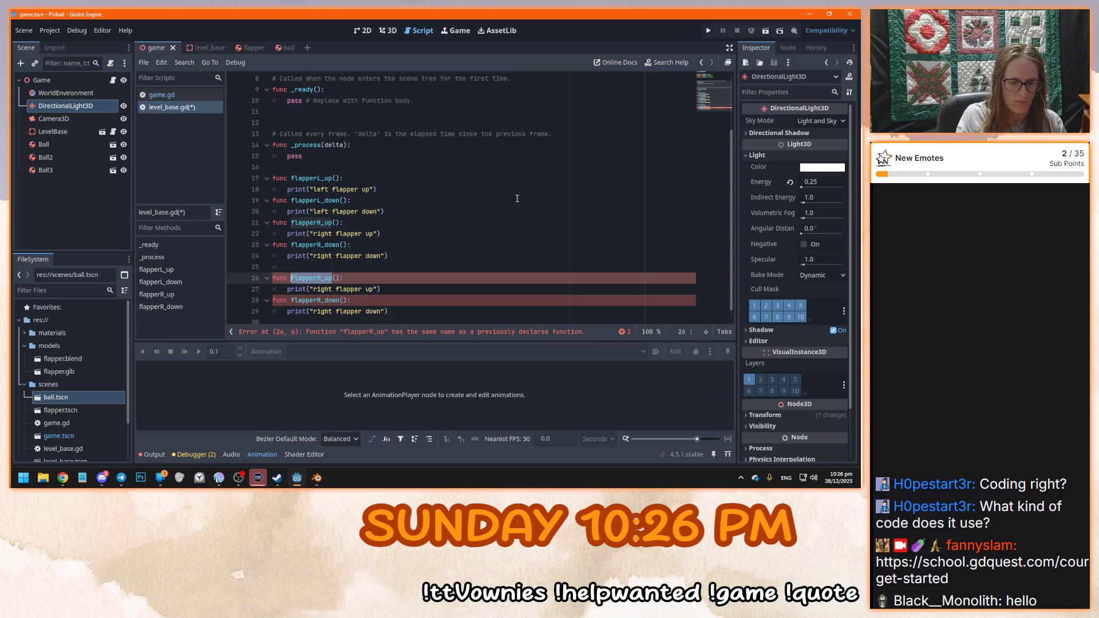
pyautogui.write('plunger_')
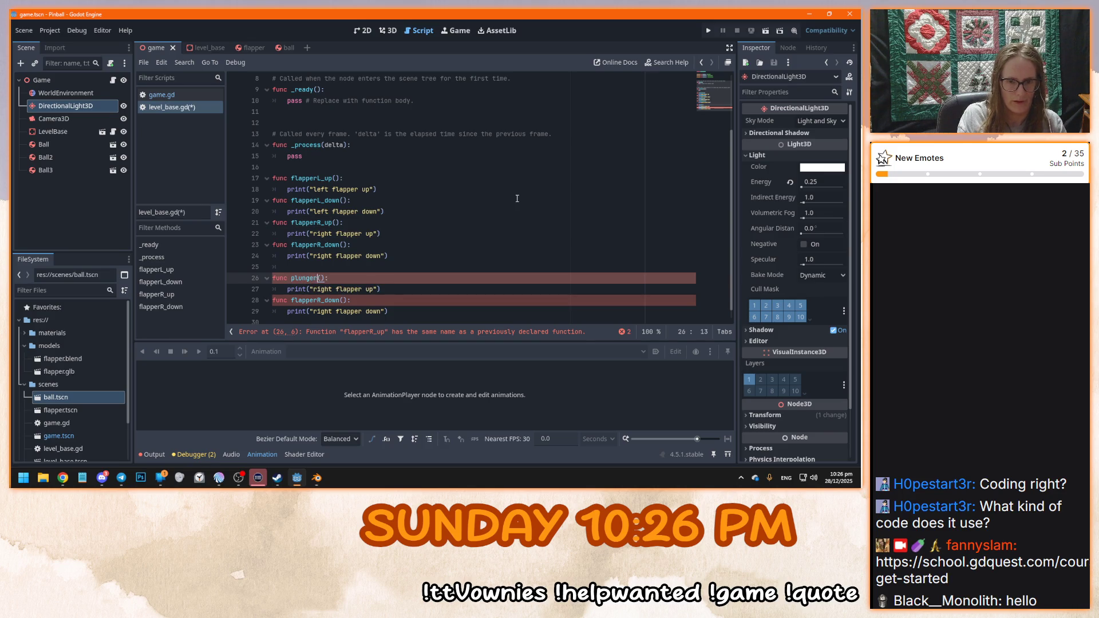
pyautogui.write('pull')
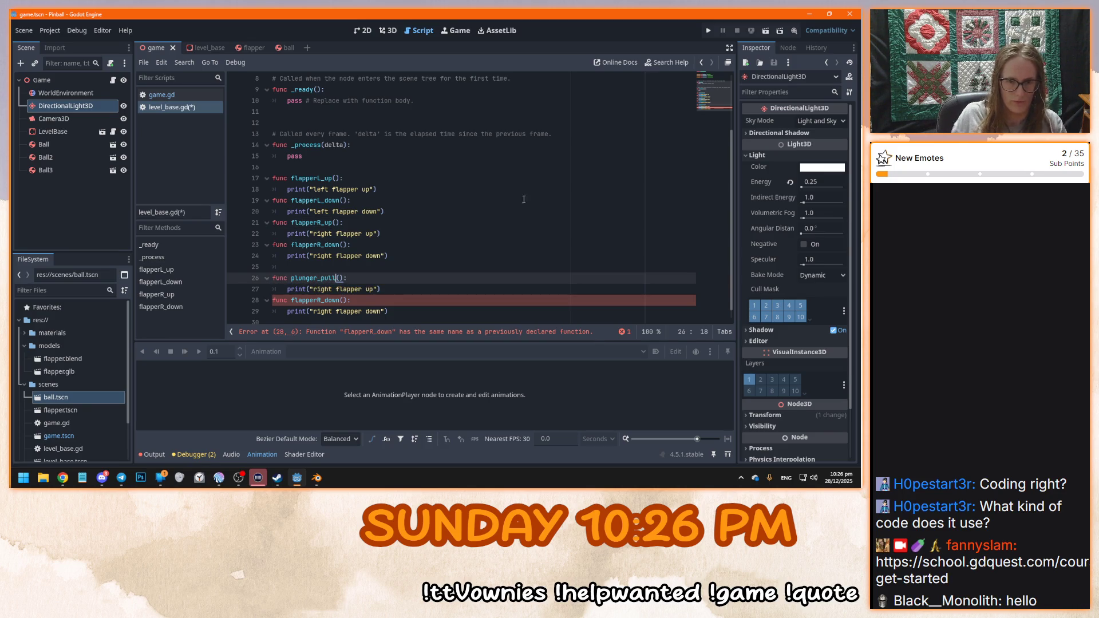
pyautogui.moveTo(338, 280)
pyautogui.mouseDown()
pyautogui.moveTo(291, 279)
pyautogui.moveTo(290, 302)
pyautogui.mouseUp()
pyautogui.write('plunger_re')
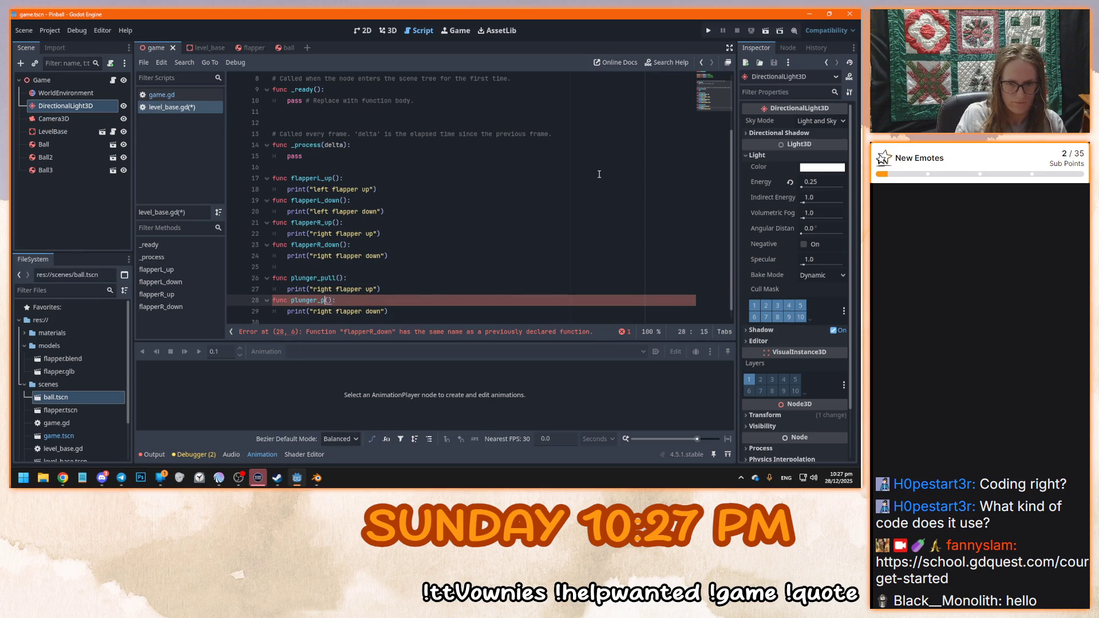
pyautogui.write('lease')
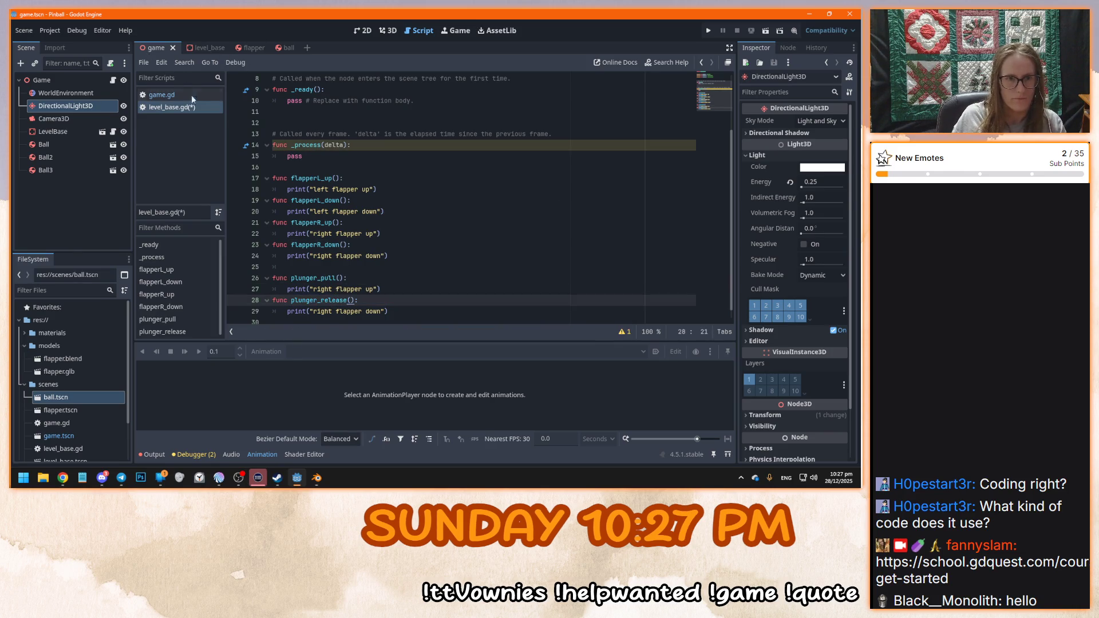
# Copy the 'pulling back plunger' print line from game.gd into both plunger functions
pyautogui.click(172, 96)
pyautogui.moveTo(426, 278); pyautogui.dragTo(299, 278)
pyautogui.hotkey('ctrl', 'c')
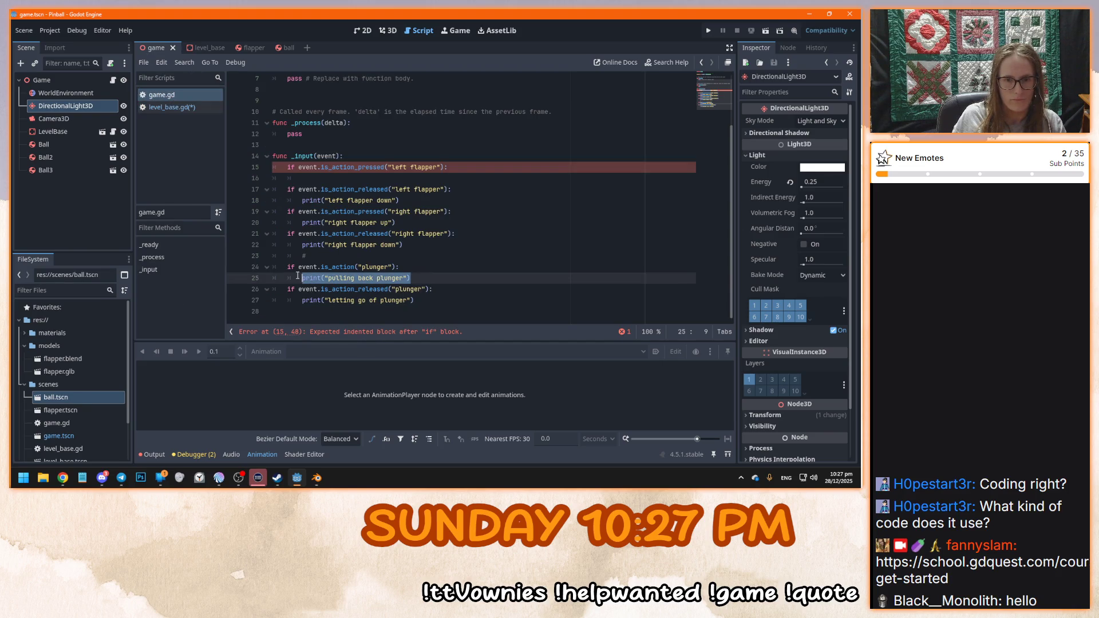
pyautogui.click(170, 106)
pyautogui.moveTo(380, 289); pyautogui.dragTo(287, 289)
pyautogui.hotkey('ctrl', 'v')
pyautogui.moveTo(389, 311); pyautogui.dragTo(285, 315)
pyautogui.hotkey('ctrl', 'v')
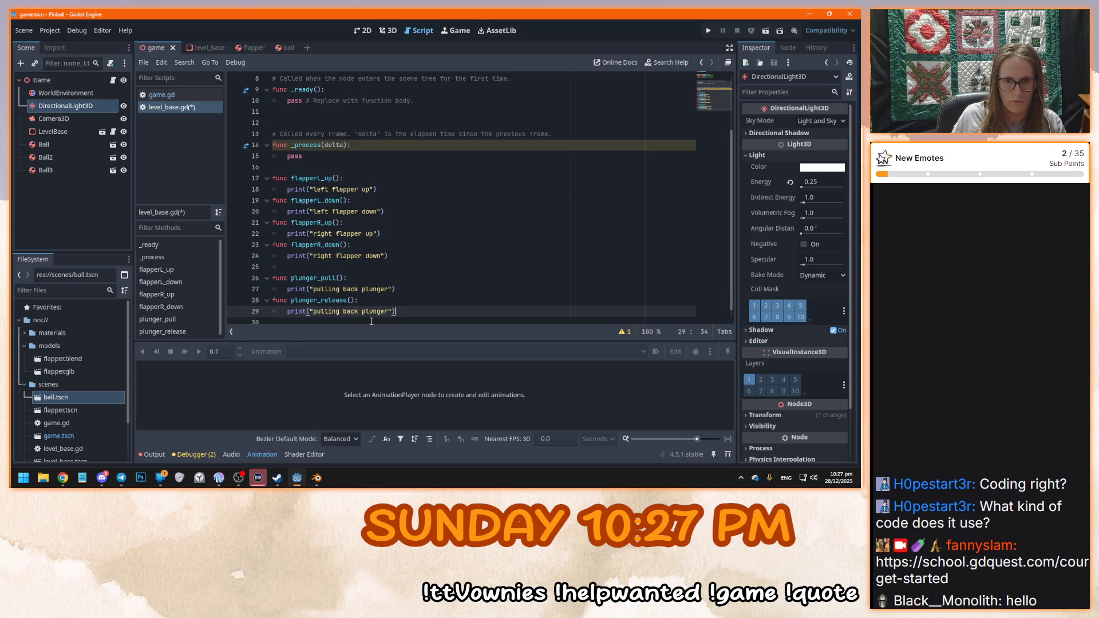
# Change the messages to 'pulling plunger' and 'releasing plunger', then save level_base.gd
pyautogui.moveTo(360, 312); pyautogui.dragTo(313, 312)
pyautogui.write('releasing')
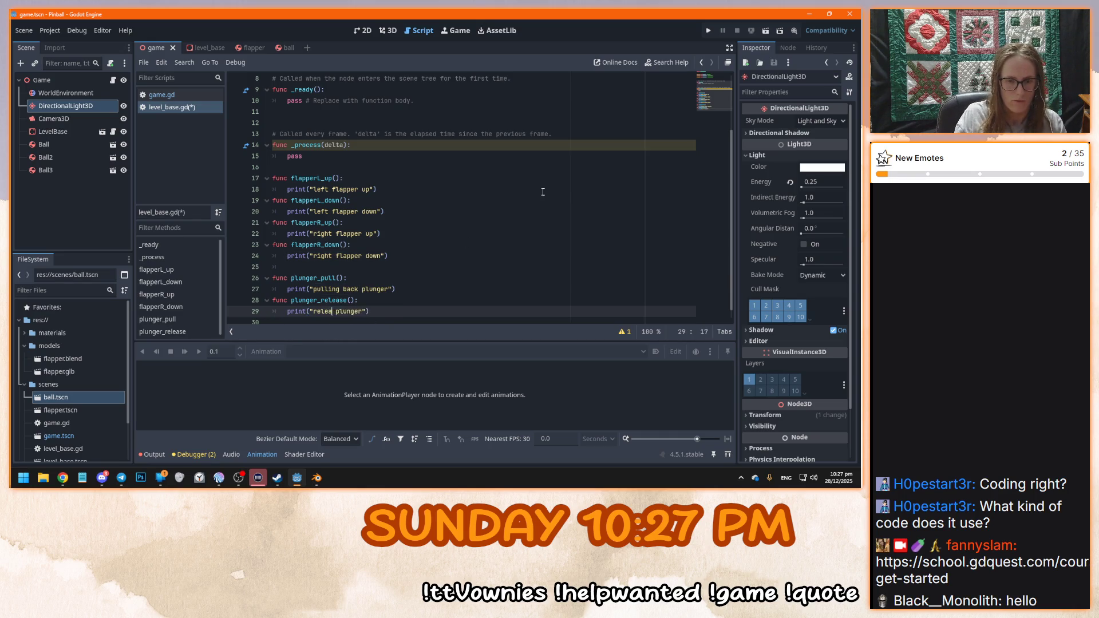
pyautogui.doubleClick(351, 289)
pyautogui.press('BackSpace')
pyautogui.press('Delete')
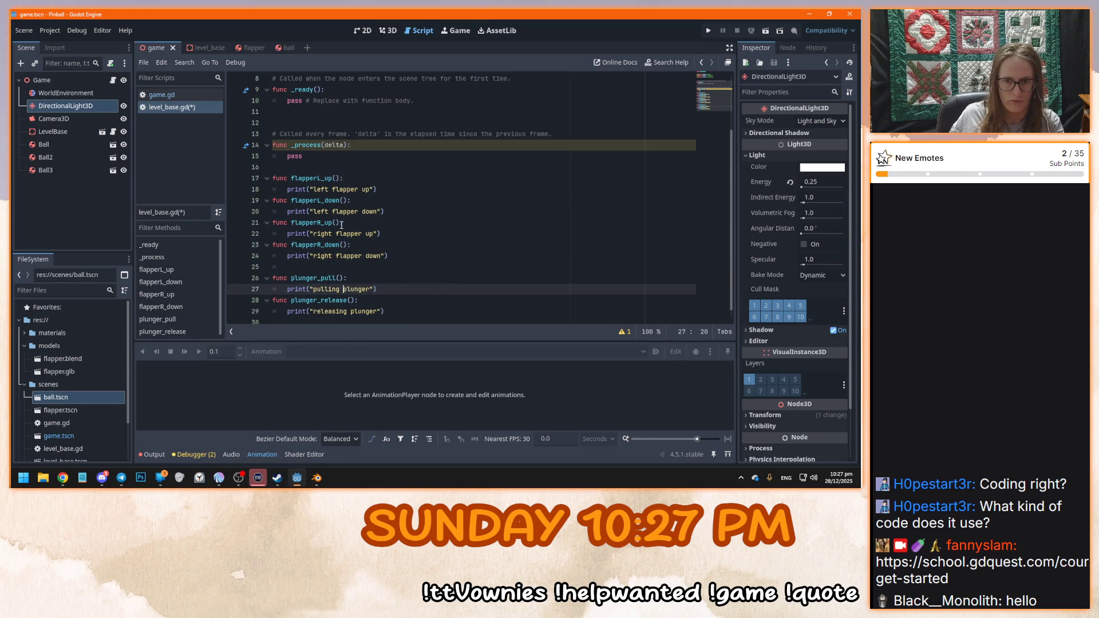
pyautogui.press('Up')
pyautogui.press('Up')
pyautogui.press('Up')
pyautogui.press('End')
pyautogui.hotkey('ctrl', 's')
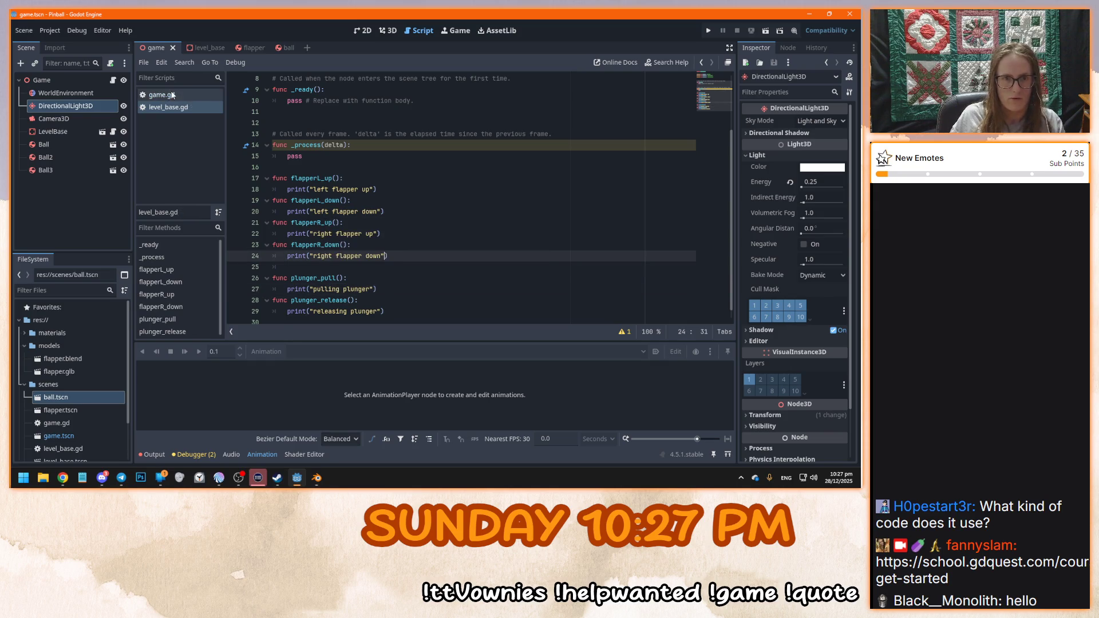
pyautogui.click(170, 95)
pyautogui.moveTo(399, 201); pyautogui.dragTo(303, 201)
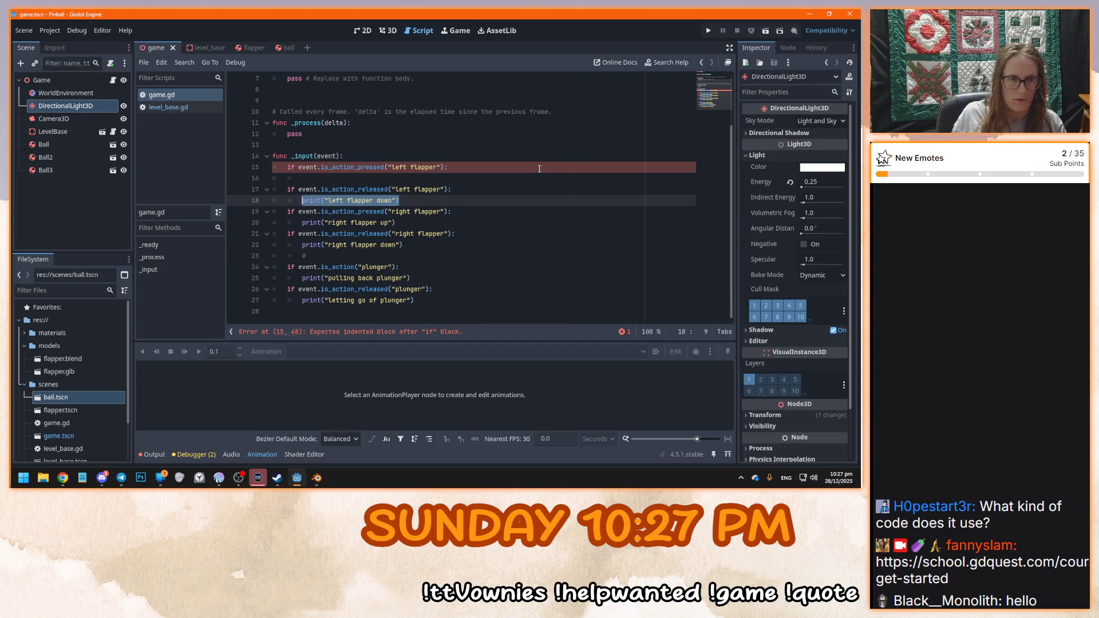
# Review game.gd's Level export and print lines, glance at the Super Pinball Adventure store page, then return
pyautogui.scroll(2, 541, 169)
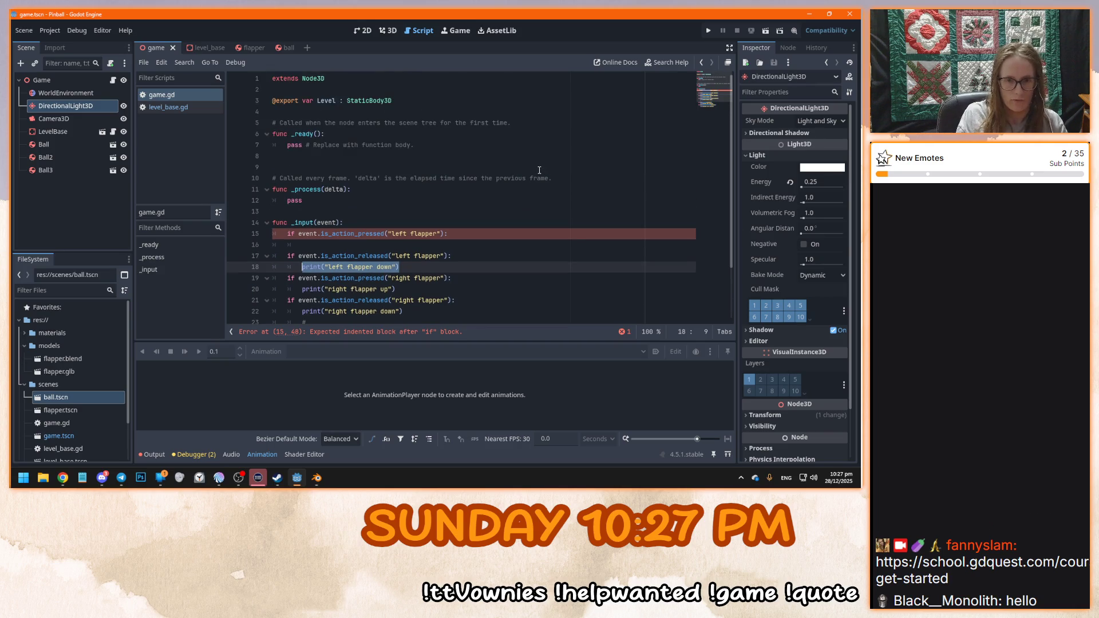
pyautogui.click(319, 100)
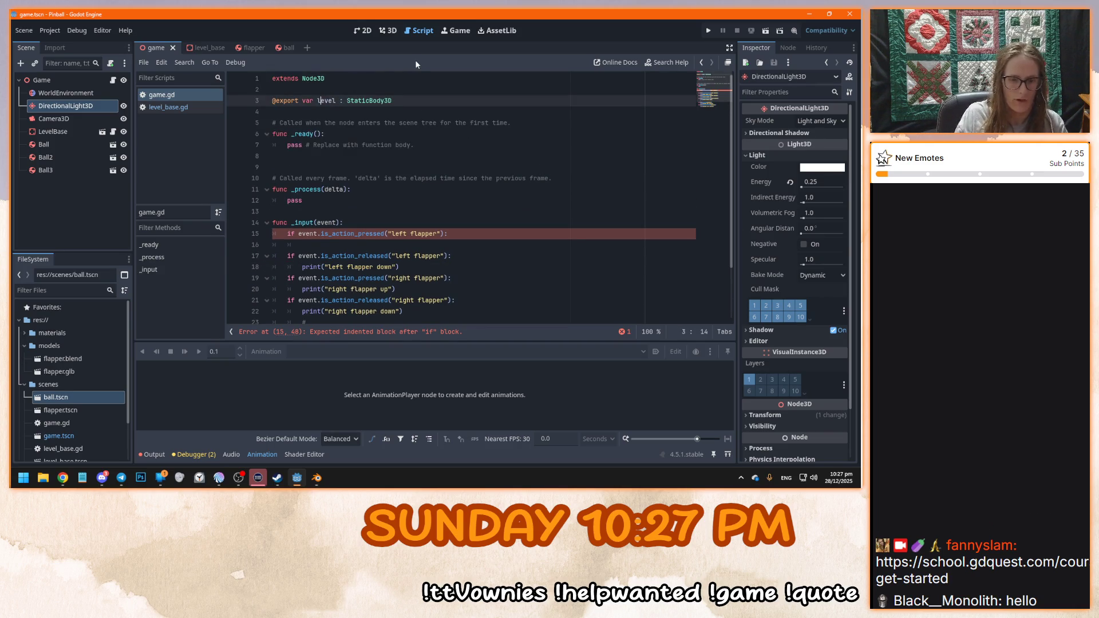
pyautogui.scroll(-2, 425, 213)
pyautogui.click(435, 201)
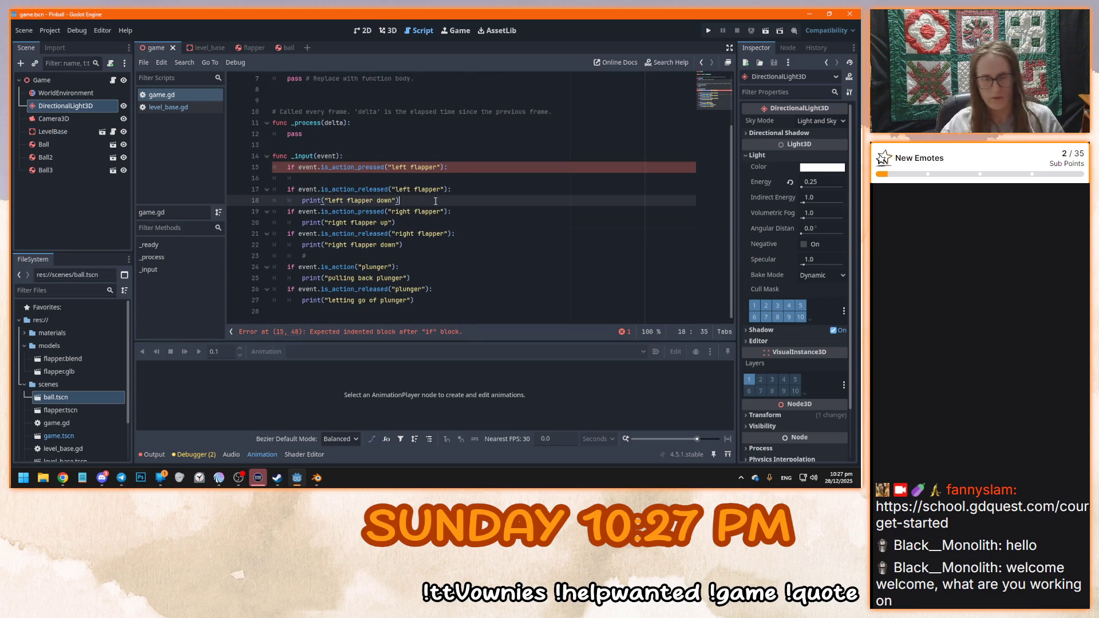
pyautogui.click(277, 478)
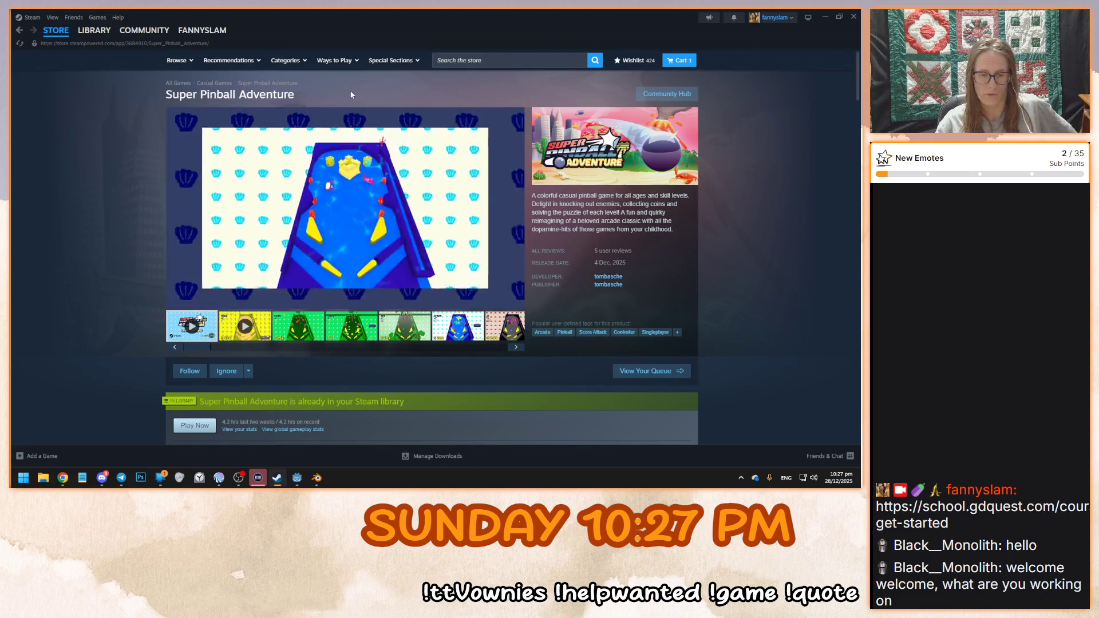
pyautogui.click(298, 479)
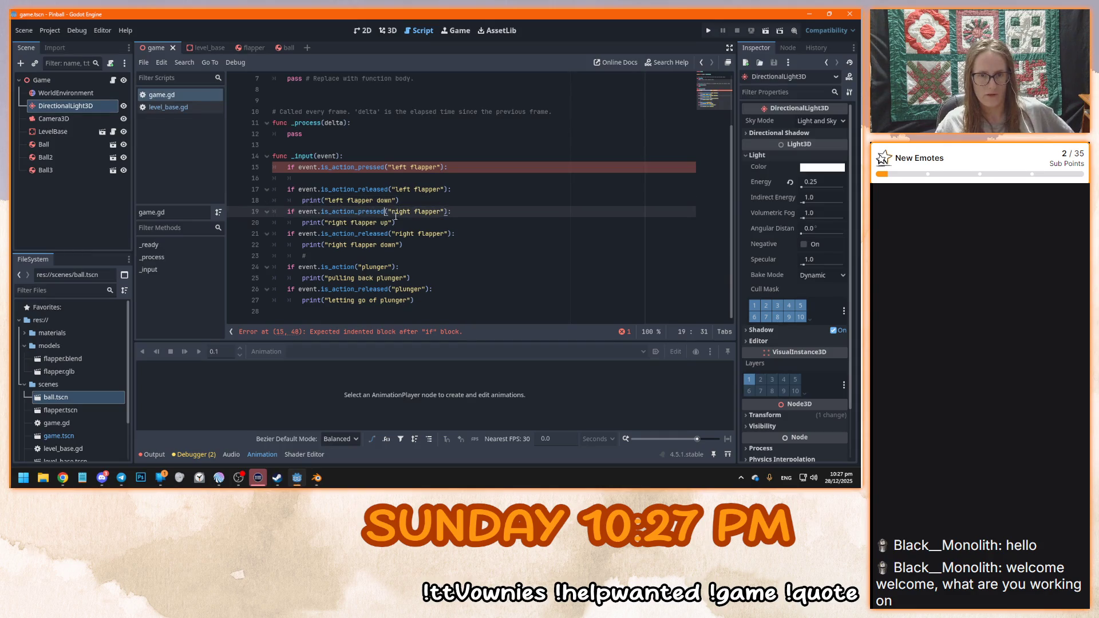
pyautogui.click(455, 307)
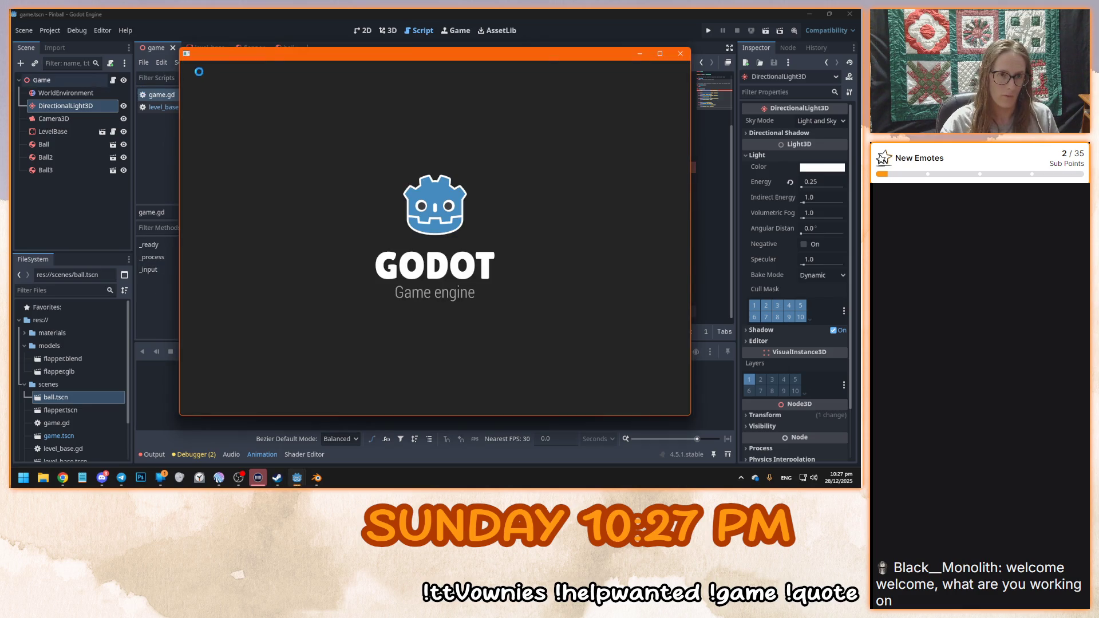
# Open and run the BobaristaSimulator project, then grab several cups in-game
pyautogui.click(296, 147)
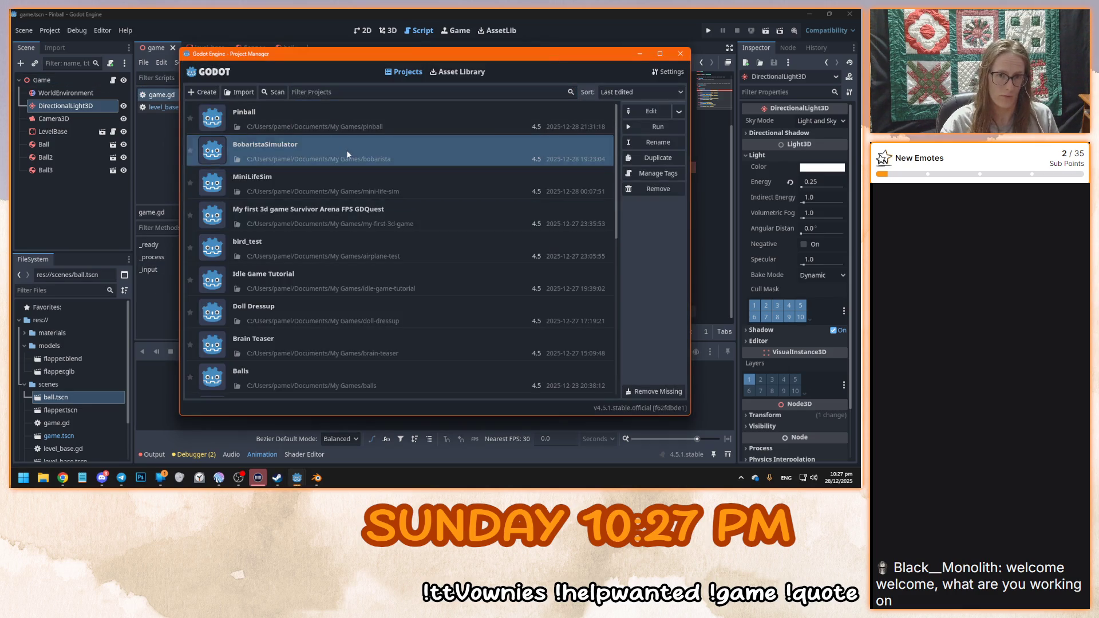
pyautogui.doubleClick(347, 154)
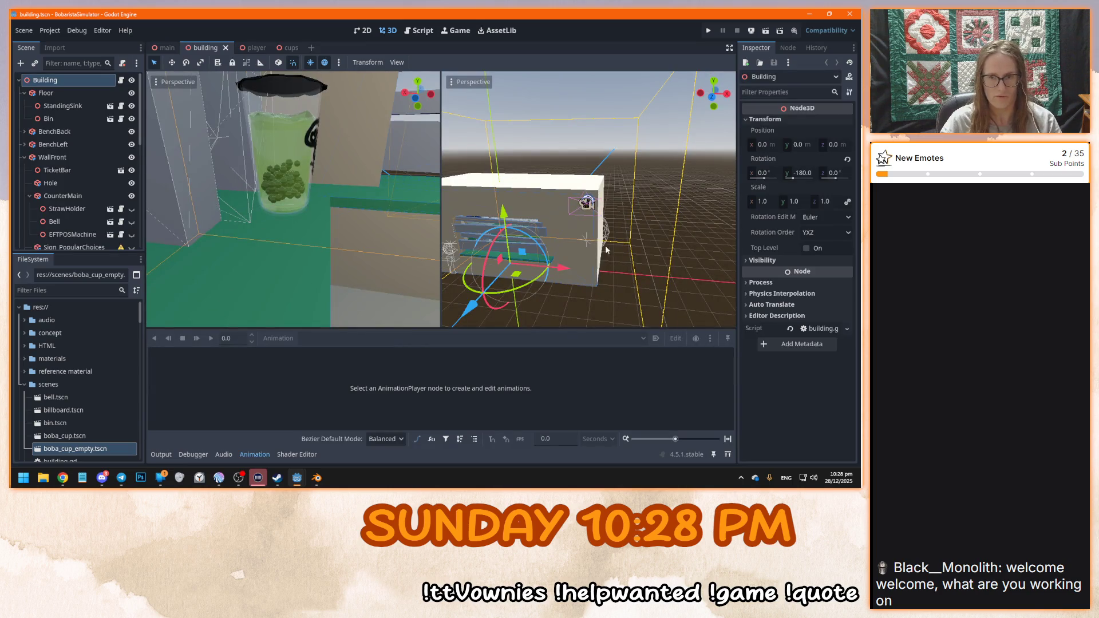
pyautogui.press('F5')
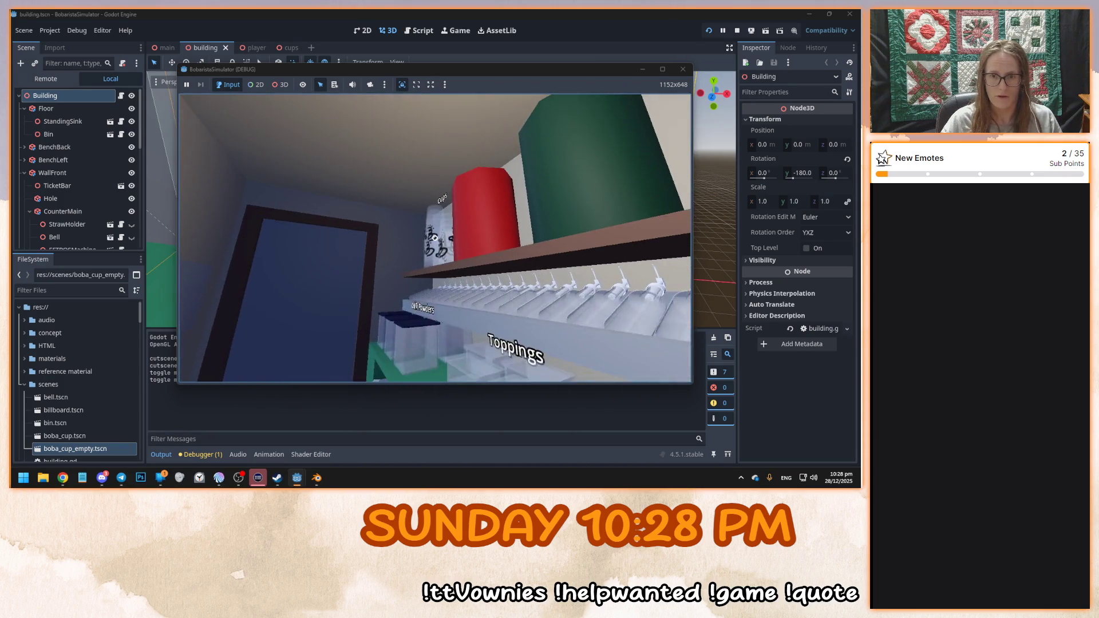
pyautogui.click(435, 237)
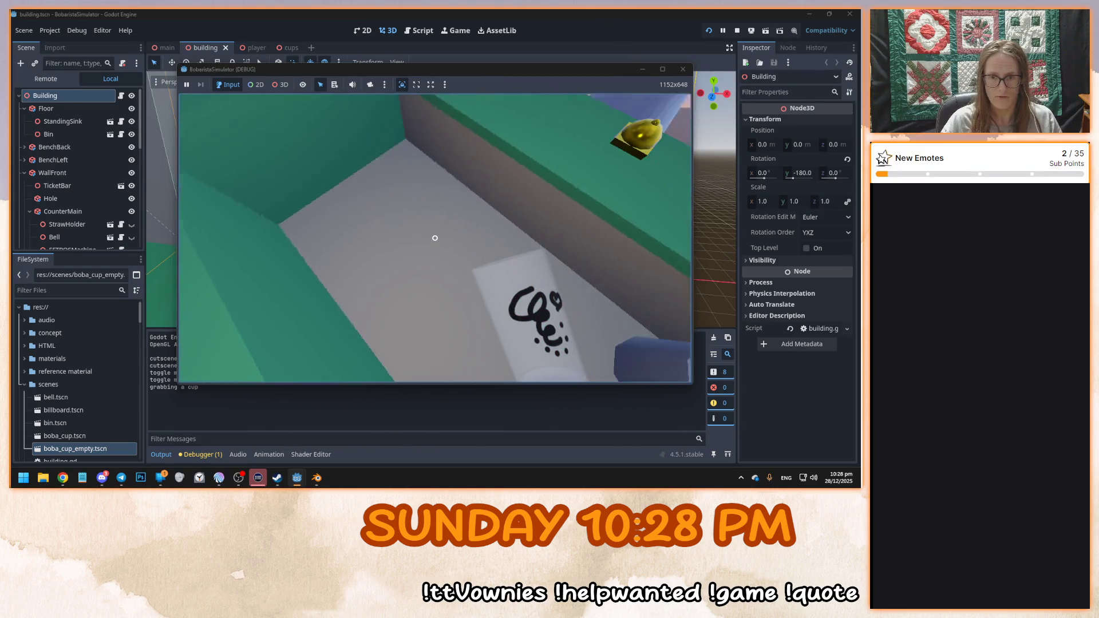
pyautogui.click(436, 237)
pyautogui.click(436, 237)
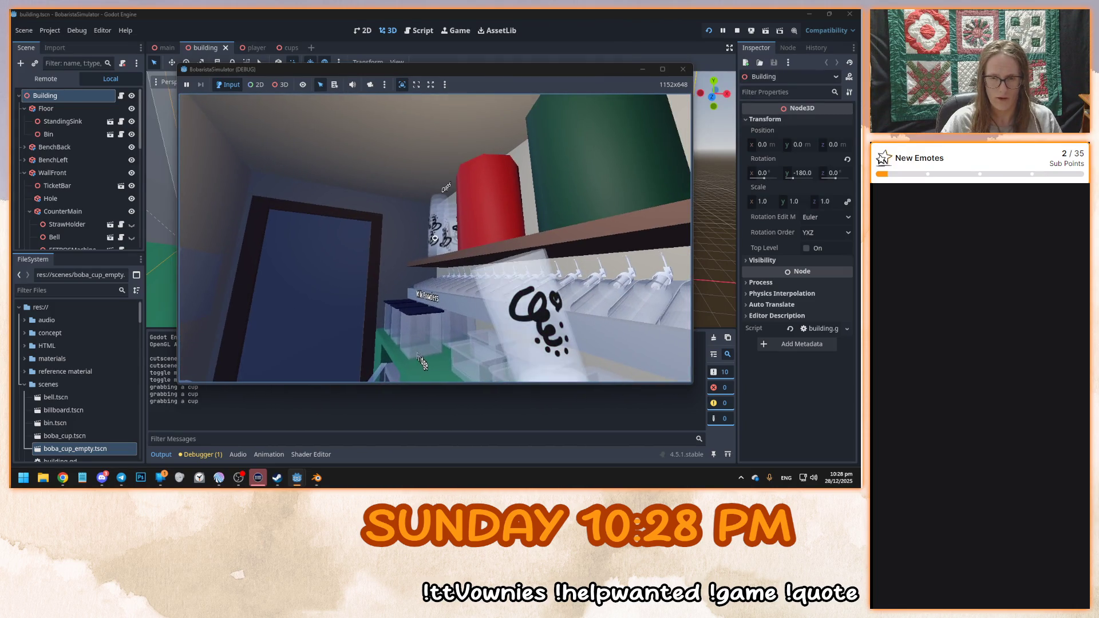
pyautogui.click(435, 237)
pyautogui.click(435, 237)
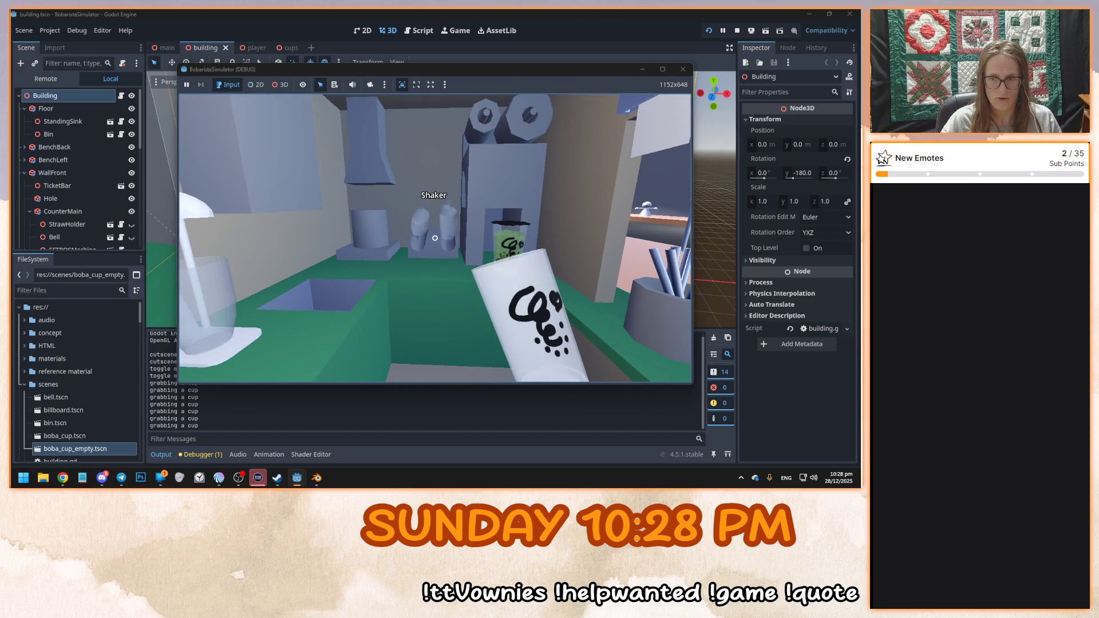
# Toggle the in-game order computer screen, then stop the game and close the BobaristaSimulator window
pyautogui.click(435, 238)
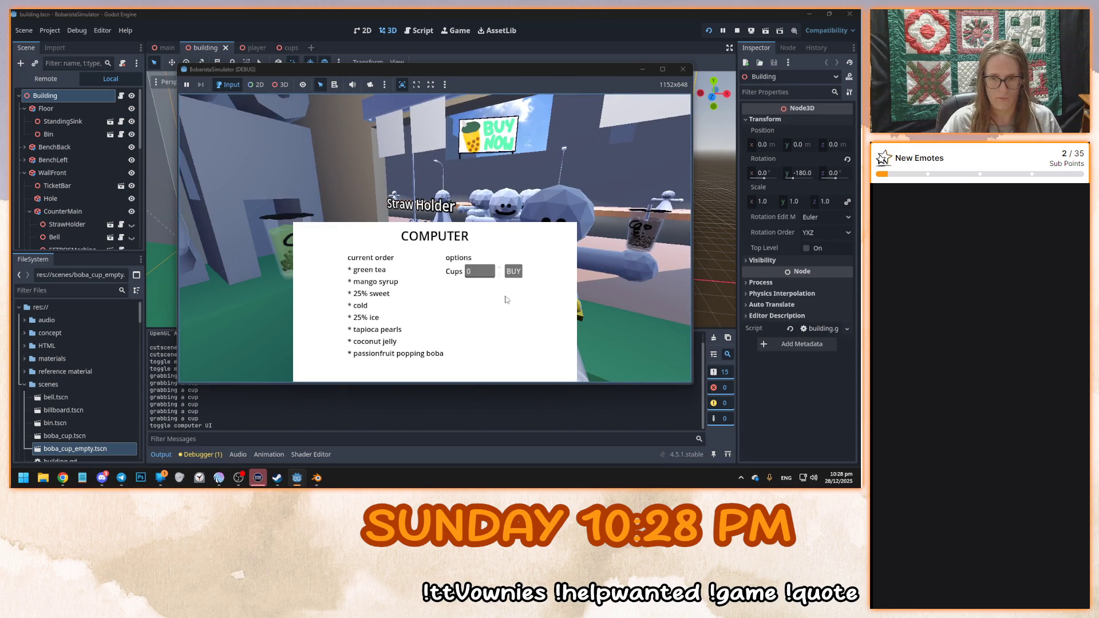
pyautogui.click(397, 278)
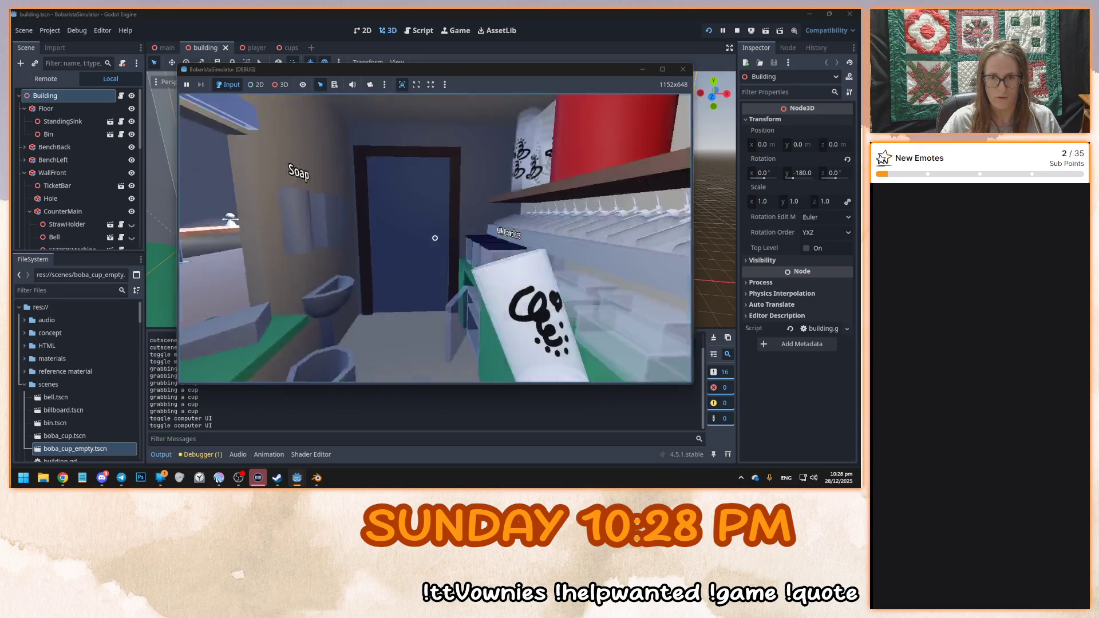
pyautogui.click(425, 259)
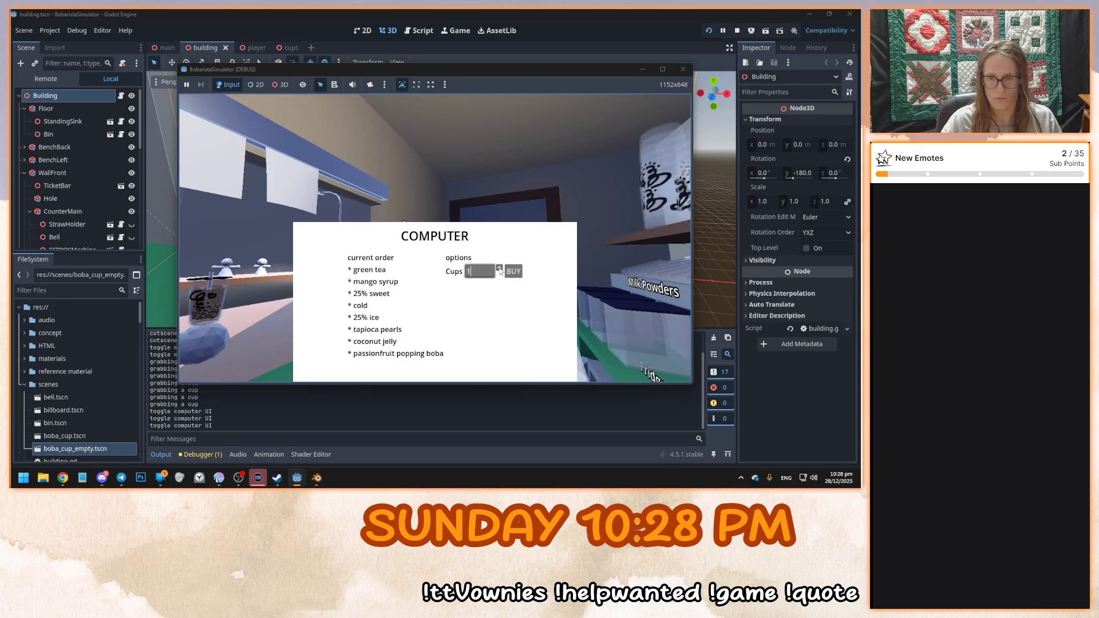
pyautogui.click(381, 275)
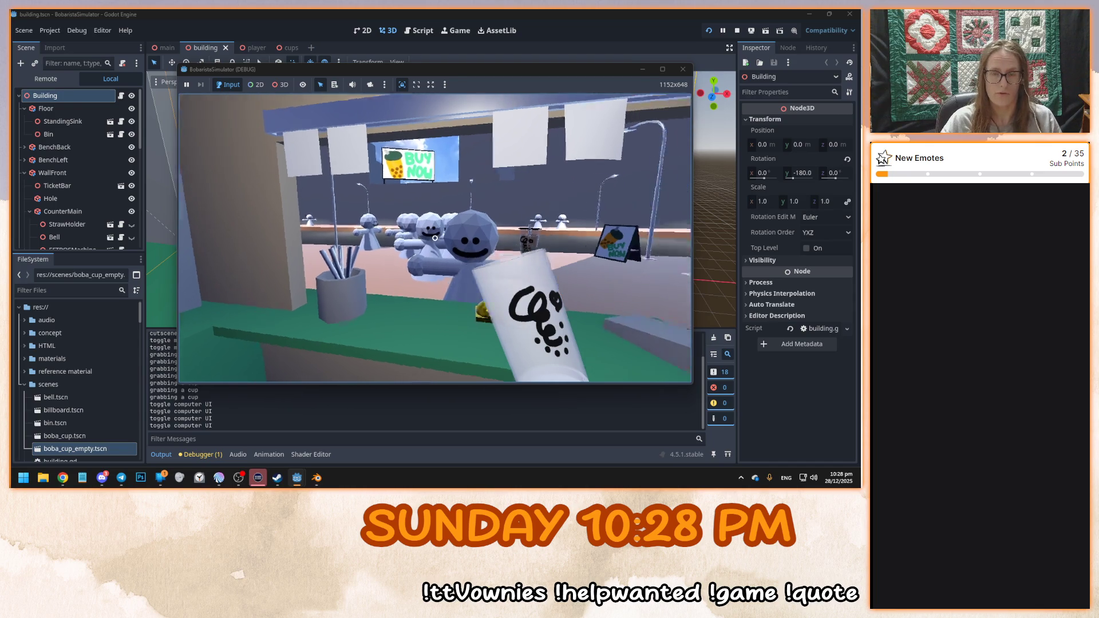
pyautogui.press('F8')
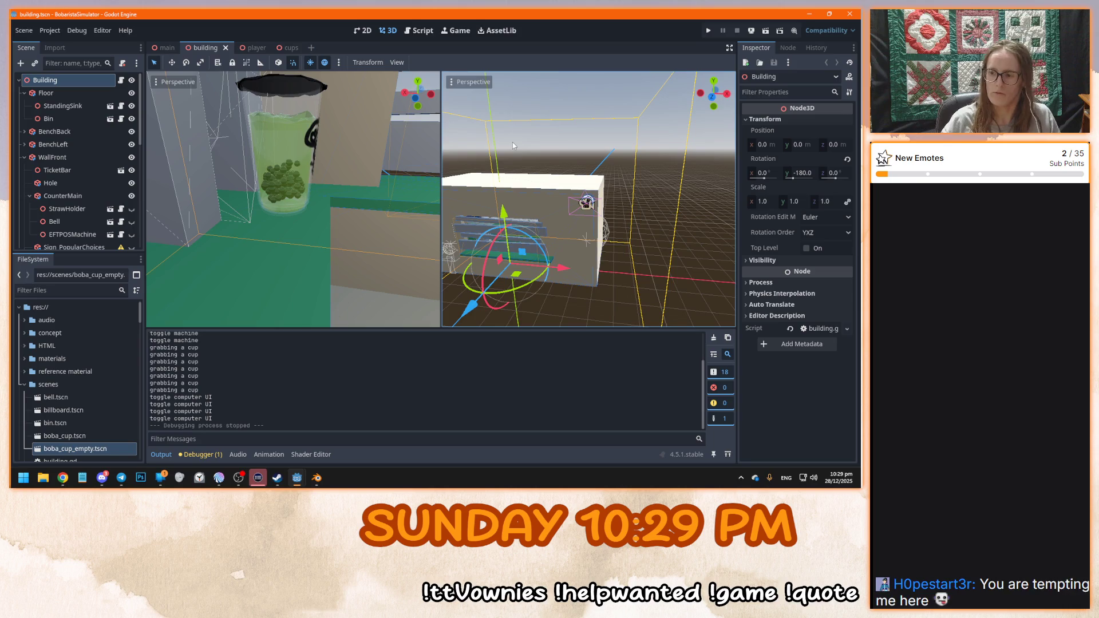
pyautogui.click(851, 14)
pyautogui.click(434, 276)
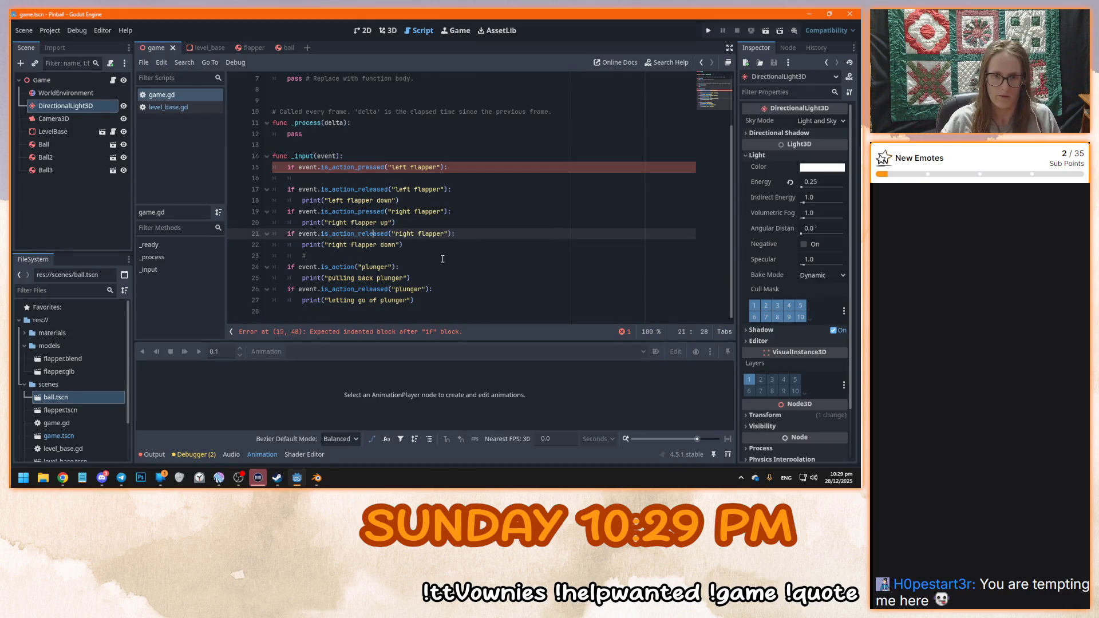
# Make line 16 of game.gd call level.flapperL_up(), checking the name against level_base.gd
pyautogui.click(446, 179)
pyautogui.scroll(2, 469, 236)
pyautogui.write('level.')
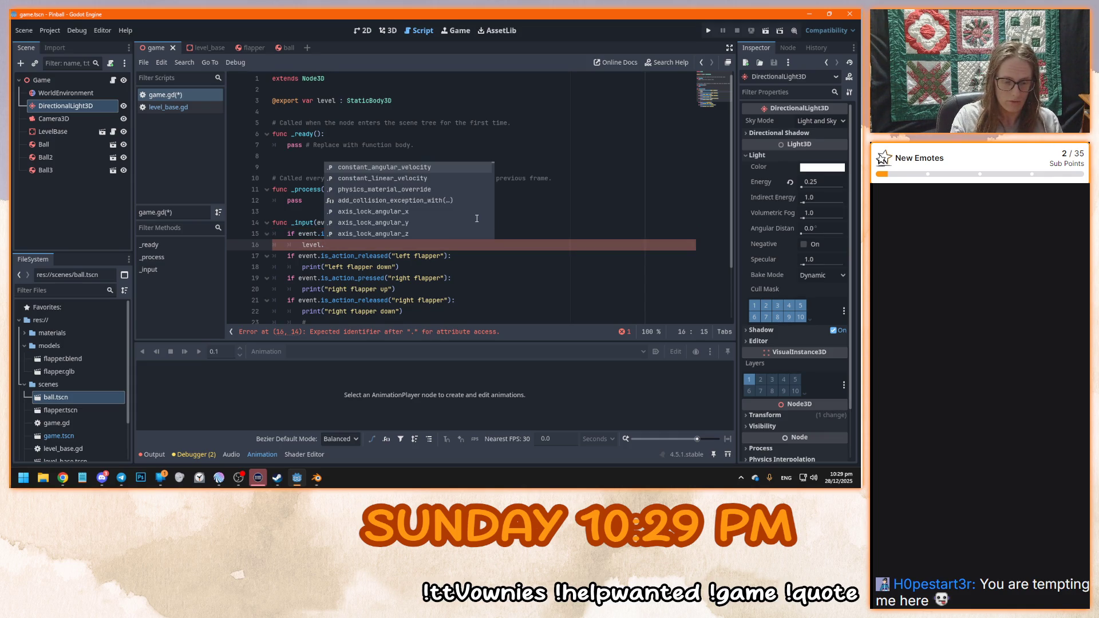
pyautogui.write('flapper')
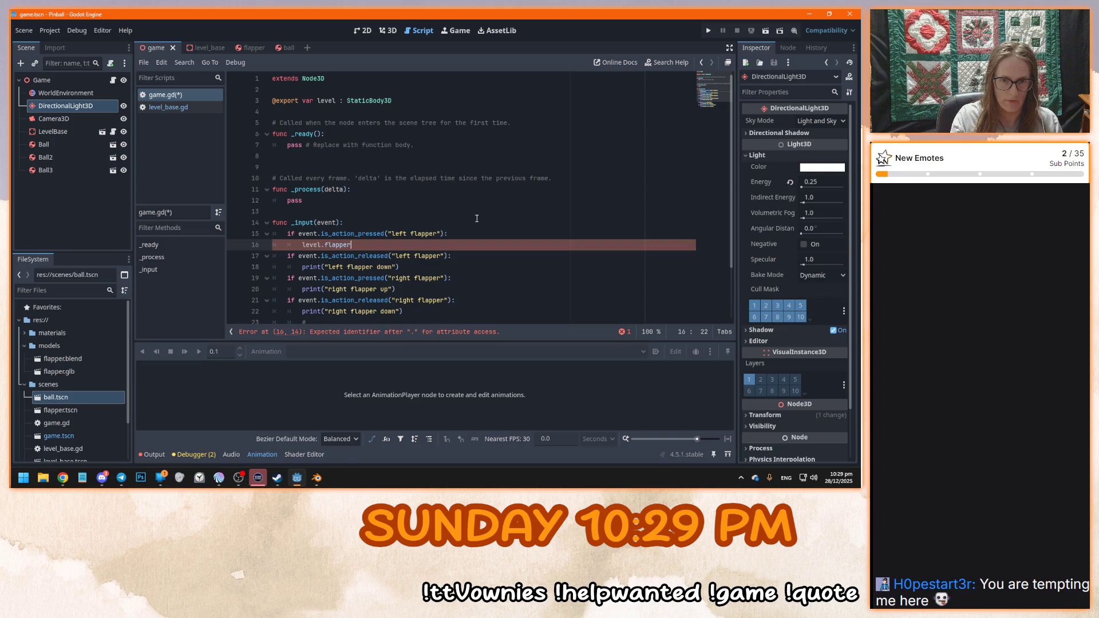
pyautogui.write('L_up()')
pyautogui.click(207, 47)
pyautogui.click(156, 48)
pyautogui.click(175, 109)
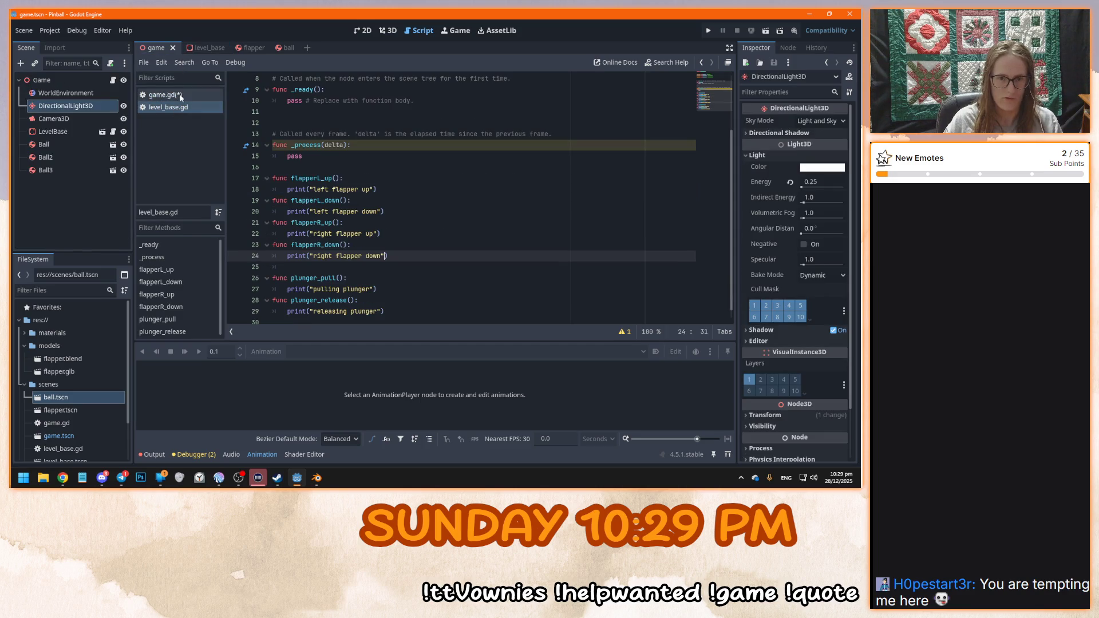
pyautogui.click(166, 96)
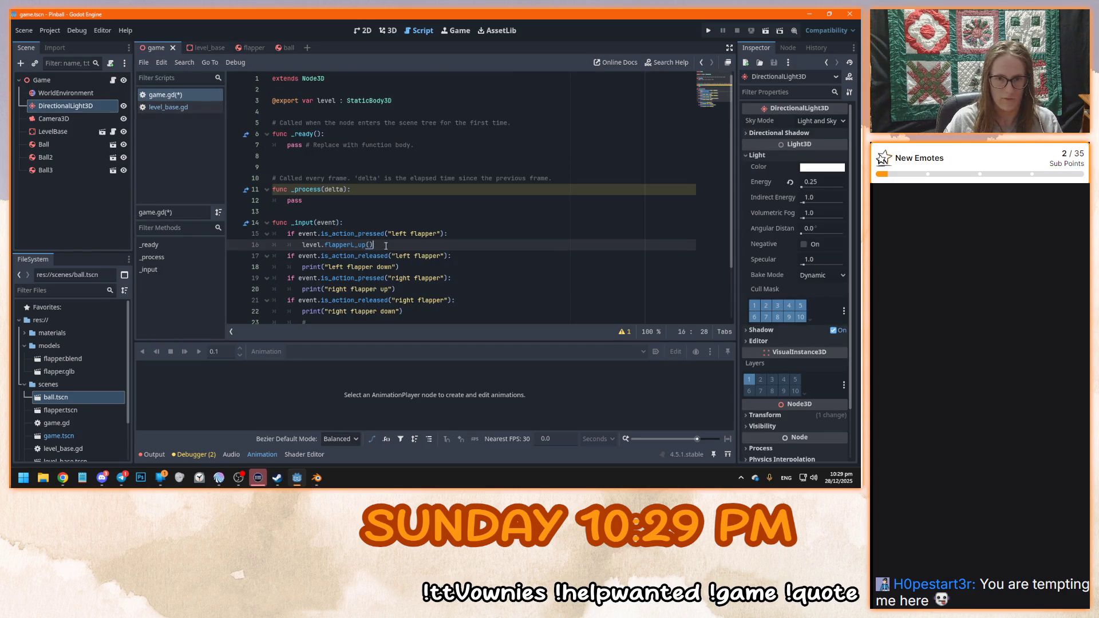
pyautogui.moveTo(403, 244); pyautogui.dragTo(296, 244)
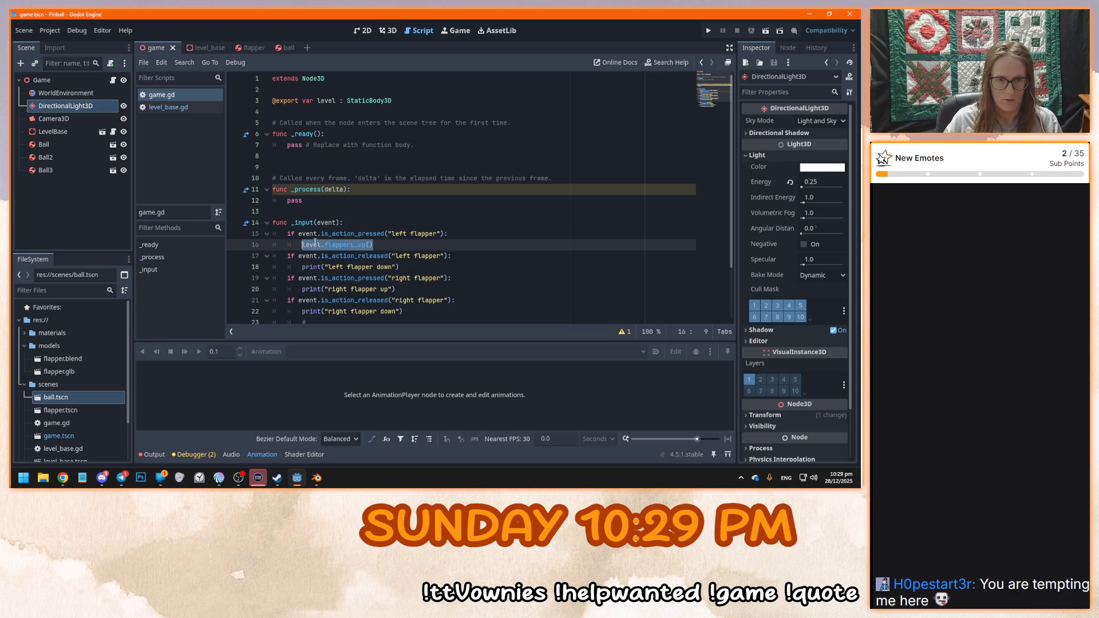
pyautogui.click(461, 238)
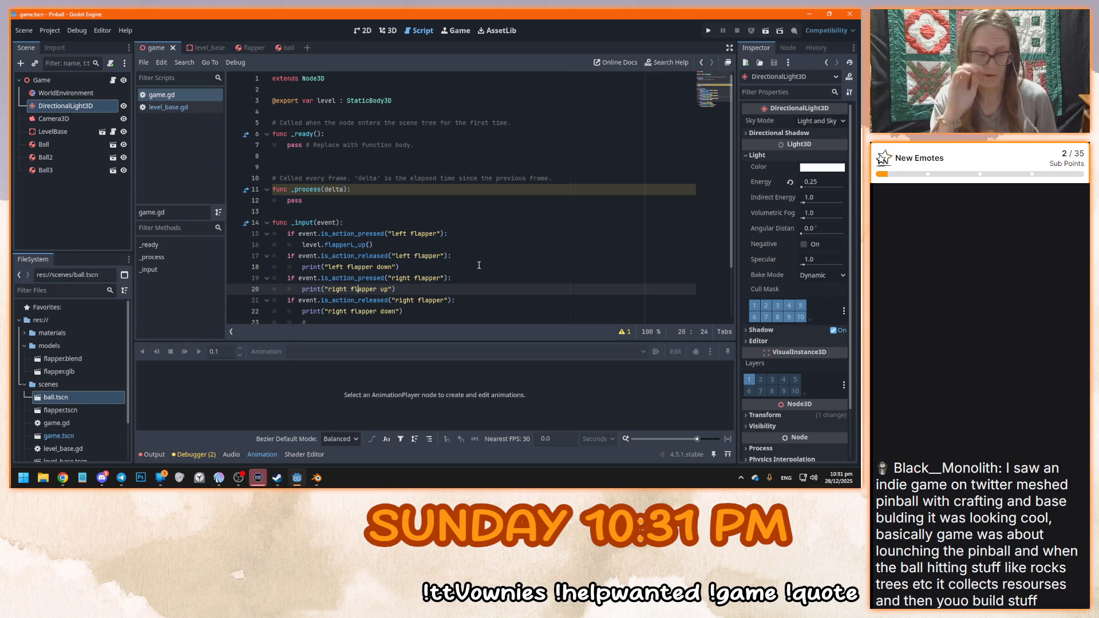
# Replace line 18's left-flapper-down print with level.flapperL_down()
pyautogui.scroll(-2, 401, 229)
pyautogui.moveTo(373, 178); pyautogui.dragTo(302, 178)
pyautogui.hotkey('ctrl', 'c')
pyautogui.moveTo(422, 200); pyautogui.dragTo(303, 200)
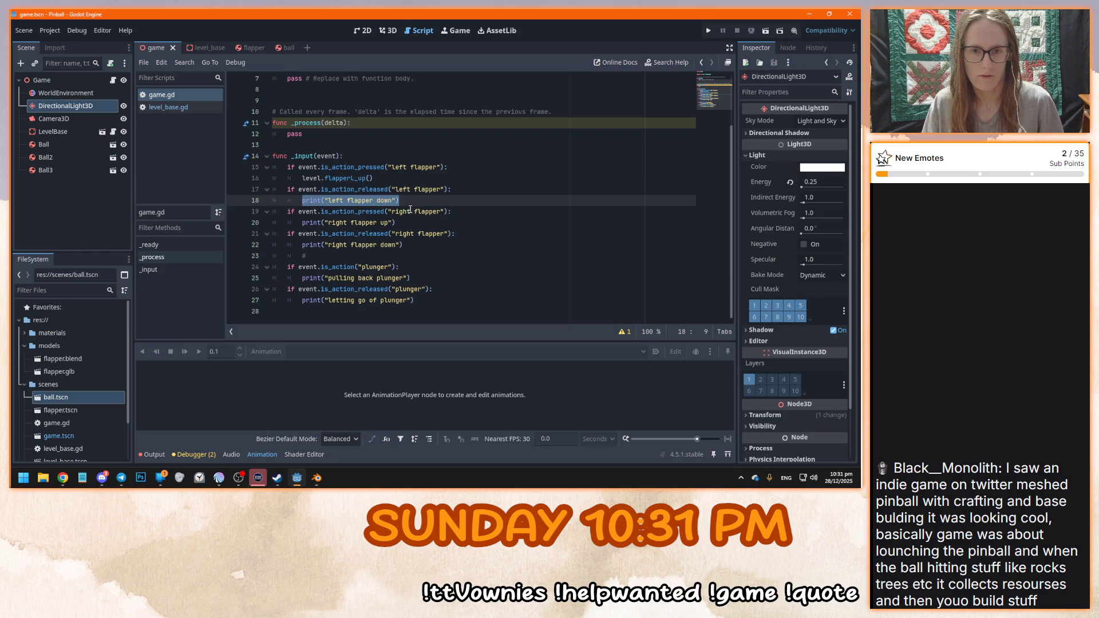
pyautogui.hotkey('ctrl', 'v')
pyautogui.click(369, 200)
pyautogui.press('BackSpace')
pyautogui.press('BackSpace')
pyautogui.write('down')
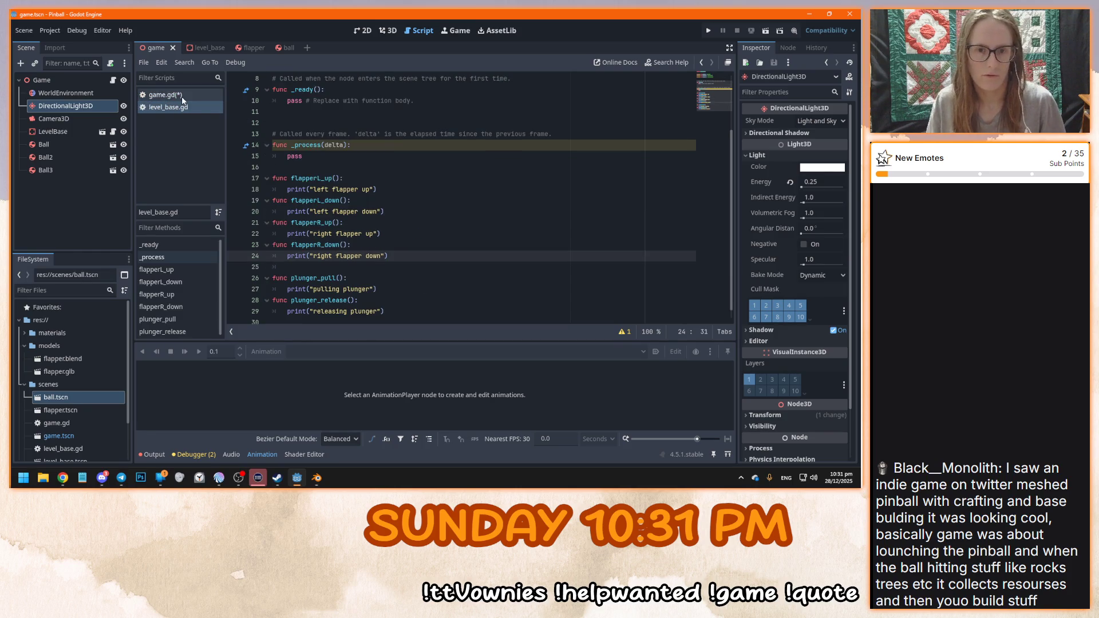
# Replace line 20's right-flapper-up print with level.flapperR_up()
pyautogui.moveTo(396, 223); pyautogui.dragTo(302, 223)
pyautogui.hotkey('ctrl', 'v')
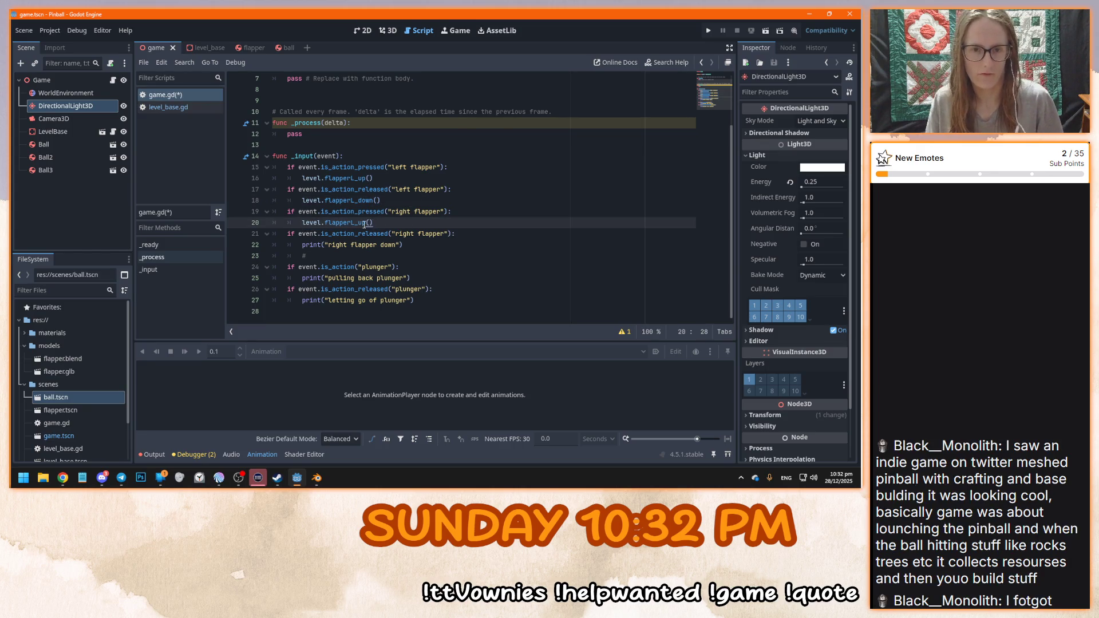
pyautogui.click(354, 222)
pyautogui.press('BackSpace')
pyautogui.write('R')
# Replace line 22's right-flapper-down print with level.flapperR_down()
pyautogui.moveTo(402, 245); pyautogui.dragTo(302, 245)
pyautogui.hotkey('ctrl', 'v')
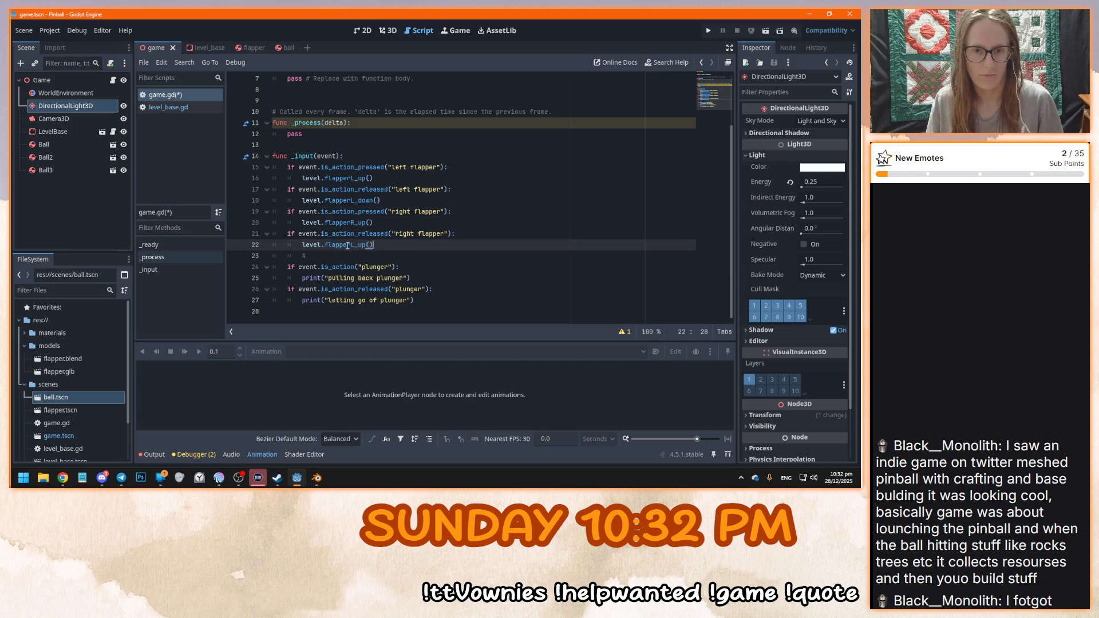
pyautogui.click(354, 246)
pyautogui.press('BackSpace')
pyautogui.write('R')
pyautogui.click(366, 245)
pyautogui.press('BackSpace')
pyautogui.press('BackSpace')
pyautogui.write('down')
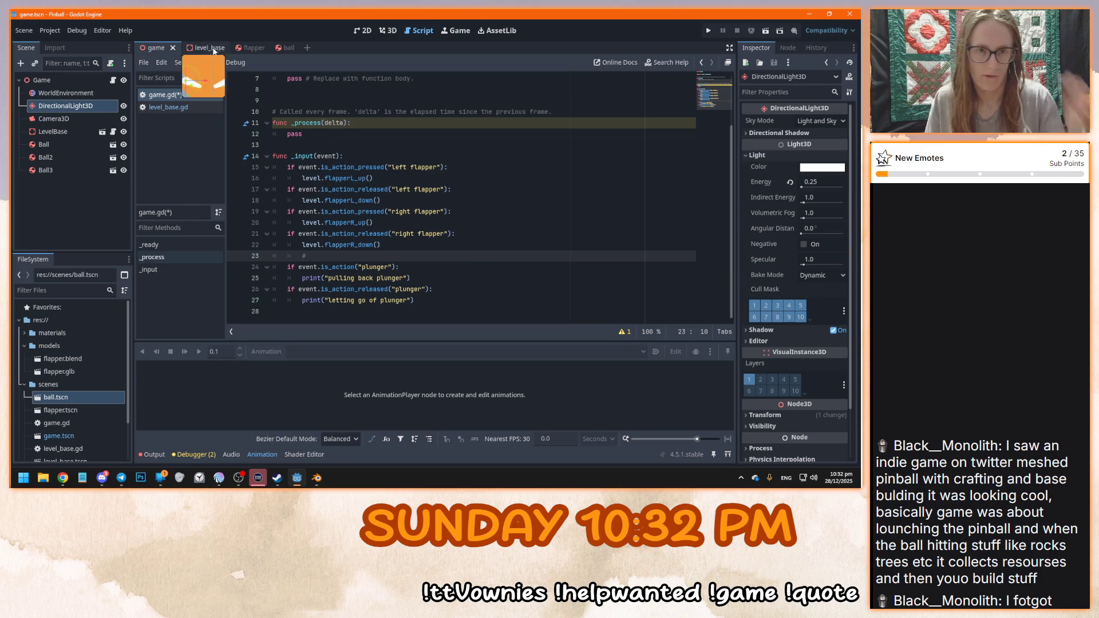
# Replace the plunger prints on lines 25 and 27 with level.plunger_pull() and level.plunger_release()
pyautogui.click(195, 106)
pyautogui.click(195, 95)
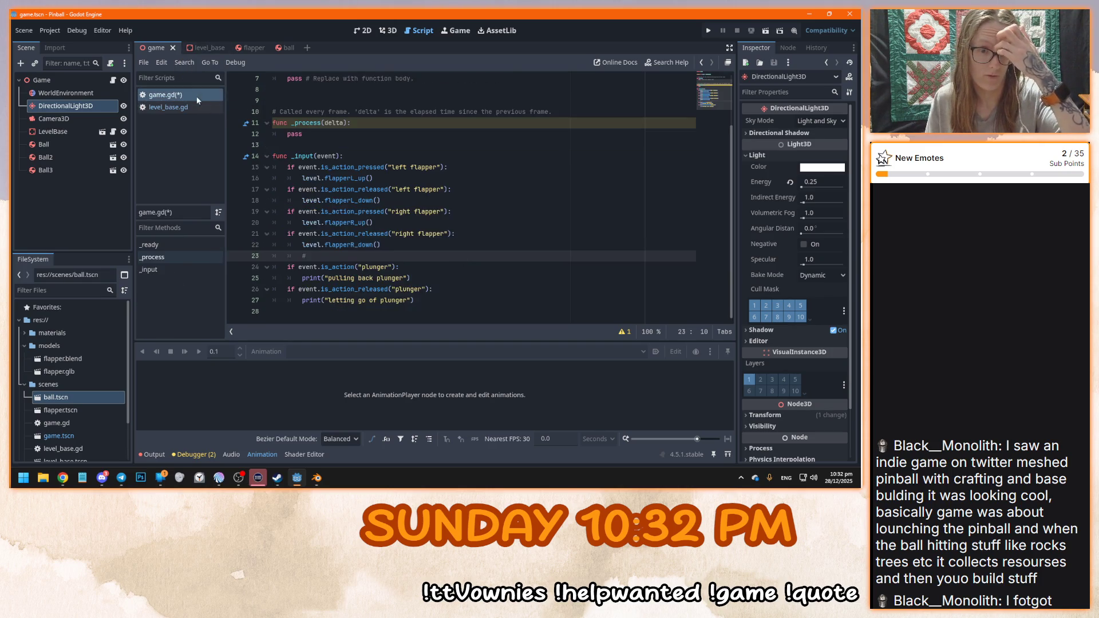
pyautogui.moveTo(302, 278)
pyautogui.mouseDown()
pyautogui.moveTo(412, 279)
pyautogui.moveTo(326, 280)
pyautogui.mouseUp()
pyautogui.hotkey('ctrl', 'v')
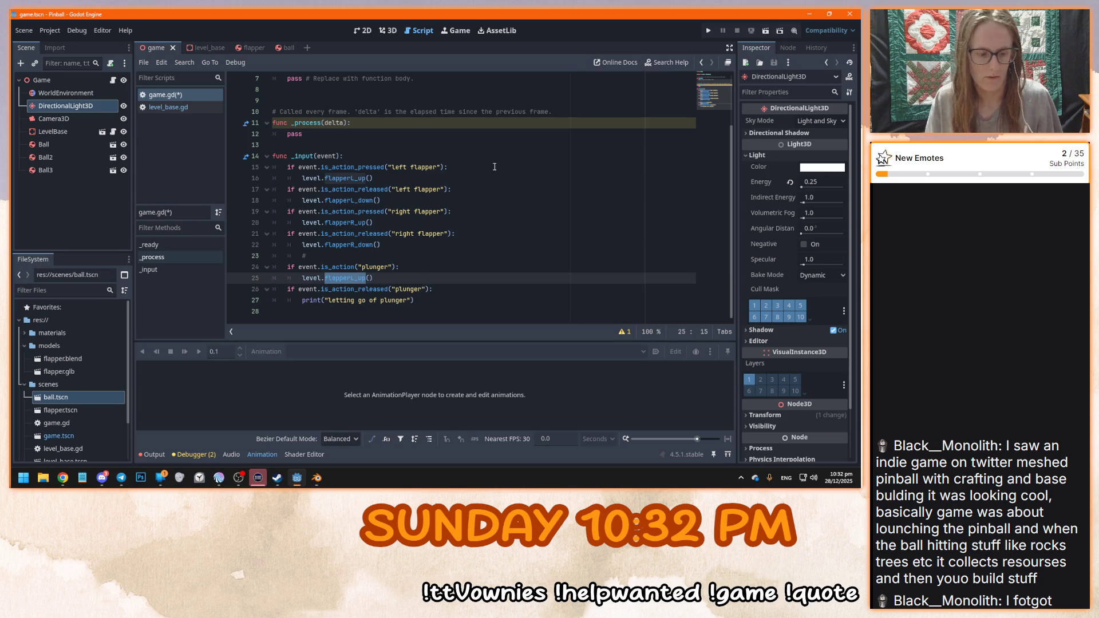
pyautogui.write('plunger_pull')
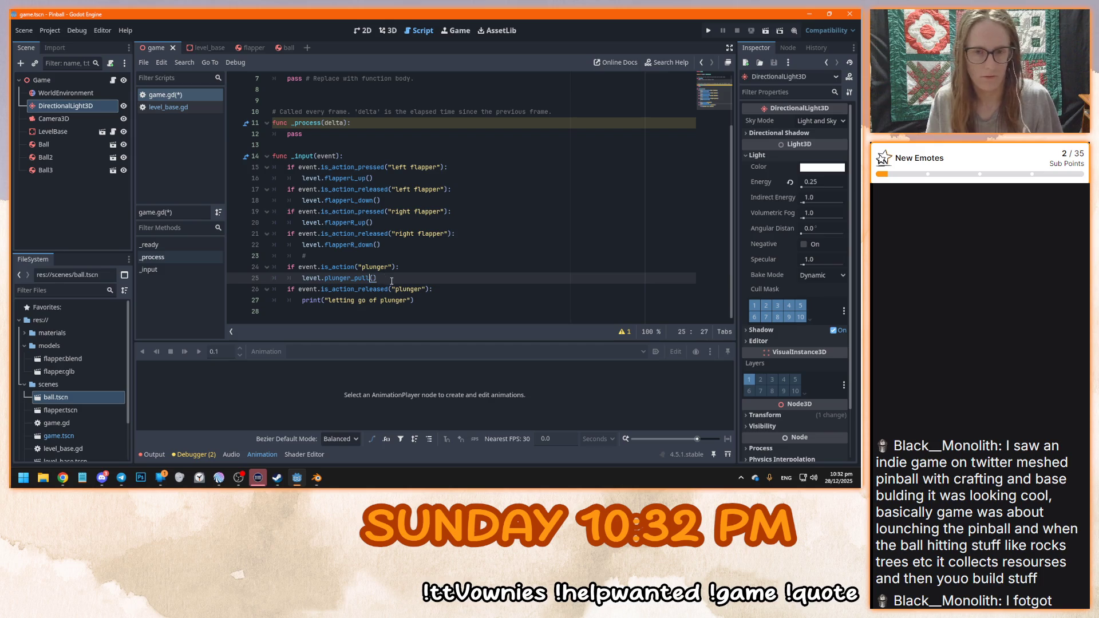
pyautogui.moveTo(415, 300); pyautogui.dragTo(302, 303)
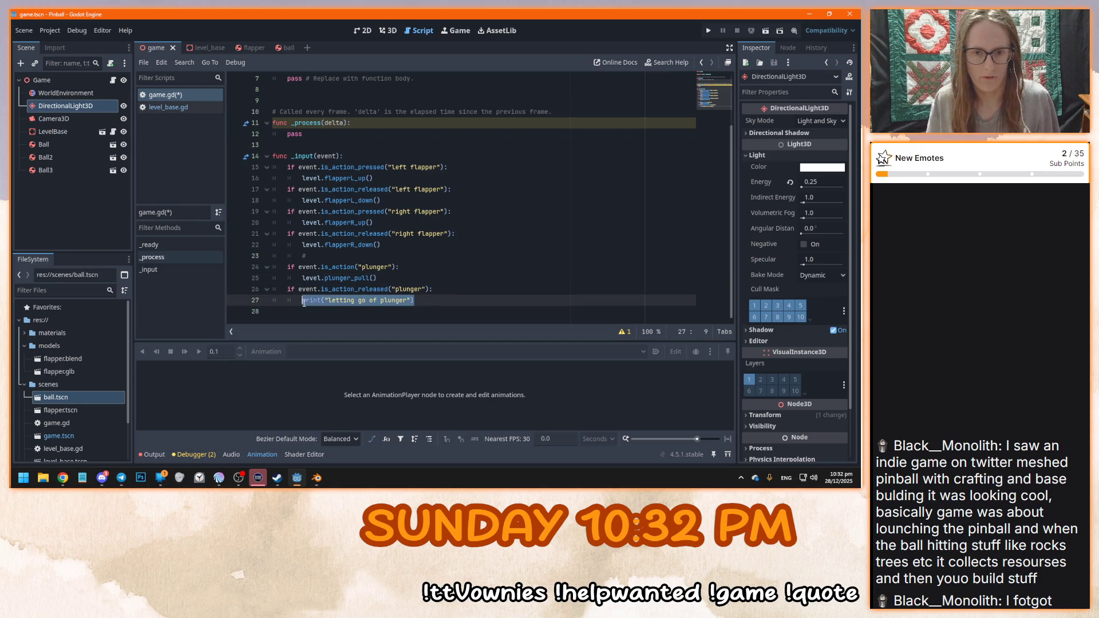
pyautogui.write('level.plunger_pull()')
pyautogui.press('BackSpace')
pyautogui.press('BackSpace')
pyautogui.press('BackSpace')
pyautogui.write('release')
# Save game.gd, look over level_base.gd's flapper functions, and launch the game with F5
pyautogui.click(528, 223)
pyautogui.hotkey('ctrl', 's')
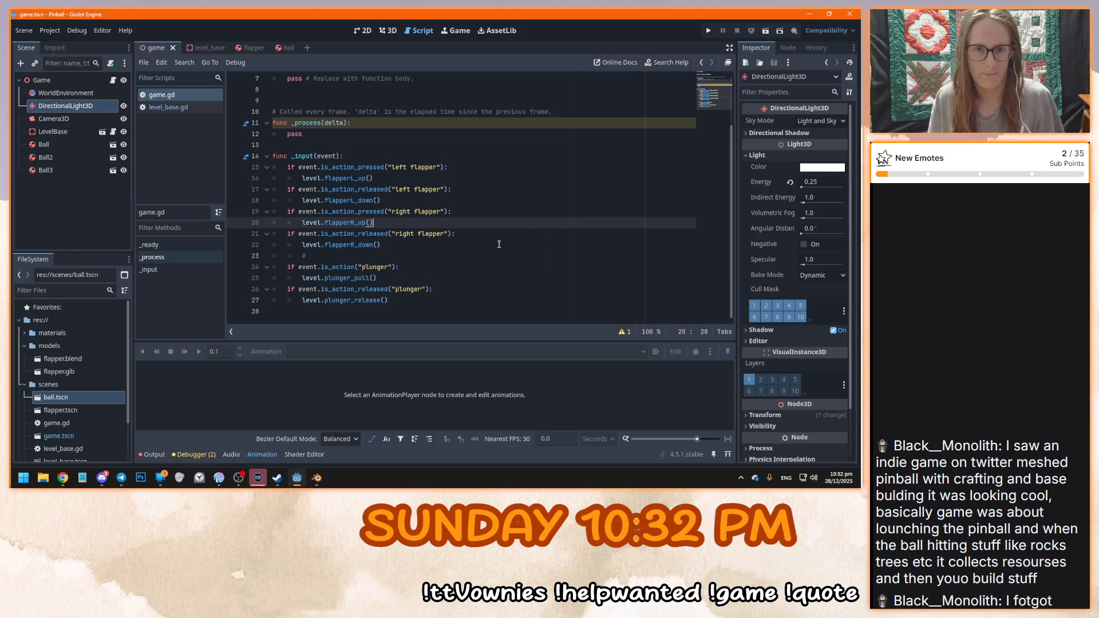
pyautogui.scroll(2, 247, 143)
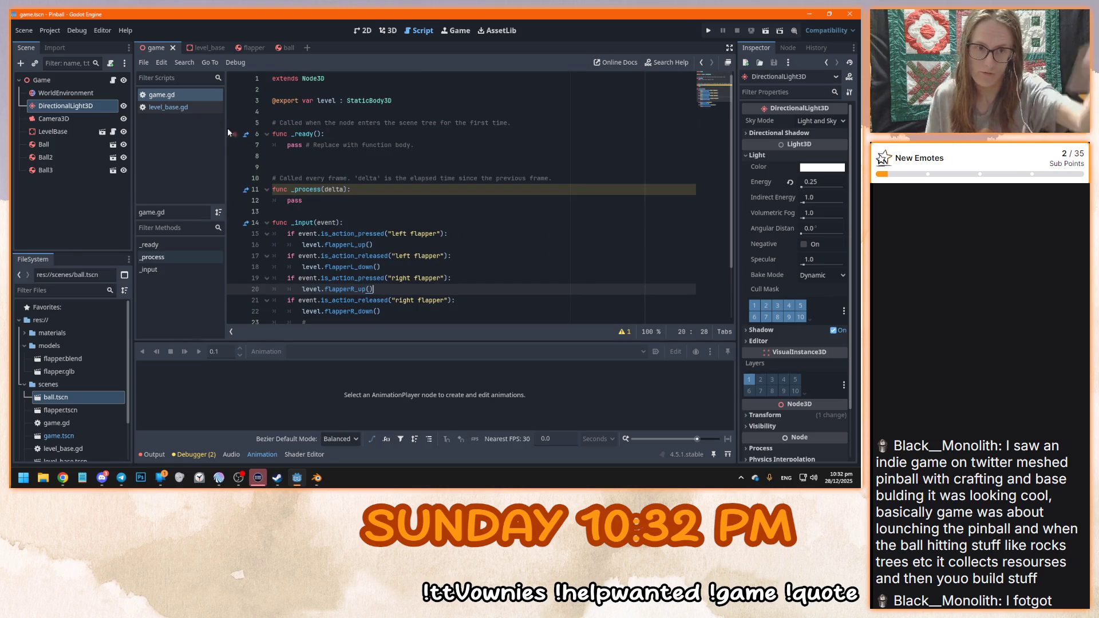
pyautogui.click(172, 107)
pyautogui.scroll(-1, 385, 256)
pyautogui.click(360, 190)
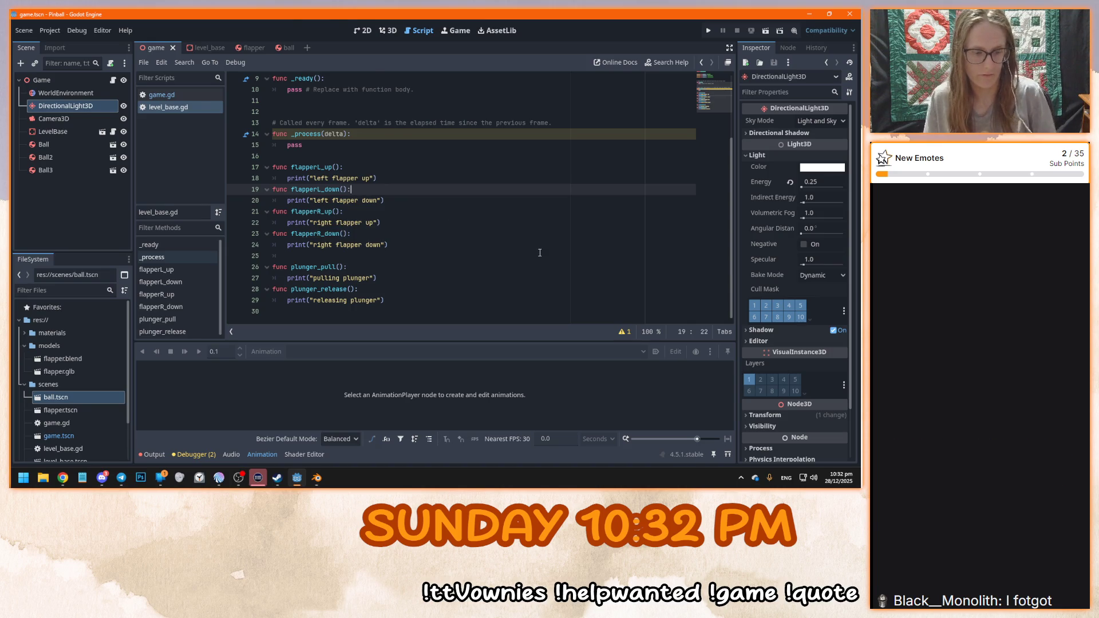
pyautogui.press('F5')
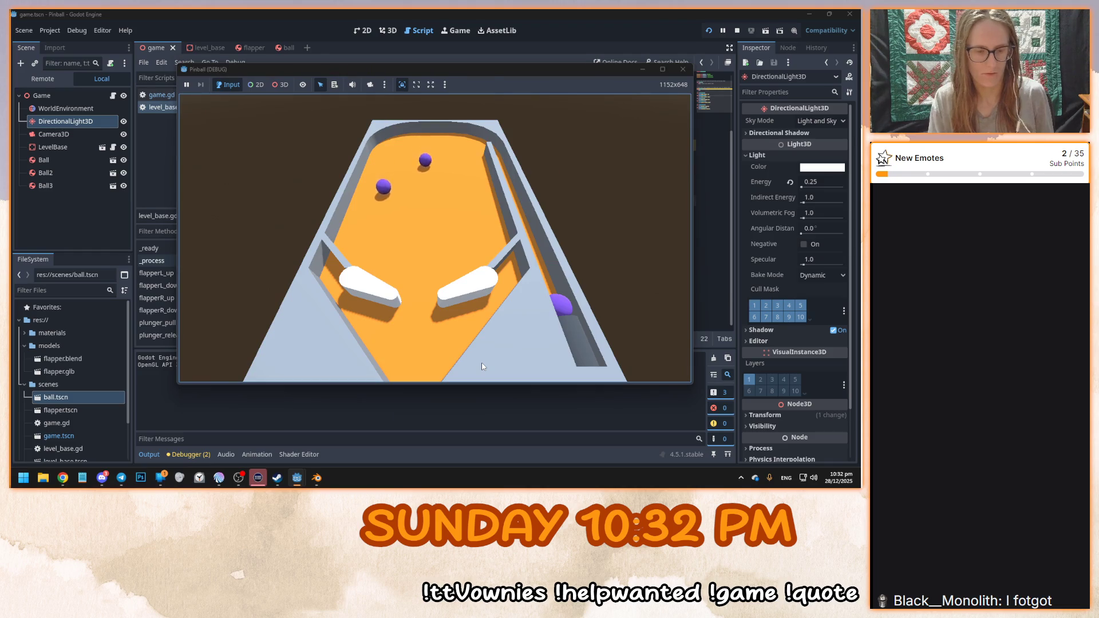
# After the left flapper fails, assign LevelBase to the Game node's Level property and rerun with F5
pyautogui.press('Left')
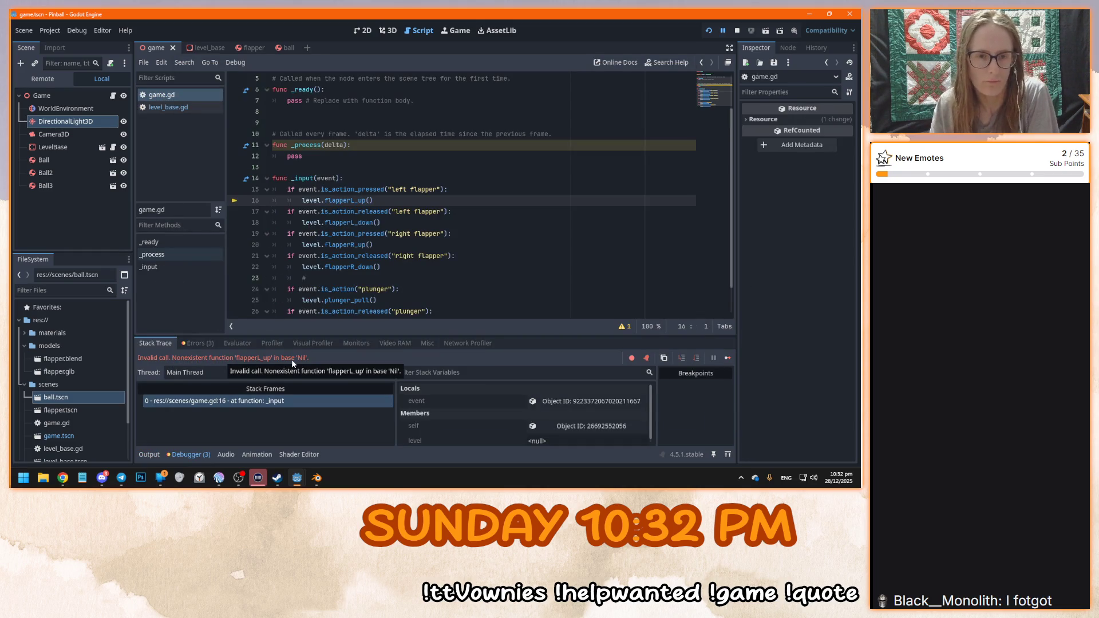
pyautogui.scroll(2, 343, 289)
pyautogui.click(348, 100)
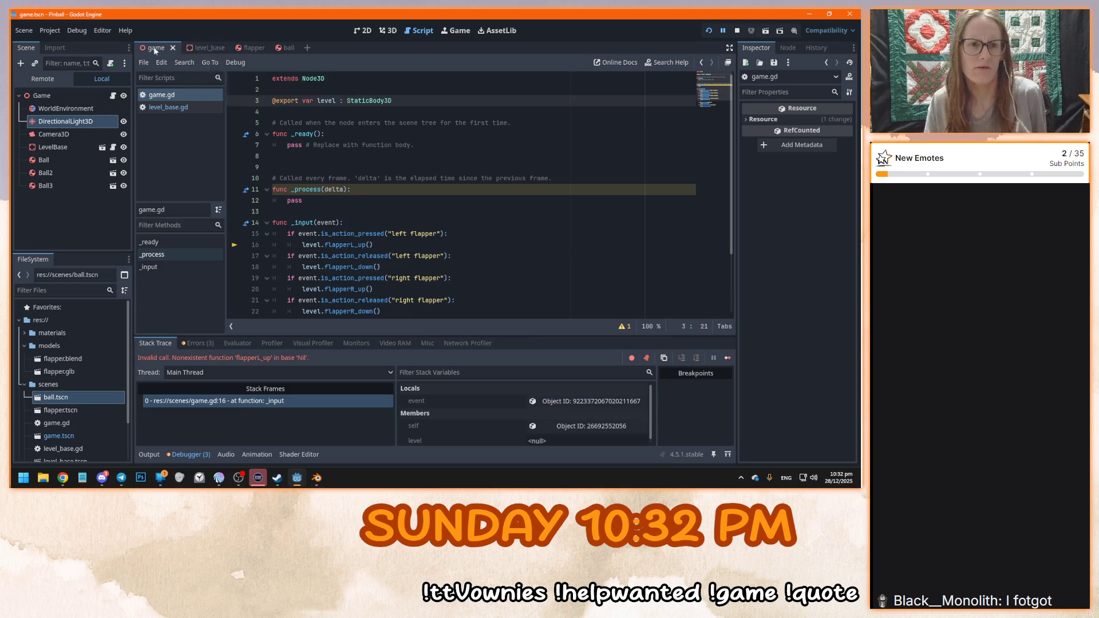
pyautogui.click(61, 97)
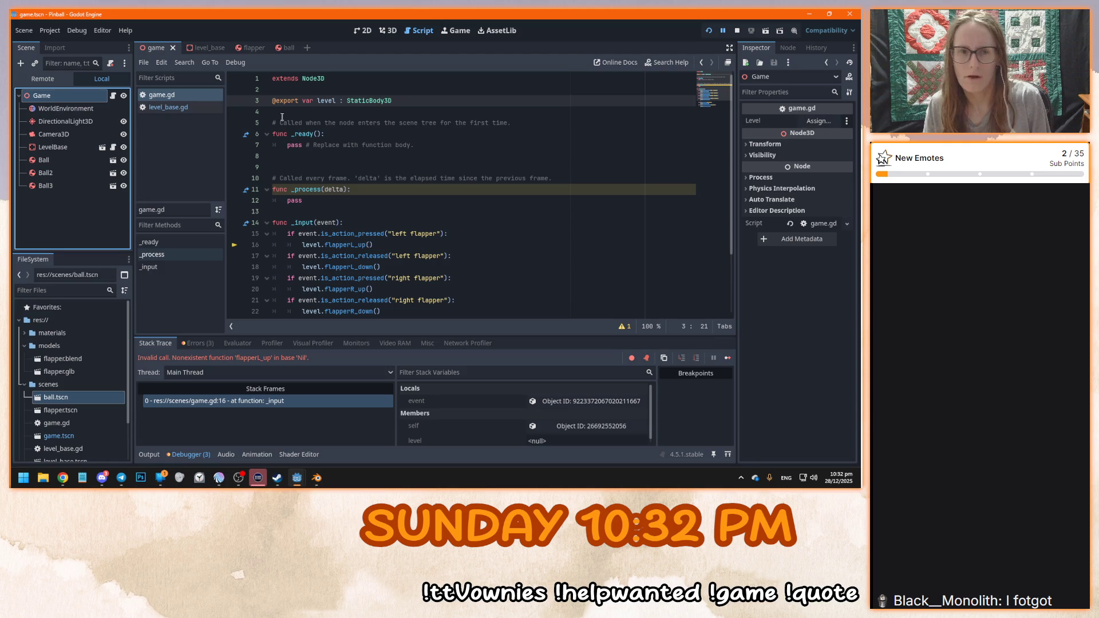
pyautogui.moveTo(53, 147); pyautogui.dragTo(817, 123)
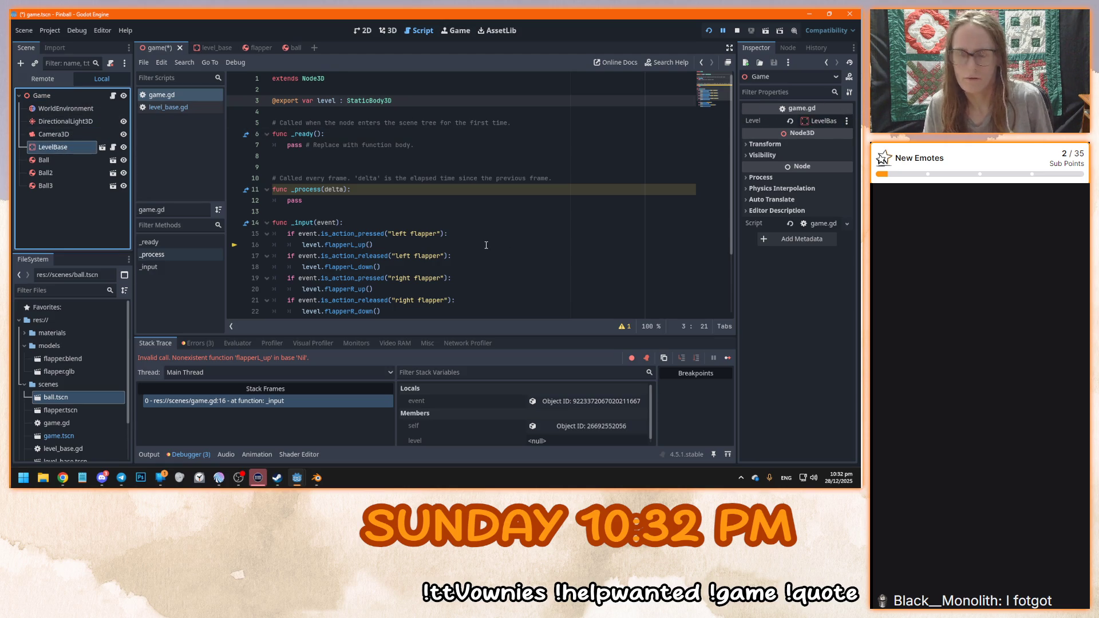
pyautogui.press('F5')
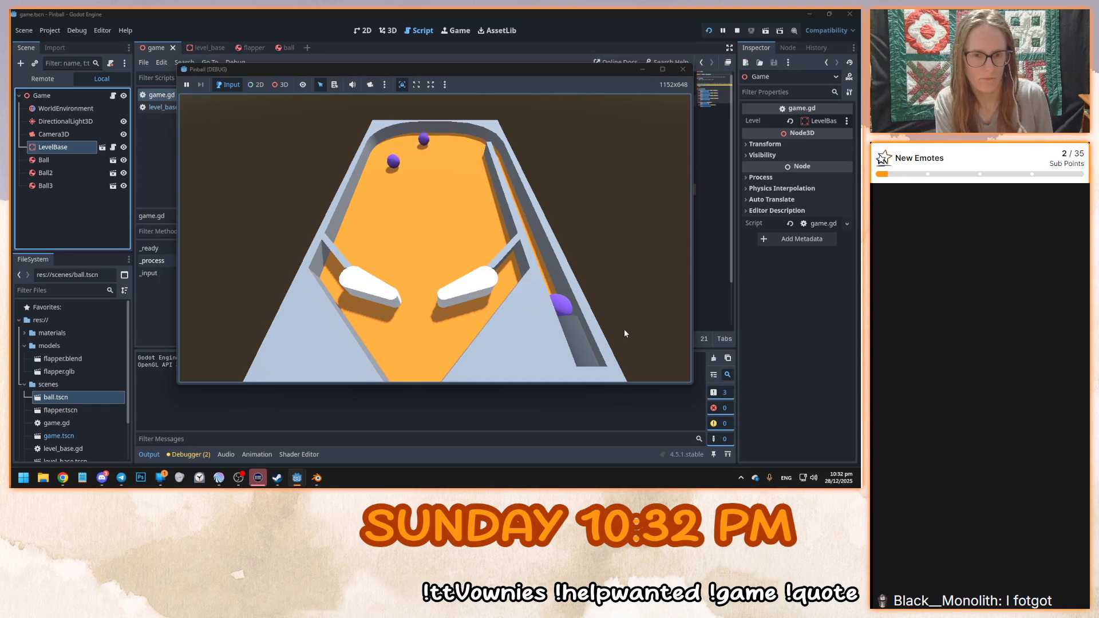
# Flip the left flapper three times and the right flapper twice in the running game
pyautogui.press('Left')
pyautogui.press('Left')
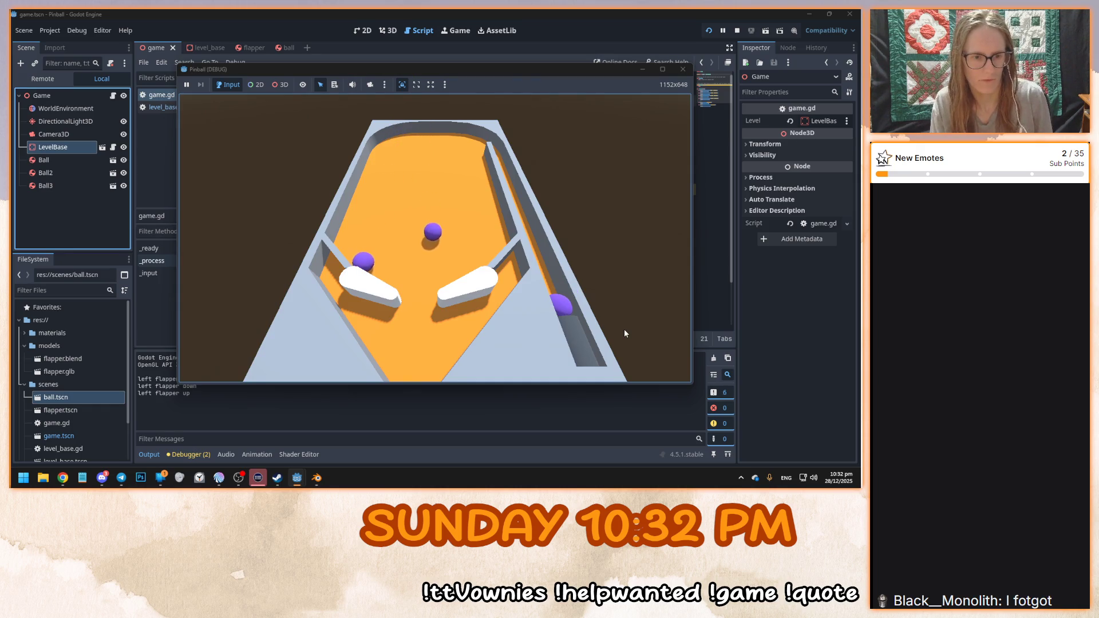
pyautogui.press('Left')
pyautogui.press('Left')
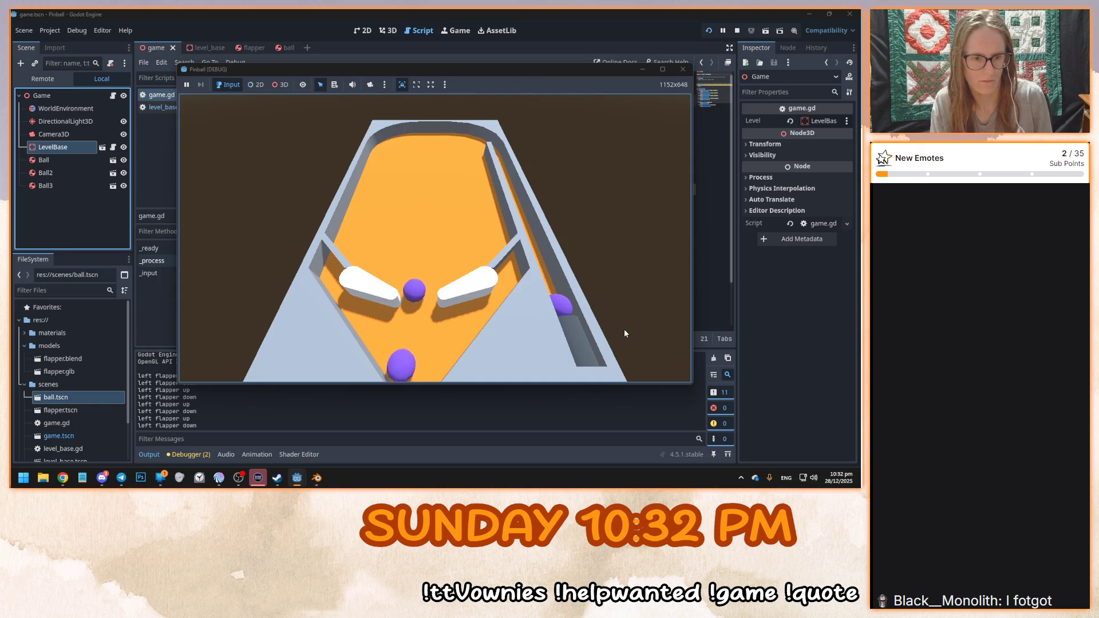
pyautogui.press('Left')
pyautogui.press('Left')
pyautogui.press('Left')
pyautogui.press('Left')
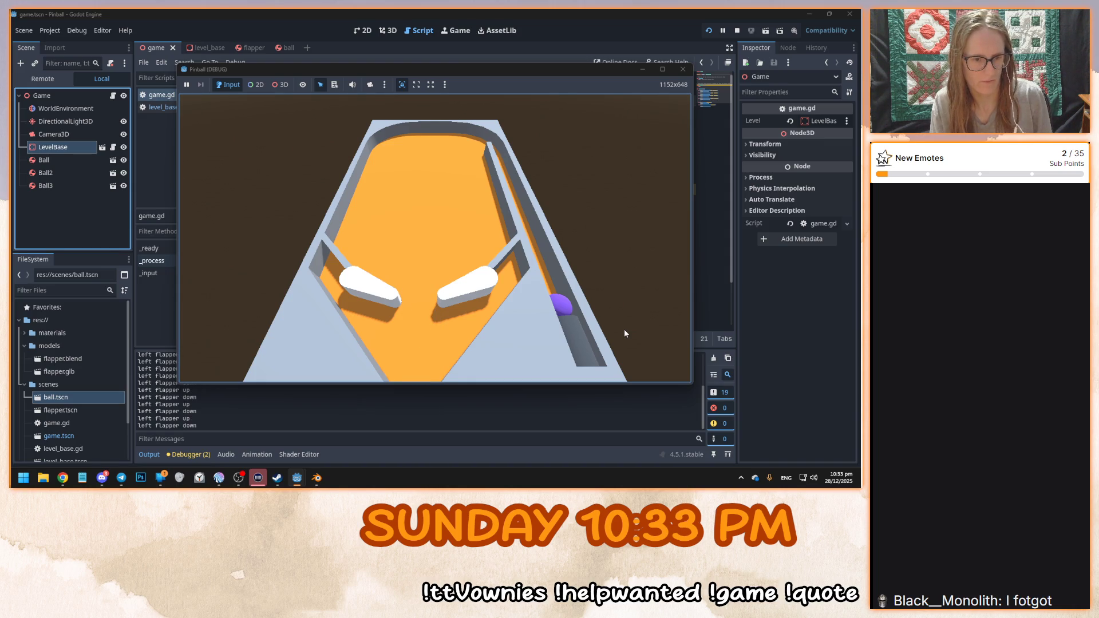
pyautogui.press('Right')
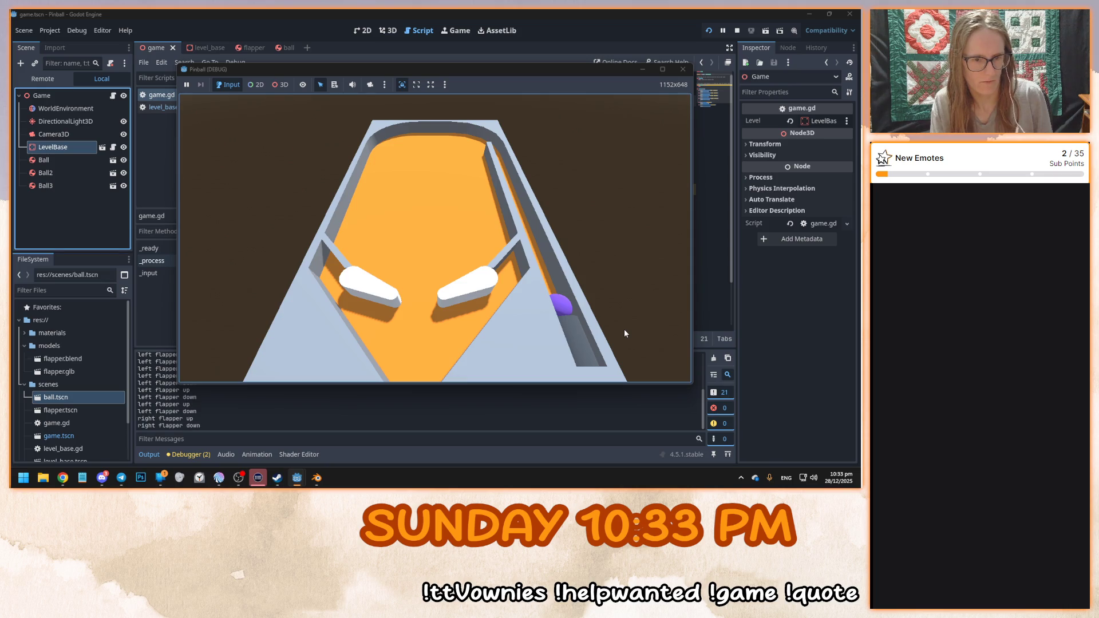
pyautogui.press('Right')
pyautogui.press('Right')
# Pull and release the plunger, alternate both flappers, then close the Pinball (DEBUG) window
pyautogui.press('Down')
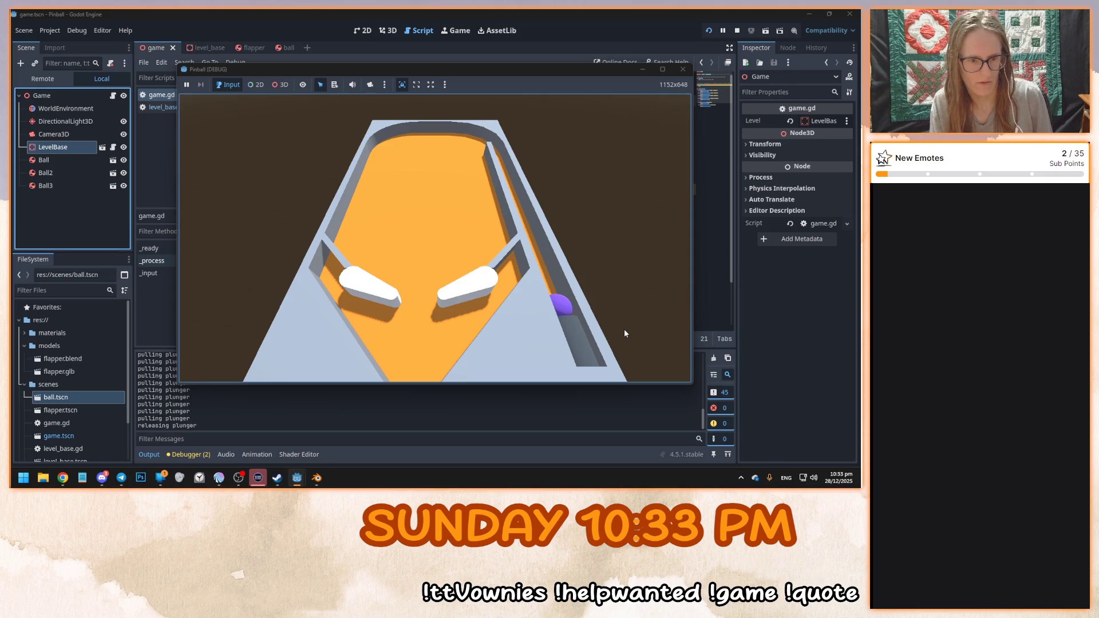
pyautogui.press('Down')
pyautogui.press('Left')
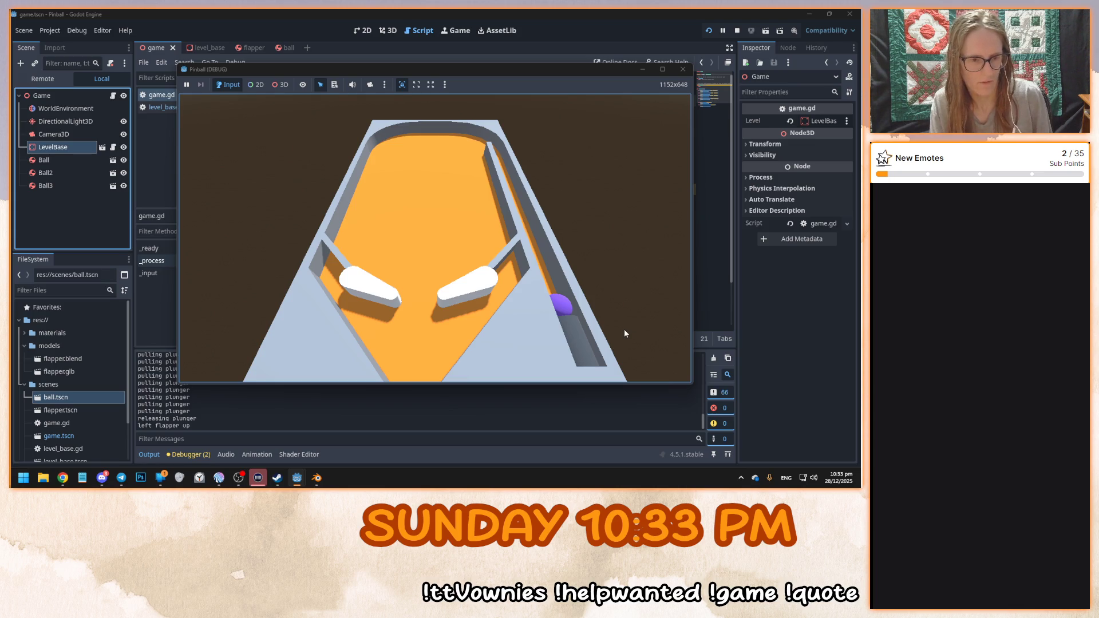
pyautogui.press('Left')
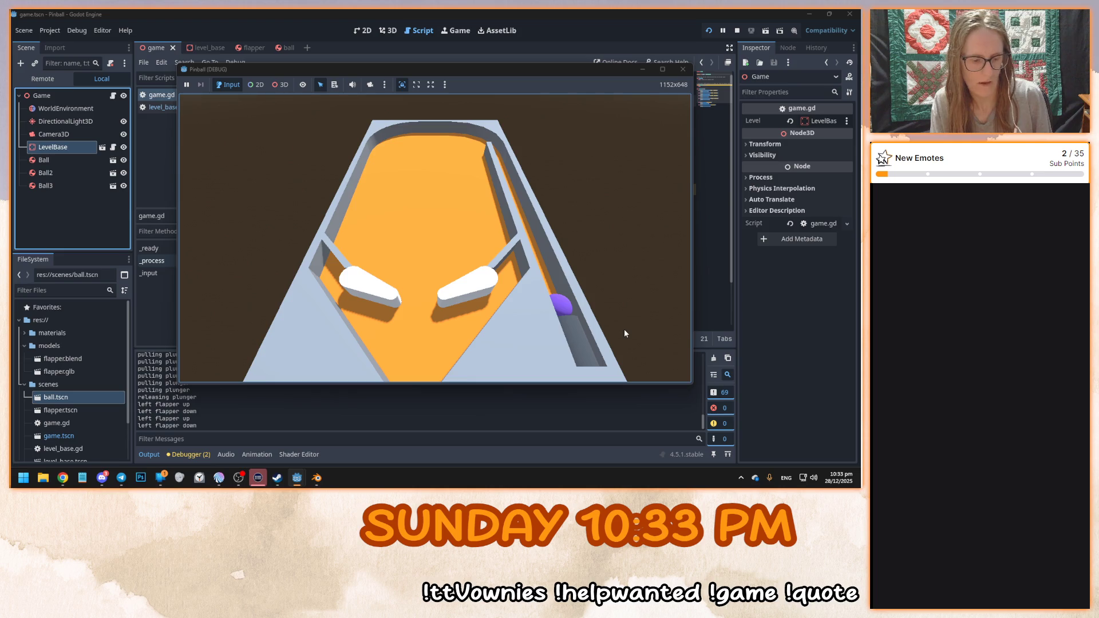
pyautogui.press('Left')
pyautogui.press('Right')
pyautogui.press('Left')
pyautogui.press('Right')
pyautogui.press('Left')
pyautogui.press('Right')
pyautogui.press('Left')
pyautogui.press('Right')
pyautogui.press('Left')
pyautogui.press('Right')
pyautogui.press('Left')
pyautogui.press('Right')
pyautogui.press('Left')
pyautogui.press('Right')
pyautogui.press('Left')
pyautogui.press('Right')
pyautogui.press('Left')
pyautogui.press('Right')
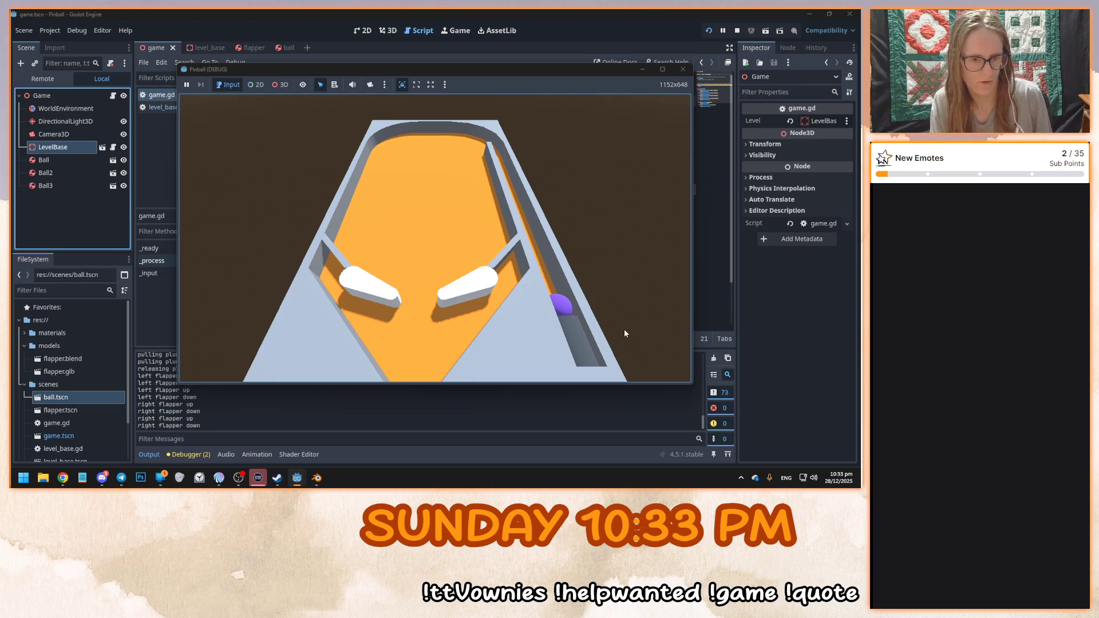
pyautogui.press('Left')
pyautogui.press('Right')
pyautogui.press('Left')
pyautogui.press('Right')
pyautogui.press('Left')
pyautogui.press('Right')
pyautogui.press('Left')
pyautogui.press('Right')
pyautogui.press('Left')
pyautogui.press('Right')
pyautogui.press('Left')
pyautogui.press('Right')
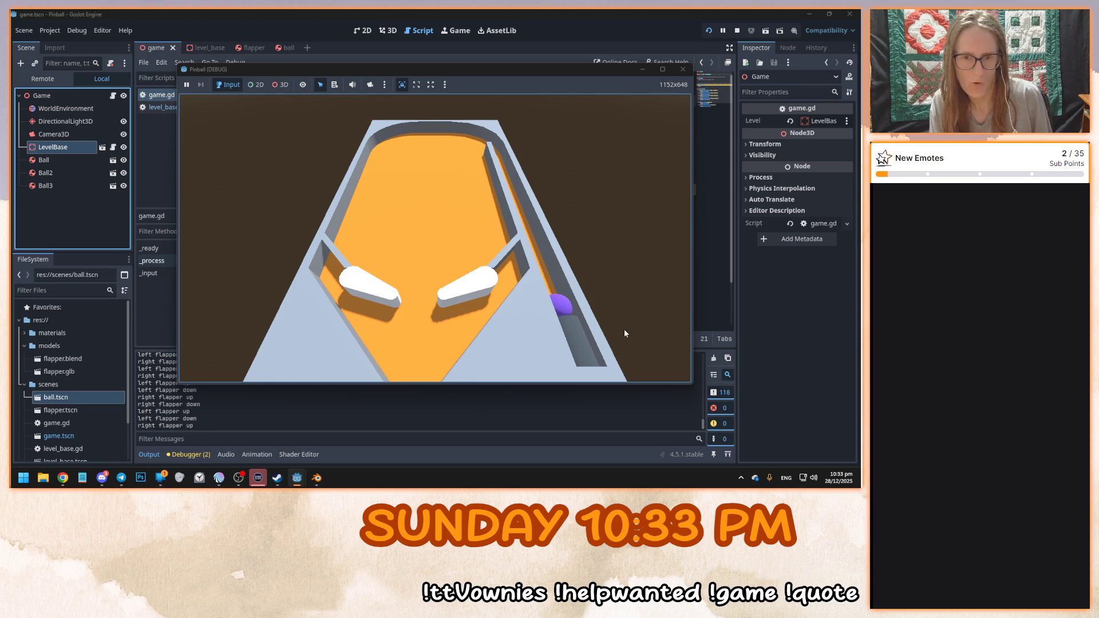
pyautogui.click(683, 68)
pyautogui.click(477, 225)
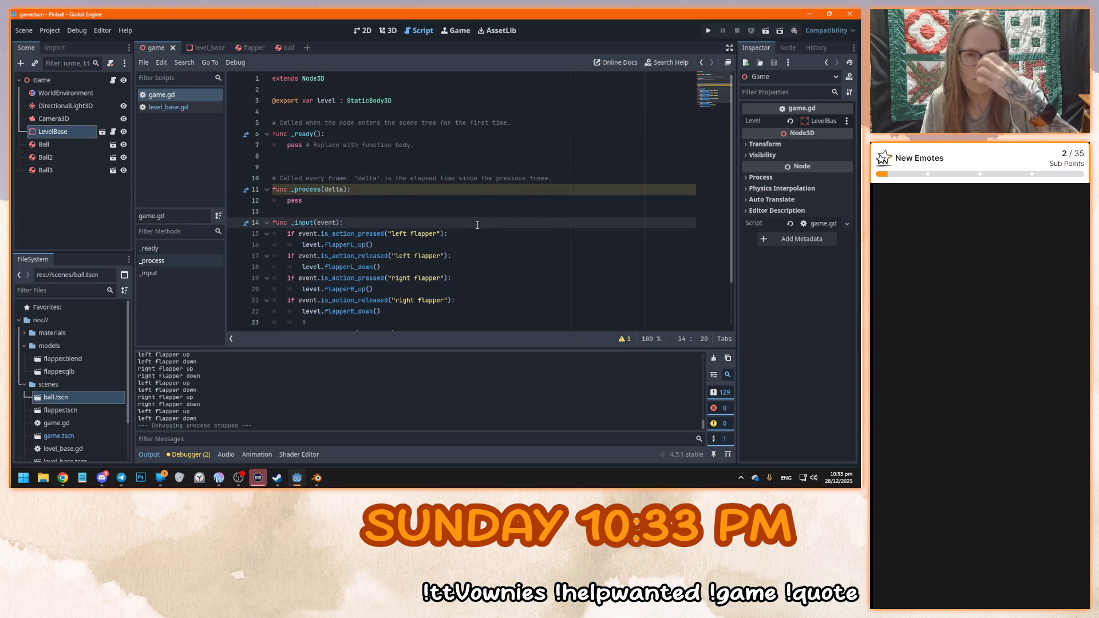
# Review game.gd's _input code, including the flapperL_up call on line 16 and flapperR_down on line 22
pyautogui.scroll(-2, 477, 225)
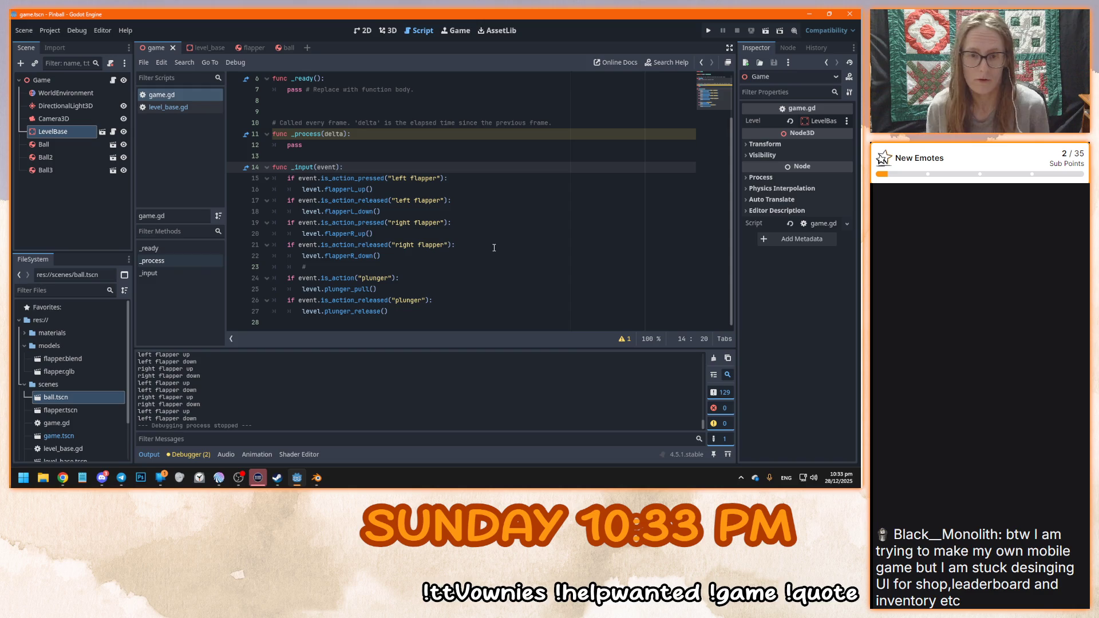
pyautogui.click(495, 246)
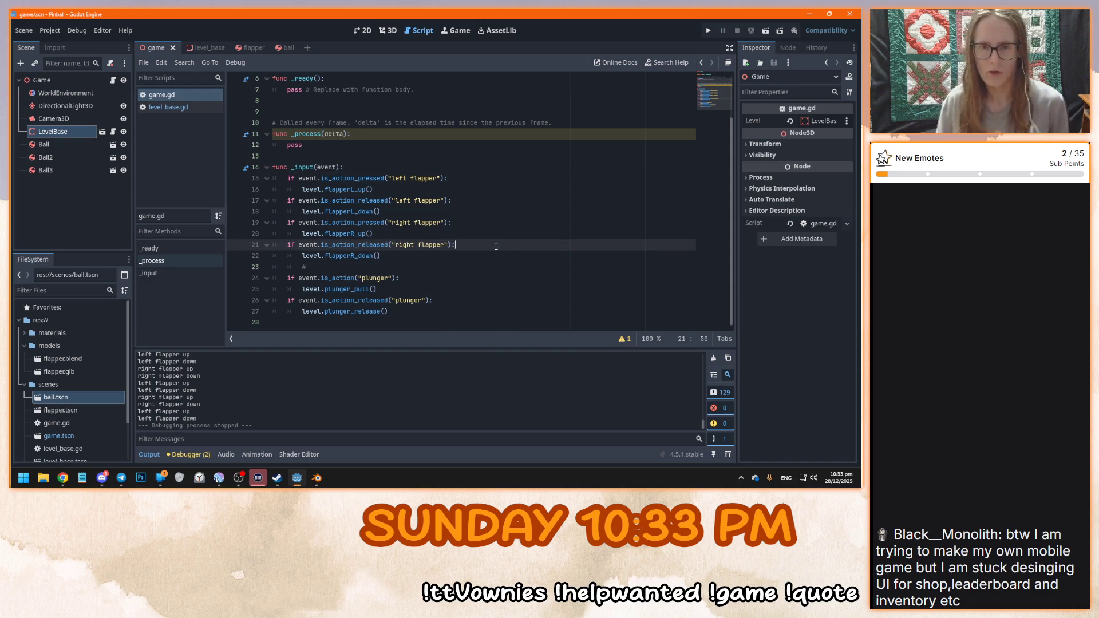
pyautogui.scroll(2, 512, 241)
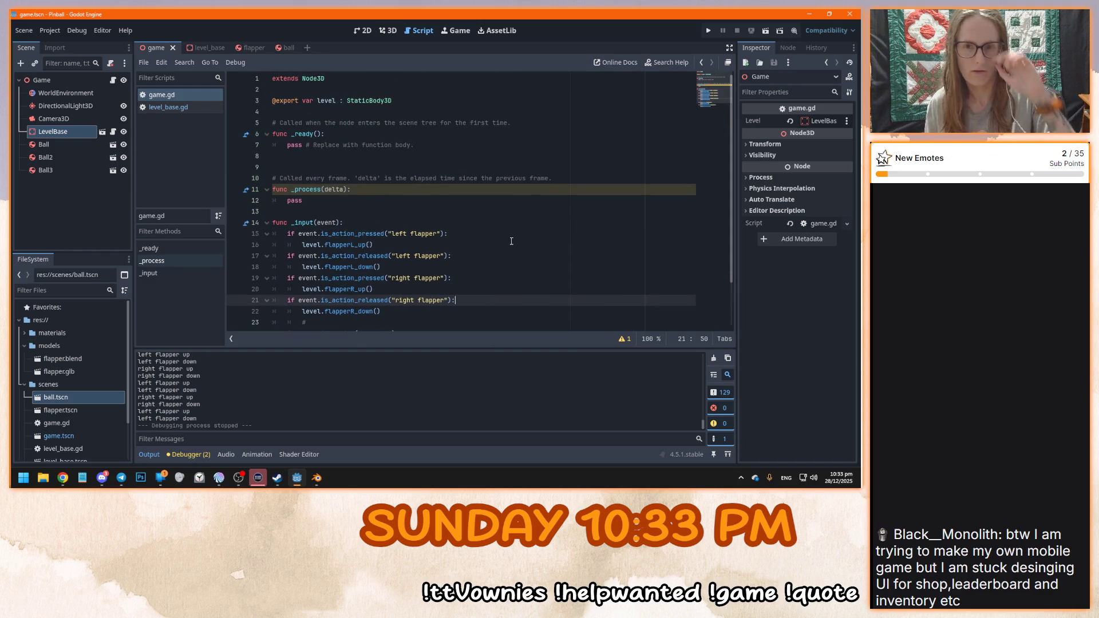
pyautogui.click(511, 241)
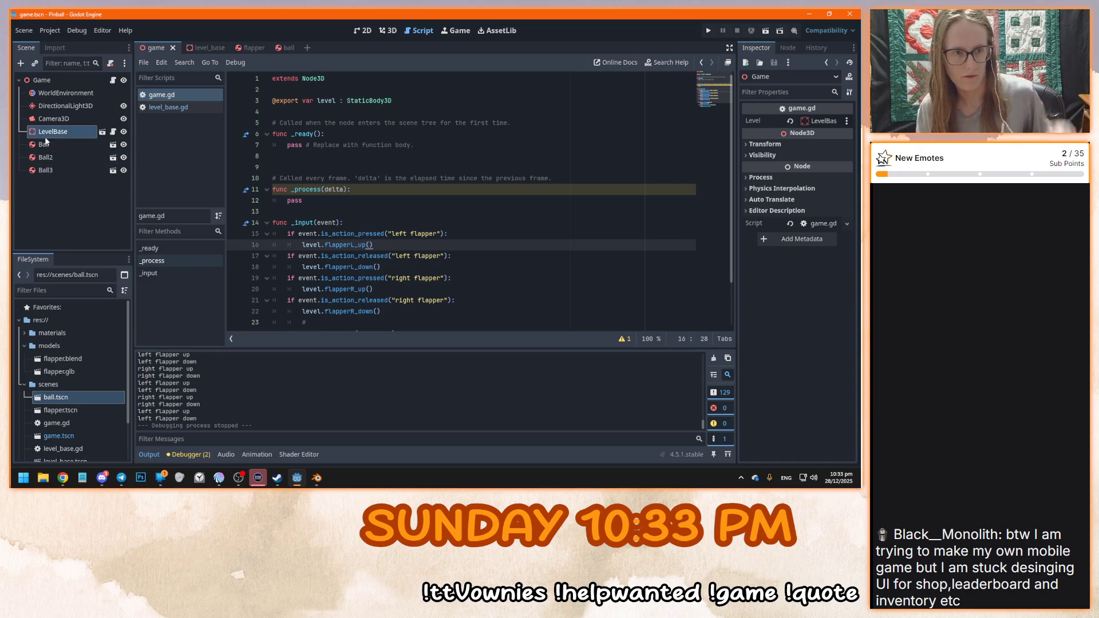
pyautogui.scroll(-2, 303, 213)
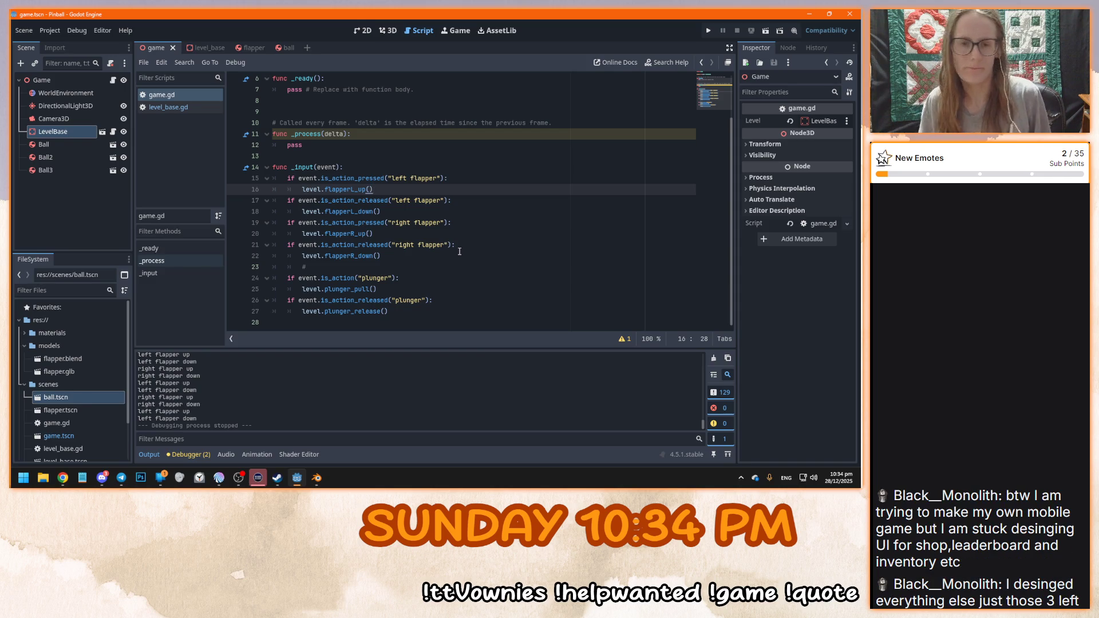
pyautogui.click(459, 251)
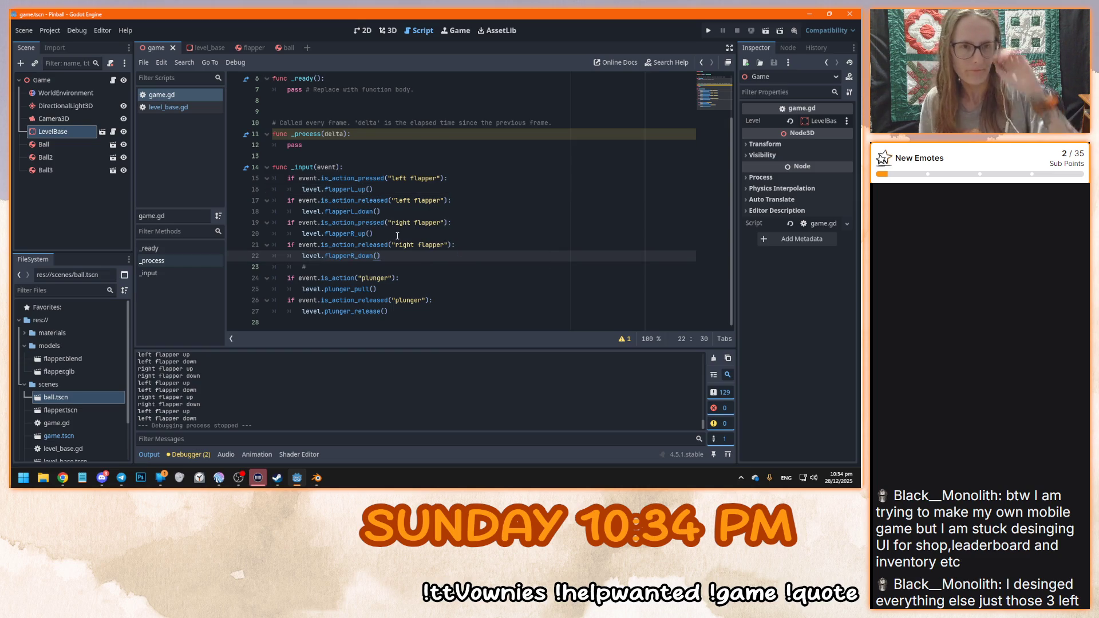
pyautogui.click(394, 192)
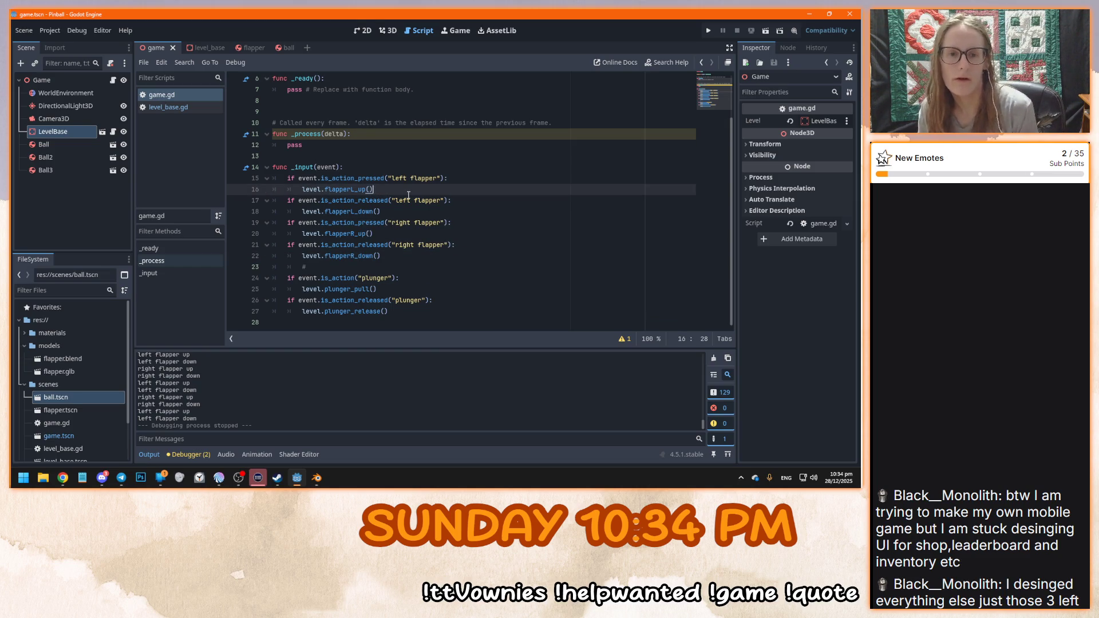
# Close game.gd from the script list so level_base.gd is shown at its left flapper print line
pyautogui.click(207, 48)
pyautogui.click(154, 48)
pyautogui.click(211, 96)
pyautogui.rightClick(201, 94)
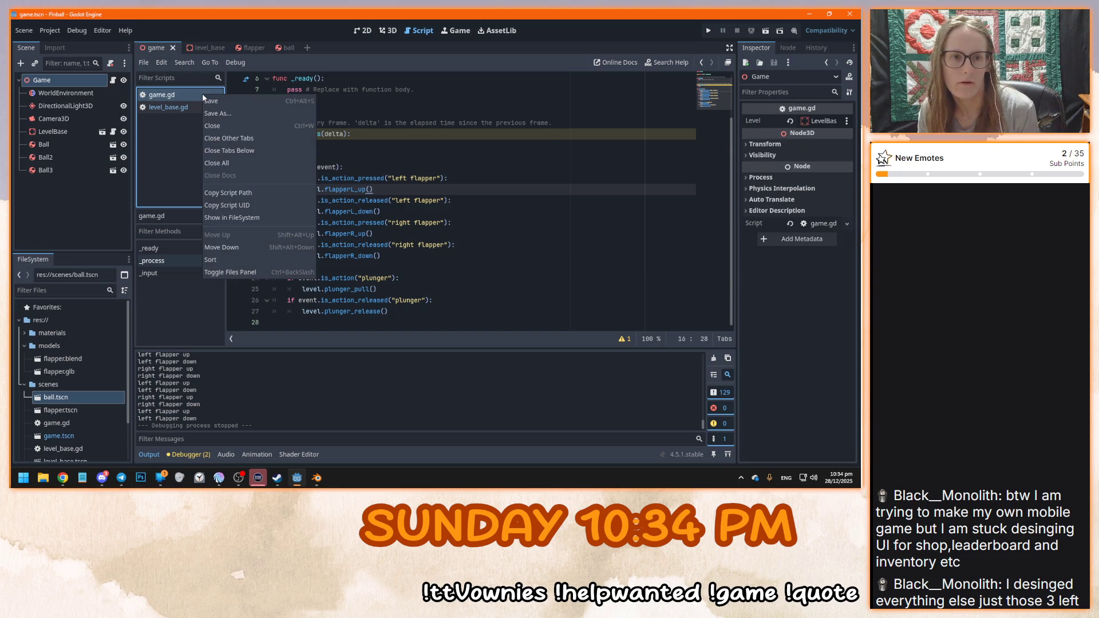
pyautogui.click(230, 122)
pyautogui.click(366, 188)
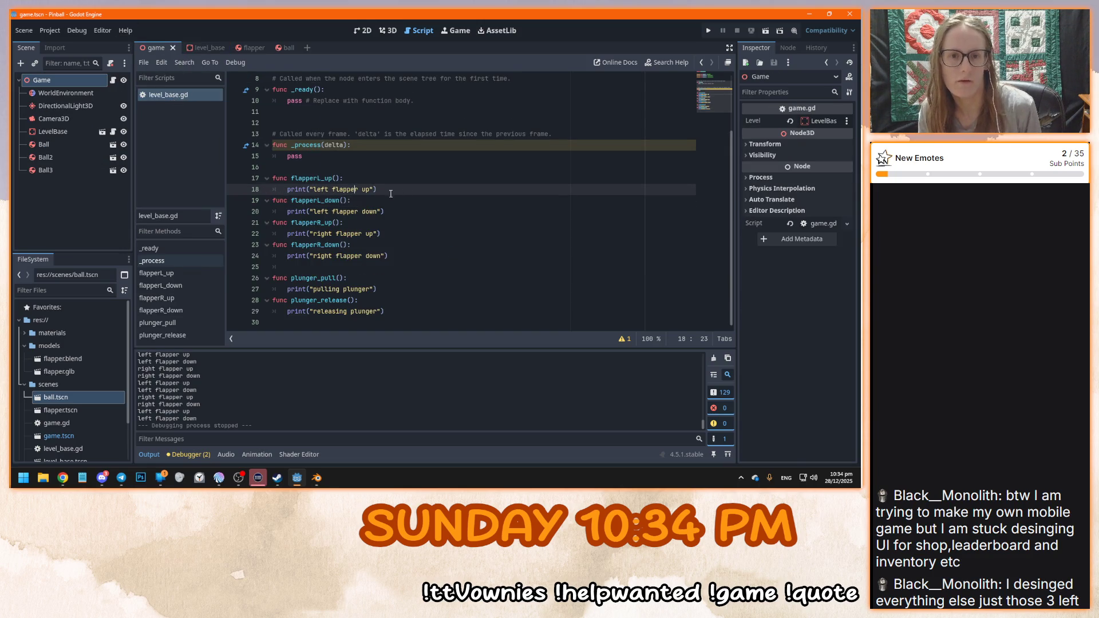
# Check the flapperL node reference on line 4 and add a new line inside flapperL_up
pyautogui.scroll(3, 369, 174)
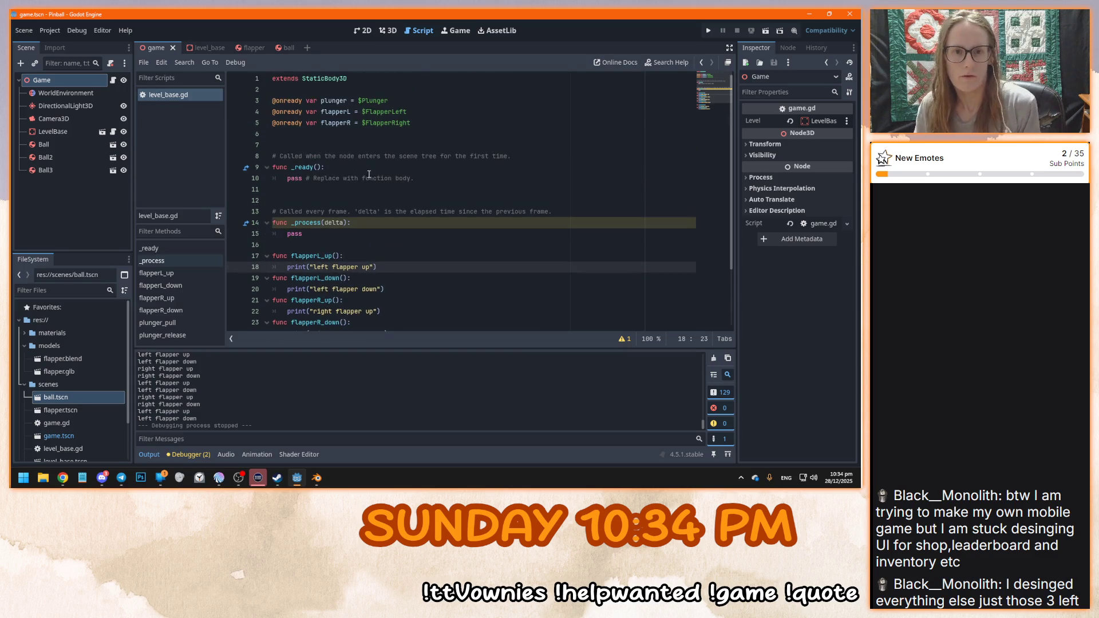
pyautogui.click(421, 112)
pyautogui.scroll(-3, 389, 229)
pyautogui.scroll(3, 386, 257)
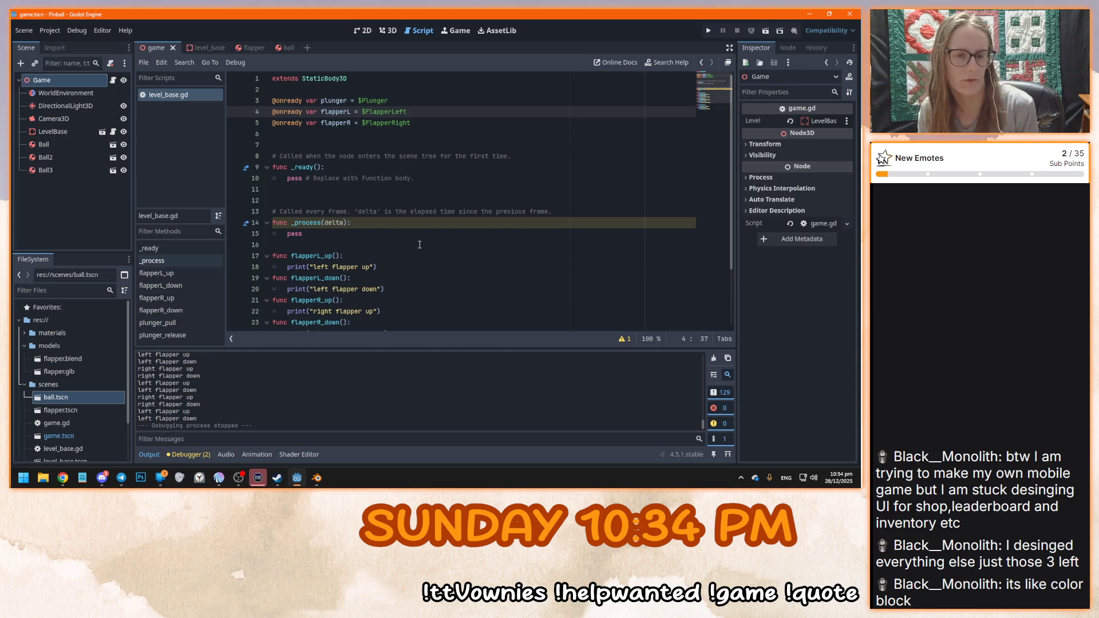
pyautogui.scroll(-2, 367, 214)
pyautogui.scroll(1, 367, 214)
pyautogui.click(505, 222)
pyautogui.press('Return')
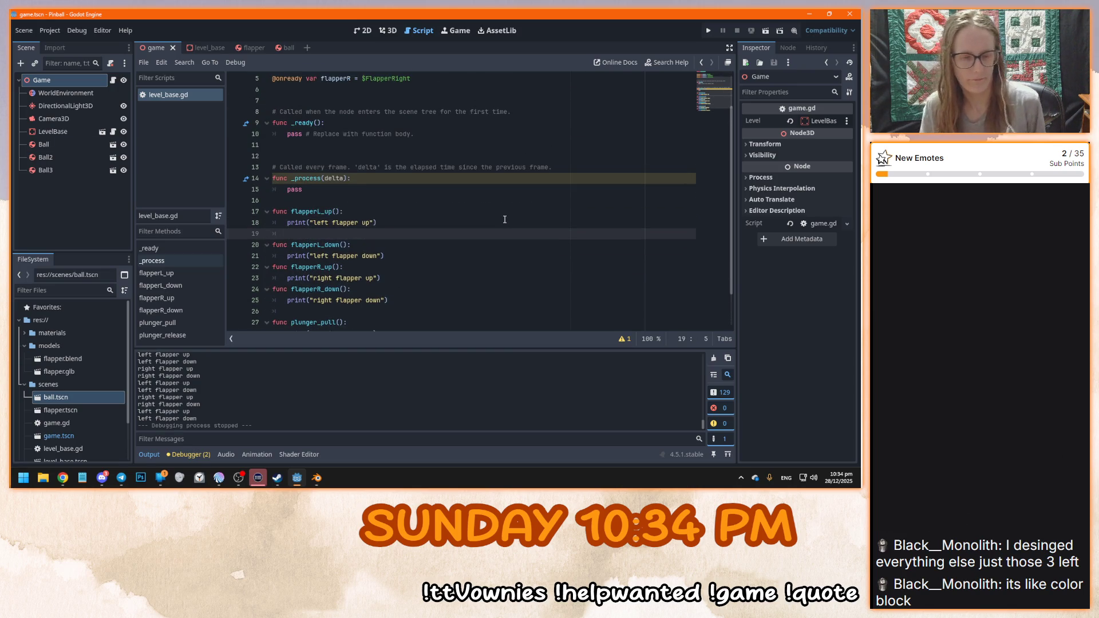
# Write flapperL/$AnimationPlayer.play("up") on line 19 using autocomplete
pyautogui.write('flap')
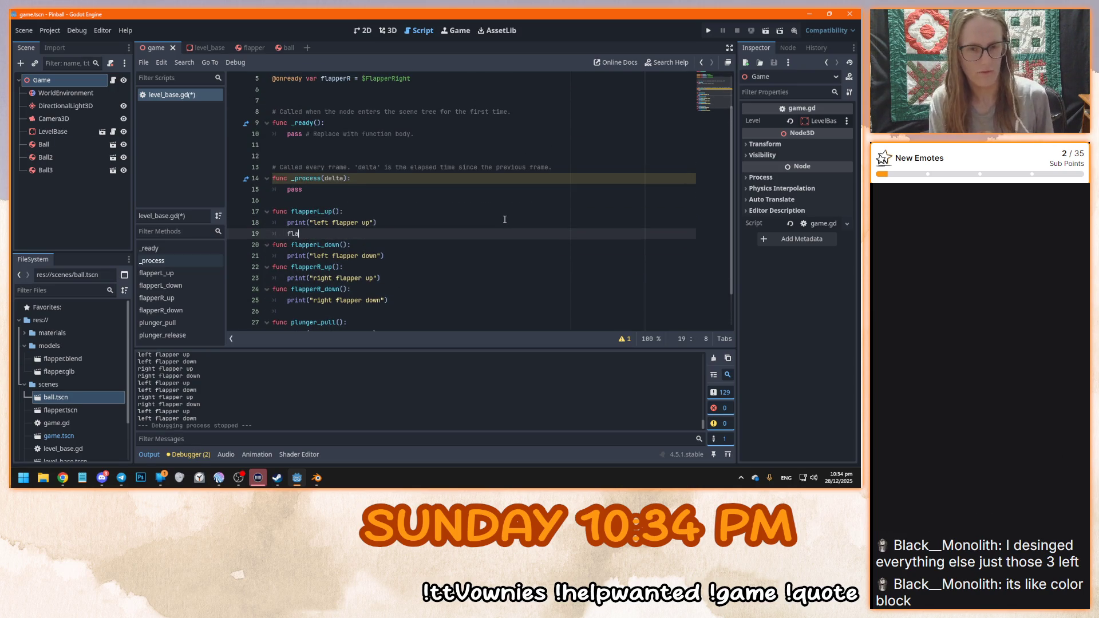
pyautogui.press('Return')
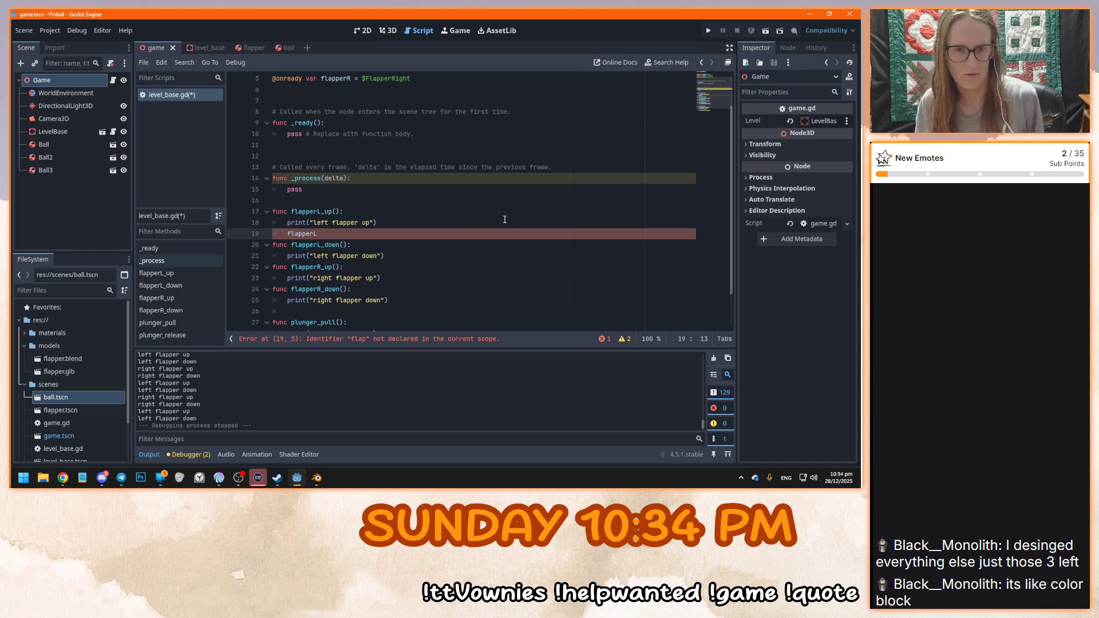
pyautogui.write('/')
pyautogui.press('BackSpace')
pyautogui.write('.Anim')
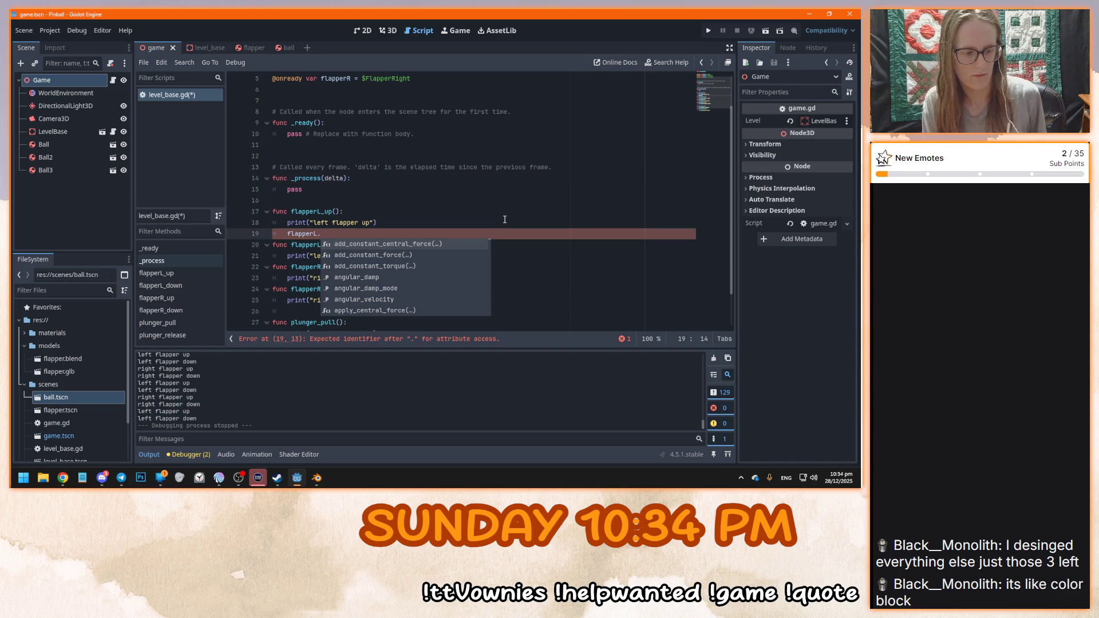
pyautogui.press('BackSpace')
pyautogui.press('BackSpace')
pyautogui.press('BackSpace')
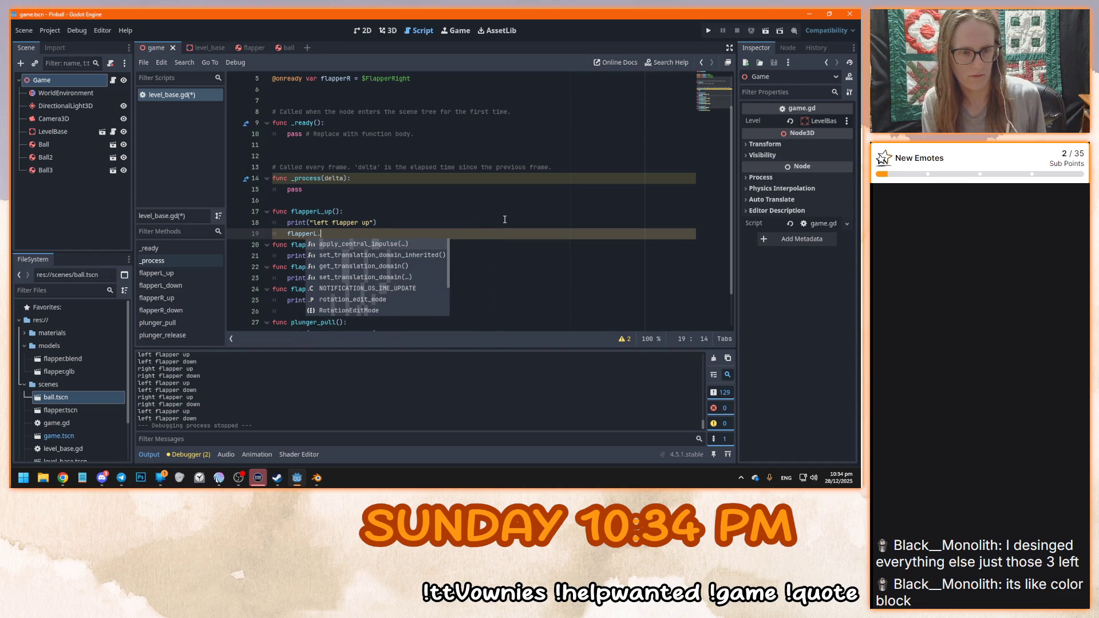
pyautogui.write('$')
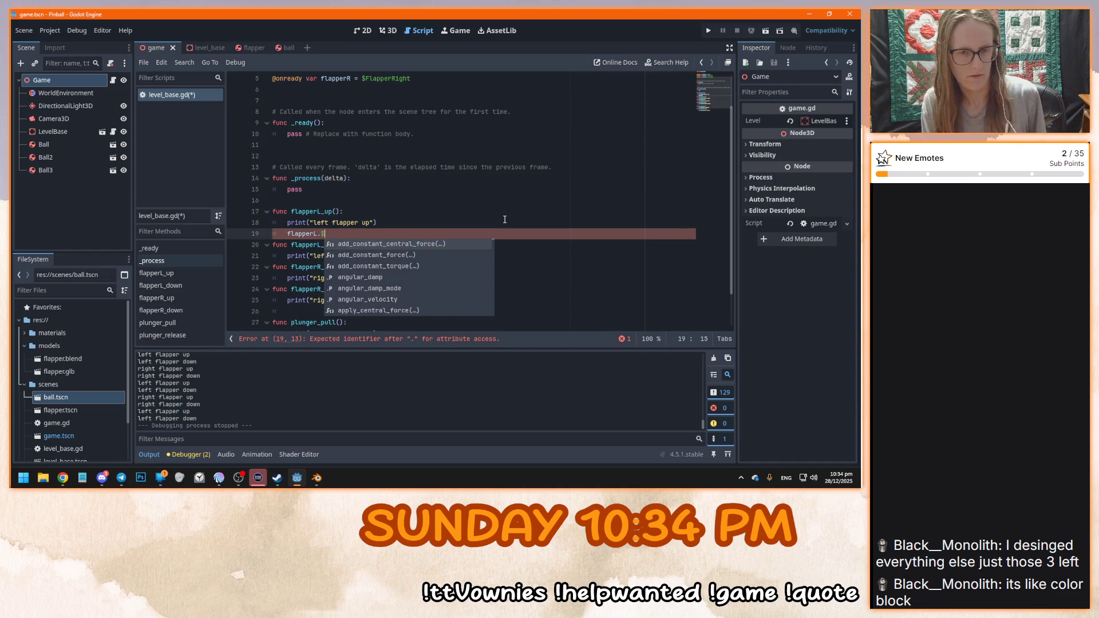
pyautogui.write('Animation')
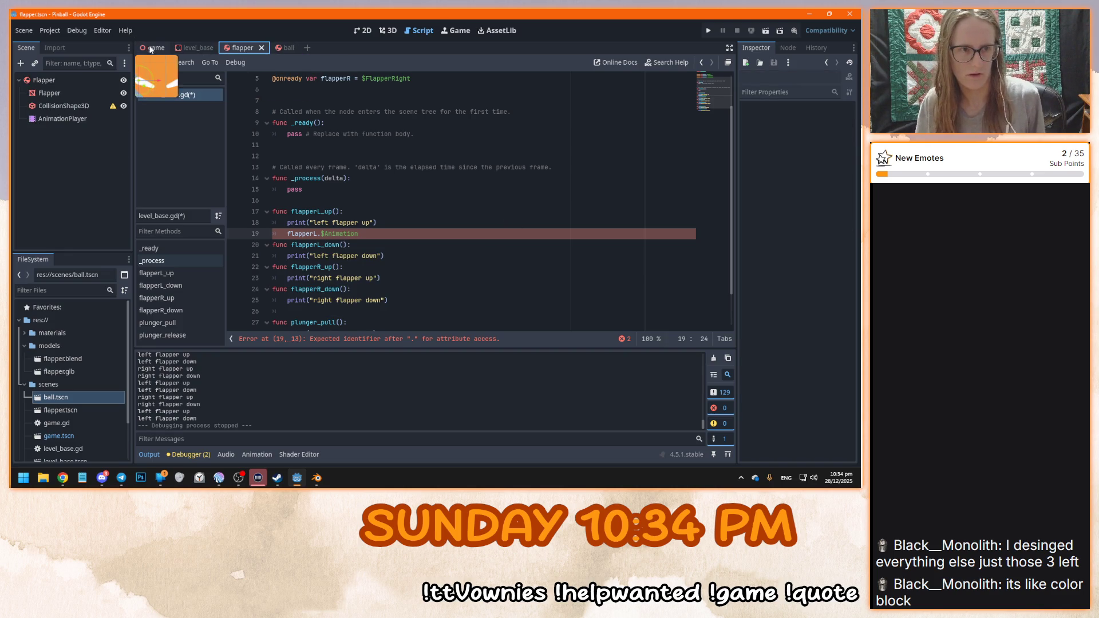
pyautogui.write('Player.pl')
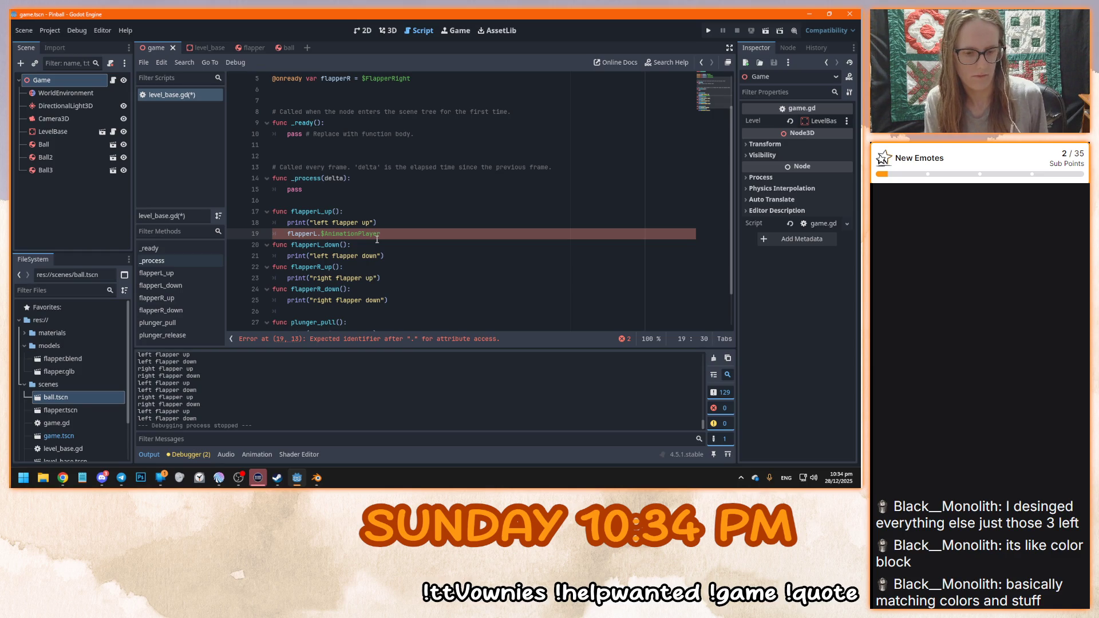
pyautogui.write('ay("')
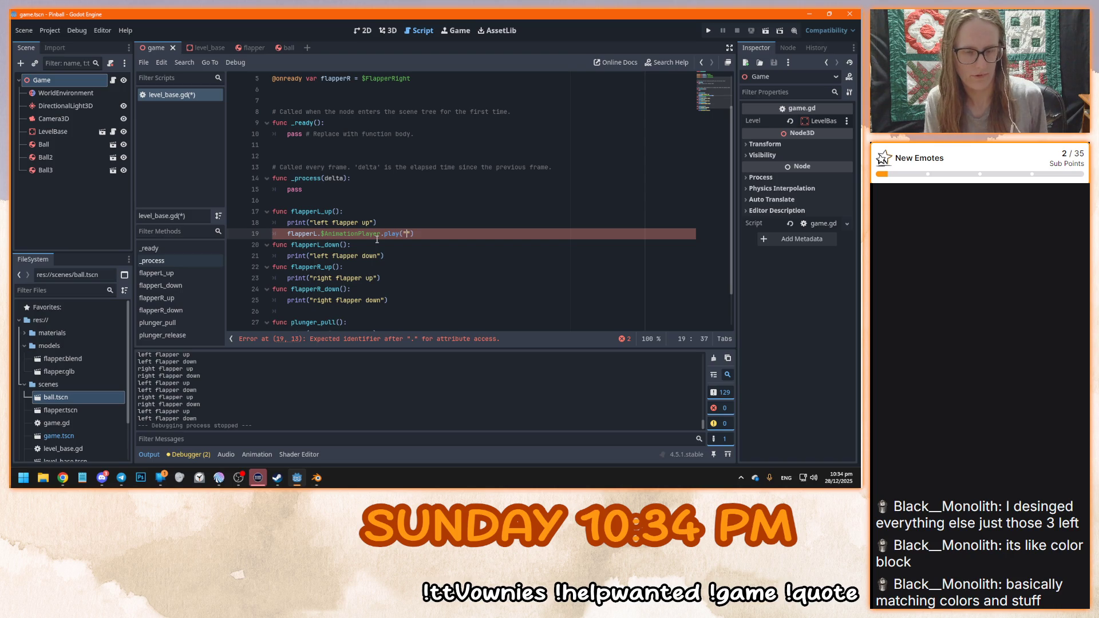
pyautogui.write('up')
# Check the flapper scene's nodes, then review the play call on line 19
pyautogui.click(419, 174)
pyautogui.click(237, 49)
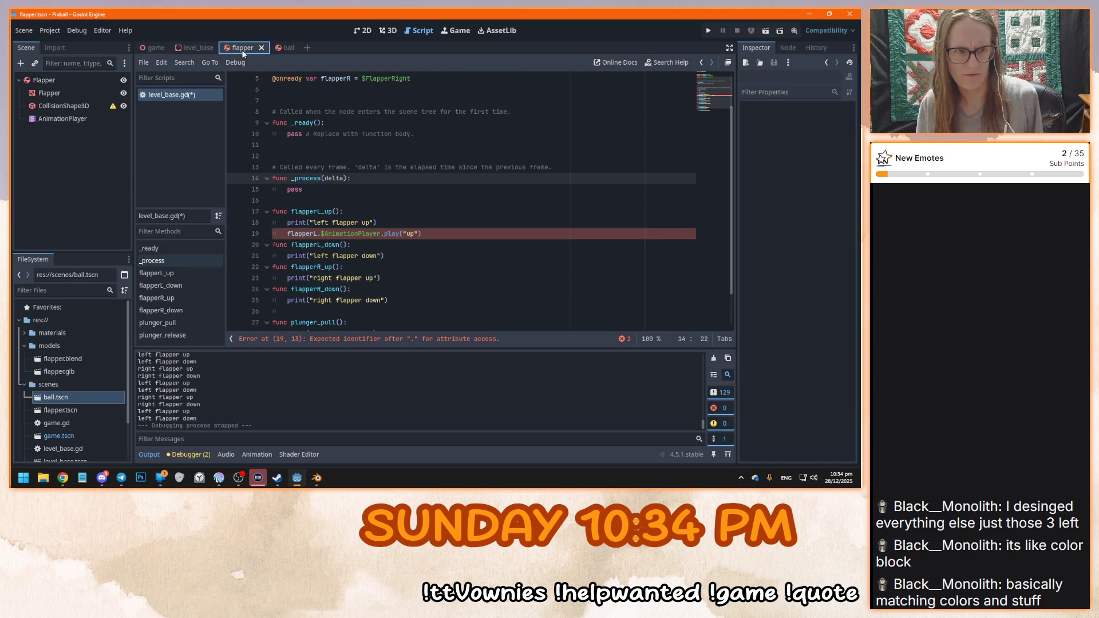
pyautogui.click(153, 51)
pyautogui.click(396, 246)
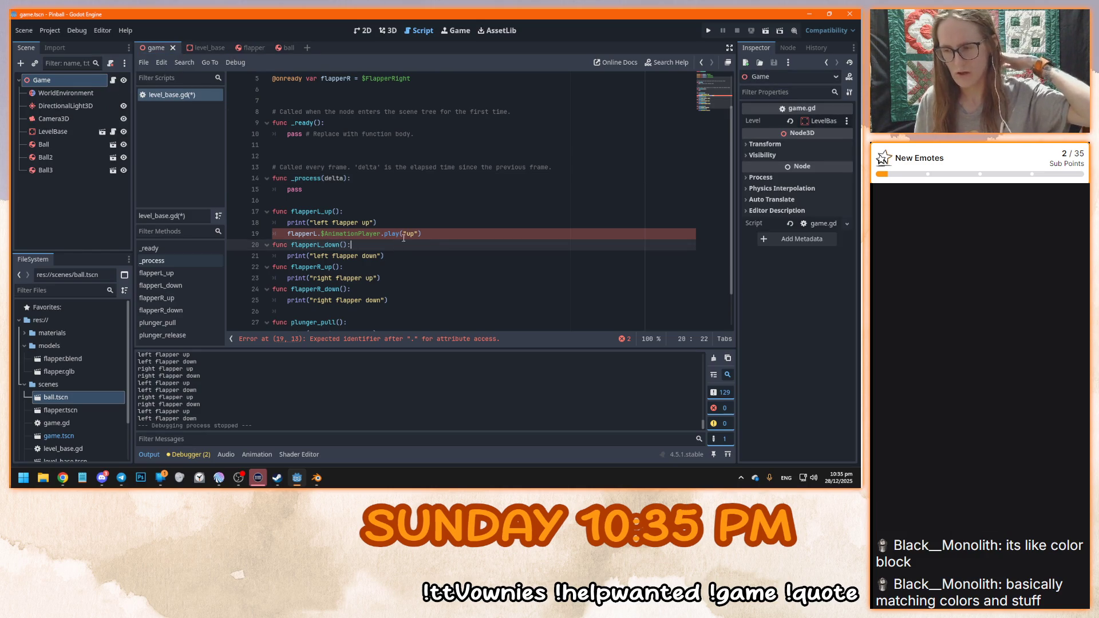
pyautogui.moveTo(422, 235); pyautogui.dragTo(326, 235)
pyautogui.click(460, 238)
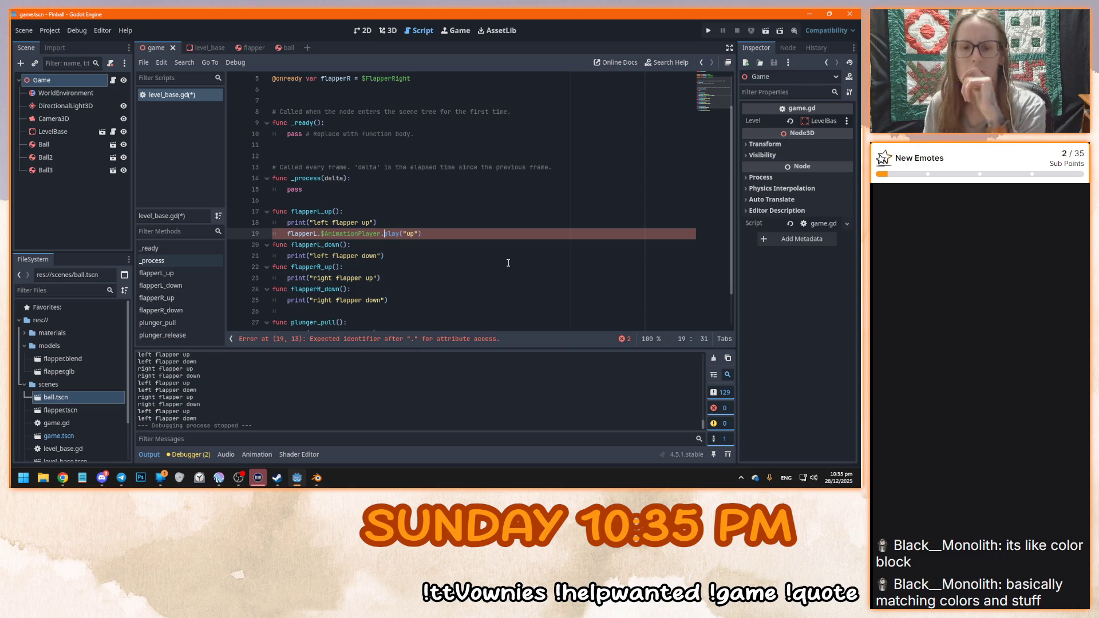
pyautogui.click(321, 232)
pyautogui.write('/')
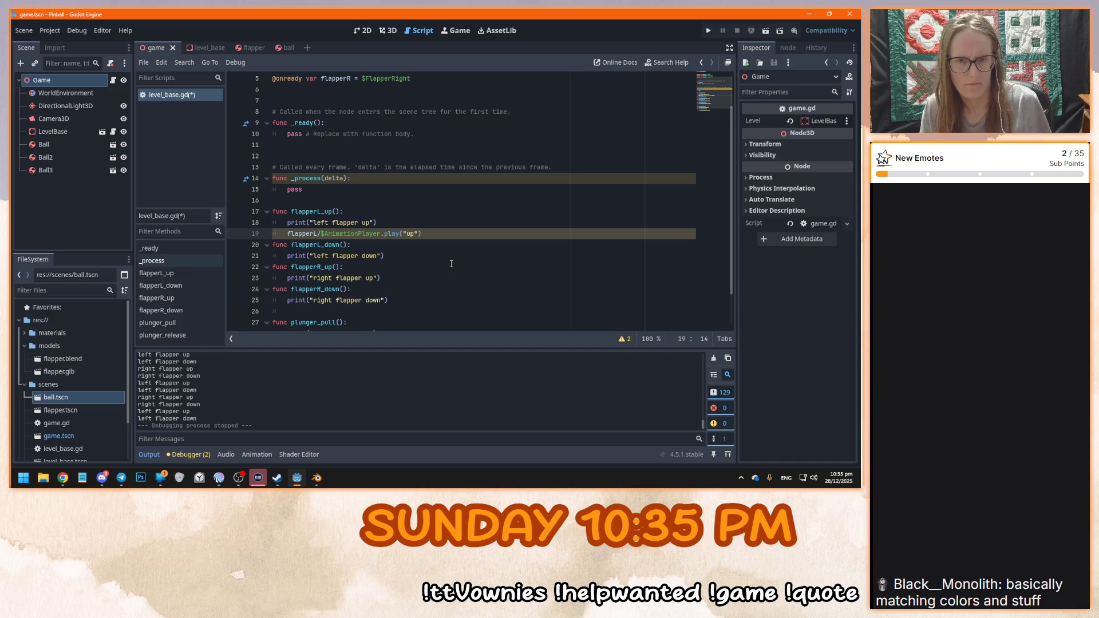
pyautogui.click(422, 233)
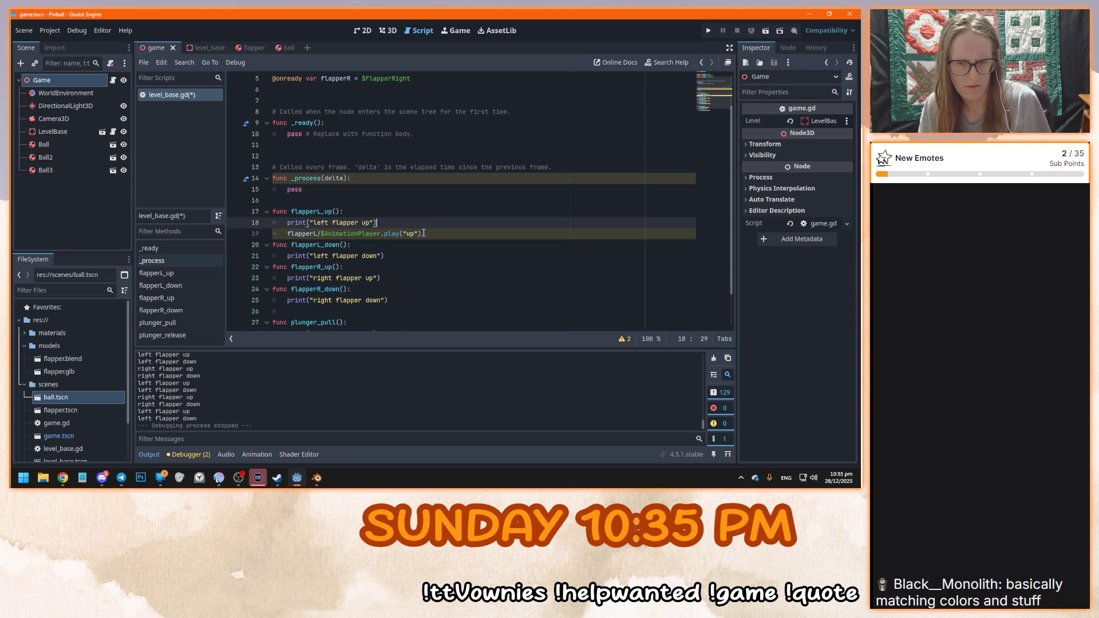
# Check the script warnings list, then run the project with F5
pyautogui.click(628, 341)
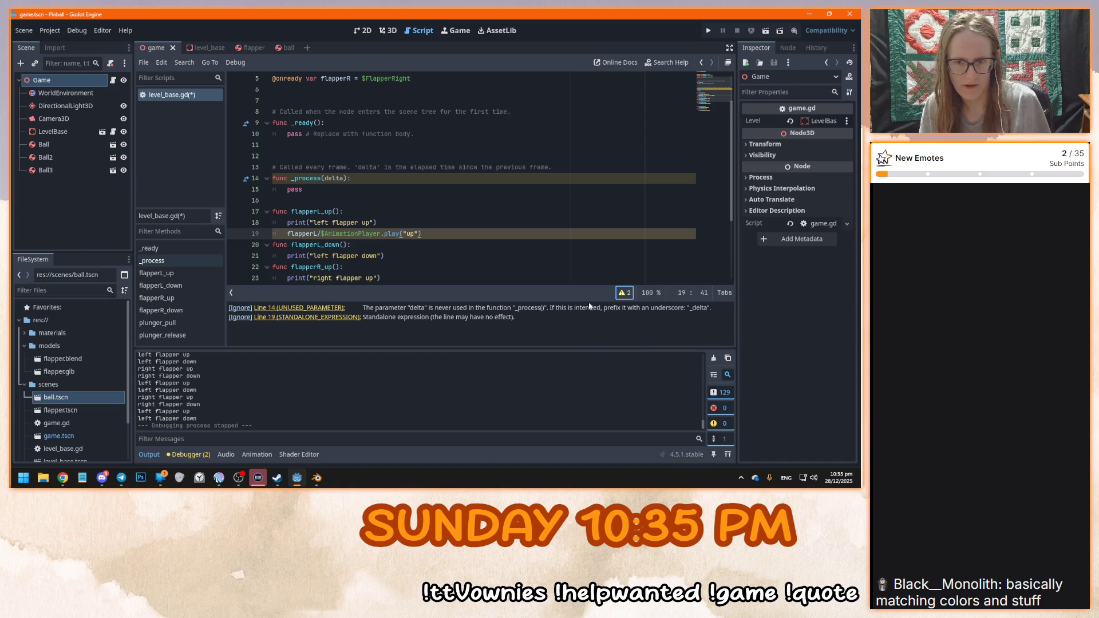
pyautogui.click(622, 295)
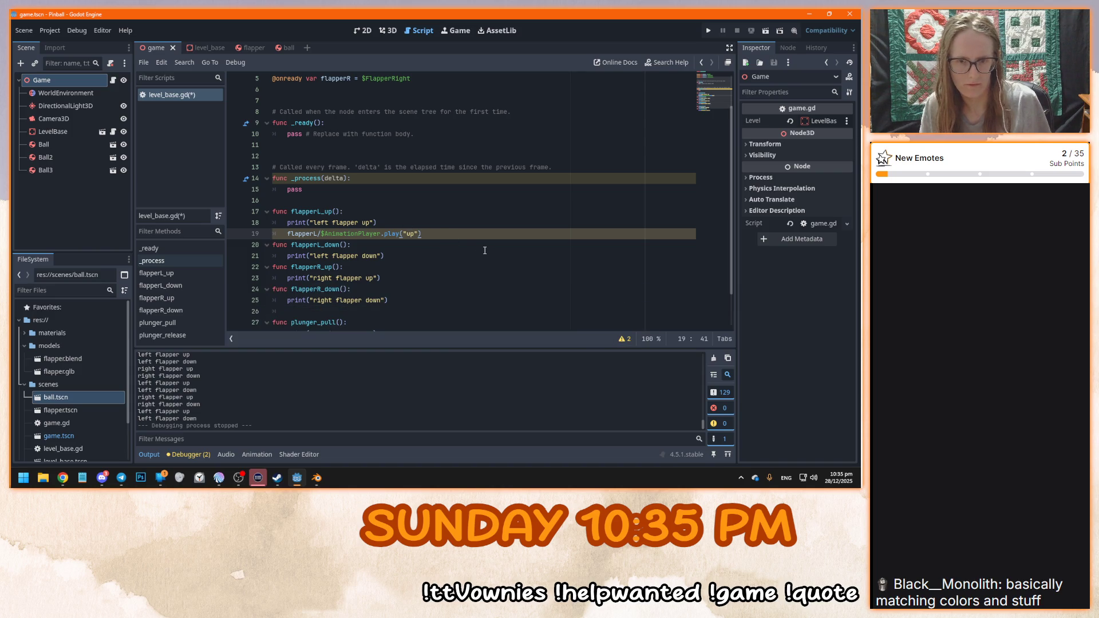
pyautogui.press('F5')
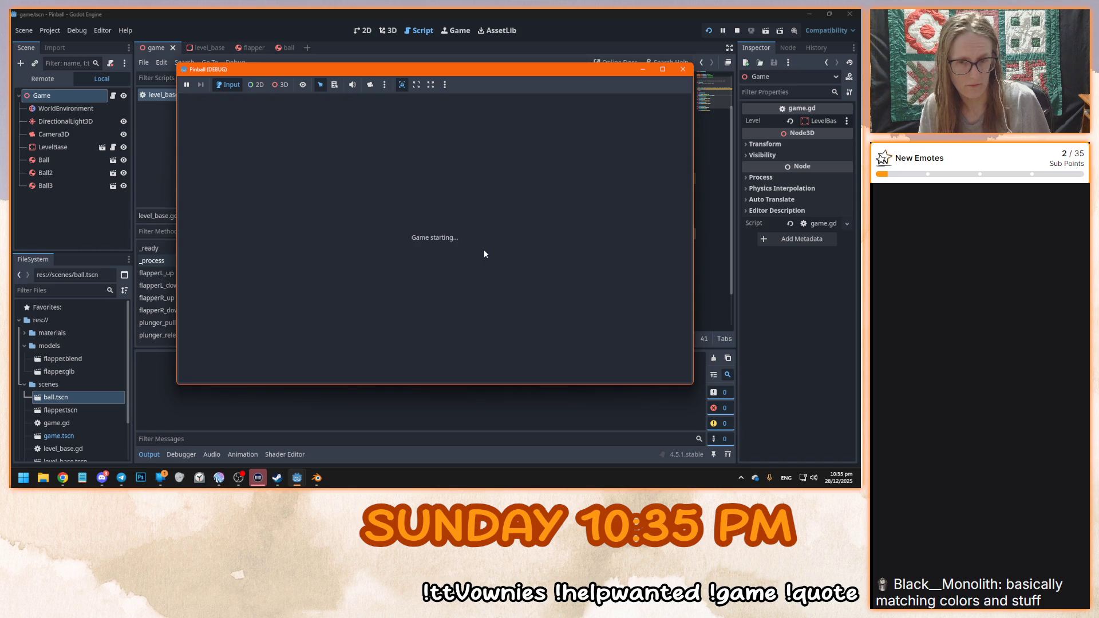
# Trigger the left flapper and inspect the null-instance error on line 19's play("up") call
pyautogui.press('Left')
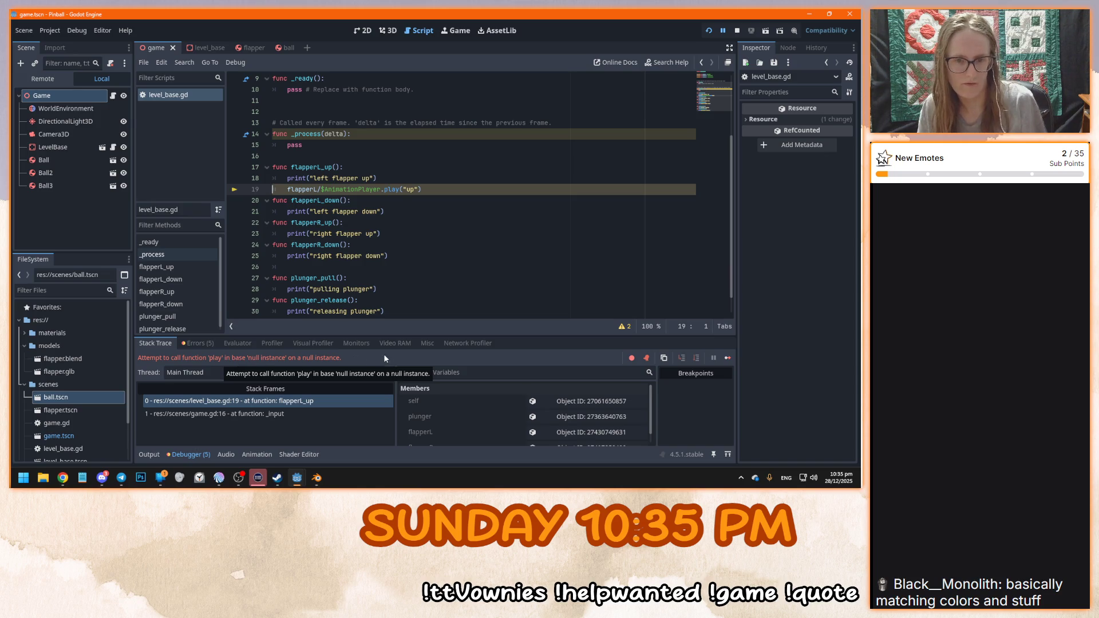
pyautogui.click(362, 189)
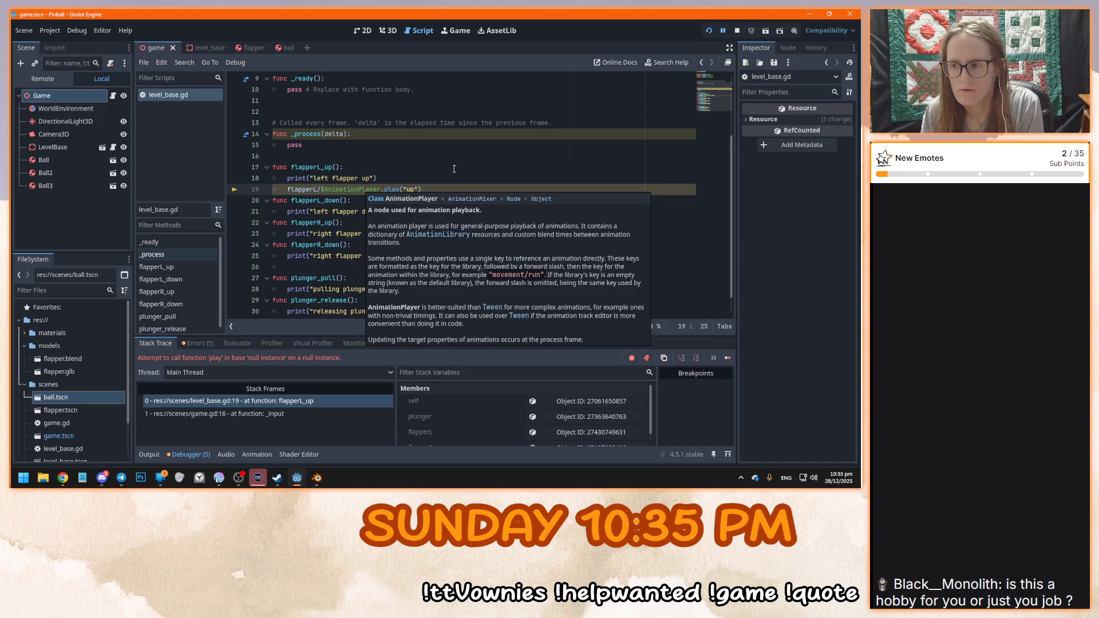
pyautogui.click(450, 194)
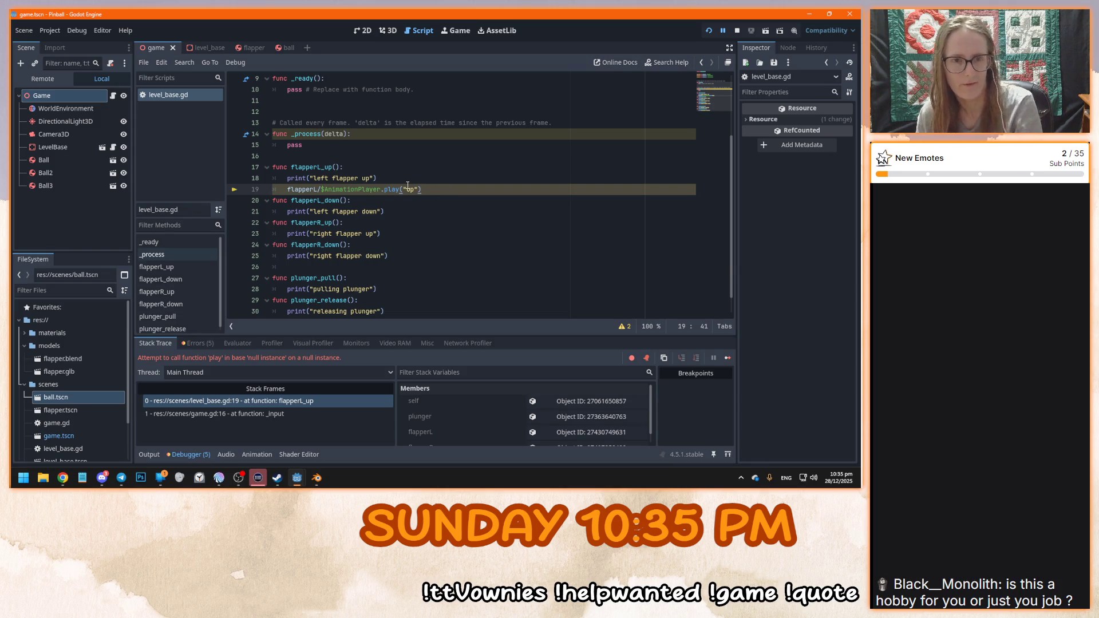
pyautogui.press('Up')
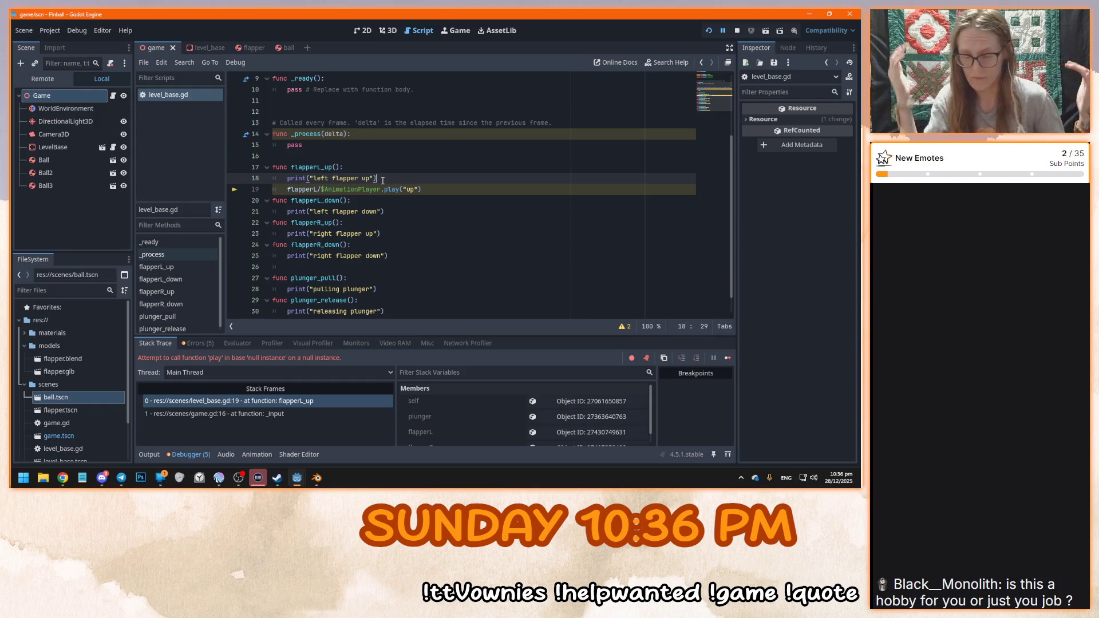
pyautogui.click(444, 187)
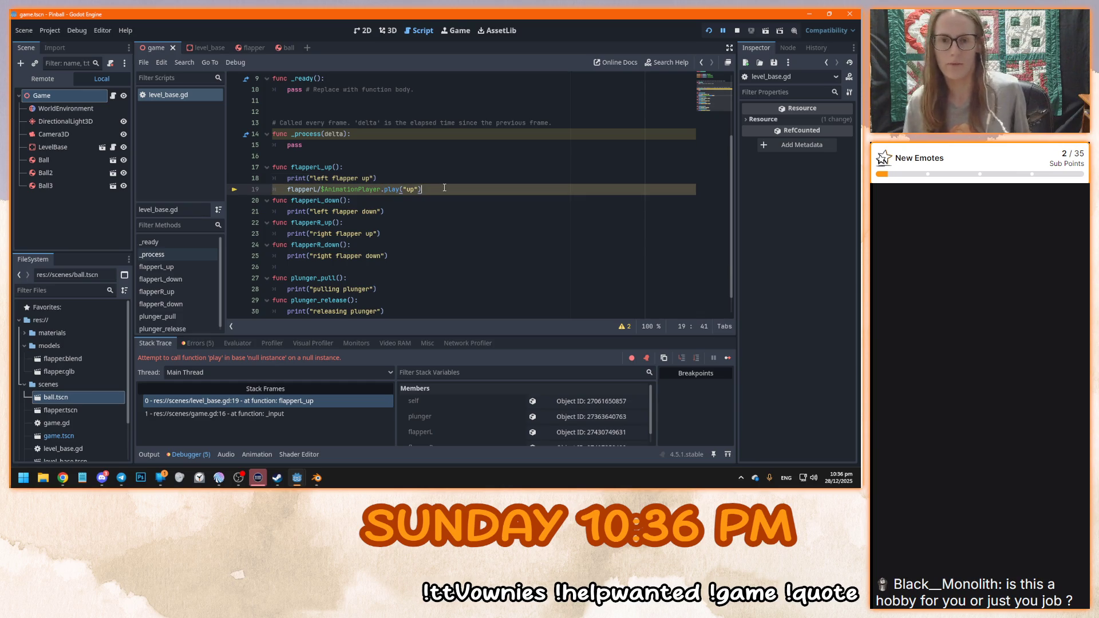
# Change the slash after flapperL on line 19 to a dot and save level_base.gd
pyautogui.click(321, 189)
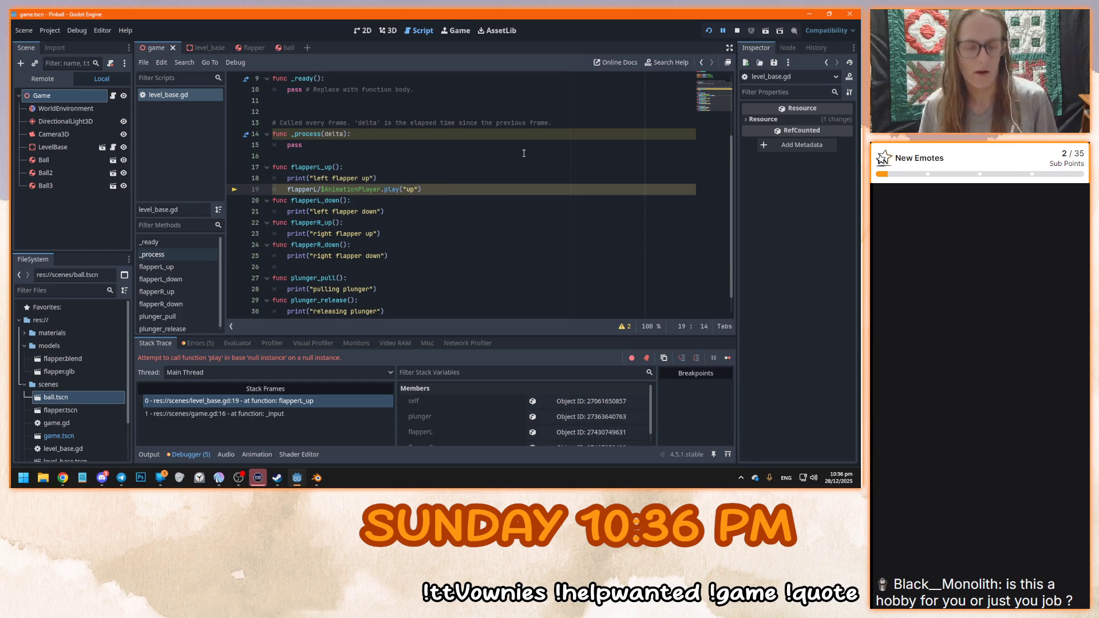
pyautogui.click(321, 189)
pyautogui.press('BackSpace')
pyautogui.write('.')
pyautogui.click(443, 189)
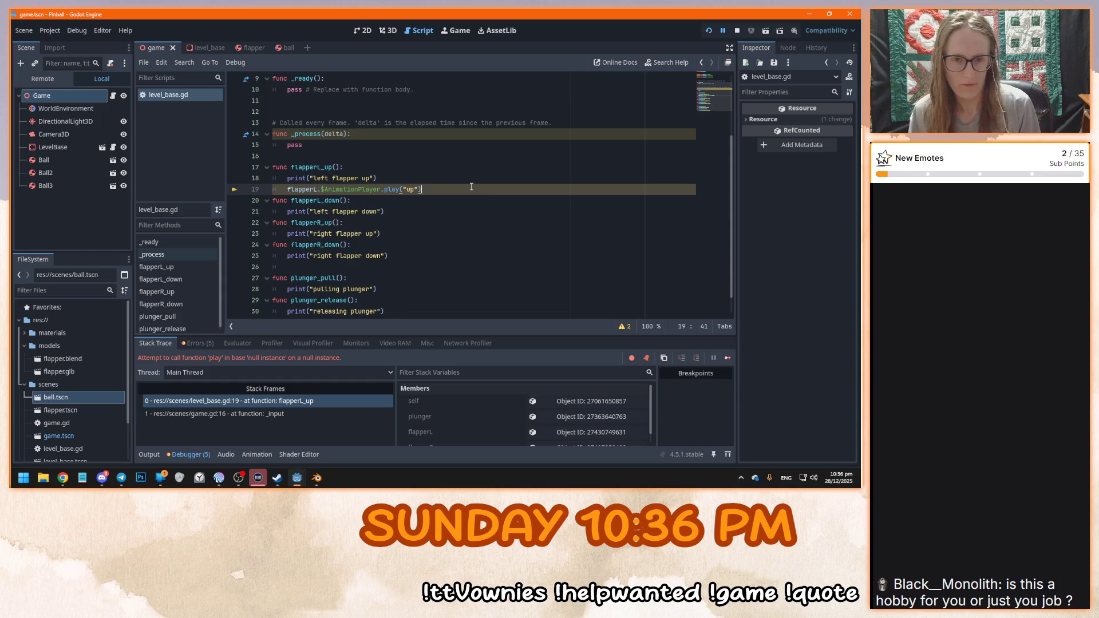
pyautogui.scroll(3, 442, 199)
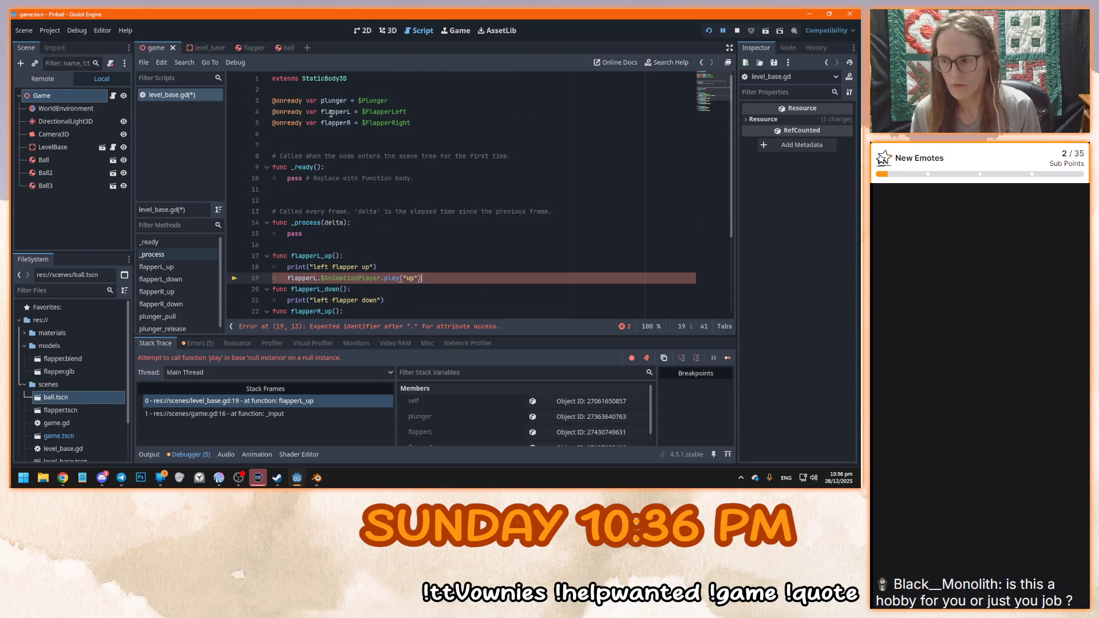
pyautogui.scroll(-2, 402, 227)
pyautogui.hotkey('ctrl', 's')
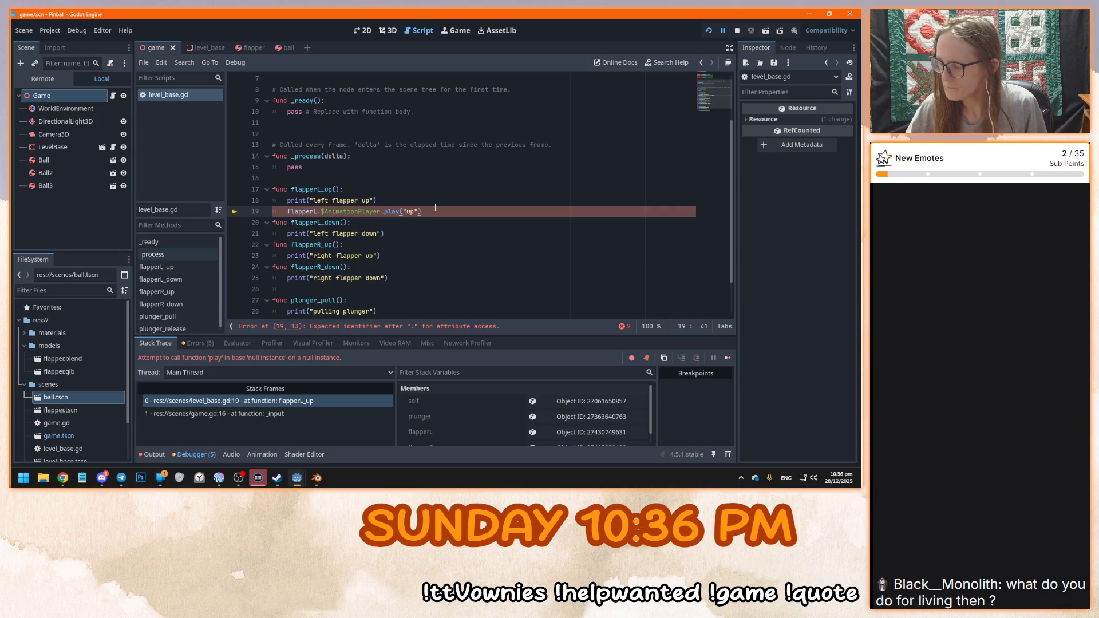
# Inspect the 'Expected identifier after "."' parse error on line 19, then open Godot's taskbar menu
pyautogui.click(399, 231)
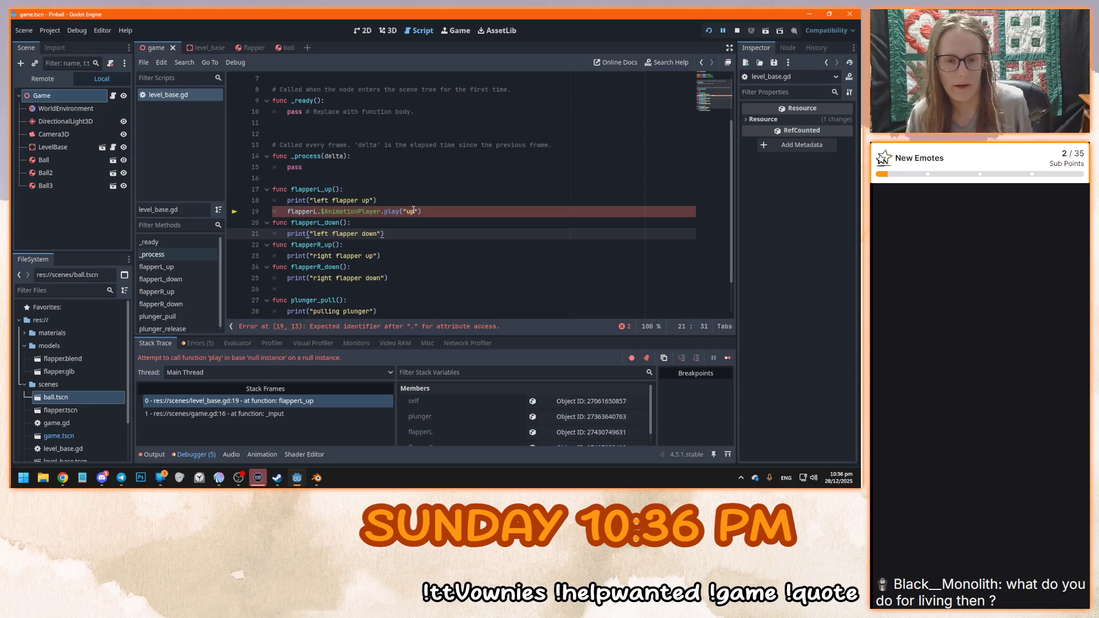
pyautogui.click(452, 214)
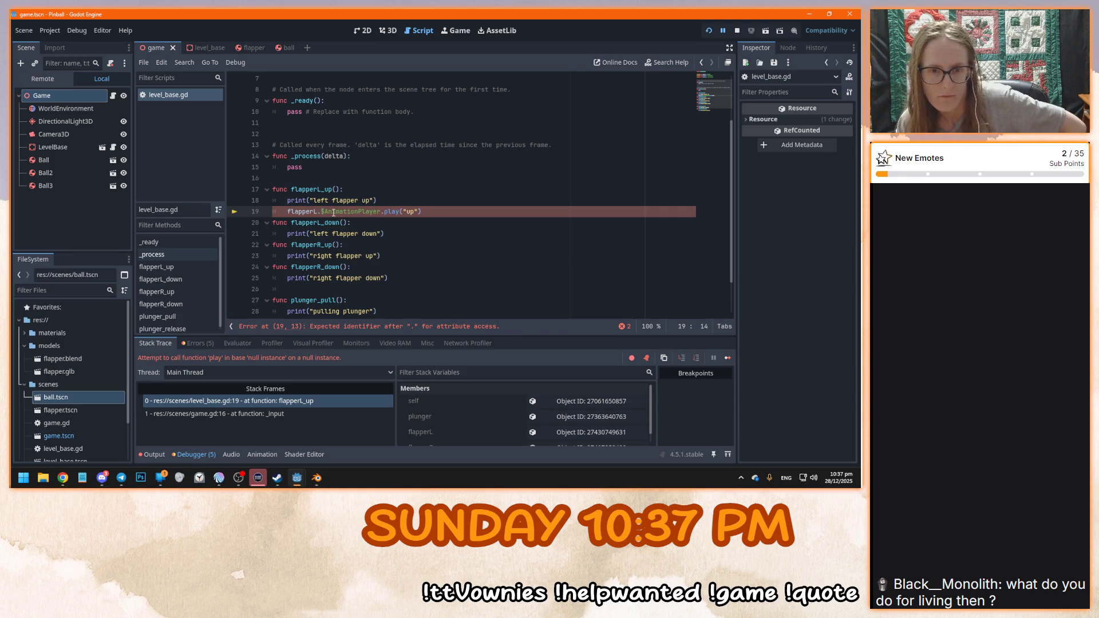
pyautogui.moveTo(332, 213)
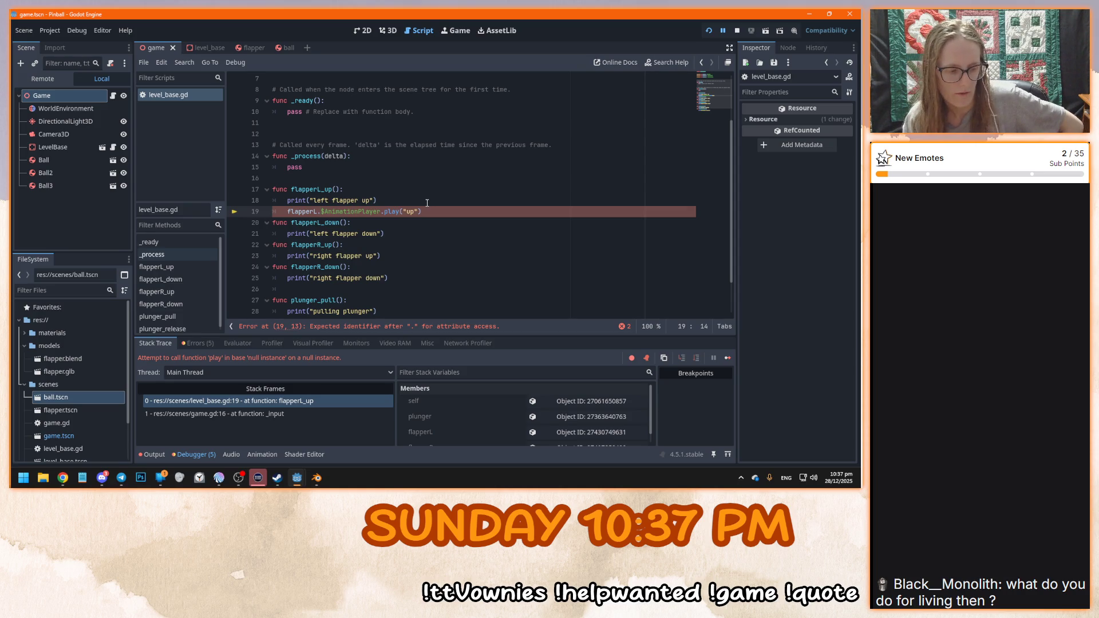
pyautogui.scroll(2, 400, 208)
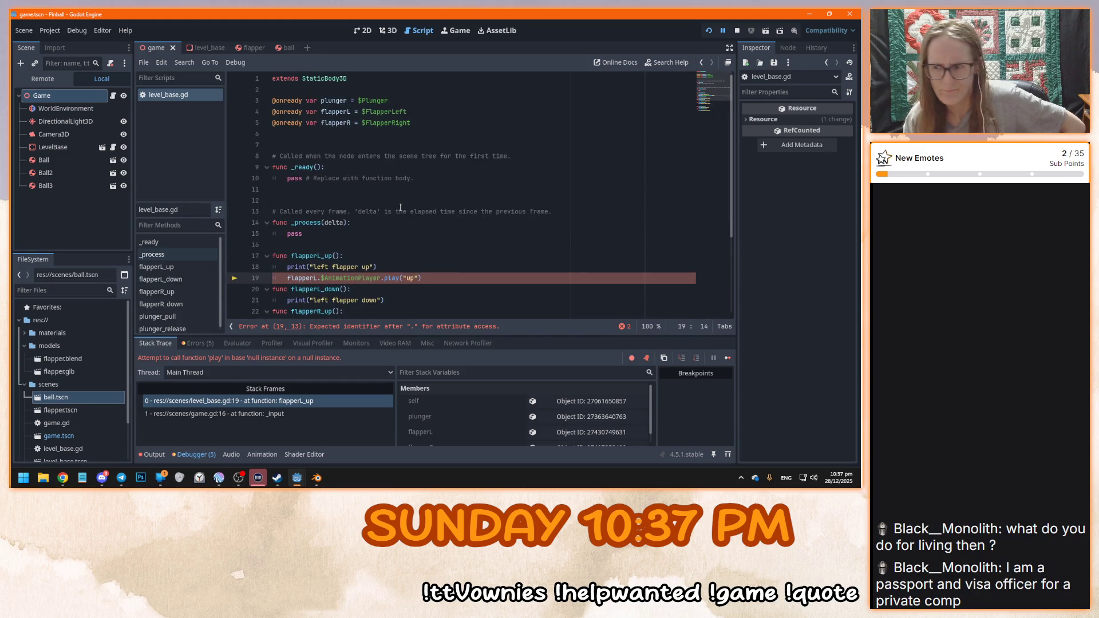
pyautogui.scroll(-2, 400, 207)
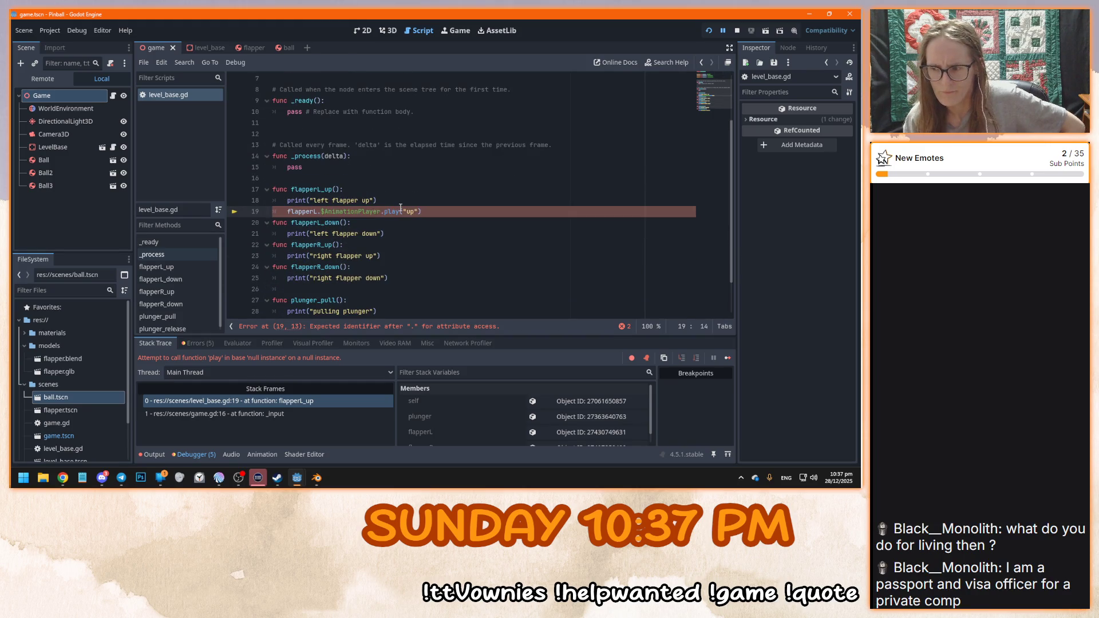
pyautogui.scroll(2, 400, 208)
pyautogui.scroll(-2, 400, 207)
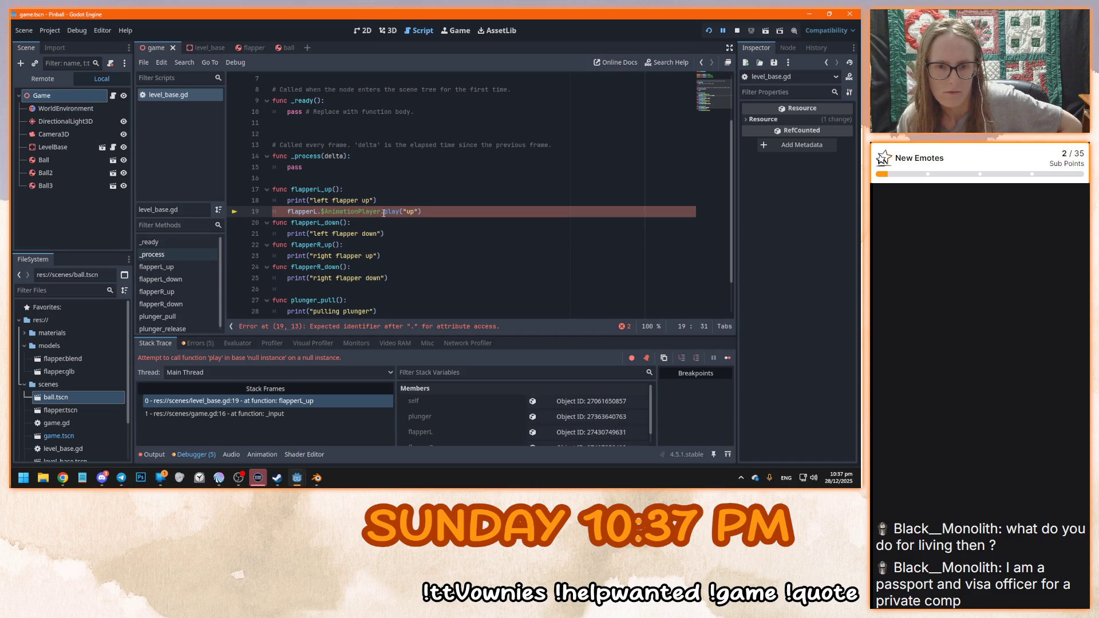
pyautogui.hotkey('shift', 'Left')
pyautogui.click(319, 211)
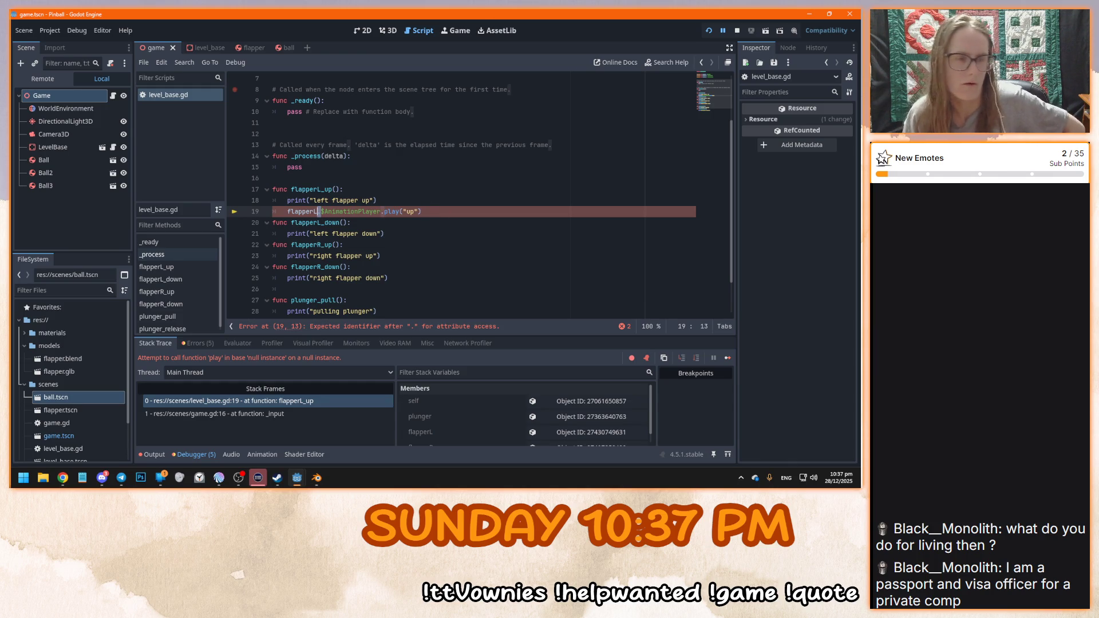
pyautogui.hotkey('alt', 'Tab')
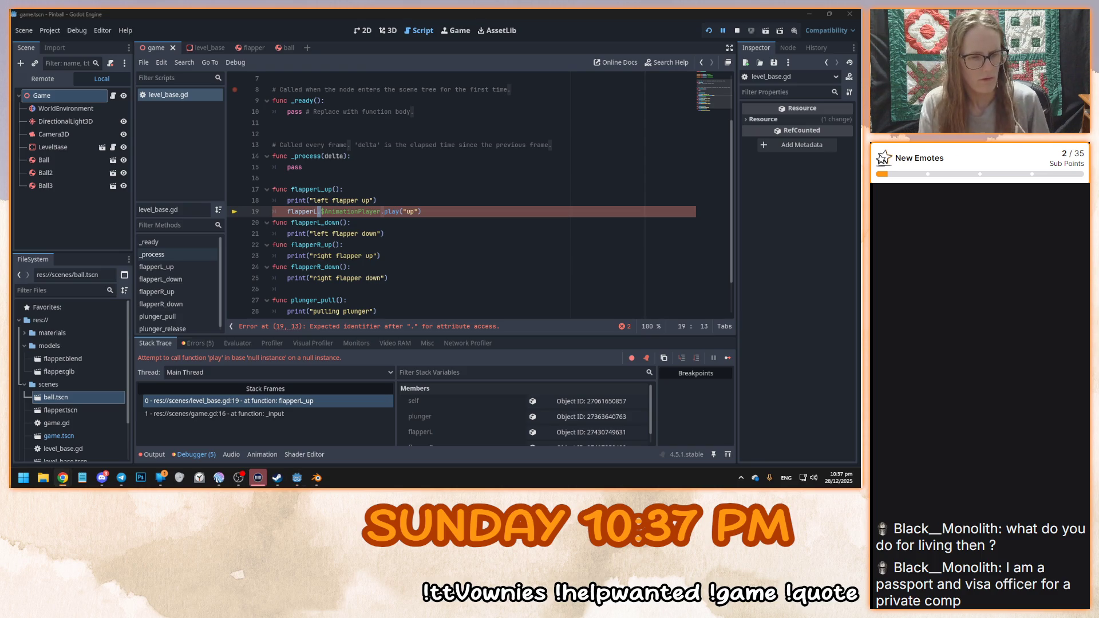
pyautogui.rightClick(298, 480)
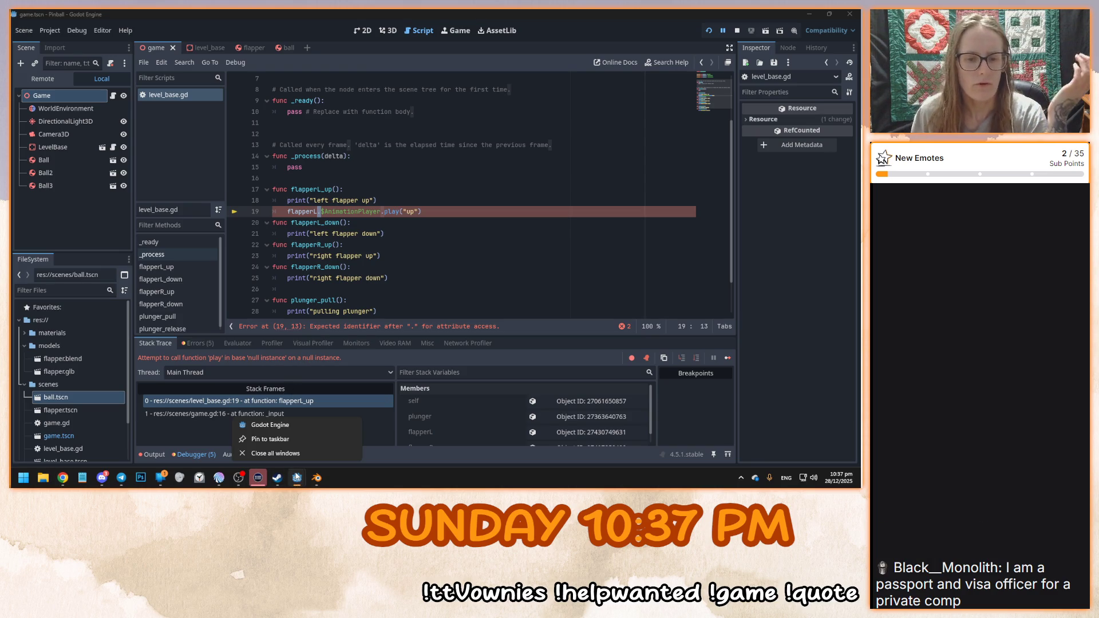
# Launch a second Godot Engine instance from the taskbar and switch away from the Project Manager
pyautogui.click(302, 483)
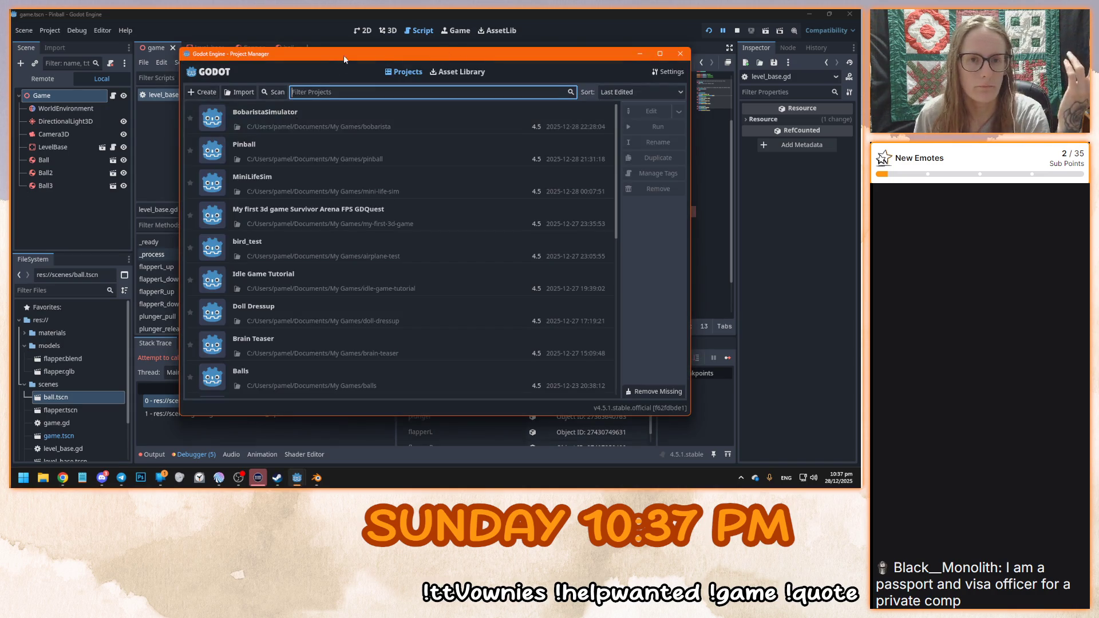
pyautogui.hotkey('alt', 'Tab')
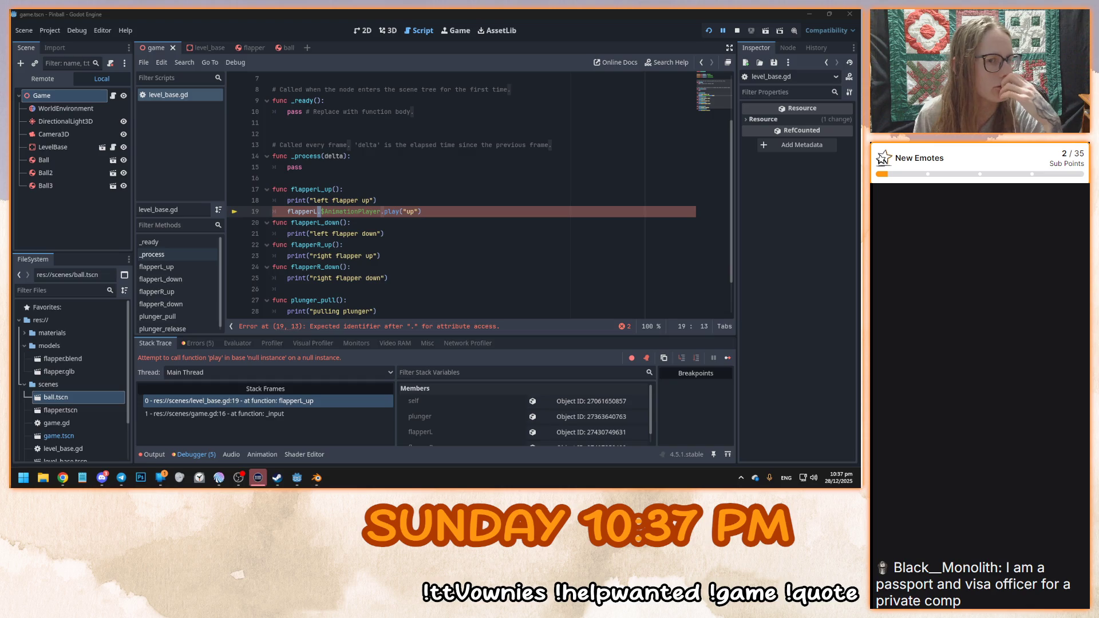
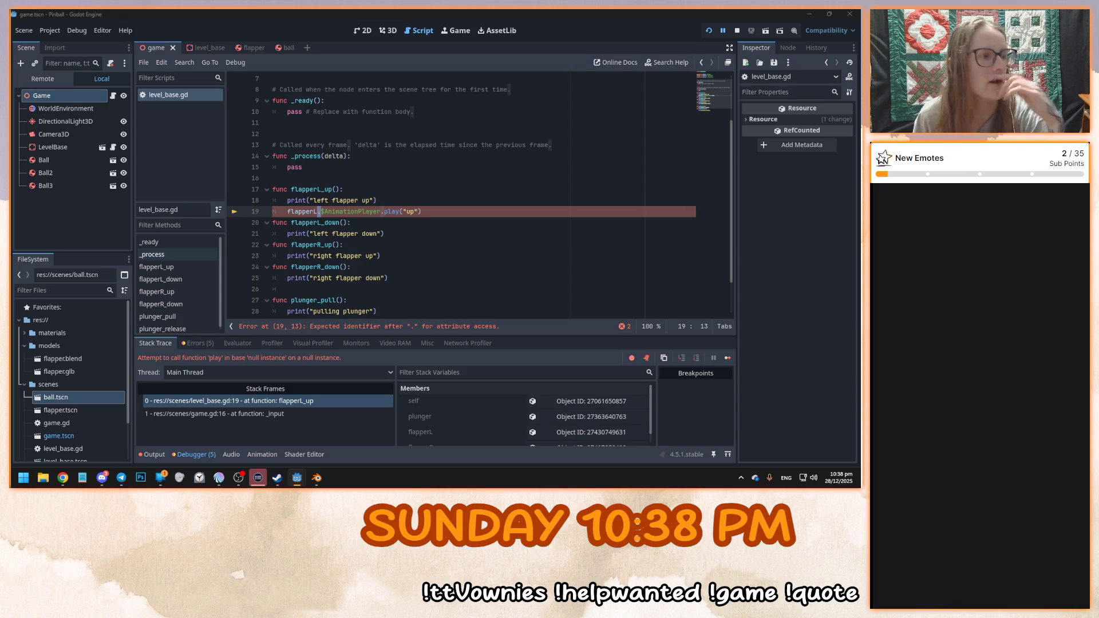
# Replace the dot after flapperL on line 19 with a slash: flapperL/$AnimationPlayer.play("up")
pyautogui.click(399, 211)
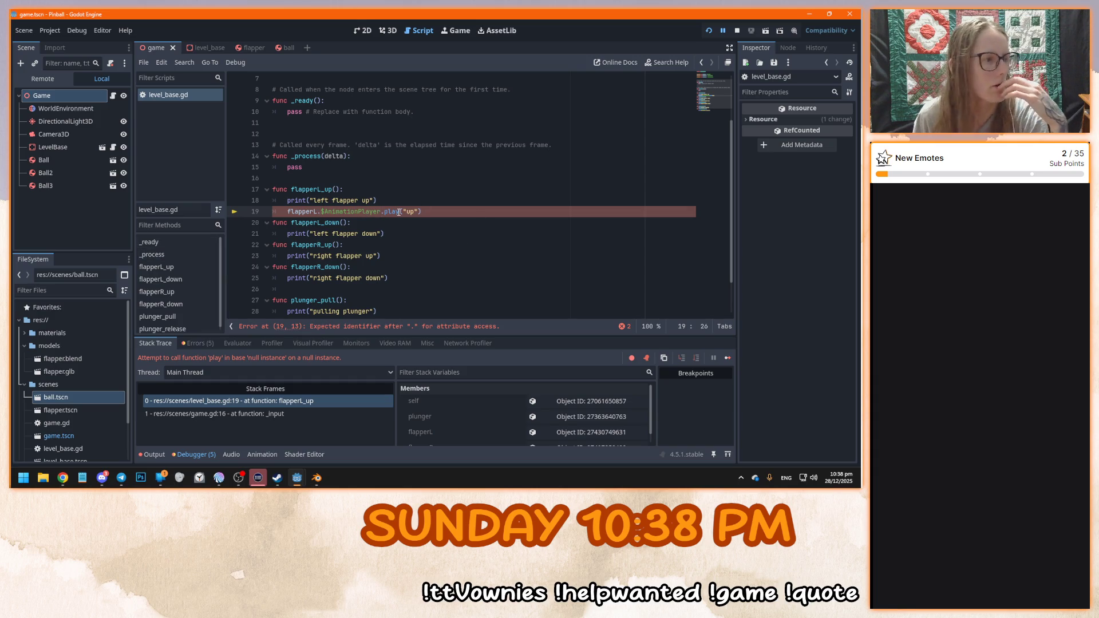
pyautogui.click(432, 211)
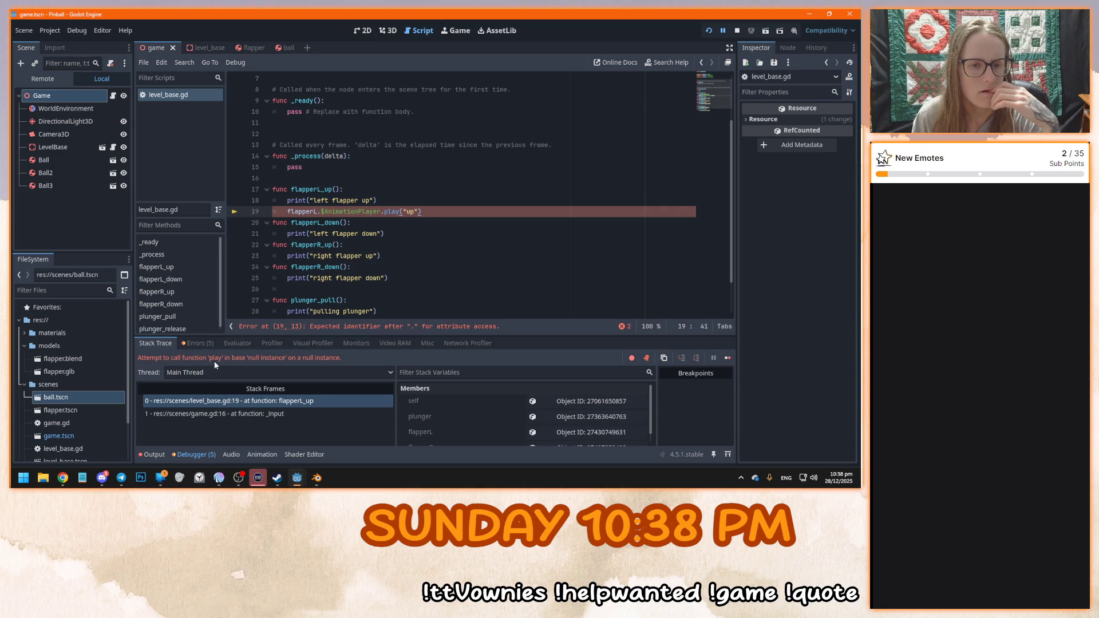
pyautogui.scroll(2, 399, 227)
pyautogui.click(409, 122)
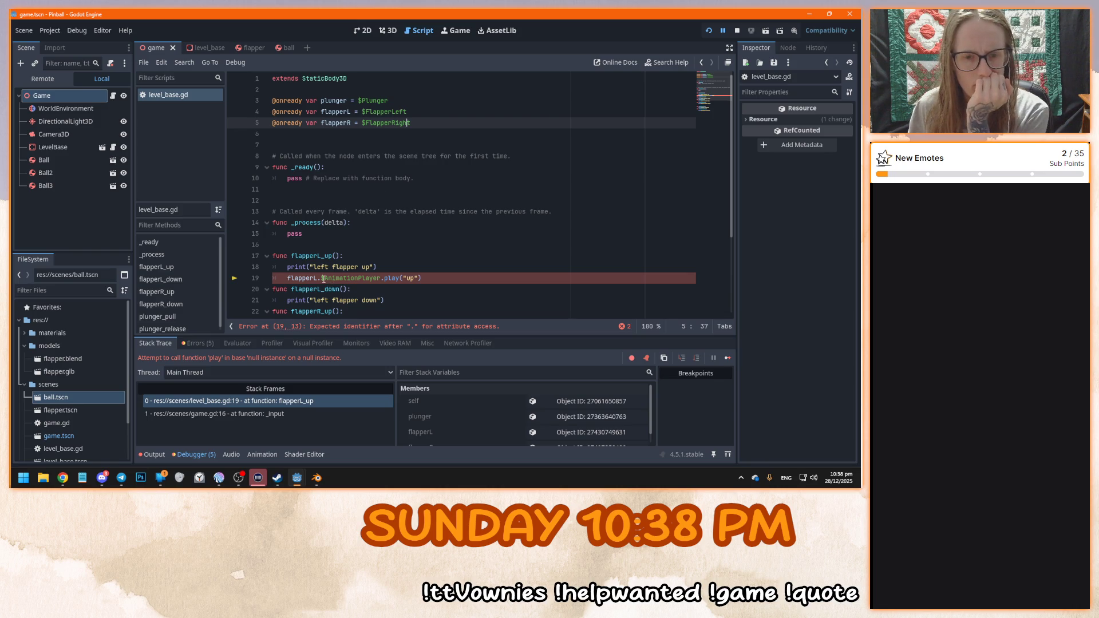
pyautogui.click(321, 278)
pyautogui.press('BackSpace')
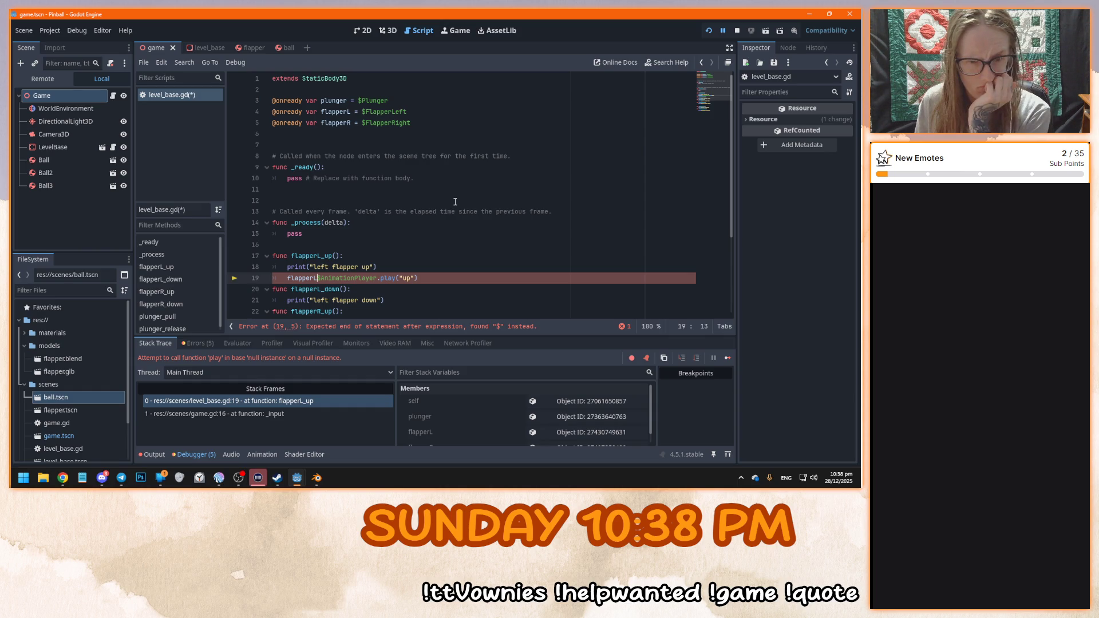
pyautogui.write('/')
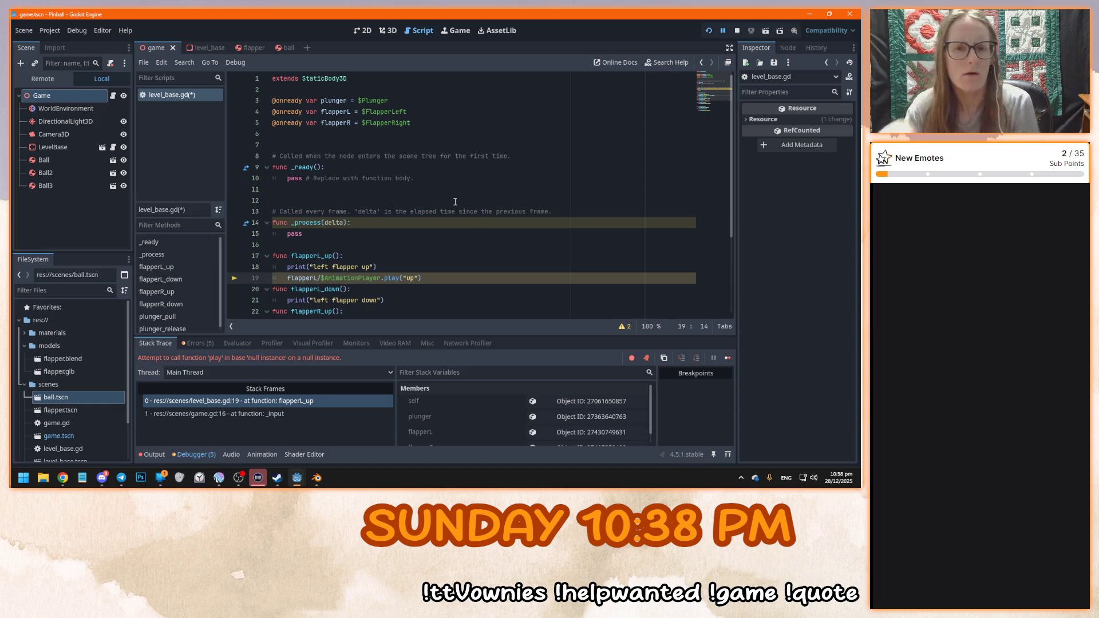
# Try swapping flapperL on line 19 for the $FlapperLeft path, experimenting with separators
pyautogui.doubleClick(401, 111)
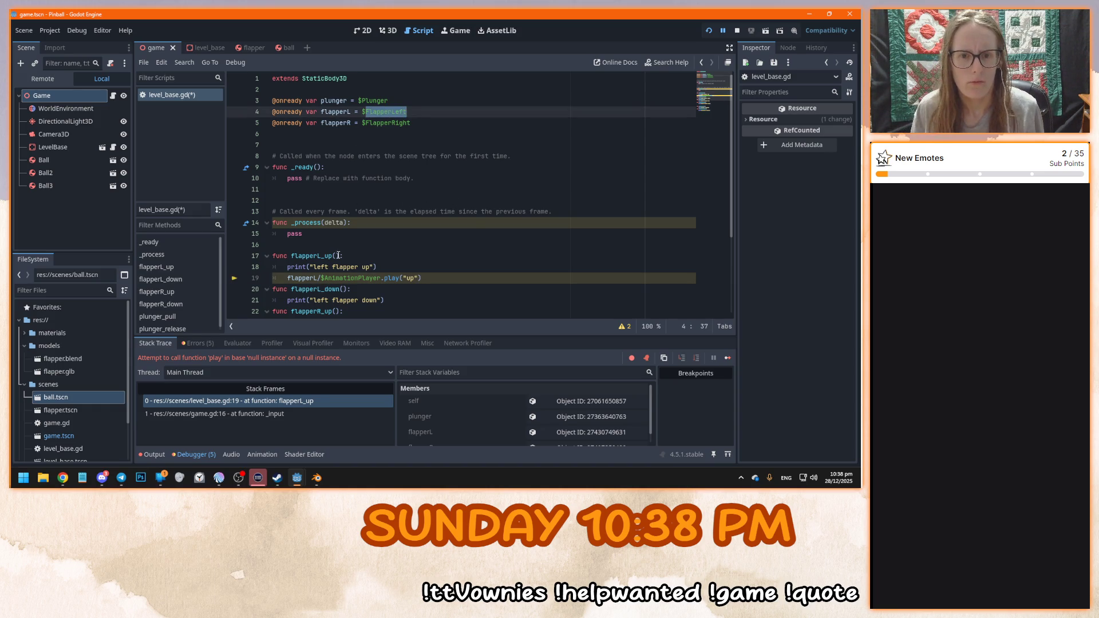
pyautogui.moveTo(408, 112); pyautogui.dragTo(362, 111)
pyautogui.hotkey('ctrl', 'c')
pyautogui.click(318, 278)
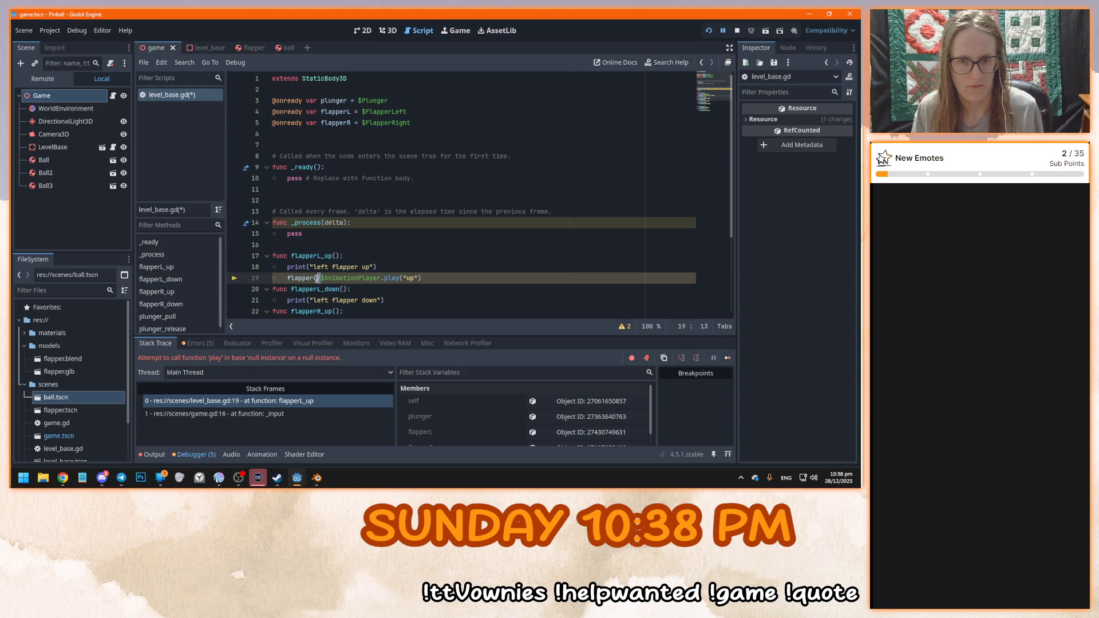
pyautogui.moveTo(318, 279); pyautogui.dragTo(287, 279)
pyautogui.hotkey('ctrl', 'v')
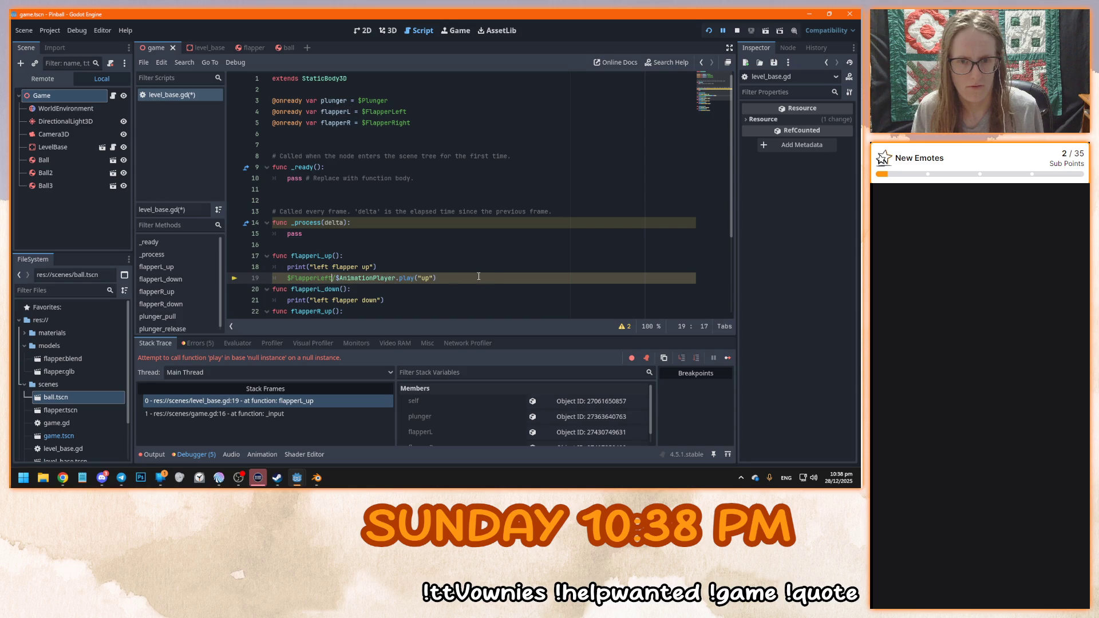
pyautogui.press('Left')
pyautogui.press('Left')
pyautogui.press('Left')
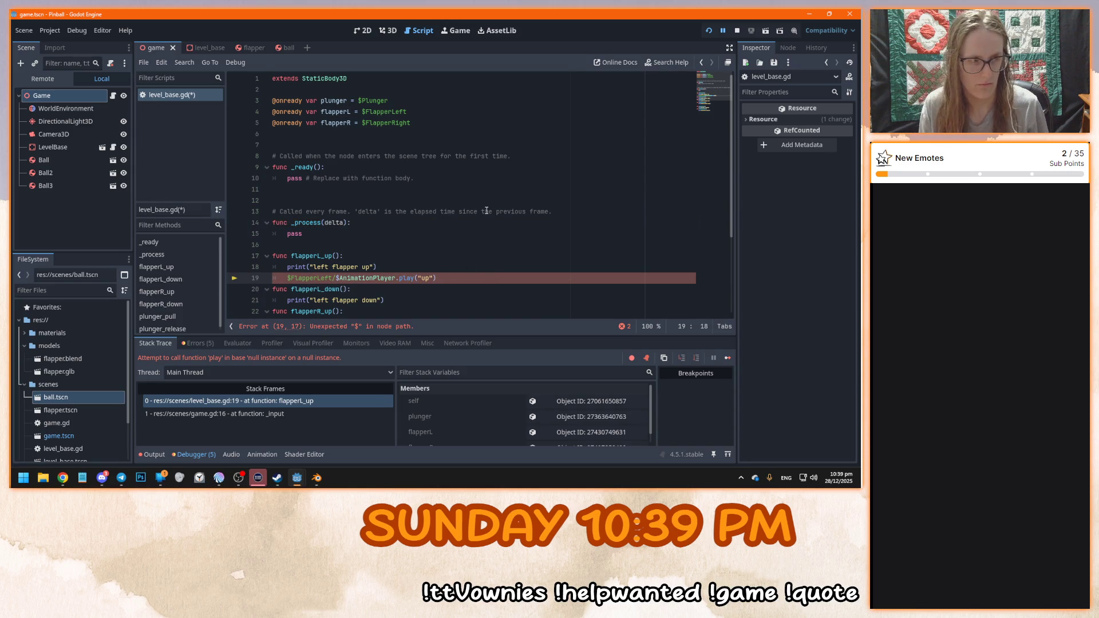
pyautogui.press('BackSpace')
pyautogui.write('\\')
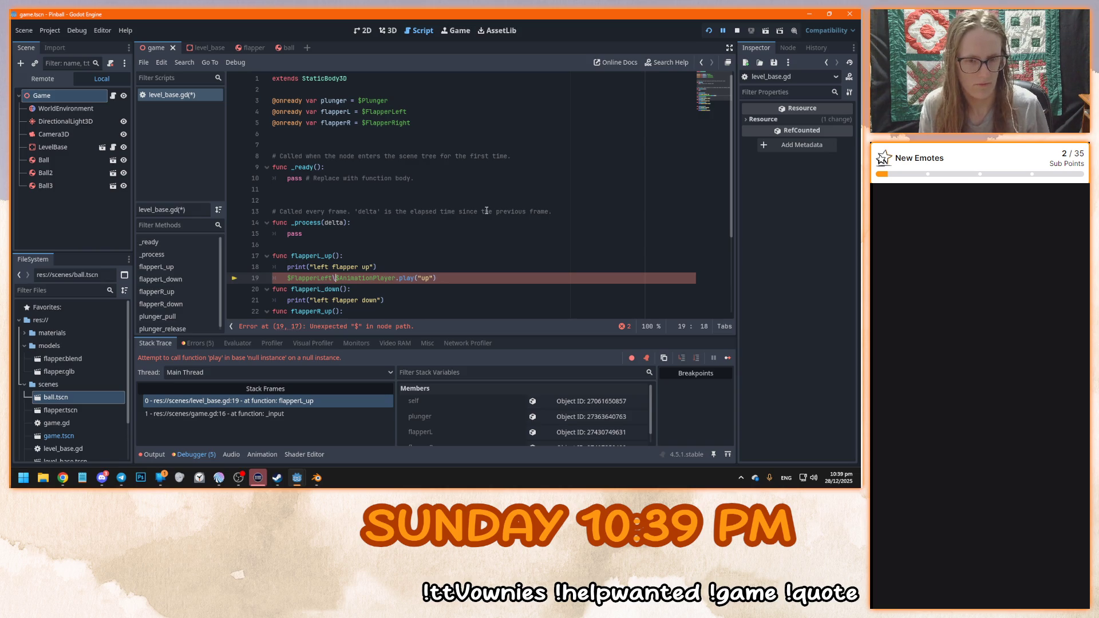
pyautogui.press('BackSpace')
pyautogui.write('/')
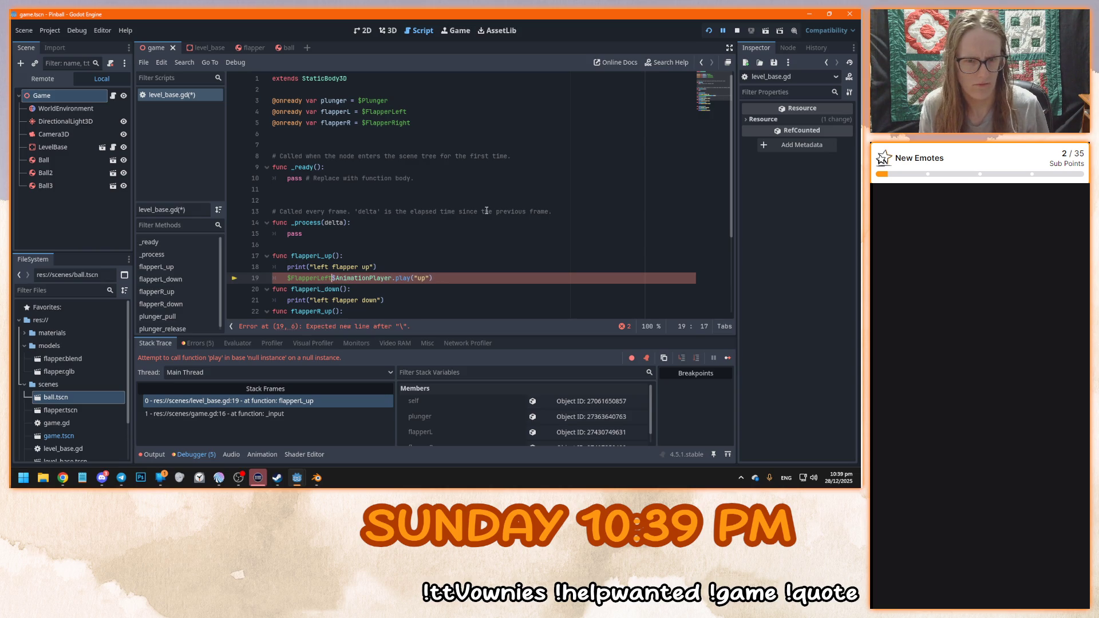
pyautogui.press('BackSpace')
# Test a $anim autocomplete line below line 19, then remove it
pyautogui.click(439, 277)
pyautogui.press('Return')
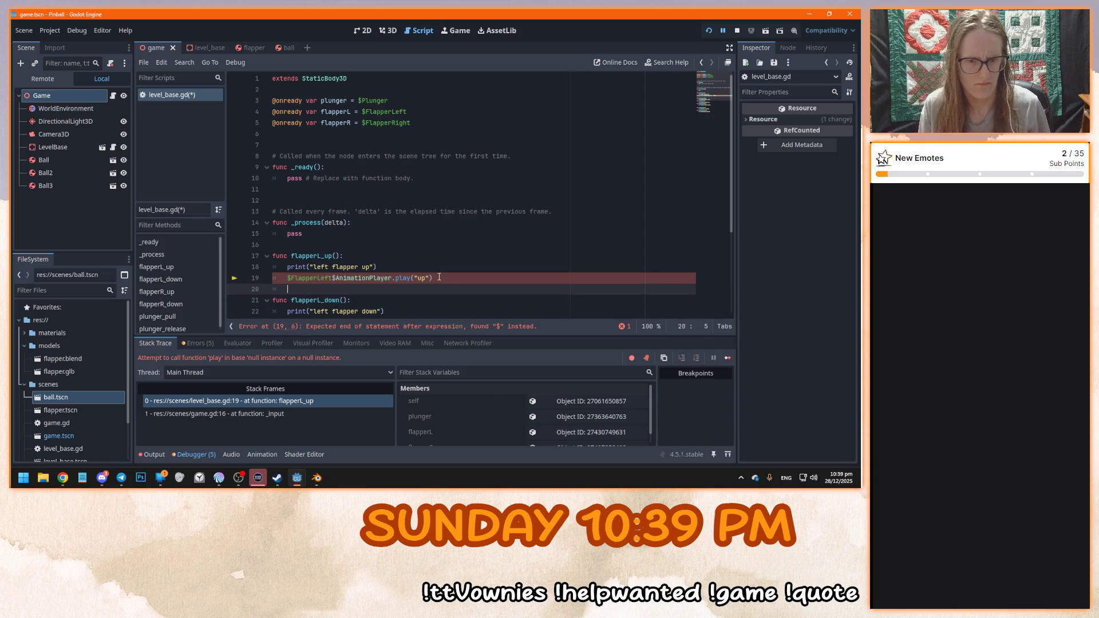
pyautogui.write('$anim')
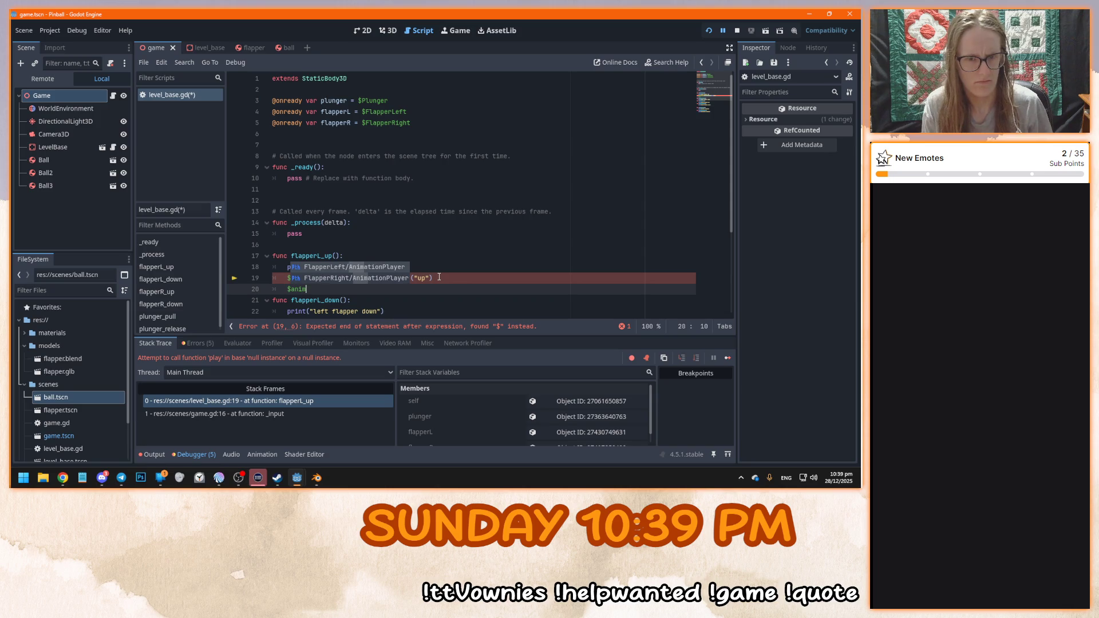
pyautogui.press('Return')
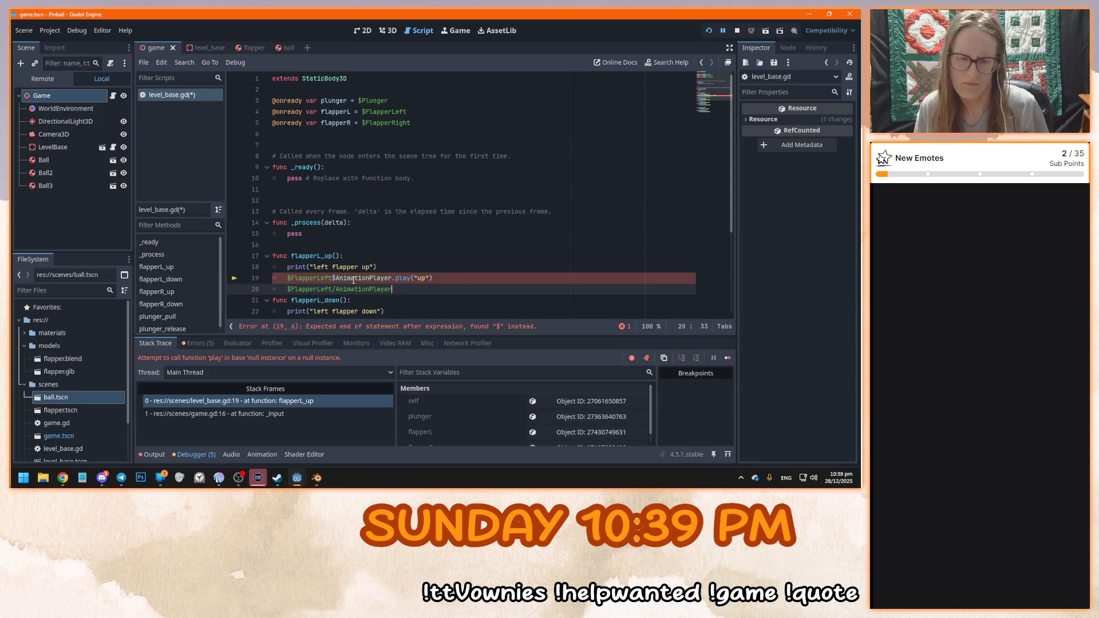
pyautogui.press('BackSpace')
pyautogui.press('BackSpace')
pyautogui.press('BackSpace')
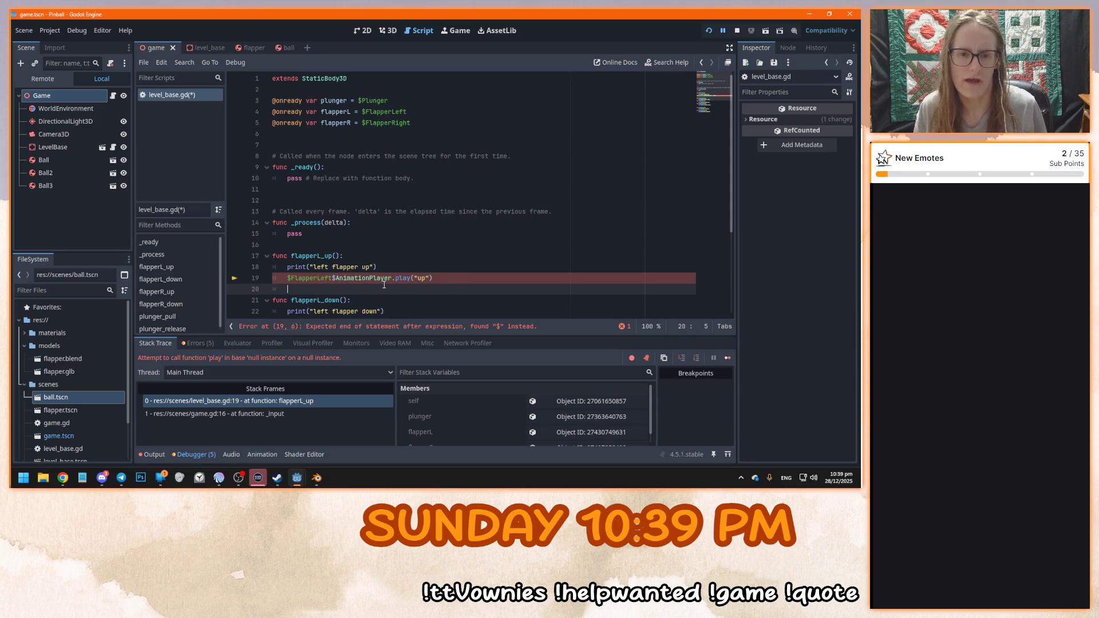
# Undo back to flapperL, delete the '$' before AnimationPlayer, and run the game
pyautogui.click(333, 278)
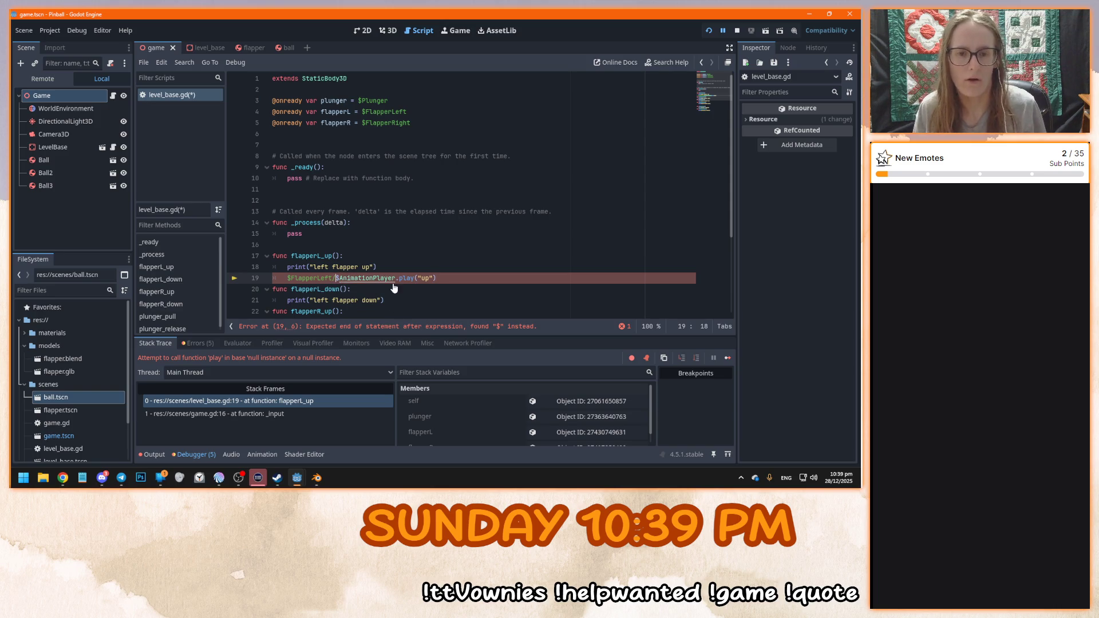
pyautogui.hotkey('ctrl', 'z')
pyautogui.hotkey('ctrl', 'z')
pyautogui.click(324, 277)
pyautogui.press('BackSpace')
pyautogui.click(466, 285)
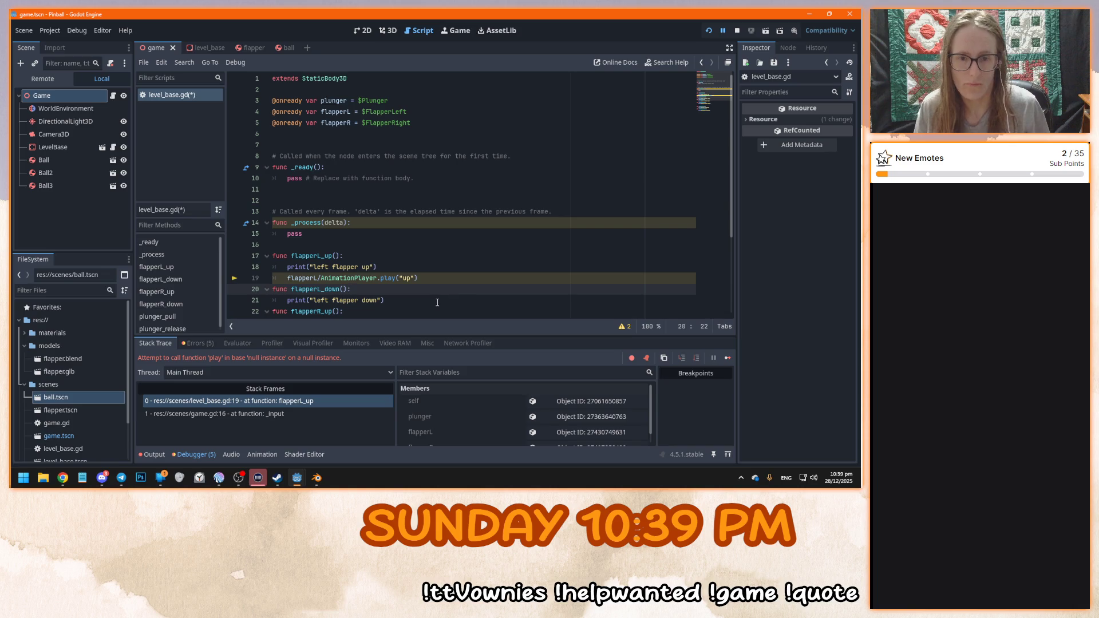
pyautogui.press('F5')
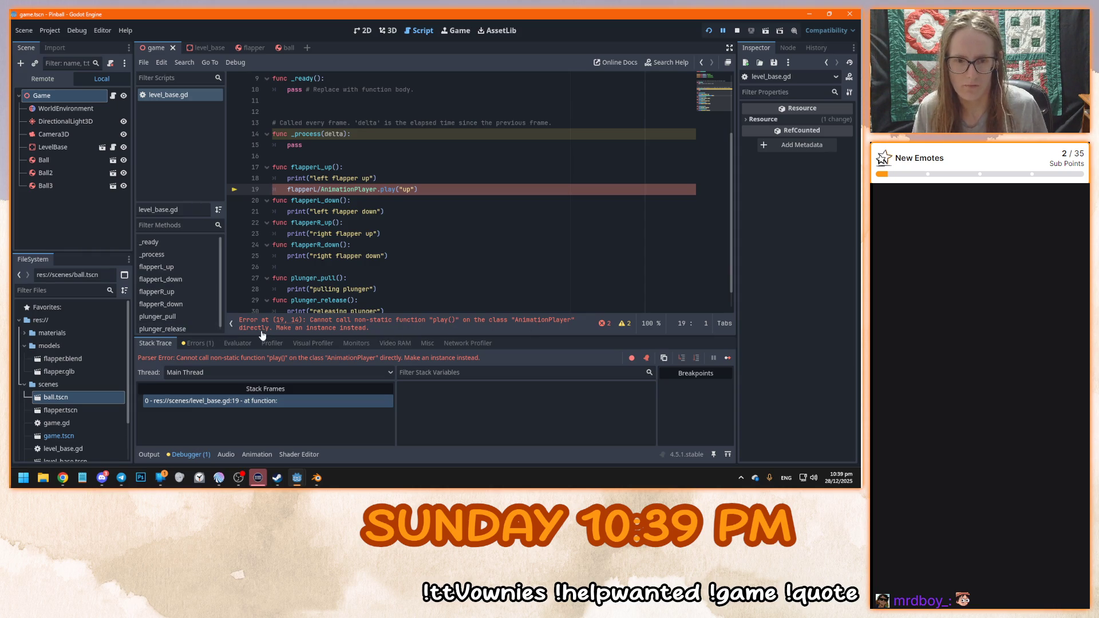
# Duplicate the line 19 flapper call and comment out the original
pyautogui.scroll(3, 421, 236)
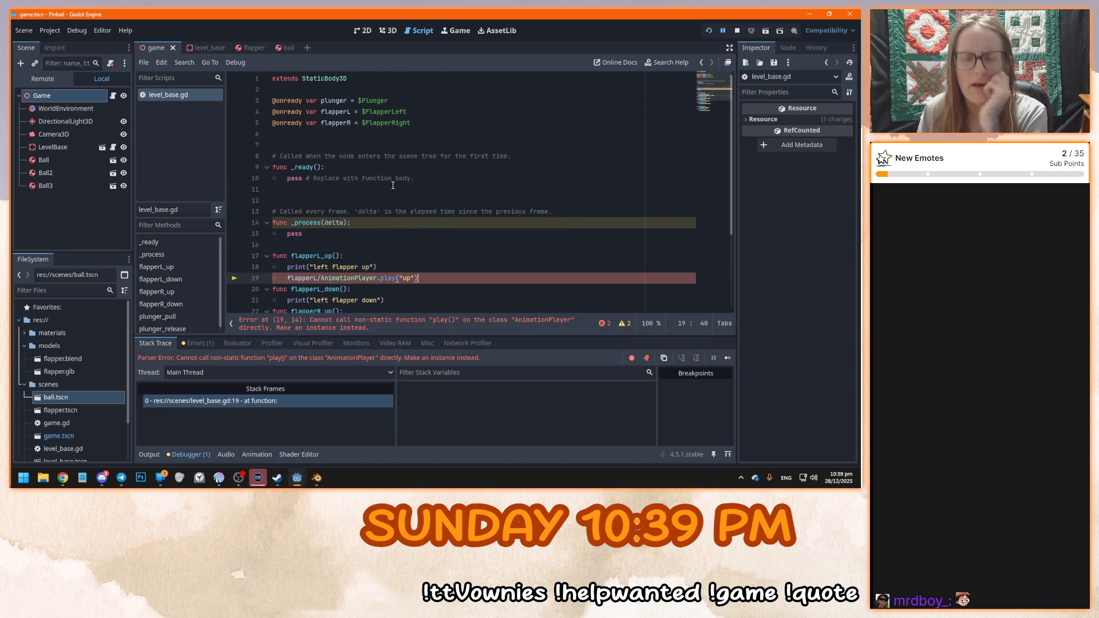
pyautogui.scroll(-2, 457, 252)
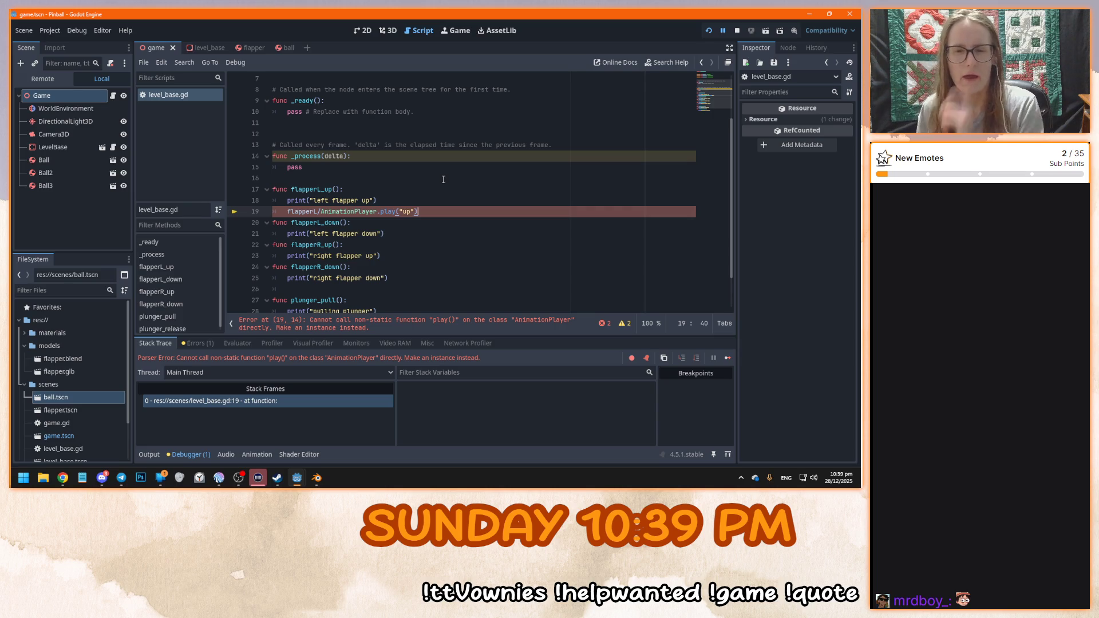
pyautogui.scroll(2, 443, 179)
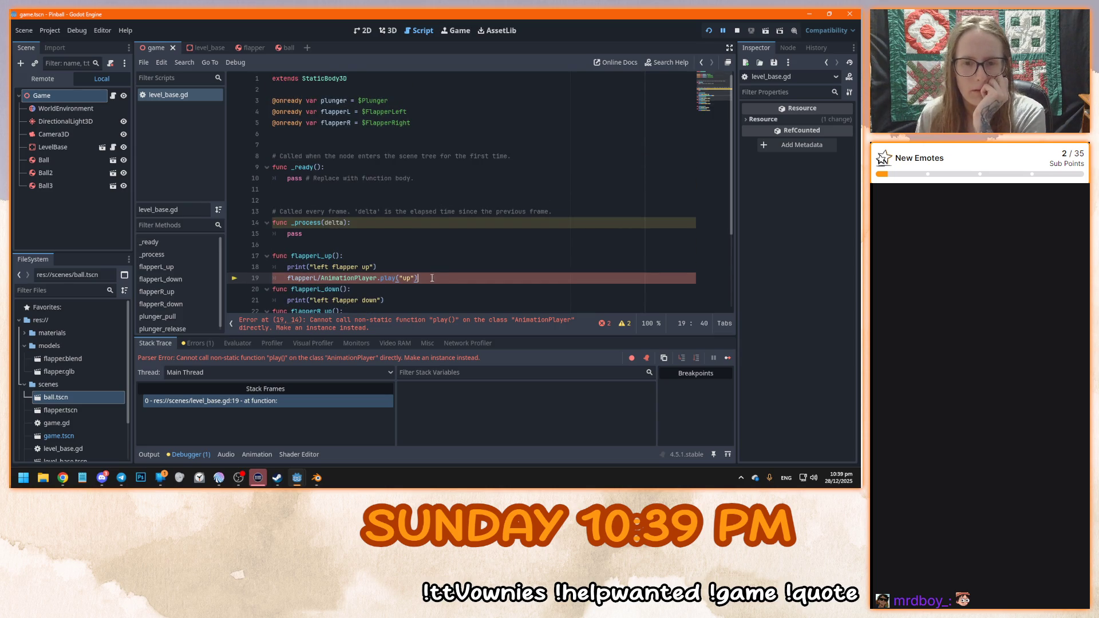
pyautogui.hotkey('ctrl', 'shift', 'd')
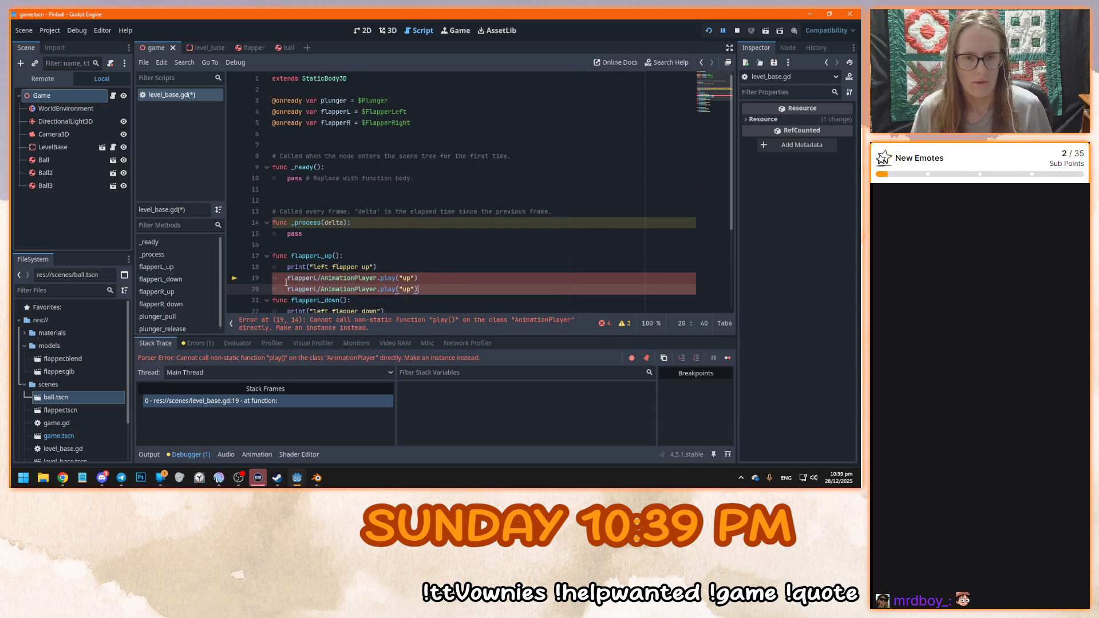
pyautogui.click(288, 280)
pyautogui.hotkey('ctrl', 'k')
# Change the copy on line 20 to $FlapperLeft/AnimationPlayer.play("up") and run the game
pyautogui.moveTo(407, 112); pyautogui.dragTo(362, 112)
pyautogui.hotkey('ctrl', 'c')
pyautogui.moveTo(319, 289); pyautogui.dragTo(287, 289)
pyautogui.hotkey('ctrl', 'v')
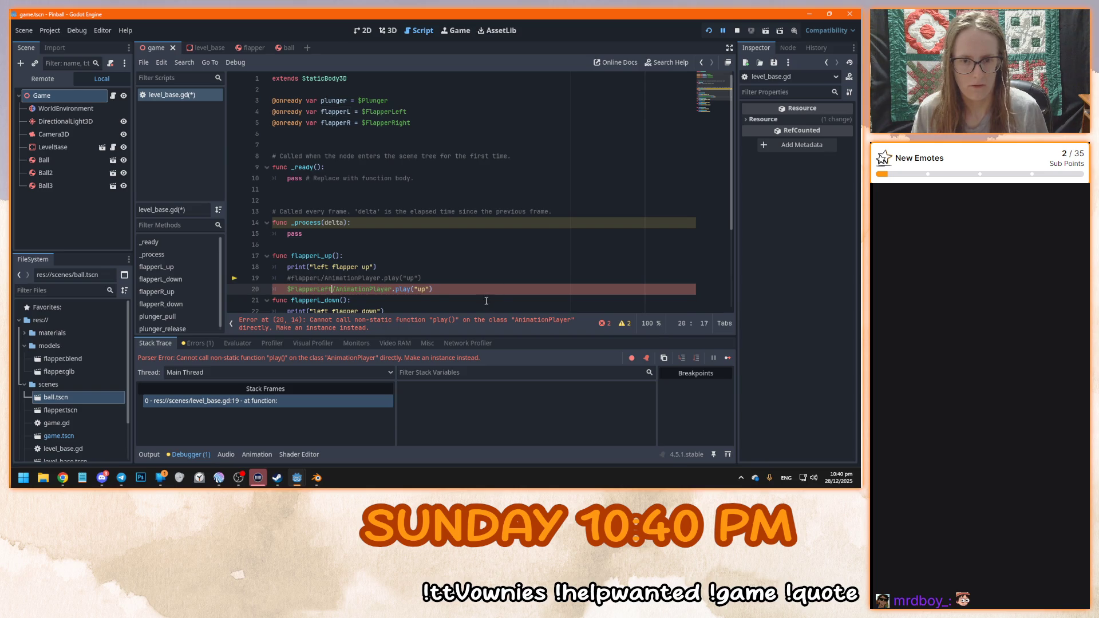
pyautogui.press('F5')
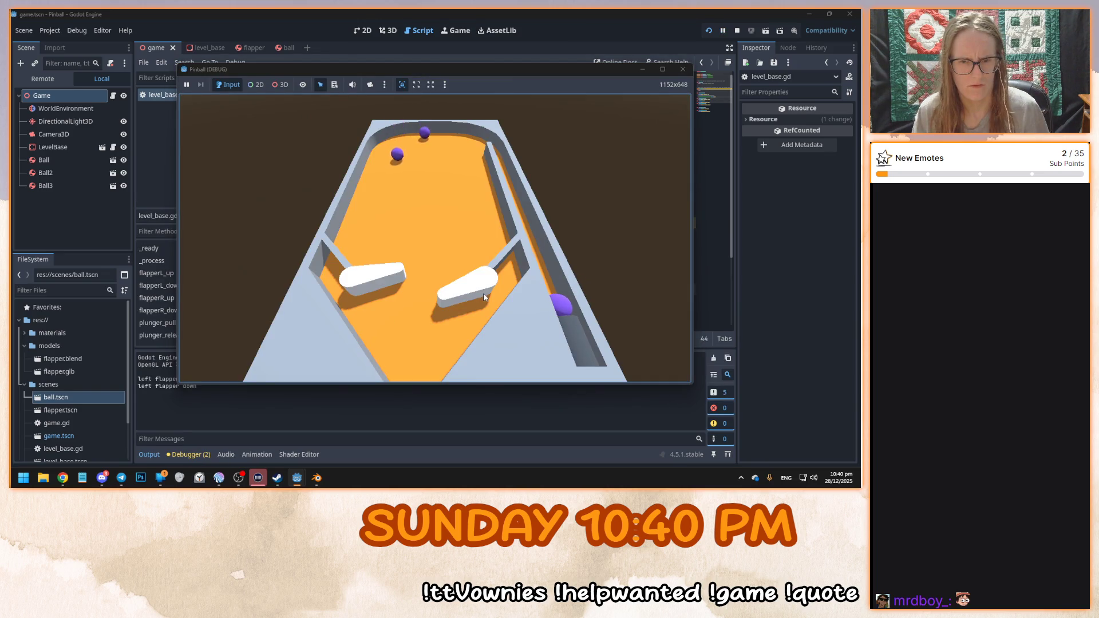
# Stop the Pinball test run with F8 once the left flapper messages are logged
pyautogui.press('F8')
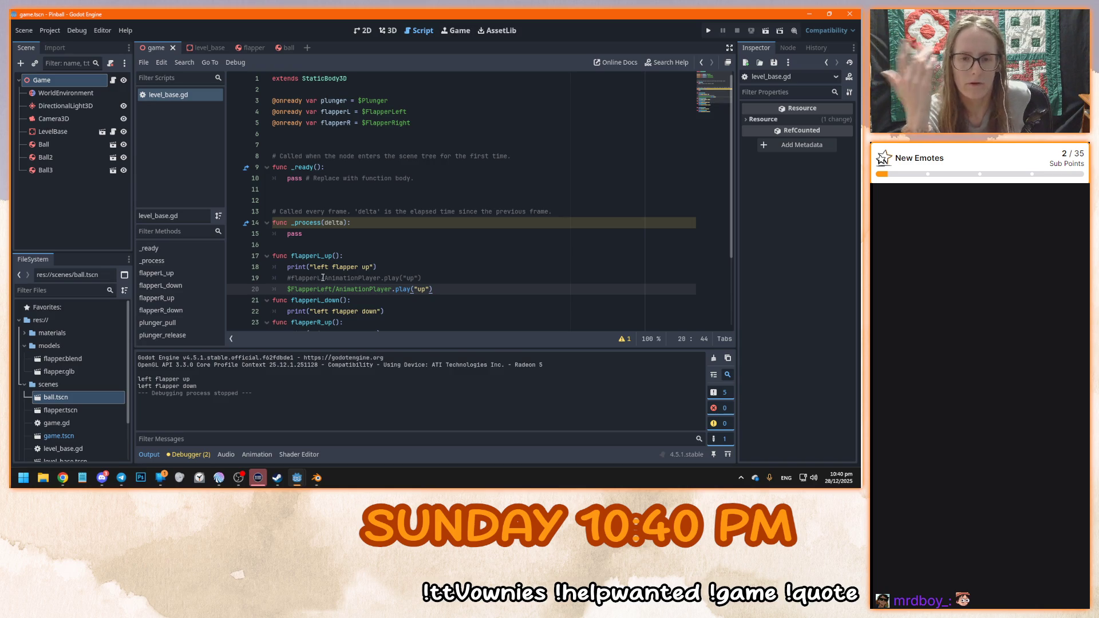
# Delete the commented-out flapperL call and its leftover empty line
pyautogui.scroll(-3, 323, 277)
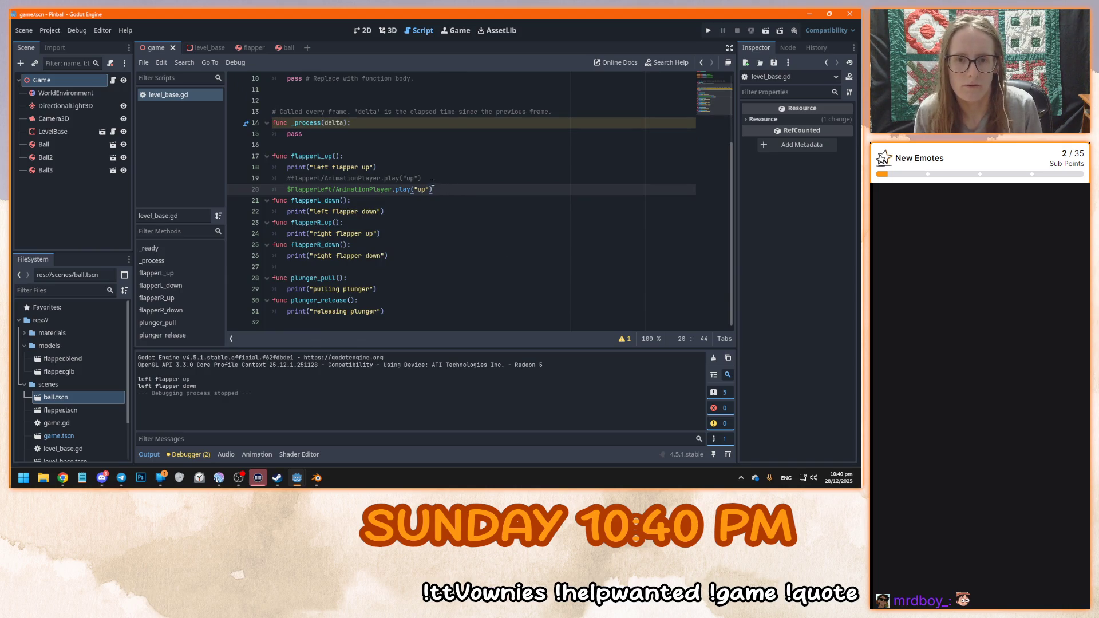
pyautogui.moveTo(423, 178); pyautogui.dragTo(273, 178)
pyautogui.press('BackSpace')
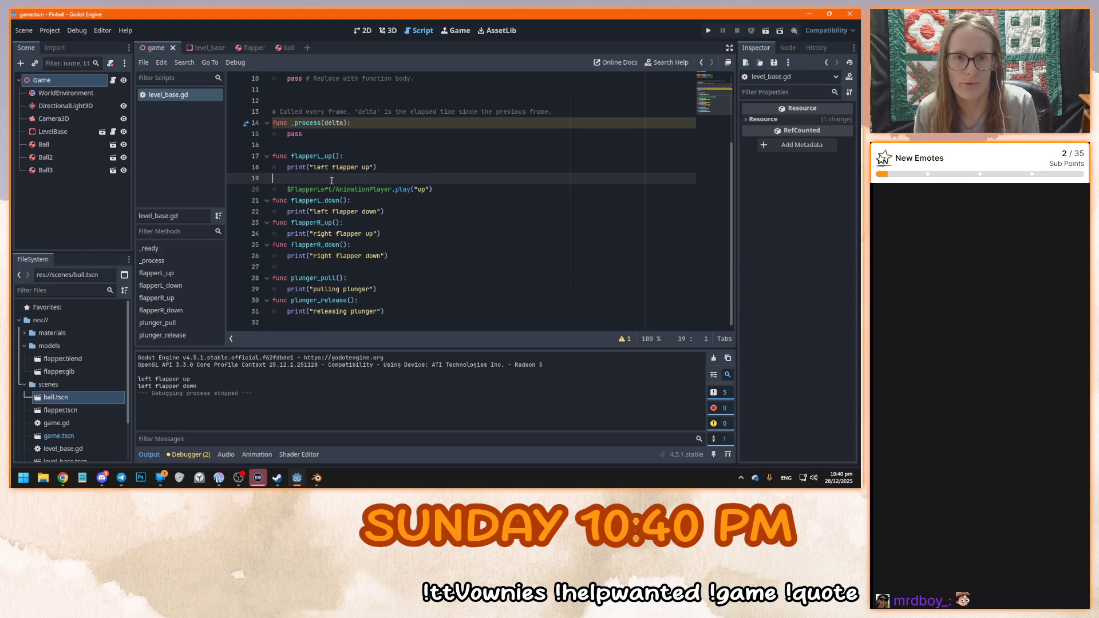
pyautogui.press('BackSpace')
pyautogui.scroll(3, 359, 159)
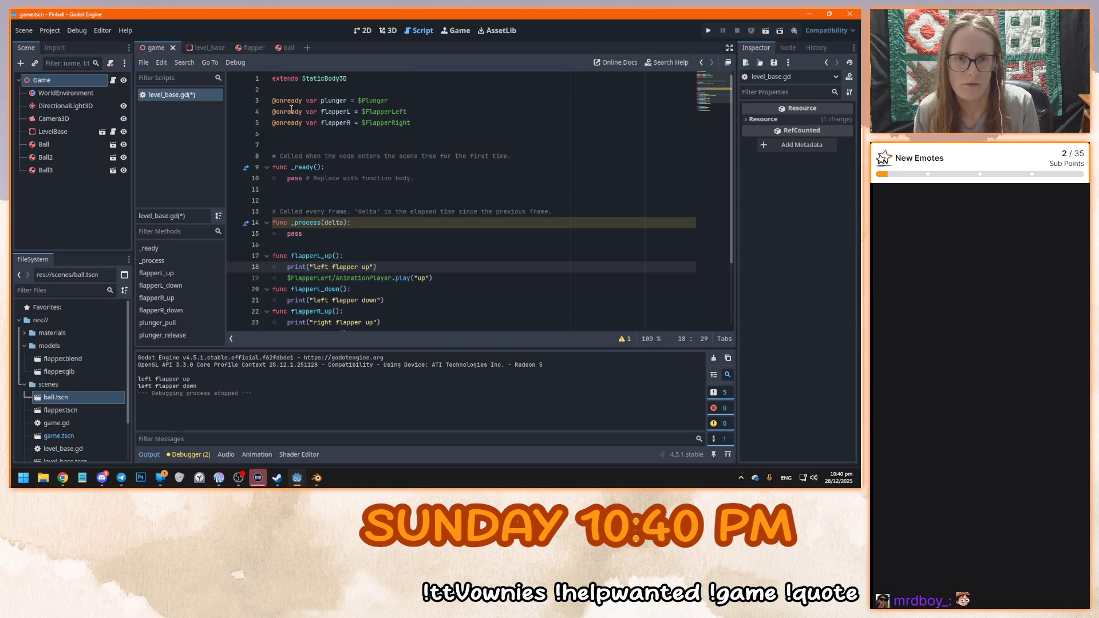
pyautogui.moveTo(410, 122); pyautogui.dragTo(272, 100)
pyautogui.click(274, 145)
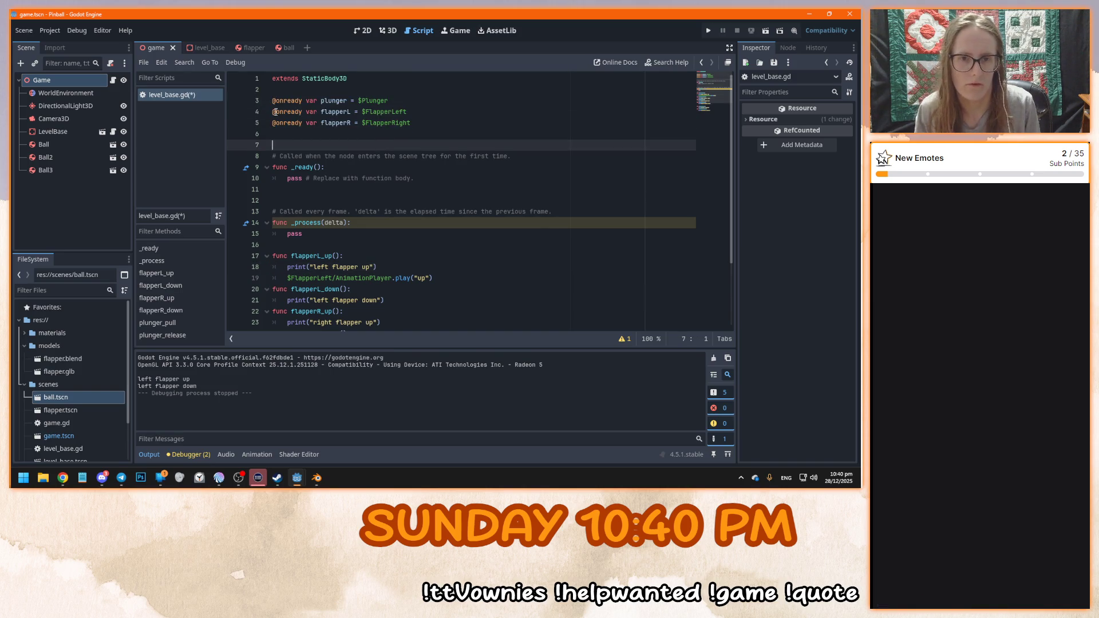
pyautogui.click(275, 111)
pyautogui.write('#')
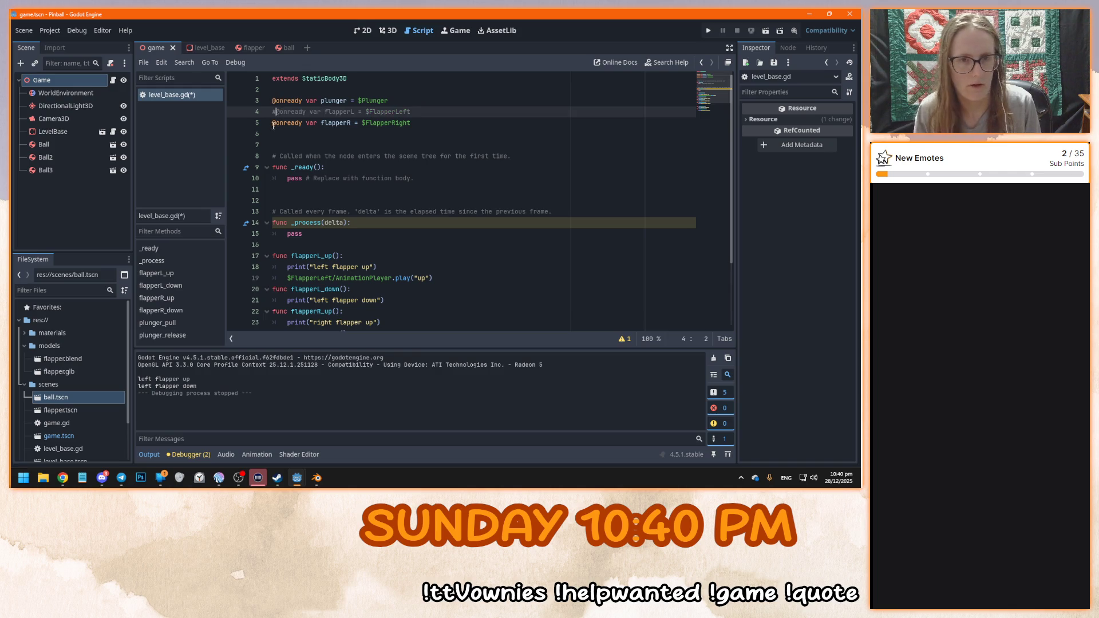
pyautogui.click(274, 123)
pyautogui.write('#')
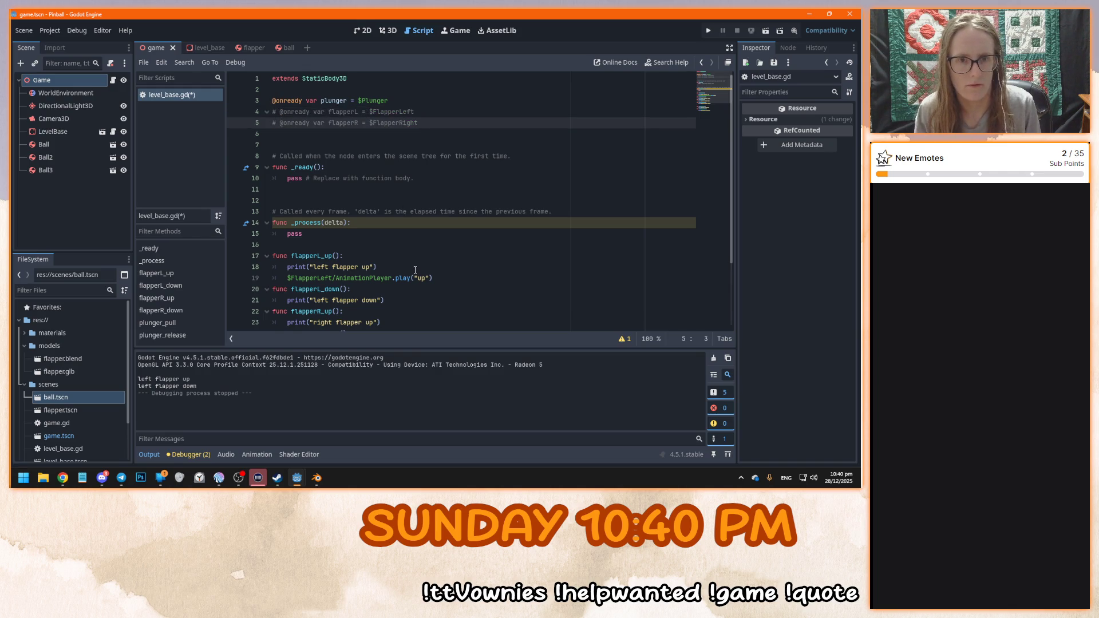
# Add $FlapperLeft/AnimationPlayer.play("down") to the left down function
pyautogui.scroll(-3, 416, 269)
pyautogui.moveTo(440, 189); pyautogui.dragTo(288, 189)
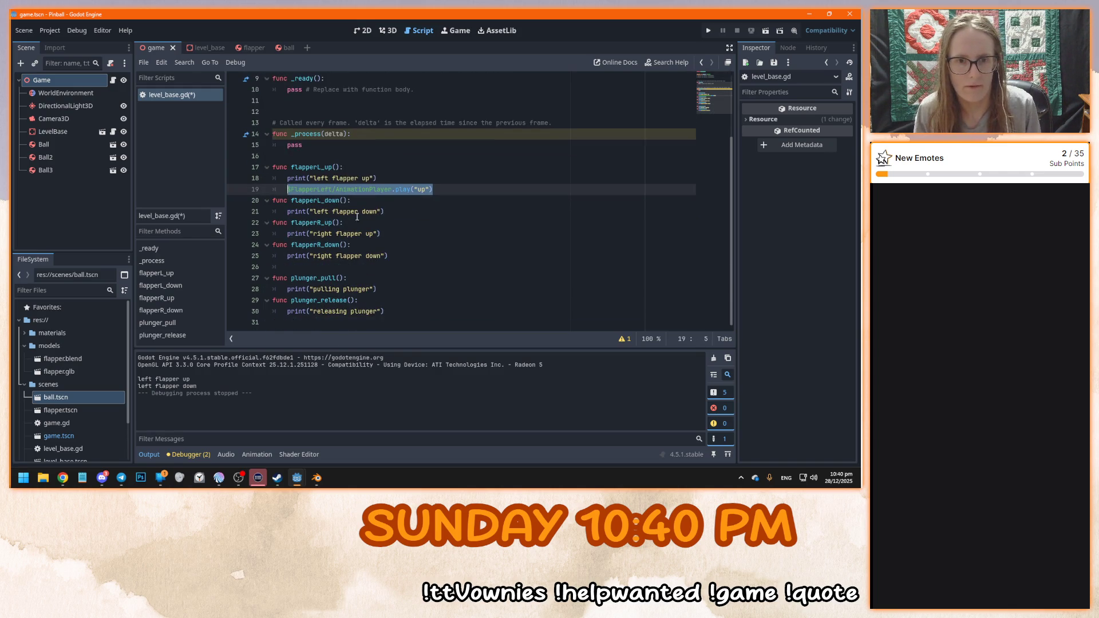
pyautogui.hotkey('ctrl', 'c')
pyautogui.click(411, 212)
pyautogui.press('Return')
pyautogui.hotkey('ctrl', 'v')
pyautogui.doubleClick(424, 224)
pyautogui.write('down')
# Add $FlapperRight/AnimationPlayer.play("up") to the right up function
pyautogui.click(383, 245)
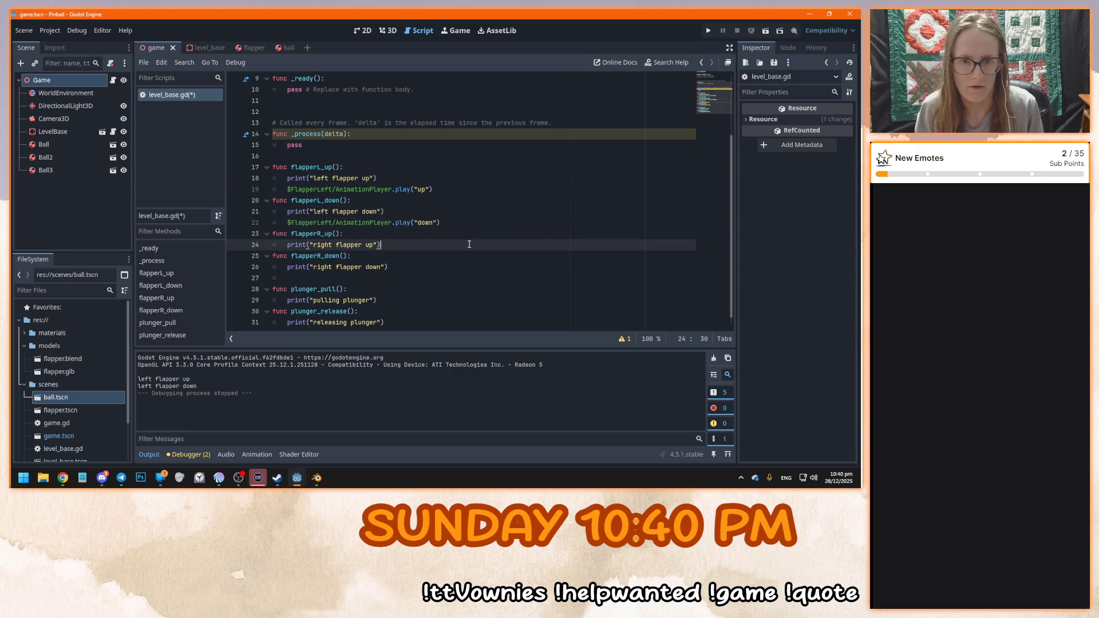
pyautogui.press('Return')
pyautogui.hotkey('ctrl', 'v')
pyautogui.press('BackSpace')
pyautogui.press('BackSpace')
pyautogui.press('BackSpace')
pyautogui.write('ight')
# Add $FlapperRight/AnimationPlayer.play("down") to the right down function and run the game
pyautogui.moveTo(437, 256); pyautogui.dragTo(289, 256)
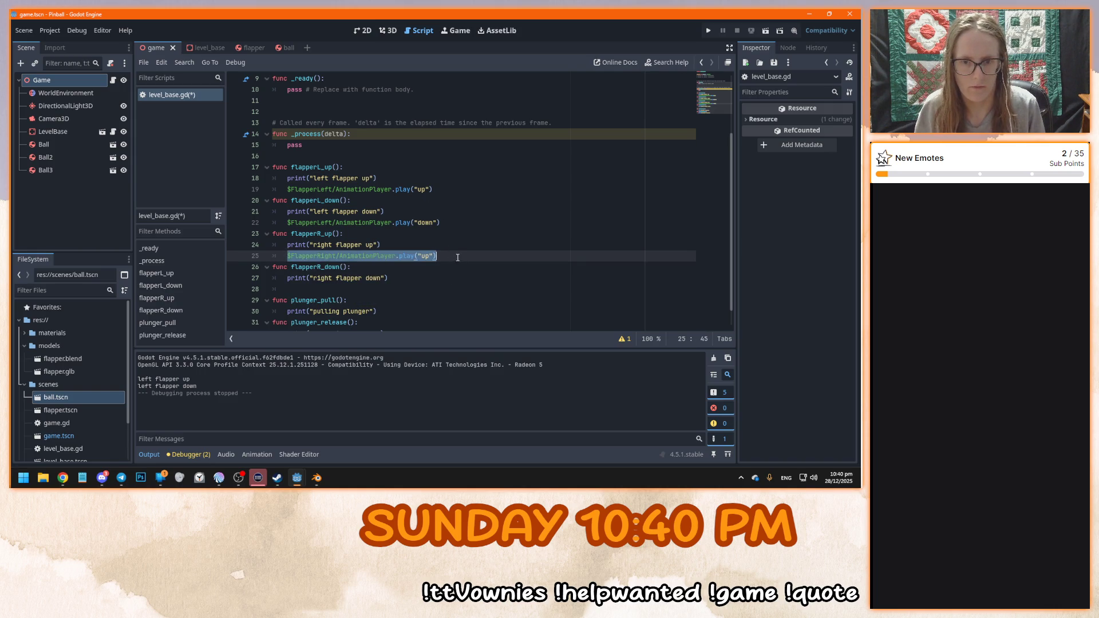
pyautogui.click(415, 277)
pyautogui.press('Return')
pyautogui.hotkey('ctrl', 'v')
pyautogui.press('Left')
pyautogui.press('Left')
pyautogui.press('BackSpace')
pyautogui.press('BackSpace')
pyautogui.write('down')
pyautogui.press('F5')
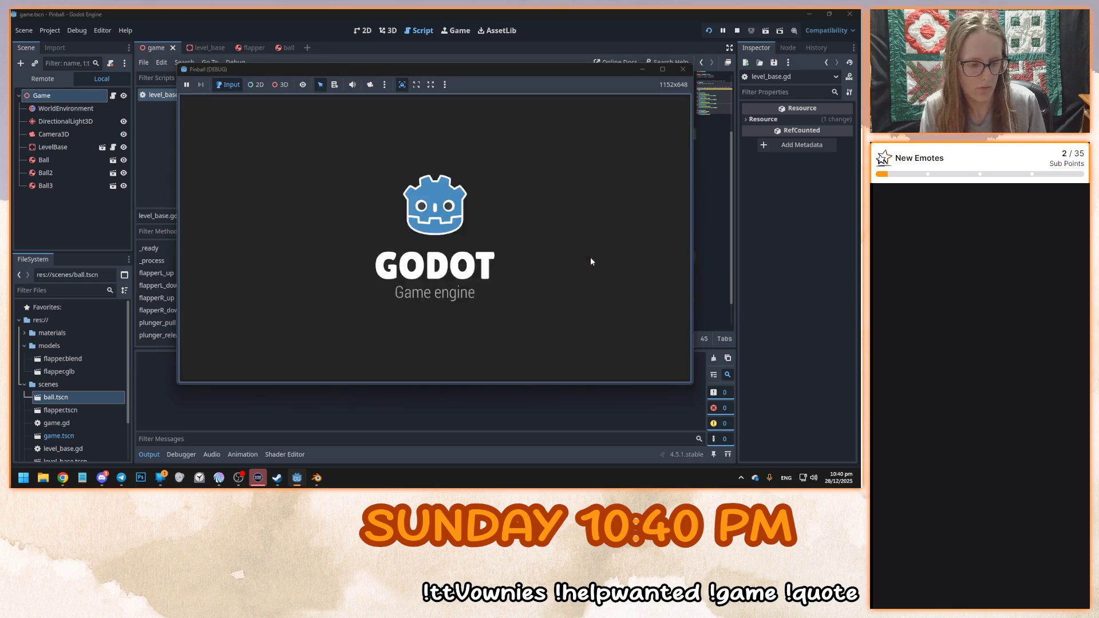
# Flick the left and right flippers repeatedly with the arrow keys, then quit with Escape
pyautogui.press('Left')
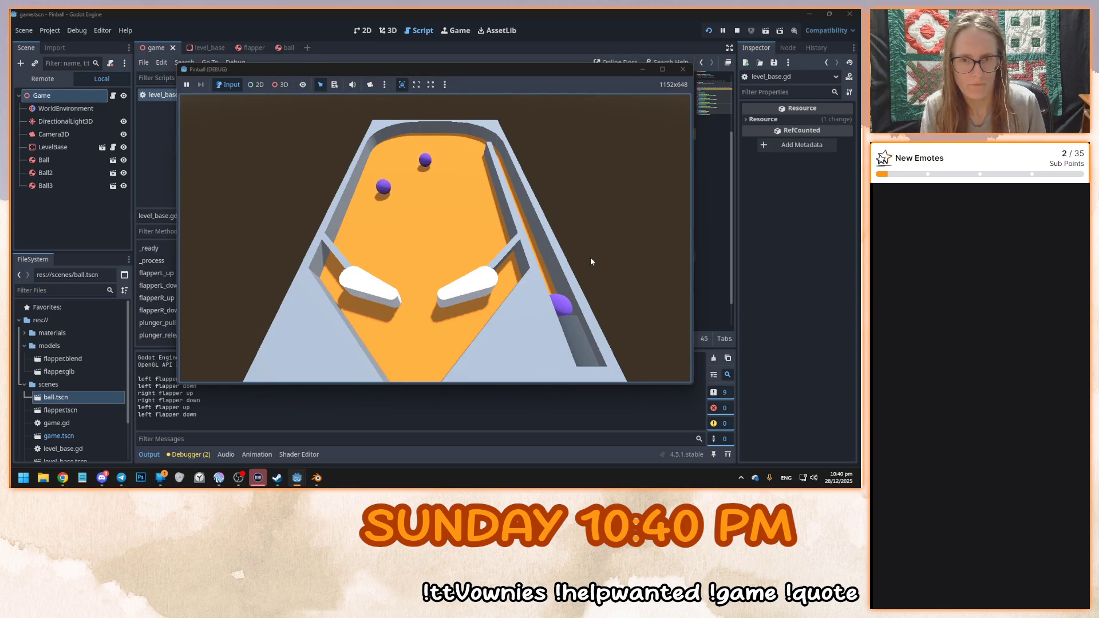
pyautogui.press('Left')
pyautogui.press('Right')
pyautogui.press('Left')
pyautogui.press('Right')
pyautogui.press('Left')
pyautogui.press('Right')
pyautogui.press('Left')
pyautogui.press('Right')
pyautogui.press('Left')
pyautogui.press('Right')
pyautogui.press('Left')
pyautogui.press('Right')
pyautogui.press('Left')
pyautogui.press('Right')
pyautogui.press('Left')
pyautogui.press('Right')
pyautogui.press('Left')
pyautogui.press('Right')
pyautogui.press('Left')
pyautogui.press('Right')
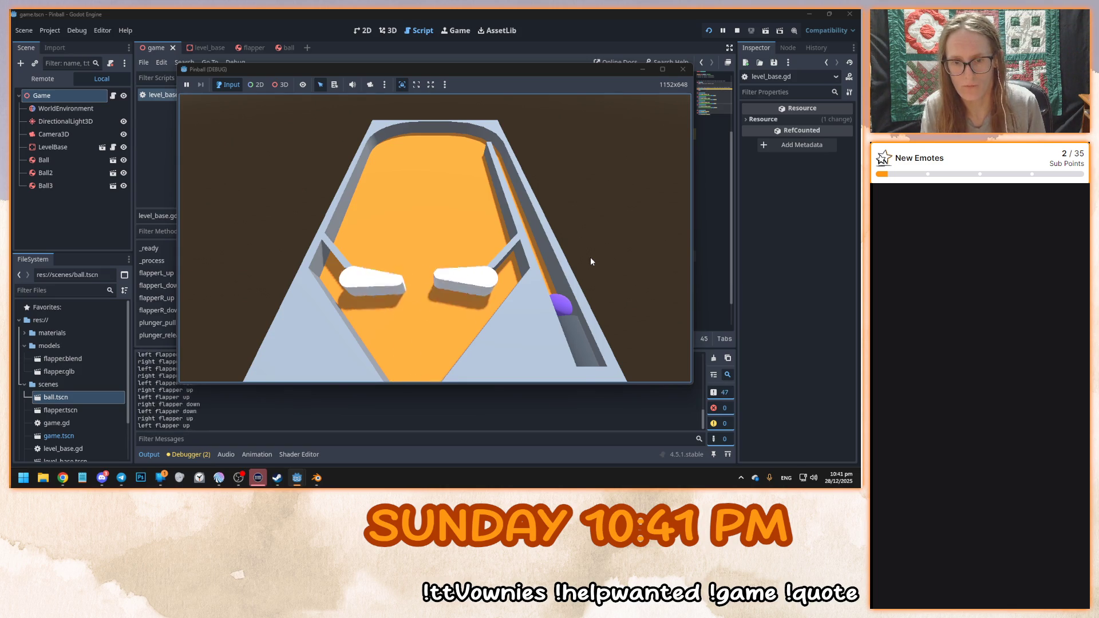
pyautogui.press('Left')
pyautogui.press('Right')
pyautogui.press('Left')
pyautogui.press('Right')
pyautogui.press('Left')
pyautogui.press('Right')
pyautogui.press('Right')
pyautogui.press('Left')
pyautogui.press('Right')
pyautogui.press('Escape')
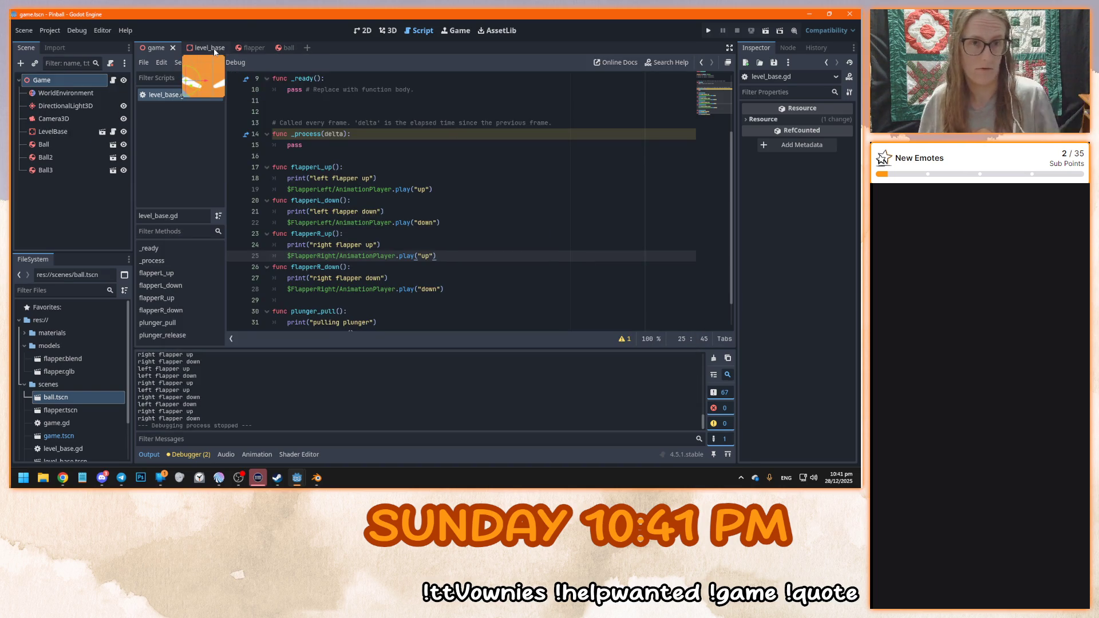
# In the top view of the 3D scene, delete Ball3
pyautogui.click(387, 30)
pyautogui.press('KP_7')
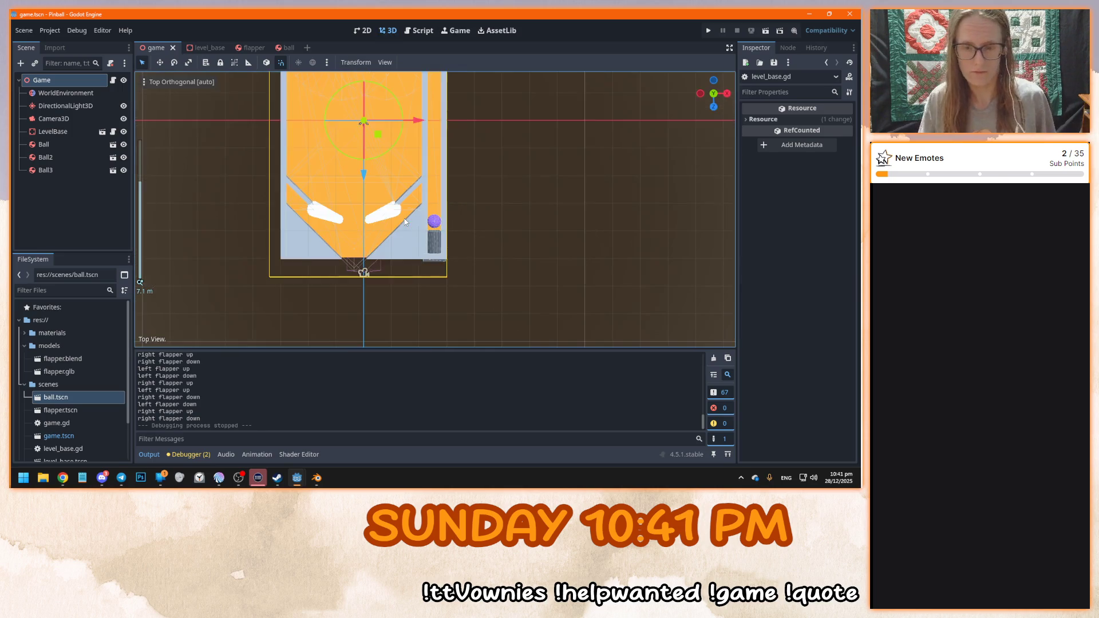
pyautogui.click(377, 135)
pyautogui.press('Delete')
pyautogui.press('Return')
pyautogui.click(350, 191)
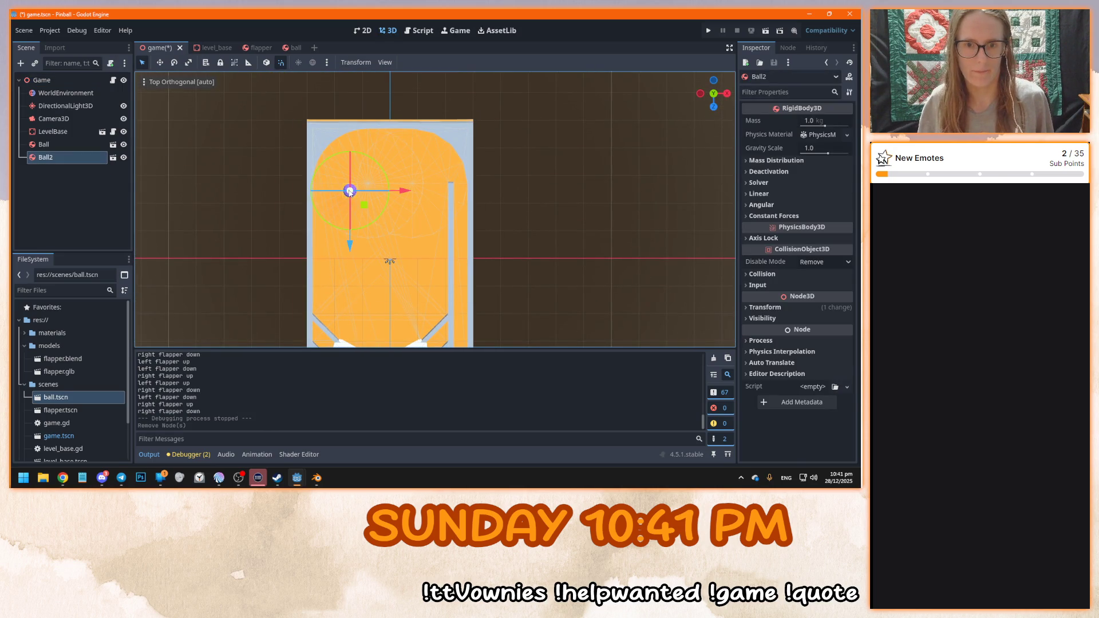
# Move Ball2 further up the table and save the game scene
pyautogui.scroll(-3, 343, 206)
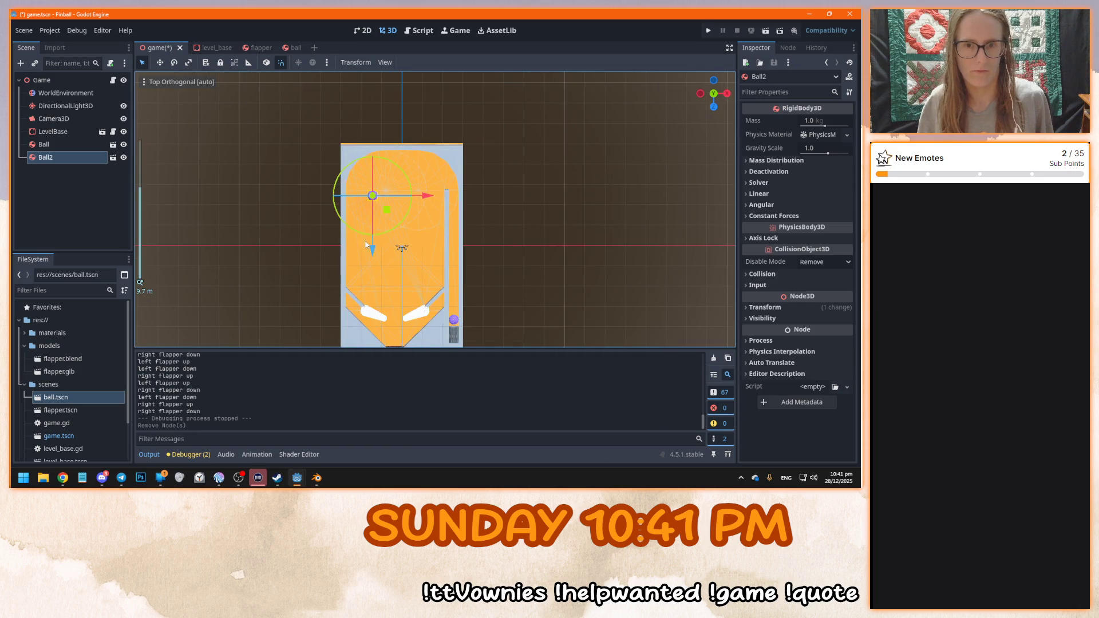
pyautogui.moveTo(370, 247); pyautogui.dragTo(376, 233)
pyautogui.press('KP_3')
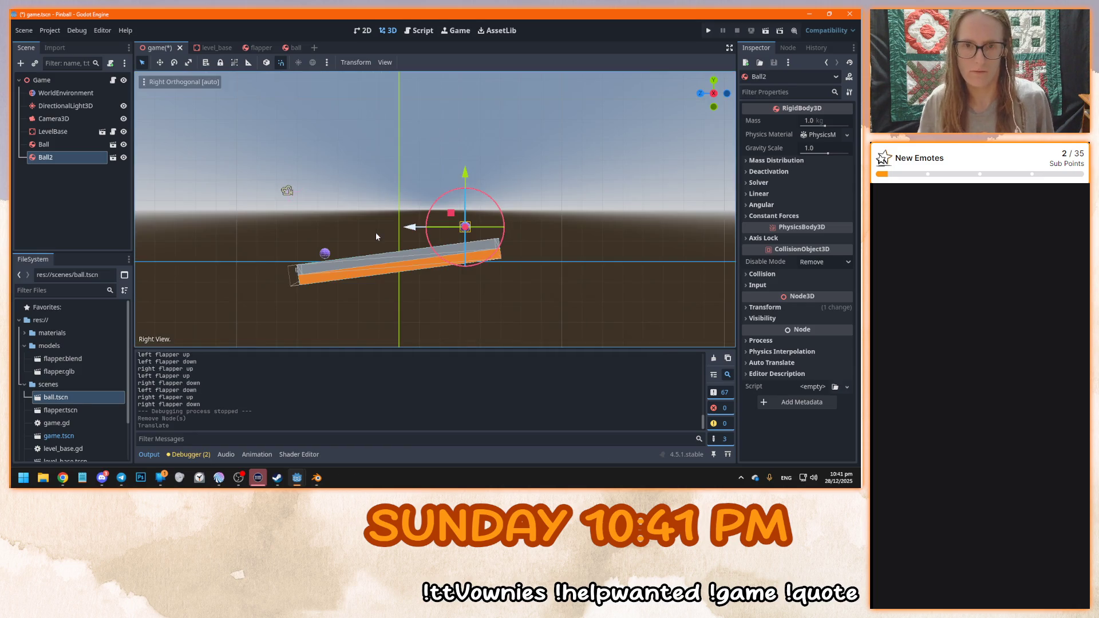
pyautogui.moveTo(454, 183)
pyautogui.mouseDown()
pyautogui.moveTo(373, 211)
pyautogui.moveTo(250, 139)
pyautogui.mouseUp()
pyautogui.hotkey('ctrl', 's')
# Test-run the two-ball table with the flippers, then open the ball scene
pyautogui.press('F5')
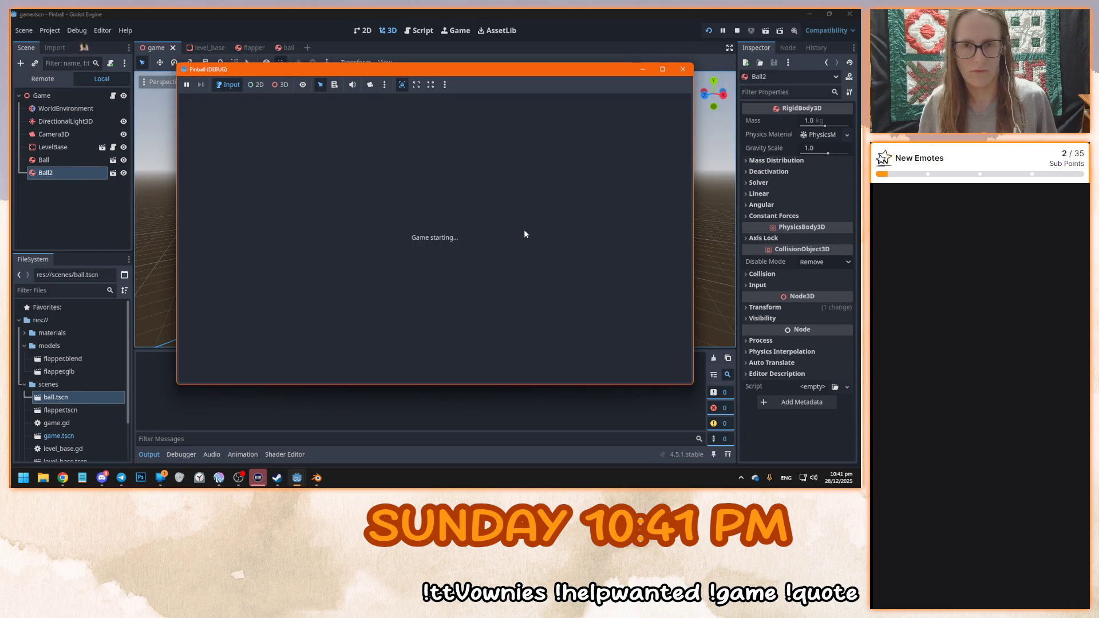
pyautogui.press('Left')
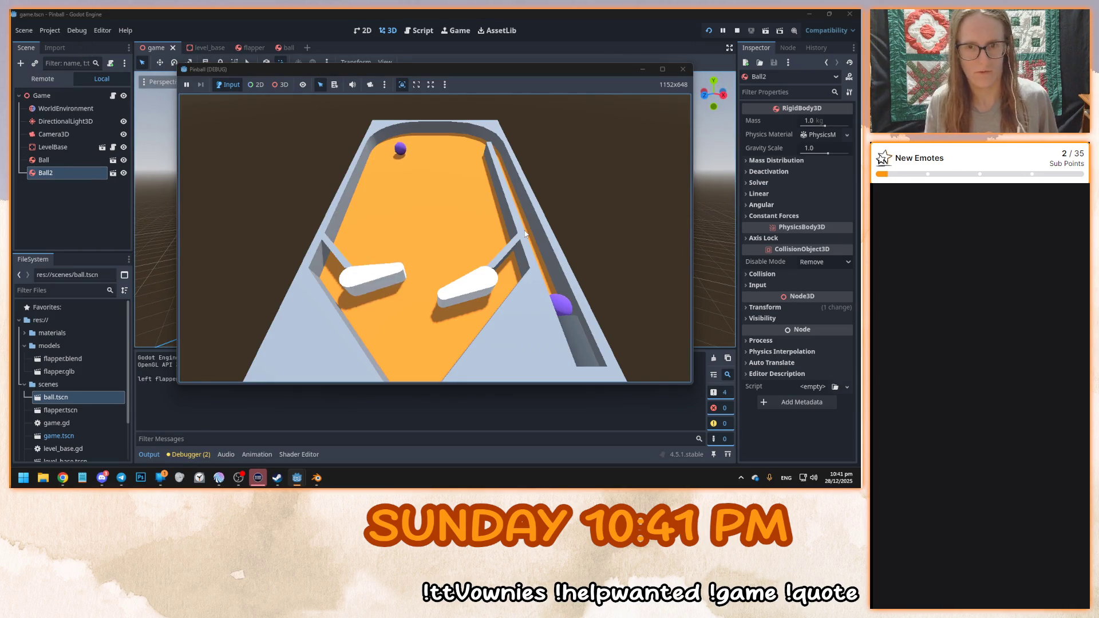
pyautogui.press('Left')
pyautogui.press('Right')
pyautogui.press('Left')
pyautogui.press('Left')
pyautogui.press('Left')
pyautogui.press('Left')
pyautogui.press('Left')
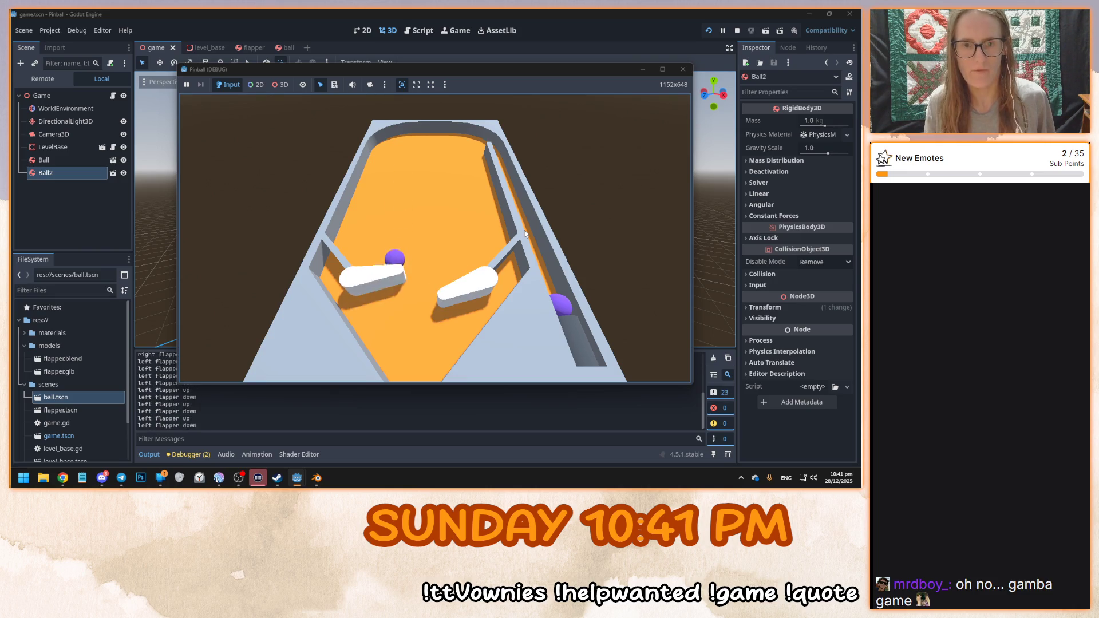
pyautogui.press('Left')
pyautogui.press('Left')
pyautogui.press('Left')
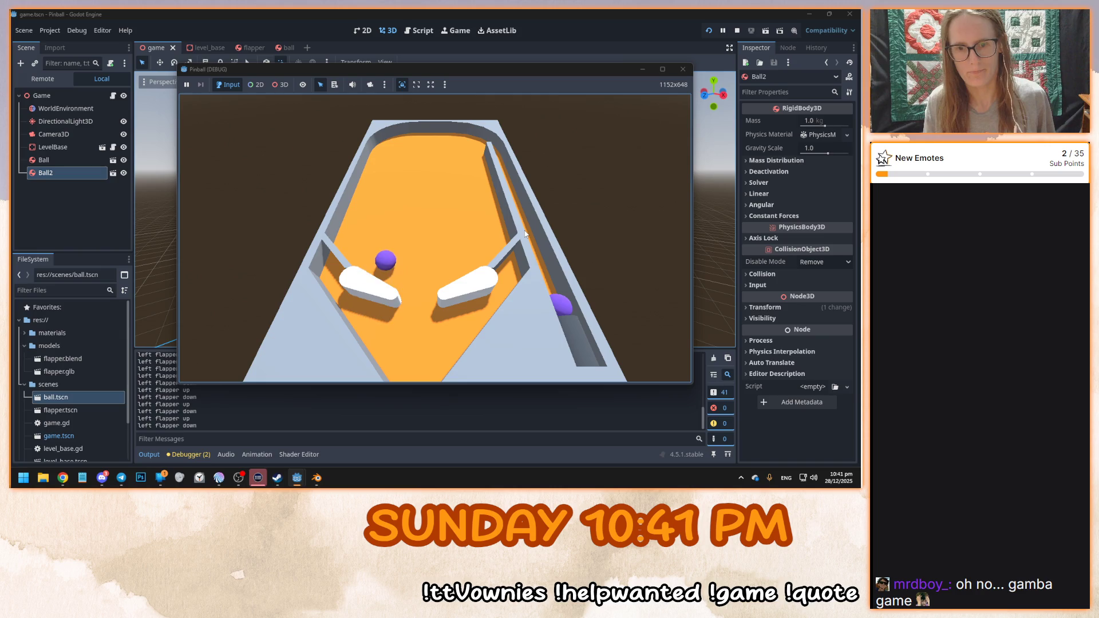
pyautogui.press('Left')
pyautogui.press('Left')
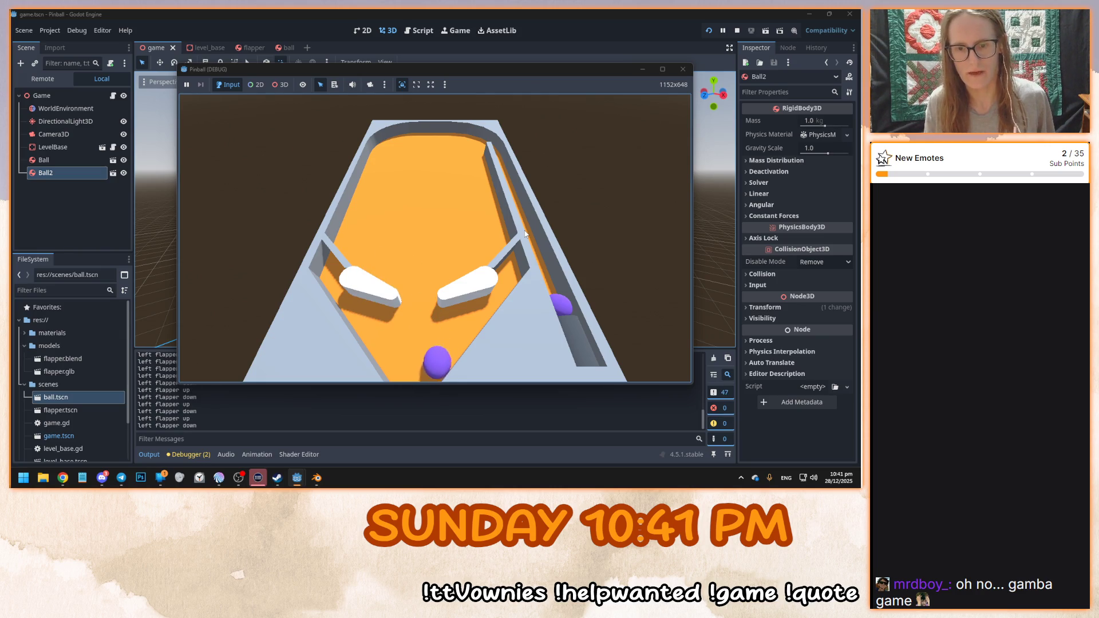
pyautogui.press('F8')
pyautogui.moveTo(524, 229)
pyautogui.mouseDown()
pyautogui.moveTo(436, 217)
pyautogui.moveTo(304, 105)
pyautogui.mouseUp()
pyautogui.click(285, 49)
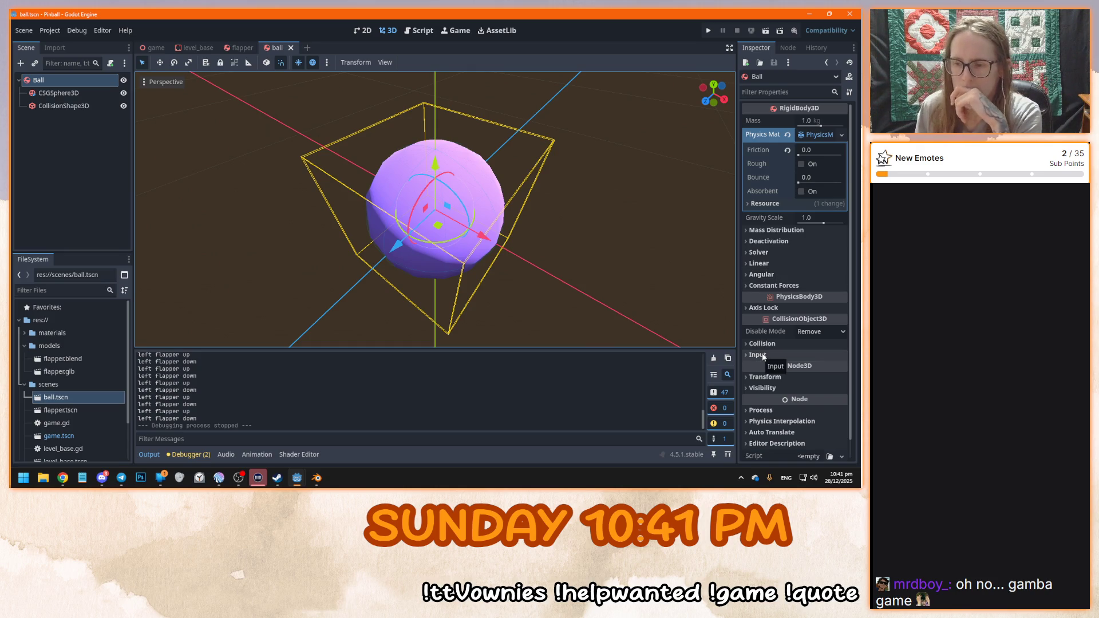
# Browse the ball's Constant Forces and Linear settings in the Inspector
pyautogui.click(768, 285)
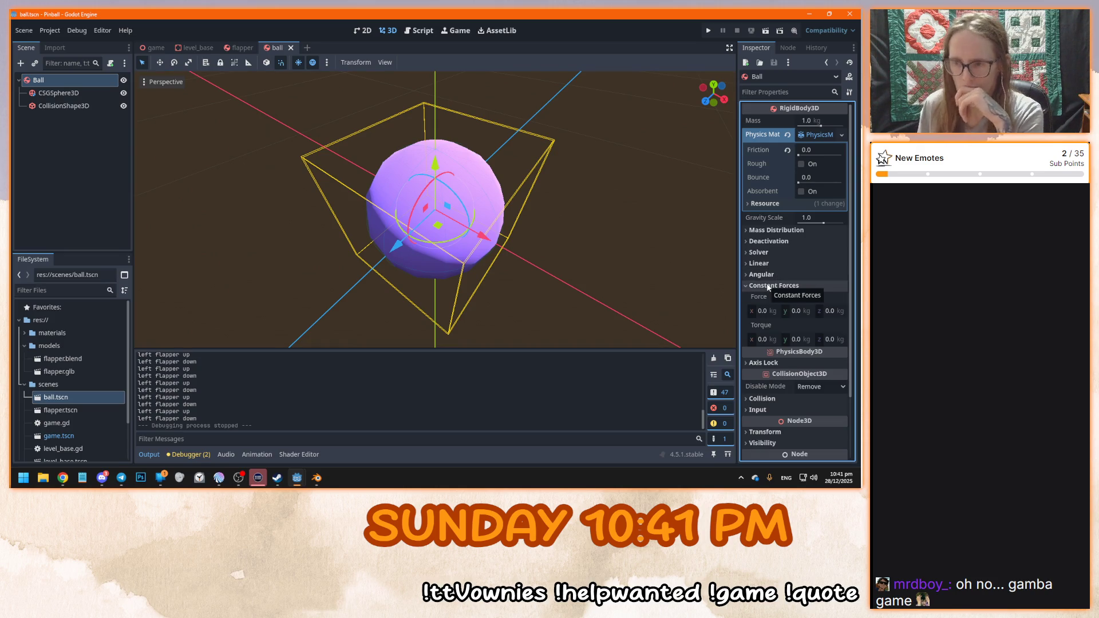
pyautogui.click(768, 286)
pyautogui.click(765, 264)
pyautogui.click(765, 264)
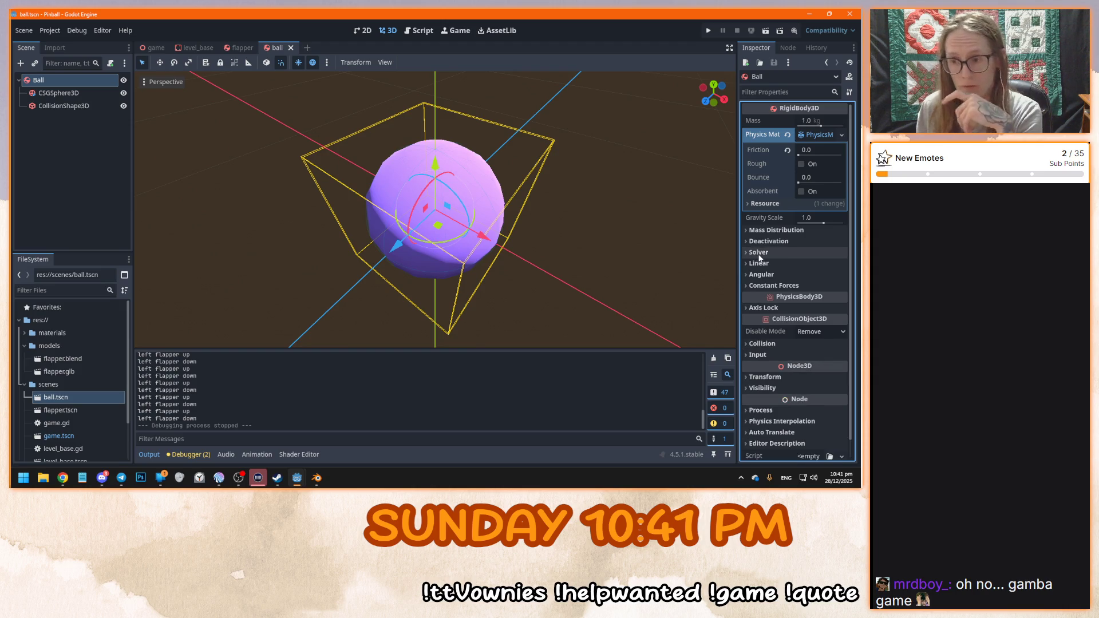
pyautogui.scroll(-1, 750, 289)
pyautogui.scroll(1, 750, 289)
pyautogui.scroll(-1, 759, 268)
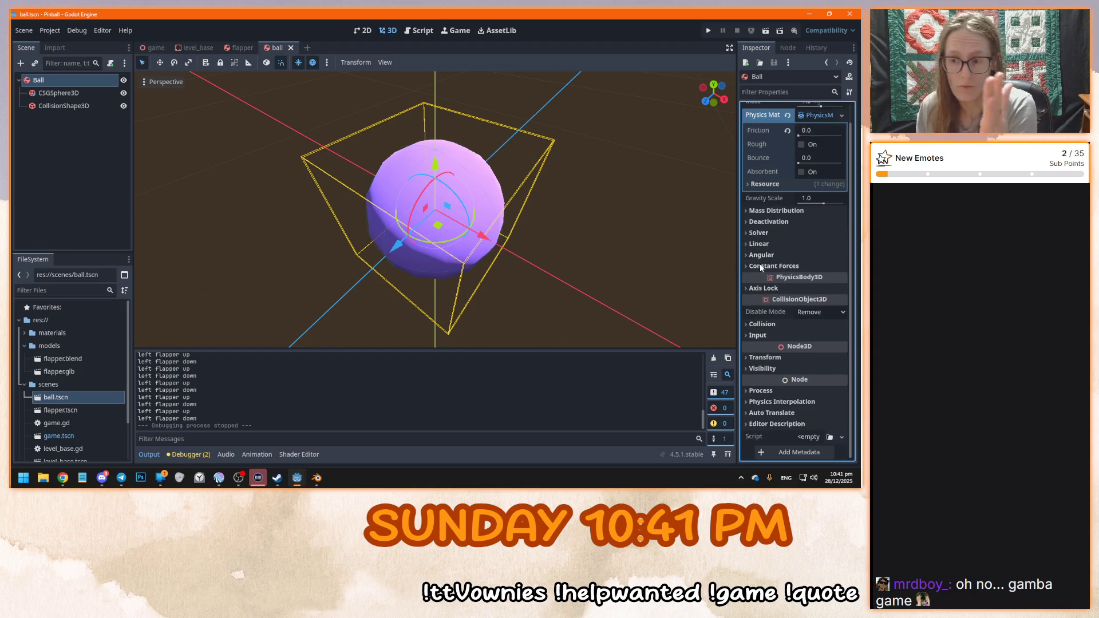
pyautogui.scroll(1, 800, 157)
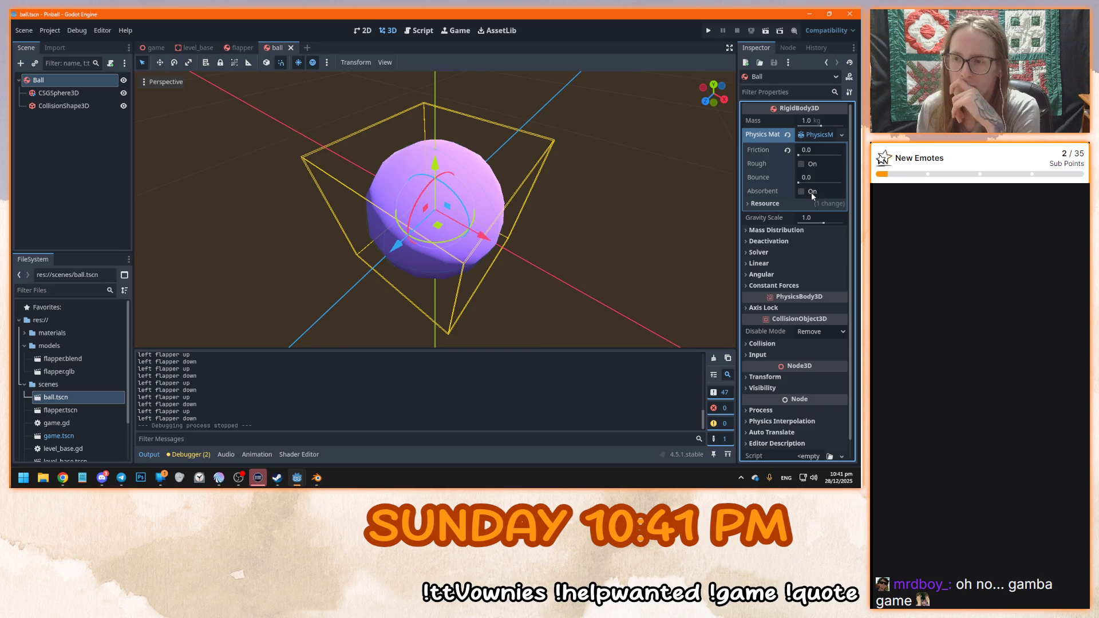
# Set the ball's Gravity Scale to 0.25 and test-run the table with a flipper flick
pyautogui.click(816, 217)
pyautogui.write('.25')
pyautogui.press('Return')
pyautogui.press('F5')
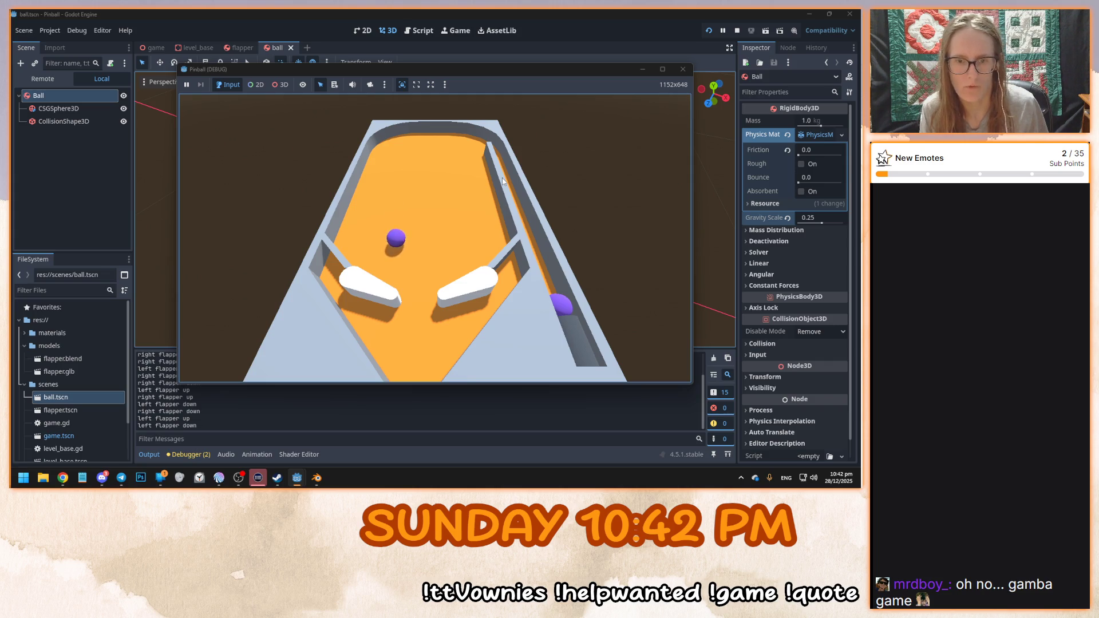
pyautogui.press('Left')
pyautogui.press('F8')
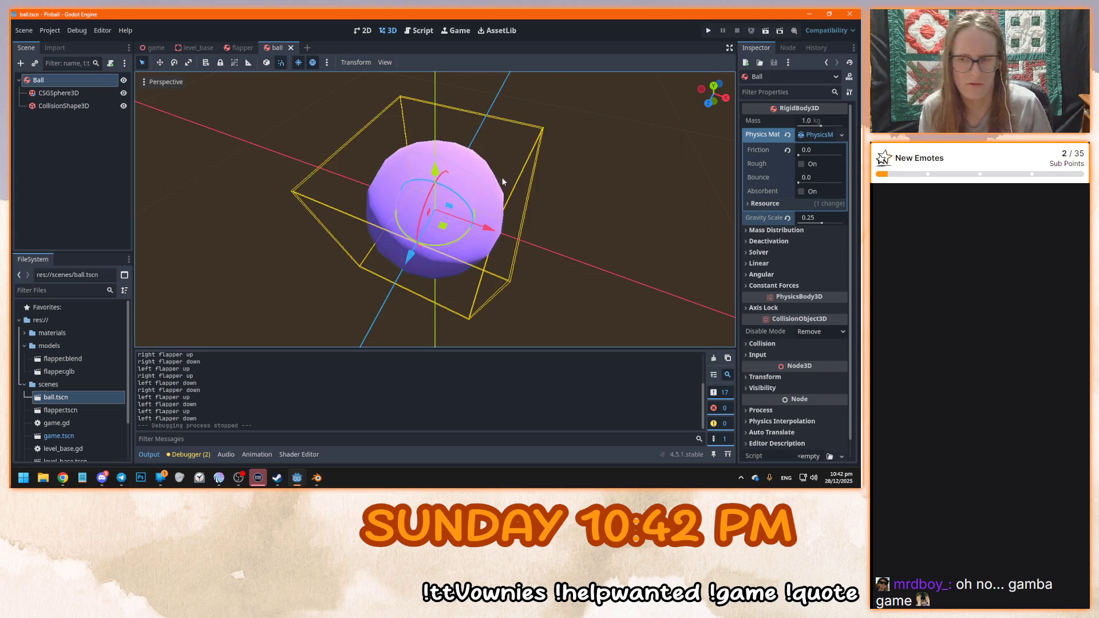
# Raise the Gravity Scale to 4 and test the flippers in a new run
pyautogui.click(816, 218)
pyautogui.write('4')
pyautogui.press('Return')
pyautogui.press('F5')
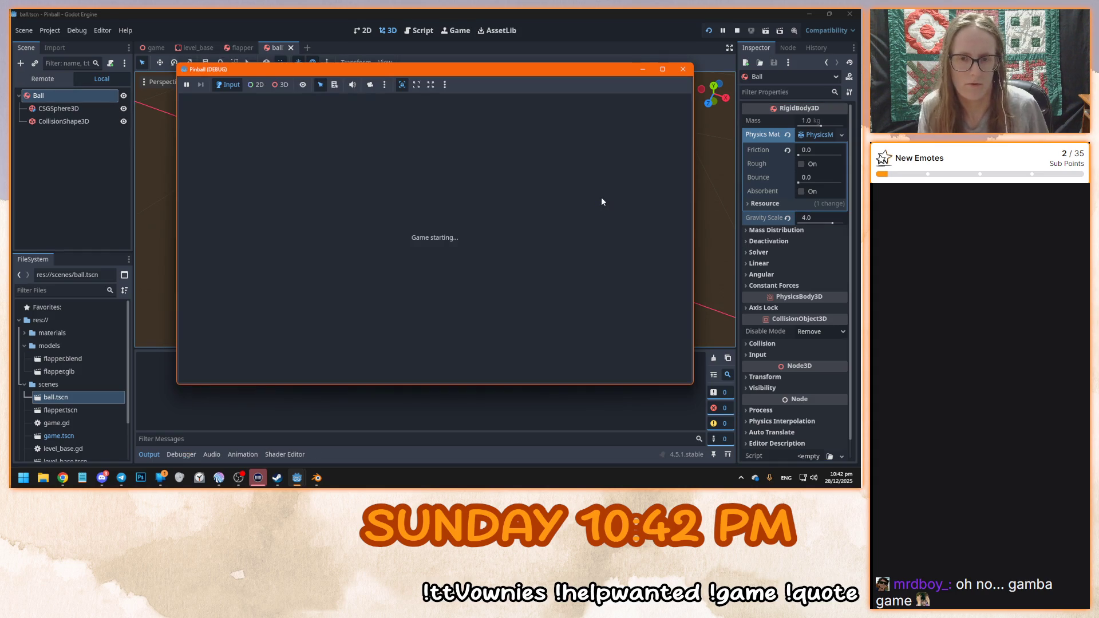
pyautogui.press('Left')
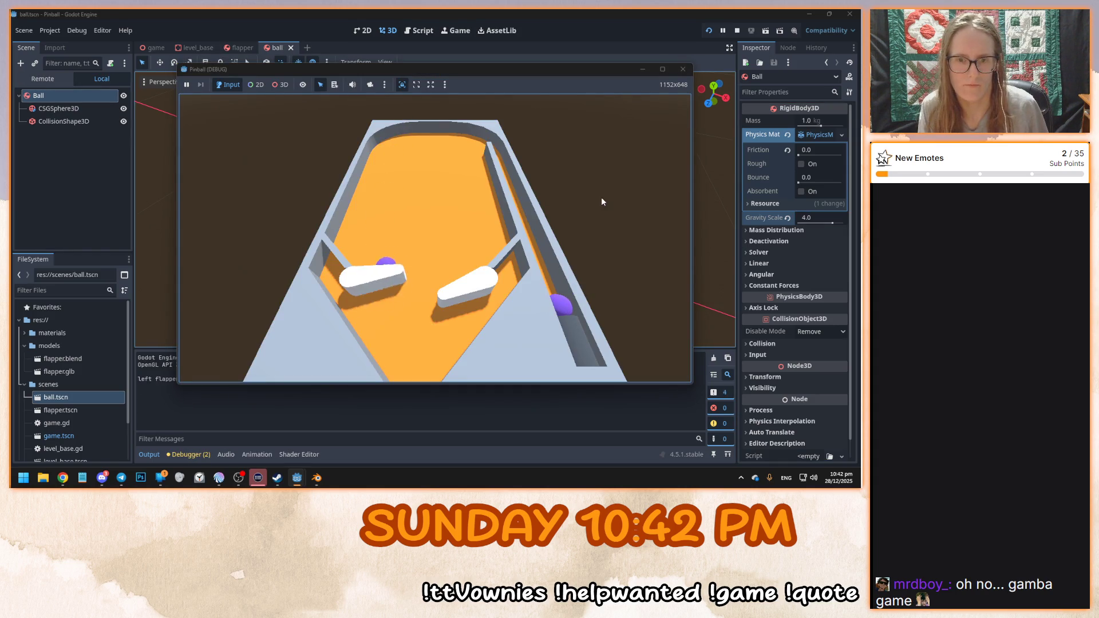
pyautogui.press('Right')
pyautogui.press('Right')
pyautogui.press('Left')
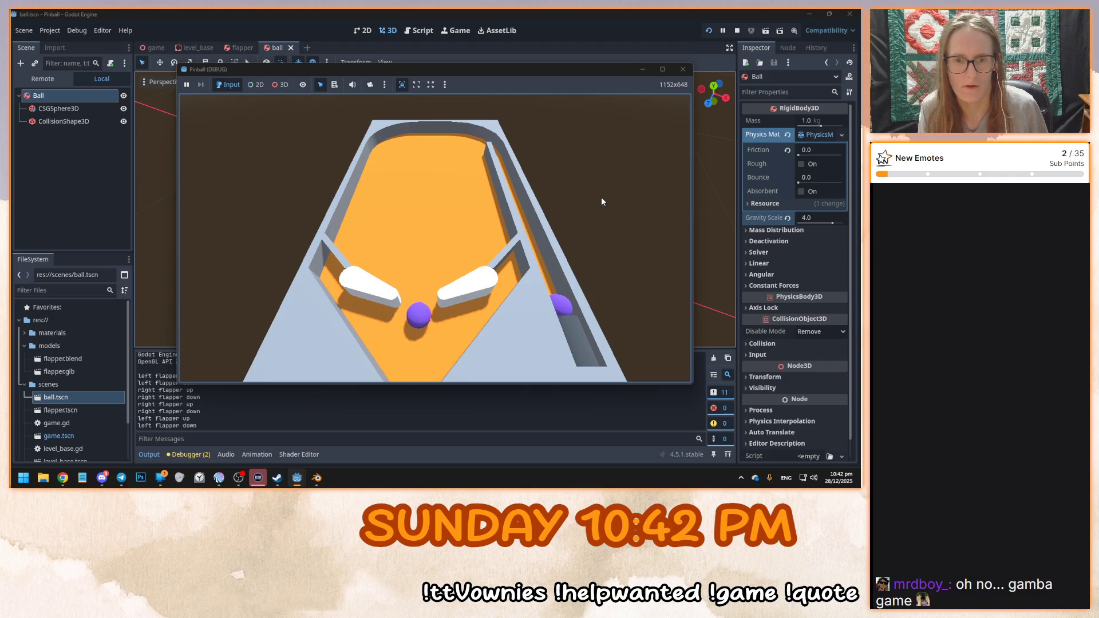
pyautogui.press('F8')
# Reset Gravity Scale to 1, set the physics material Bounce to 0.5, then save and run
pyautogui.click(809, 223)
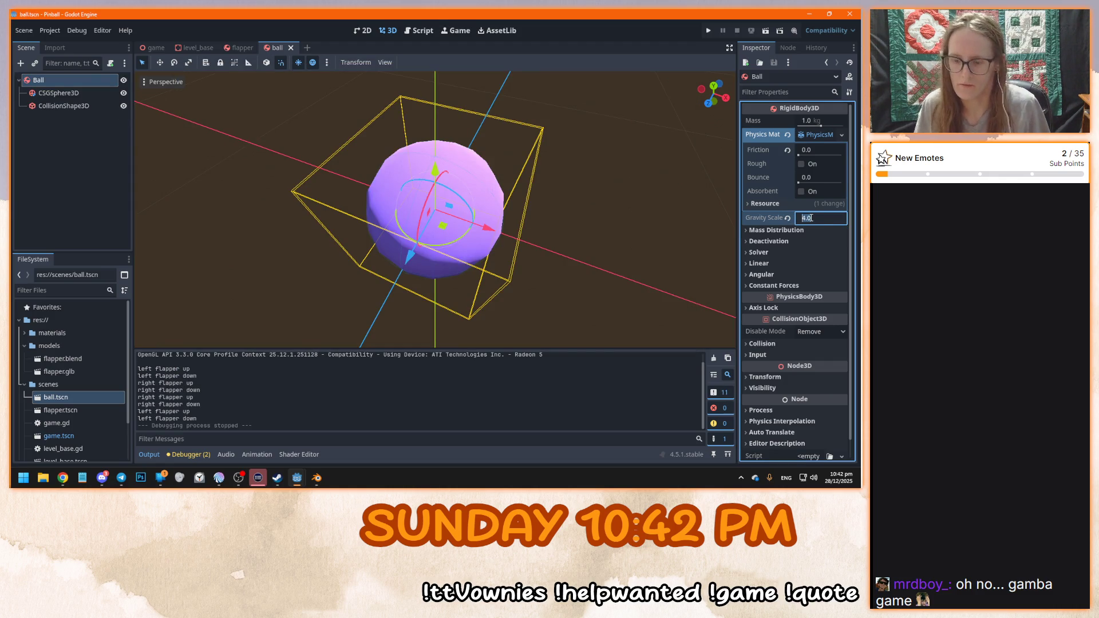
pyautogui.write('1')
pyautogui.press('Return')
pyautogui.moveTo(799, 183)
pyautogui.mouseDown()
pyautogui.moveTo(842, 183)
pyautogui.moveTo(826, 184)
pyautogui.mouseUp()
pyautogui.click(816, 177)
pyautogui.write('0.5')
pyautogui.press('Return')
pyautogui.press('F5')
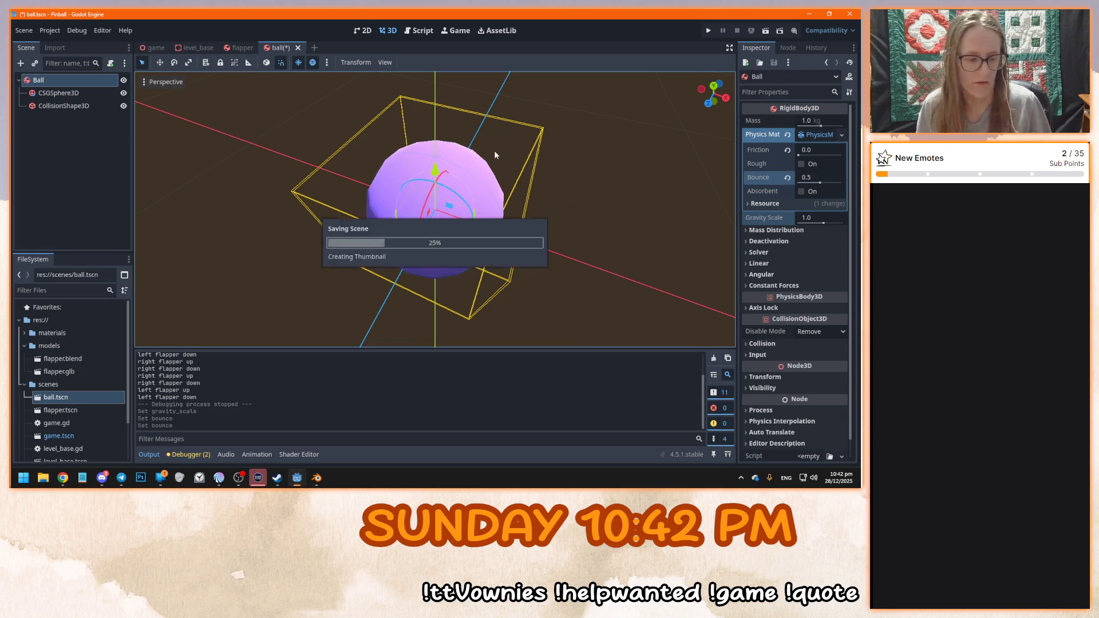
# Flick the left and right flippers at the bouncier ball, then stop the game
pyautogui.press('Left')
pyautogui.press('Left')
pyautogui.press('Left')
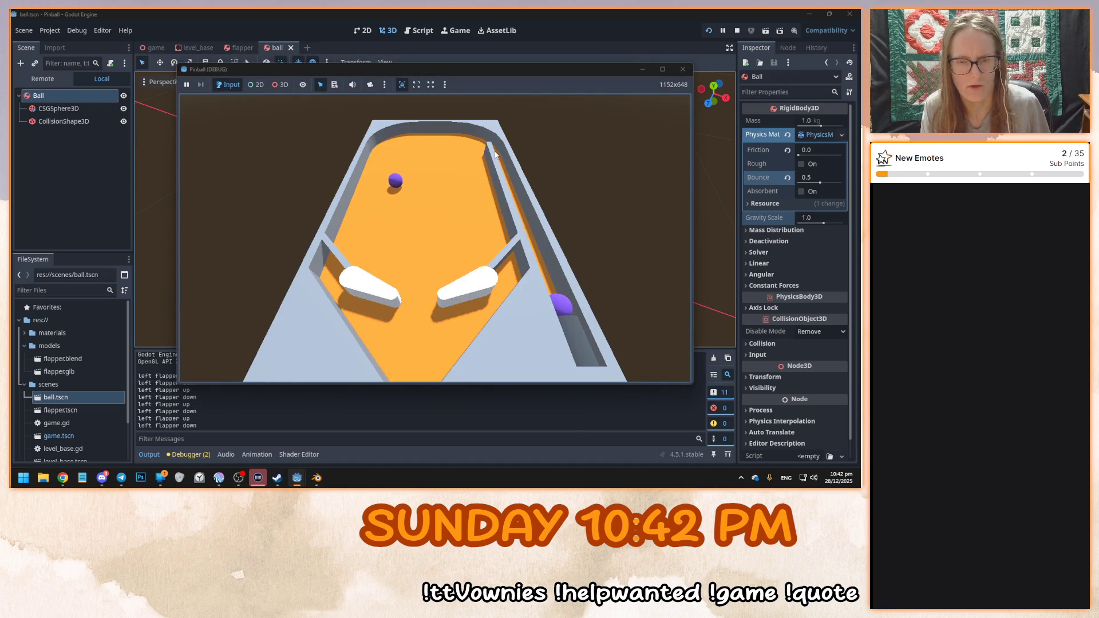
pyautogui.press('Left')
pyautogui.press('Left')
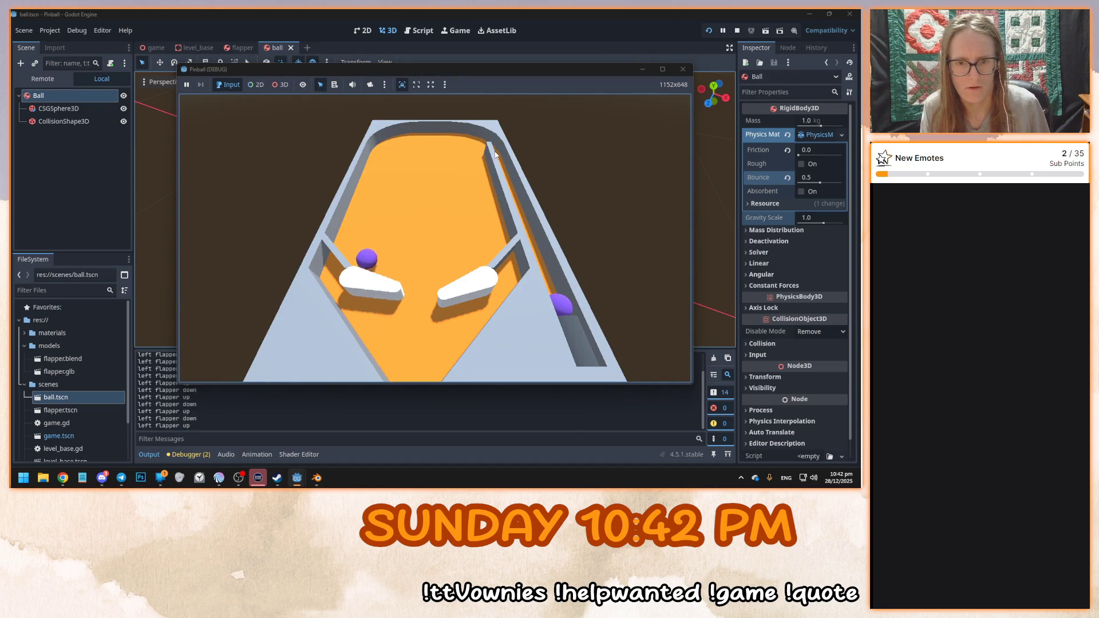
pyautogui.press('Left')
pyautogui.press('Left')
pyautogui.press('Left')
pyautogui.press('Left')
pyautogui.press('Left')
pyautogui.press('Left')
pyautogui.press('Left')
pyautogui.press('Left')
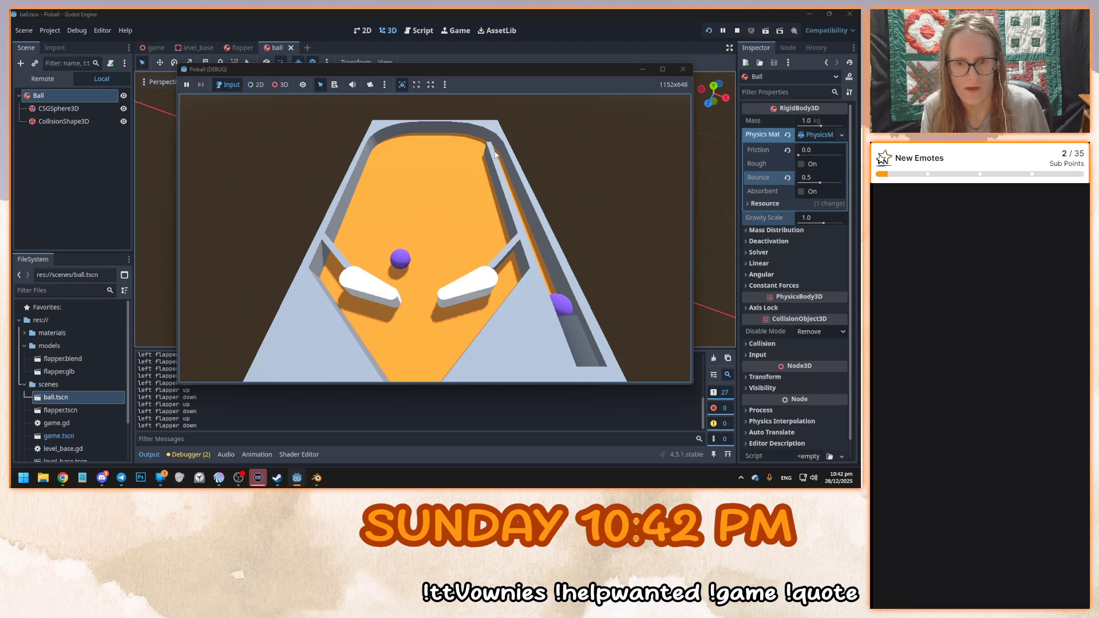
pyautogui.press('Left')
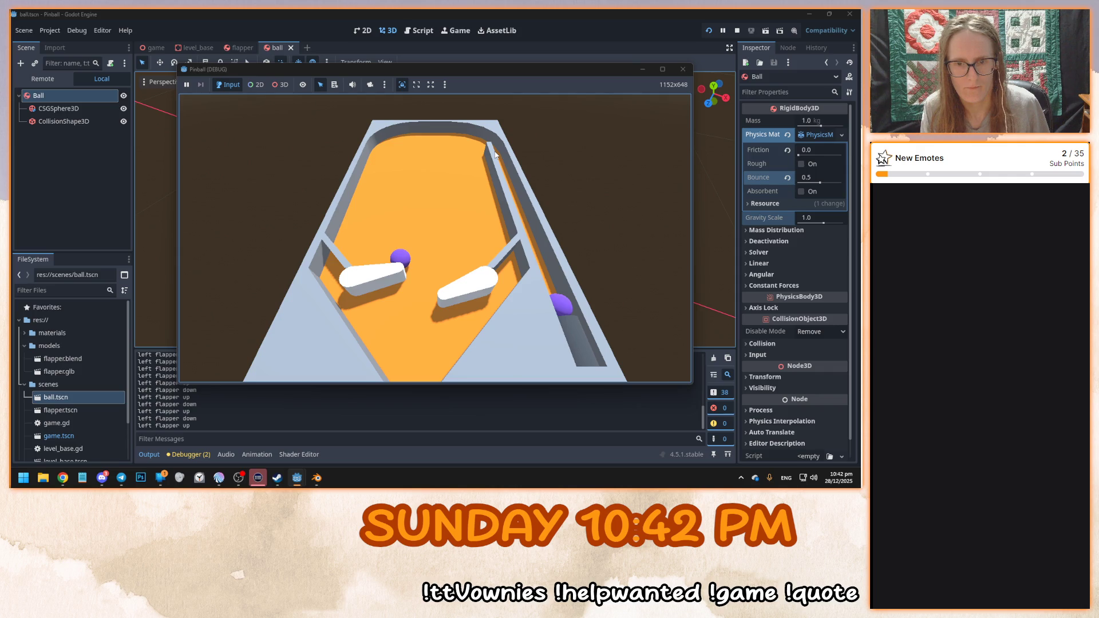
pyautogui.press('Left')
pyautogui.press('Left')
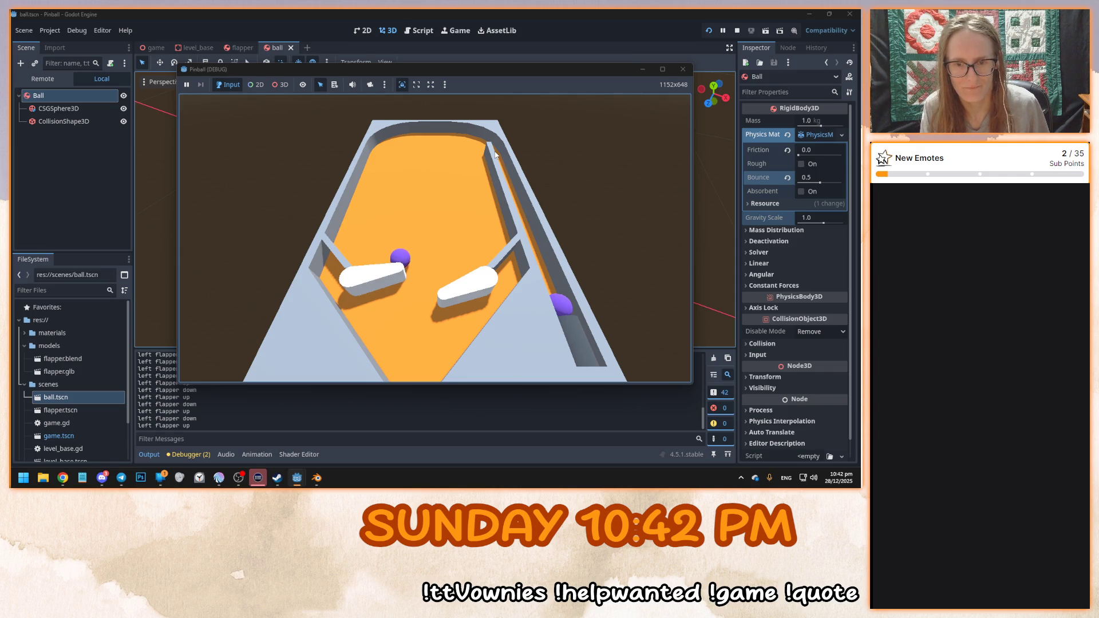
pyautogui.press('Left')
pyautogui.press('Left')
pyautogui.press('Left')
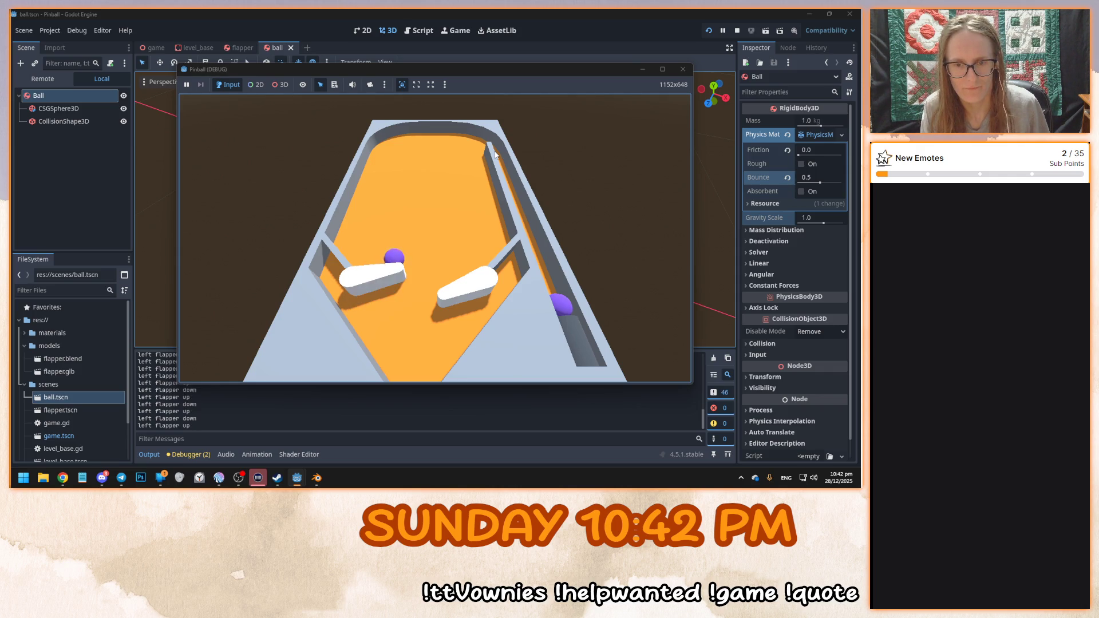
pyautogui.press('Left')
pyautogui.press('Left')
pyautogui.press('Left')
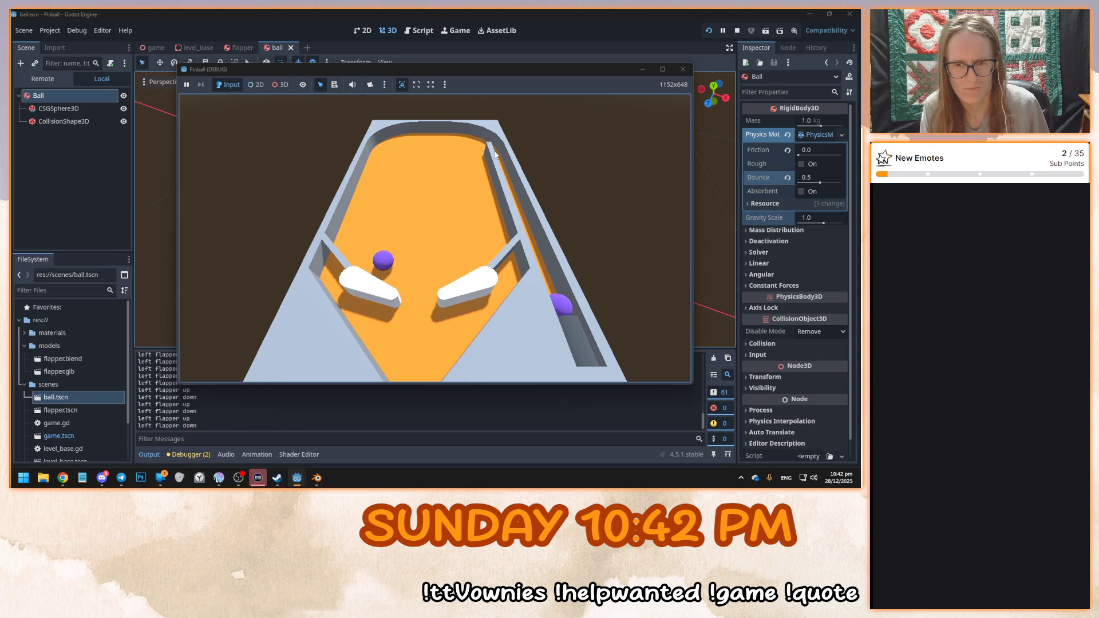
pyautogui.press('Right')
pyautogui.press('Right')
pyautogui.press('Left')
pyautogui.press('Right')
pyautogui.press('Right')
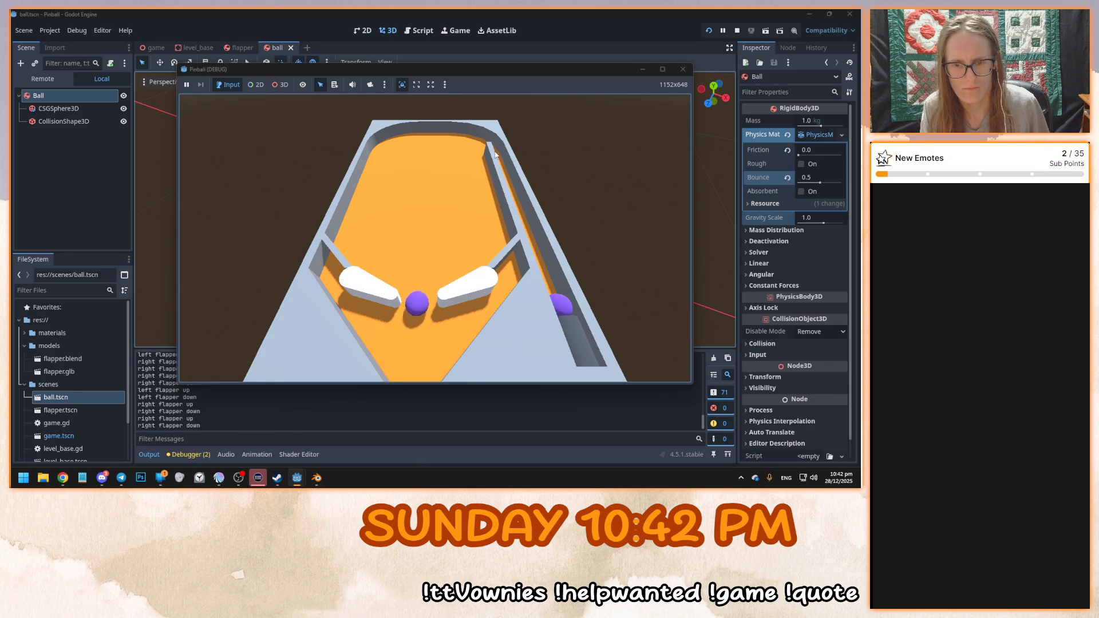
pyautogui.press('F8')
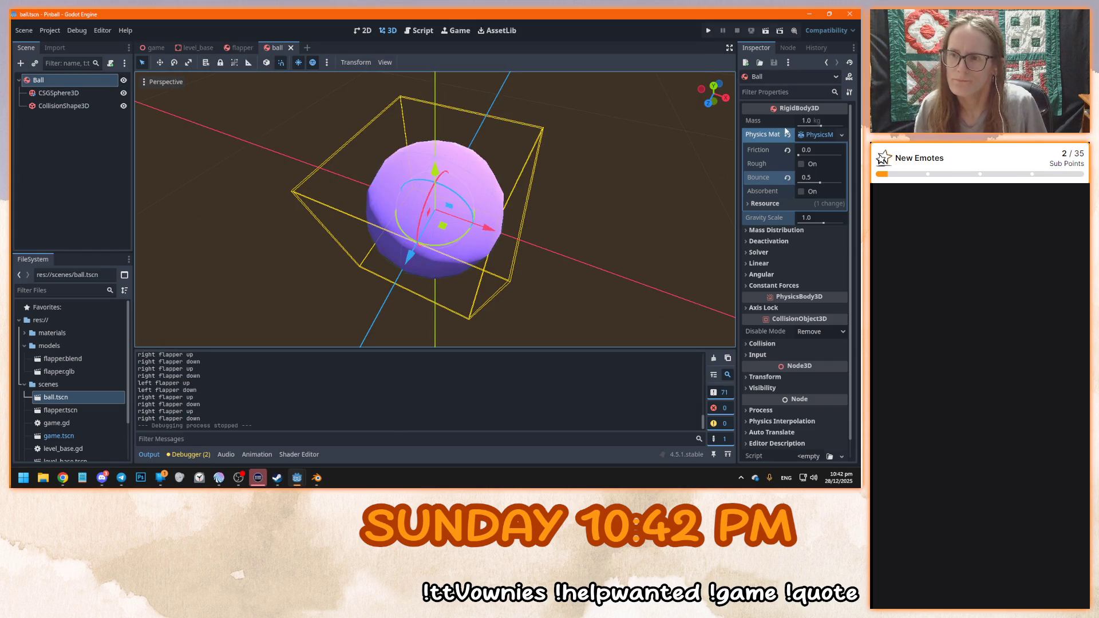
# Revert the ball's Bounce to 0.0 and save ball.tscn
pyautogui.click(787, 178)
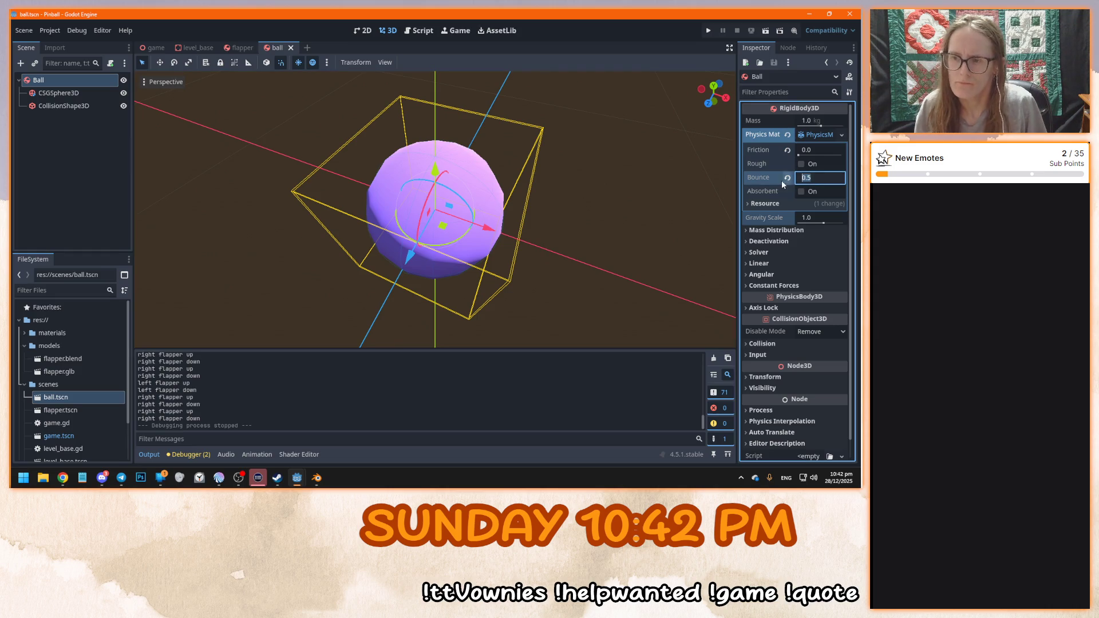
pyautogui.write('0')
pyautogui.hotkey('ctrl', 's')
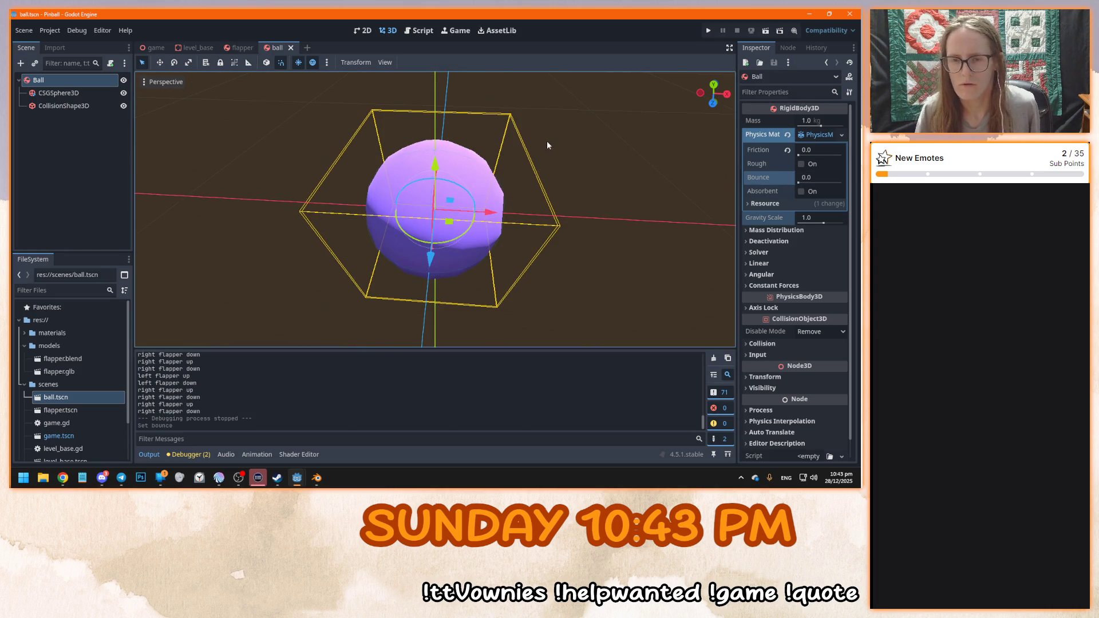
pyautogui.scroll(-4, 555, 207)
pyautogui.moveTo(555, 207); pyautogui.dragTo(441, 195)
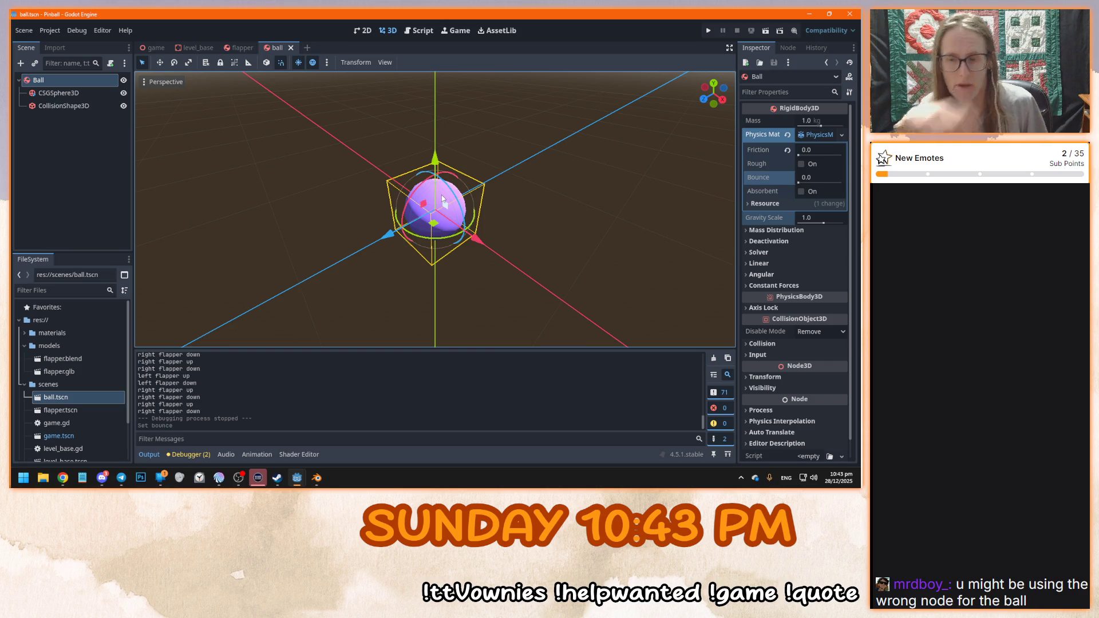
pyautogui.click(240, 47)
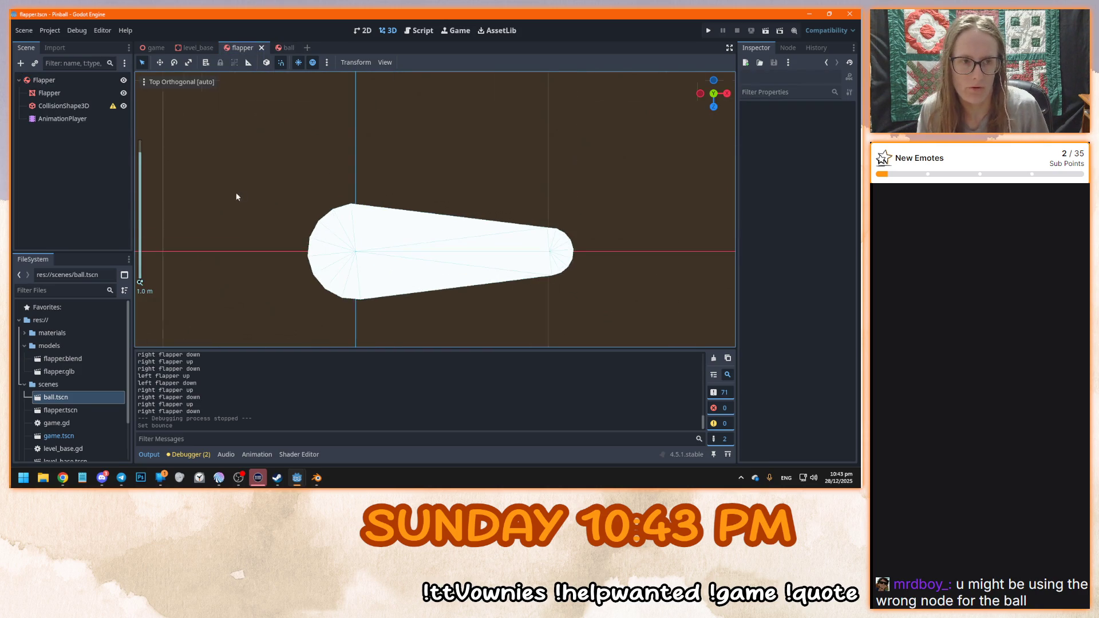
# Inspect the flapper's concave CollisionShape3D from several angles and compare it with the Blender model
pyautogui.doubleClick(63, 106)
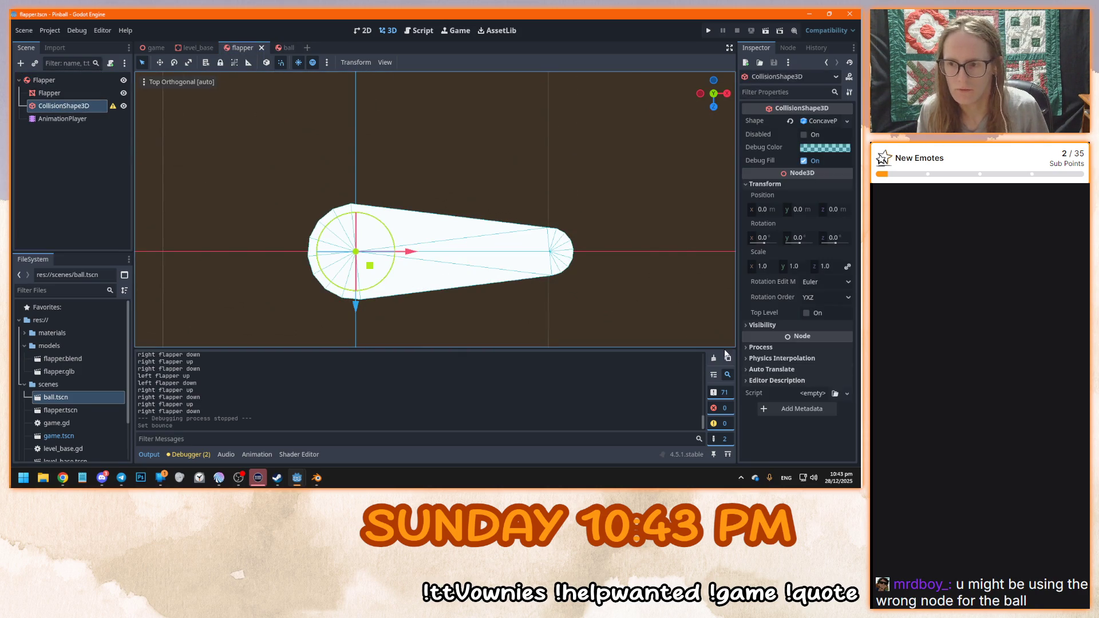
pyautogui.scroll(1, 618, 304)
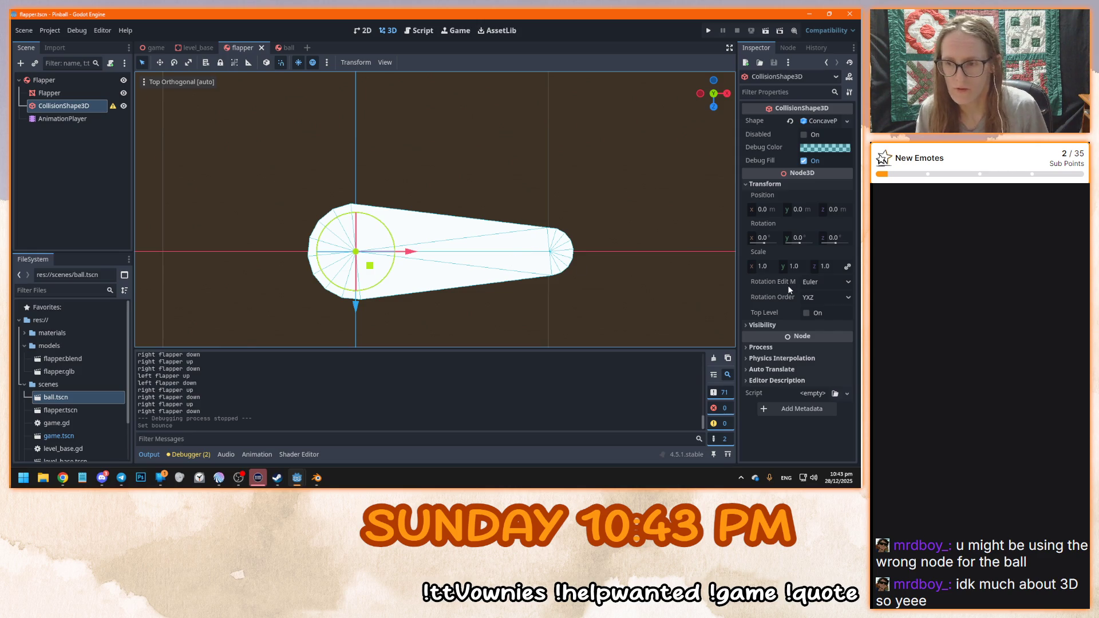
pyautogui.moveTo(400, 184); pyautogui.dragTo(425, 146)
pyautogui.scroll(-3, 445, 181)
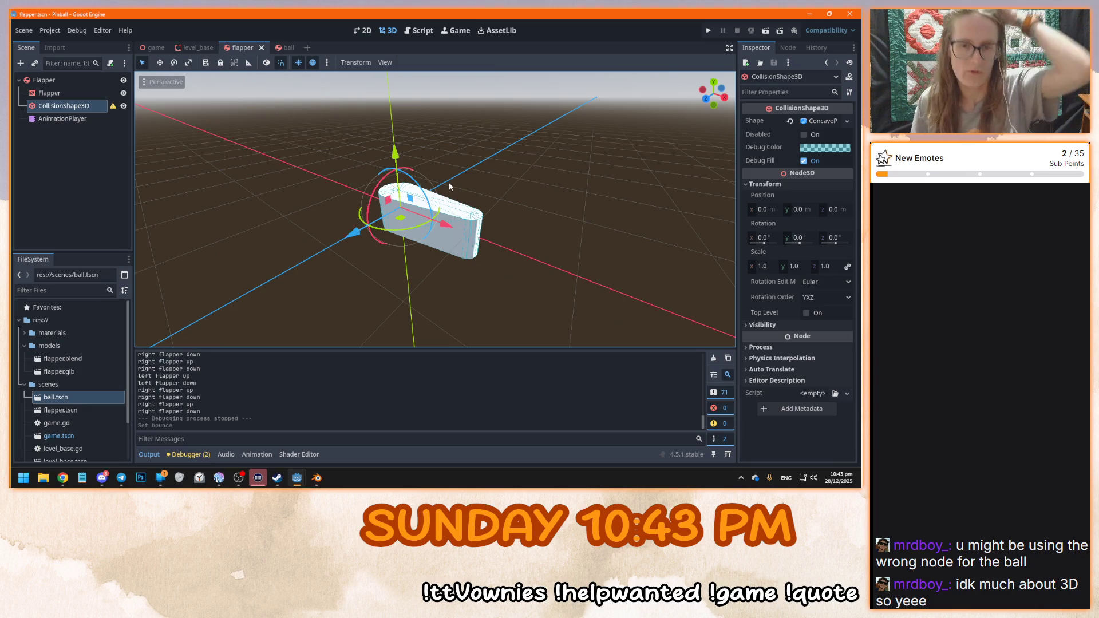
pyautogui.moveTo(449, 186)
pyautogui.mouseDown()
pyautogui.moveTo(508, 217)
pyautogui.moveTo(569, 204)
pyautogui.moveTo(279, 185)
pyautogui.mouseUp()
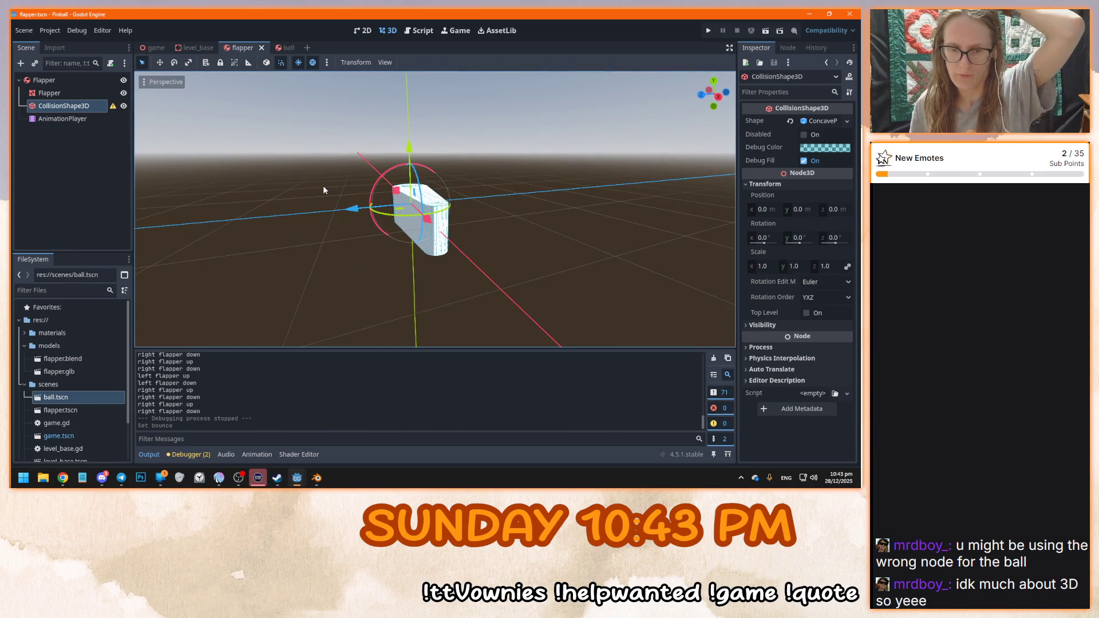
pyautogui.click(316, 478)
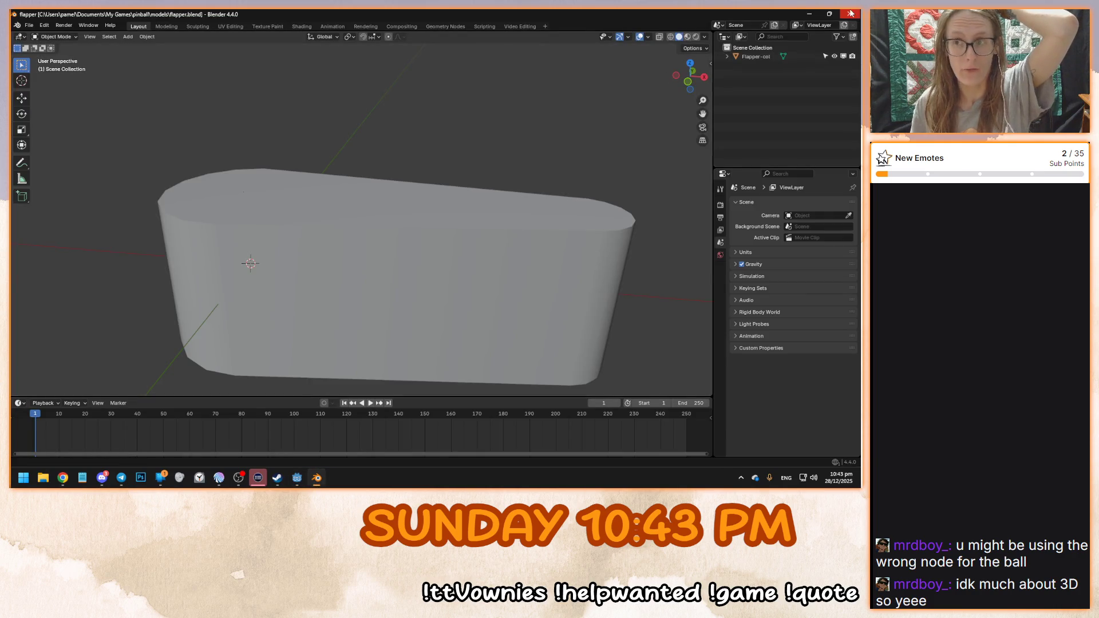
pyautogui.click(851, 13)
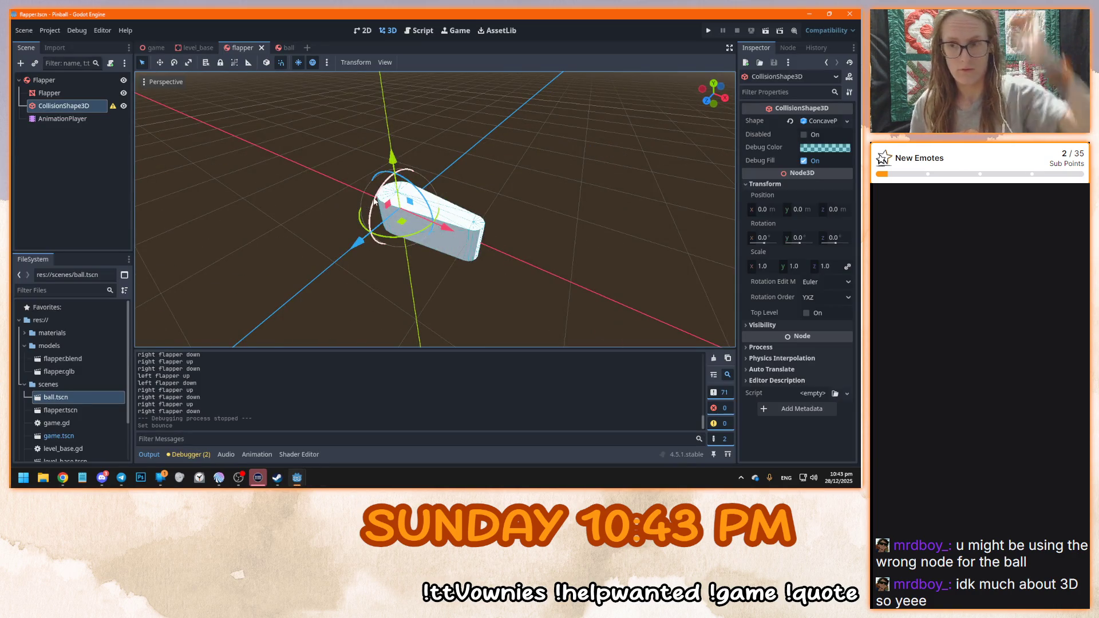
# Test-run the pinball table with a left flipper flick, then stop it
pyautogui.press('F5')
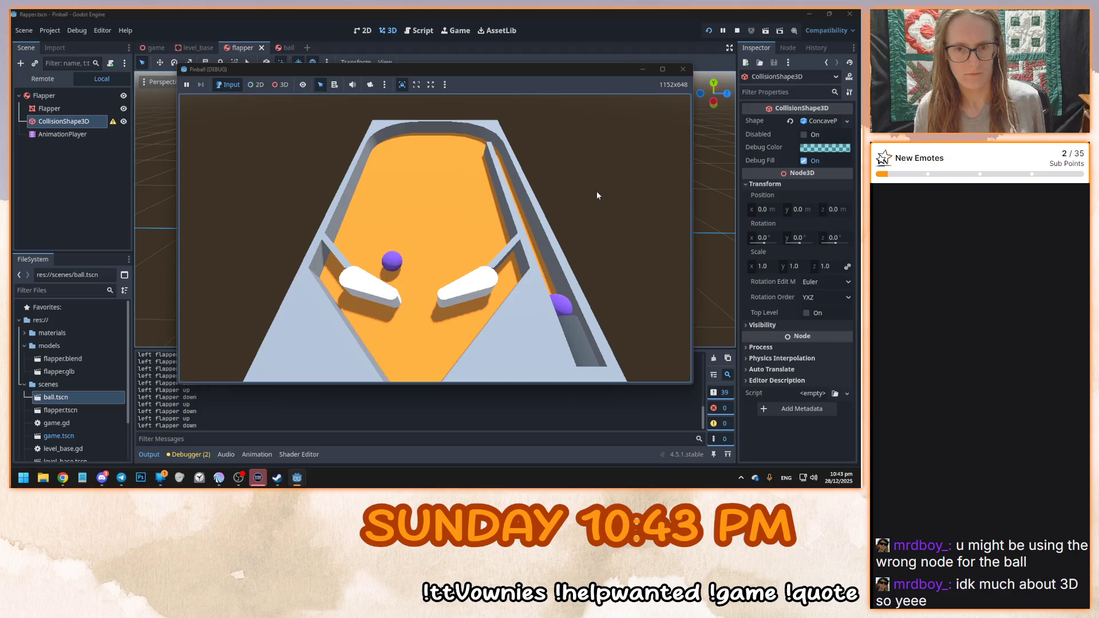
pyautogui.press('Left')
pyautogui.press('Left')
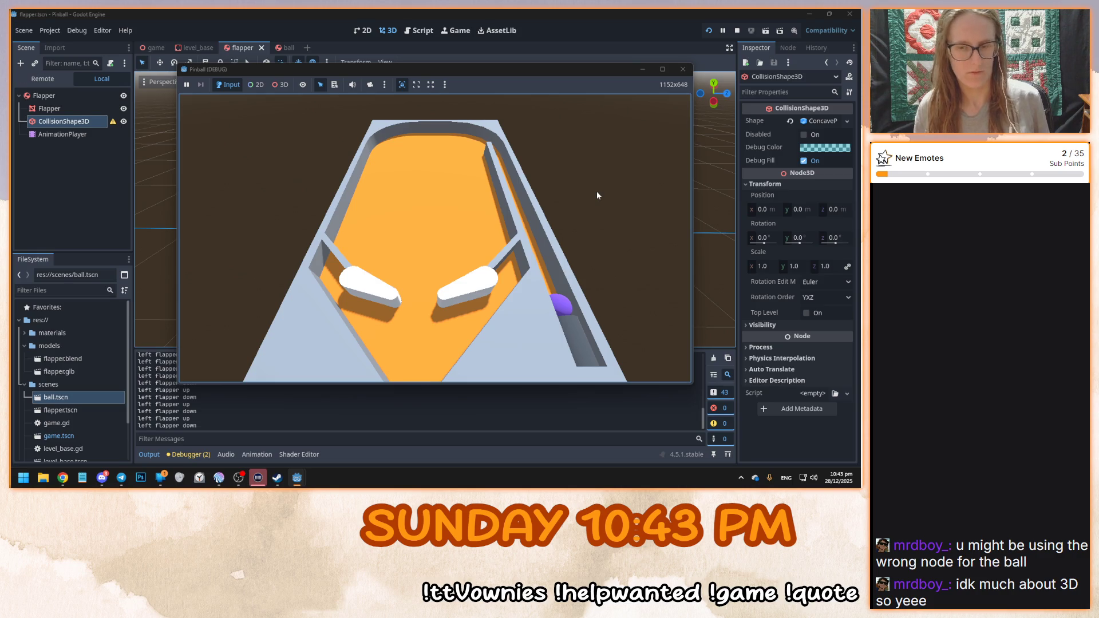
pyautogui.press('F8')
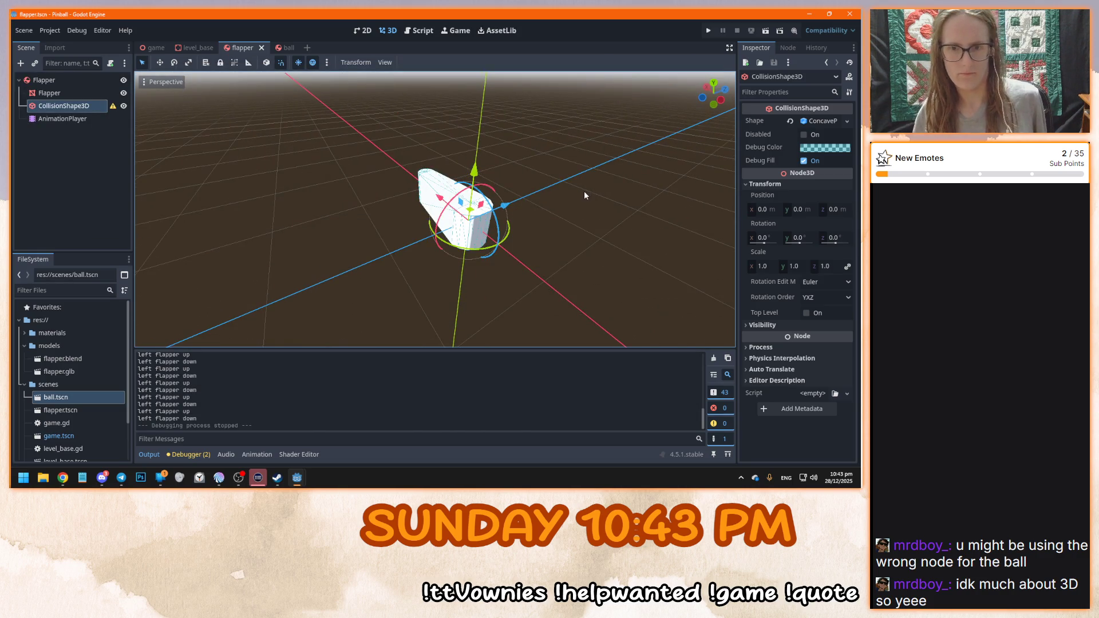
pyautogui.moveTo(557, 205); pyautogui.dragTo(575, 232)
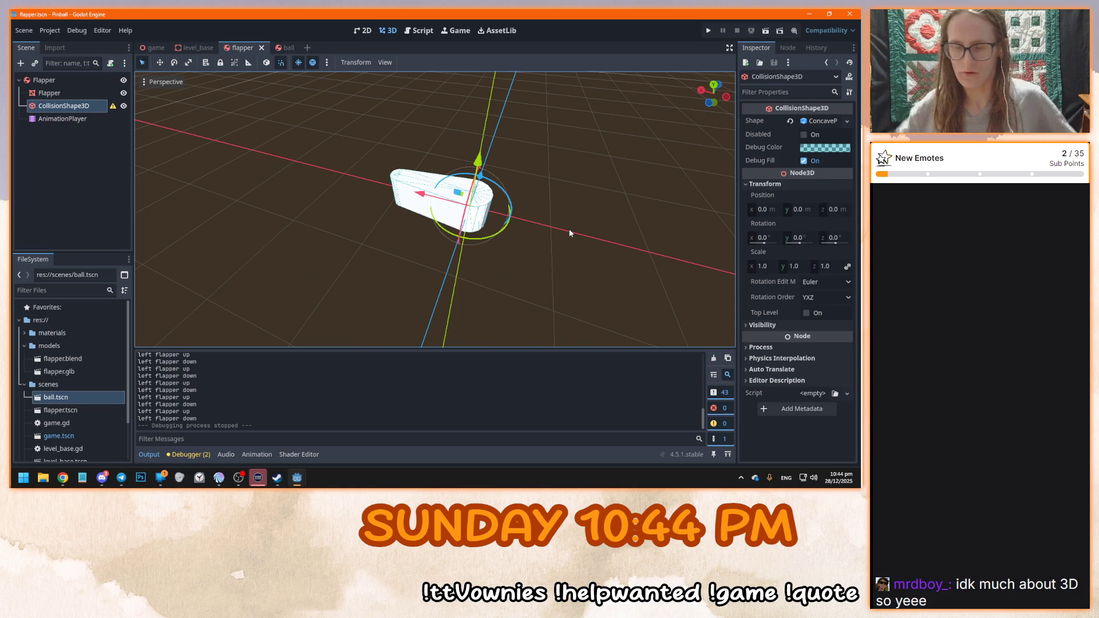
pyautogui.moveTo(570, 233); pyautogui.dragTo(412, 229)
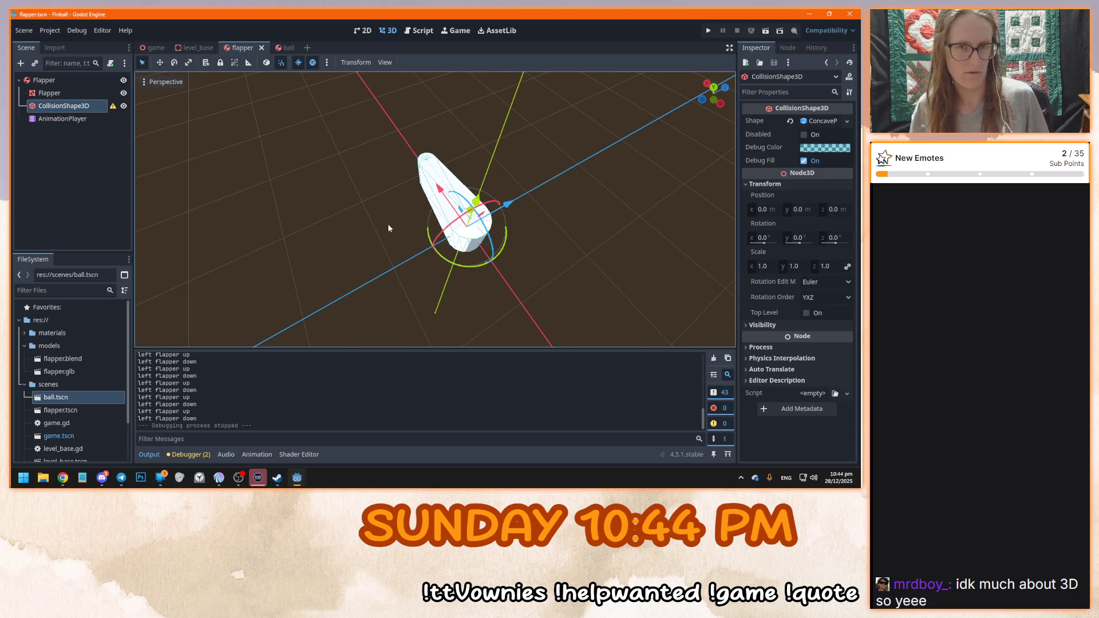
pyautogui.click(152, 48)
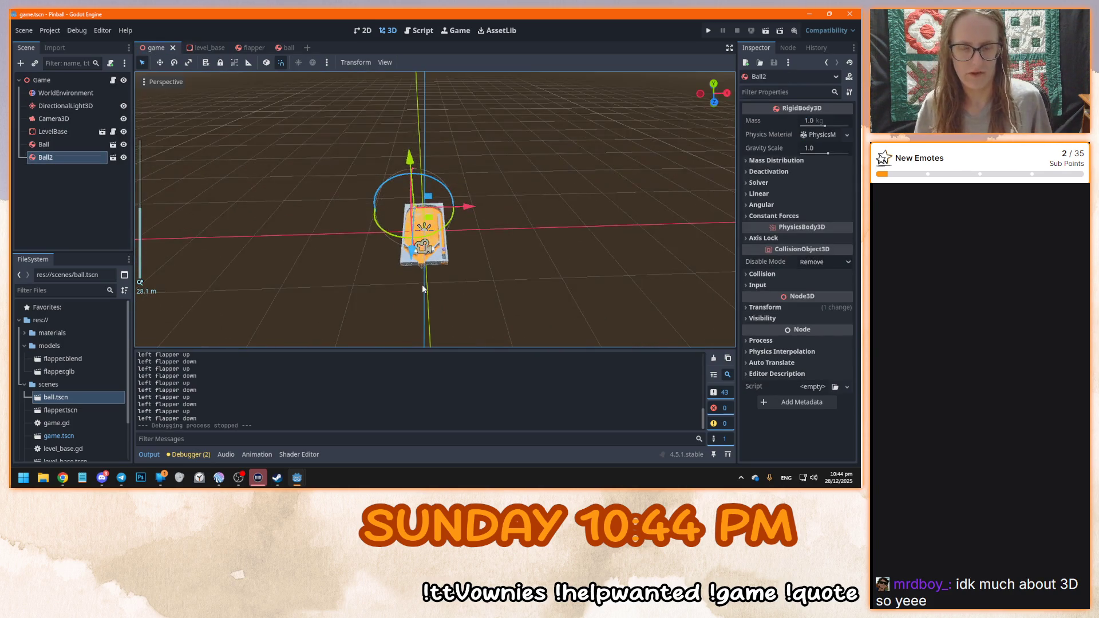
# Show the level_base table in Top view and select the LevelBase root node
pyautogui.moveTo(418, 283)
pyautogui.mouseDown()
pyautogui.moveTo(400, 204)
pyautogui.moveTo(407, 220)
pyautogui.moveTo(480, 202)
pyautogui.mouseUp()
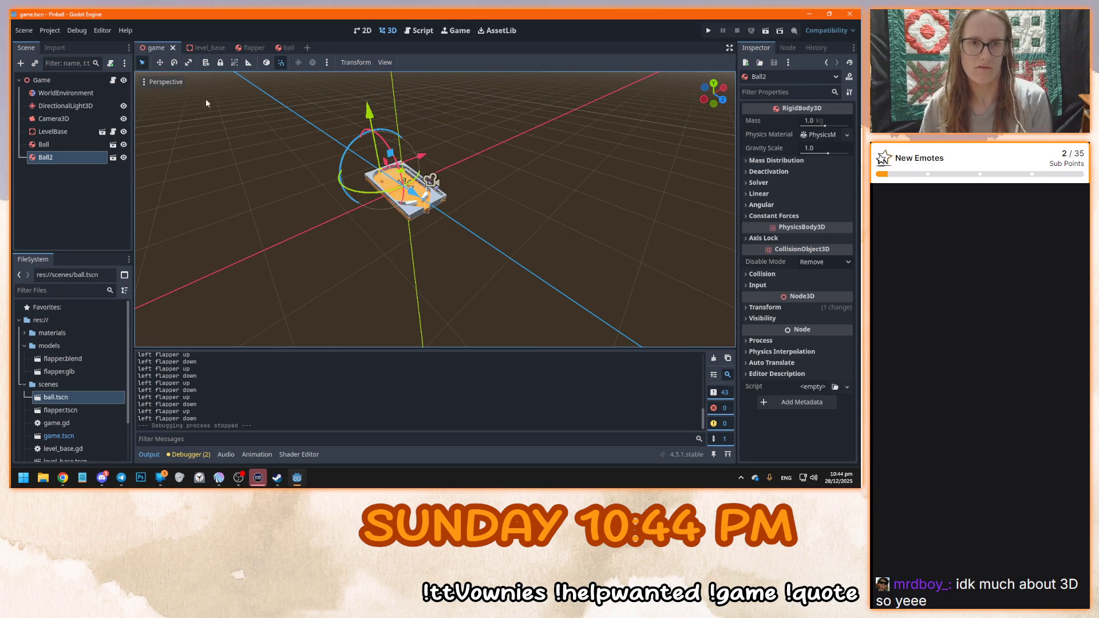
pyautogui.click(206, 48)
pyautogui.moveTo(435, 172)
pyautogui.mouseDown()
pyautogui.moveTo(549, 147)
pyautogui.moveTo(511, 219)
pyautogui.mouseUp()
pyautogui.press('KP_7')
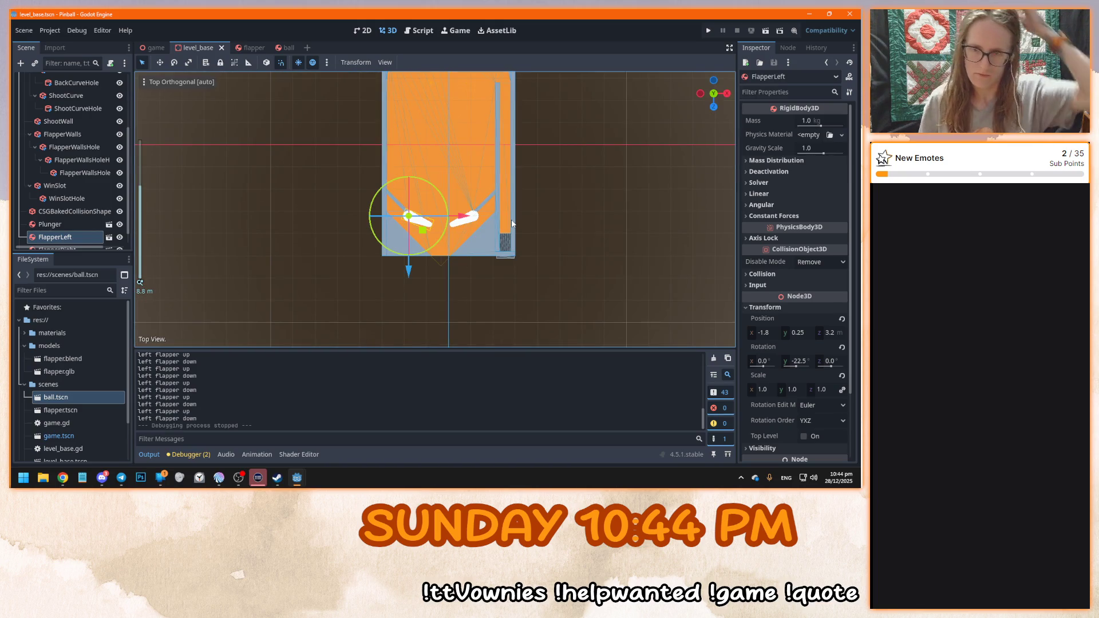
pyautogui.scroll(5, 91, 209)
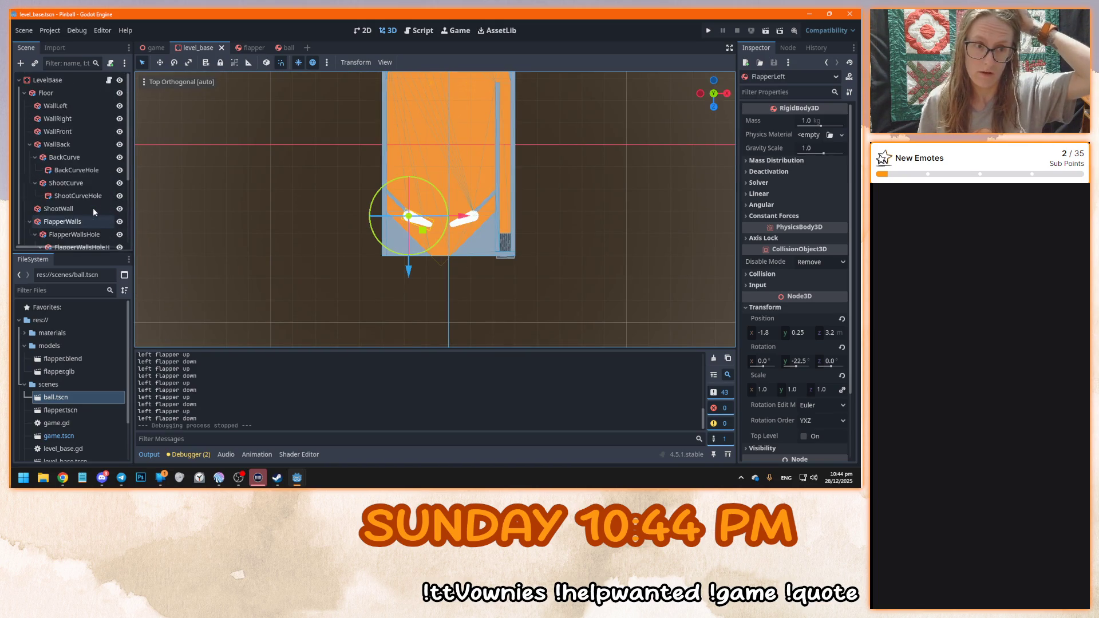
pyautogui.click(57, 80)
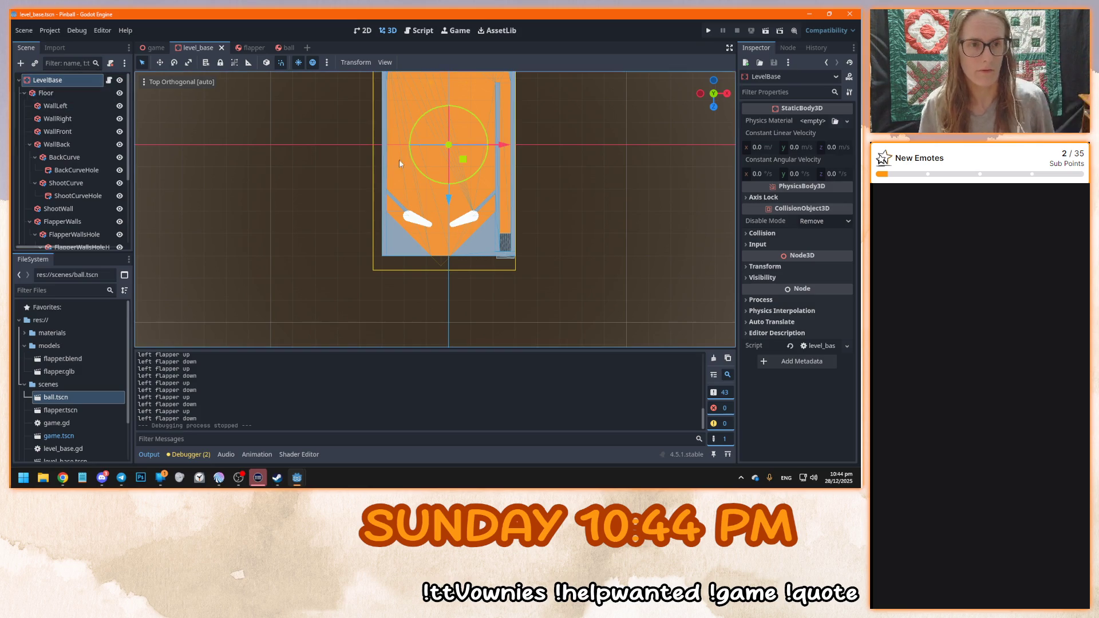
# Add an Area3D under LevelBase with a CollisionShape3D child using a new BoxShape3D
pyautogui.press('f')
pyautogui.hotkey('ctrl', 'a')
pyautogui.write('area')
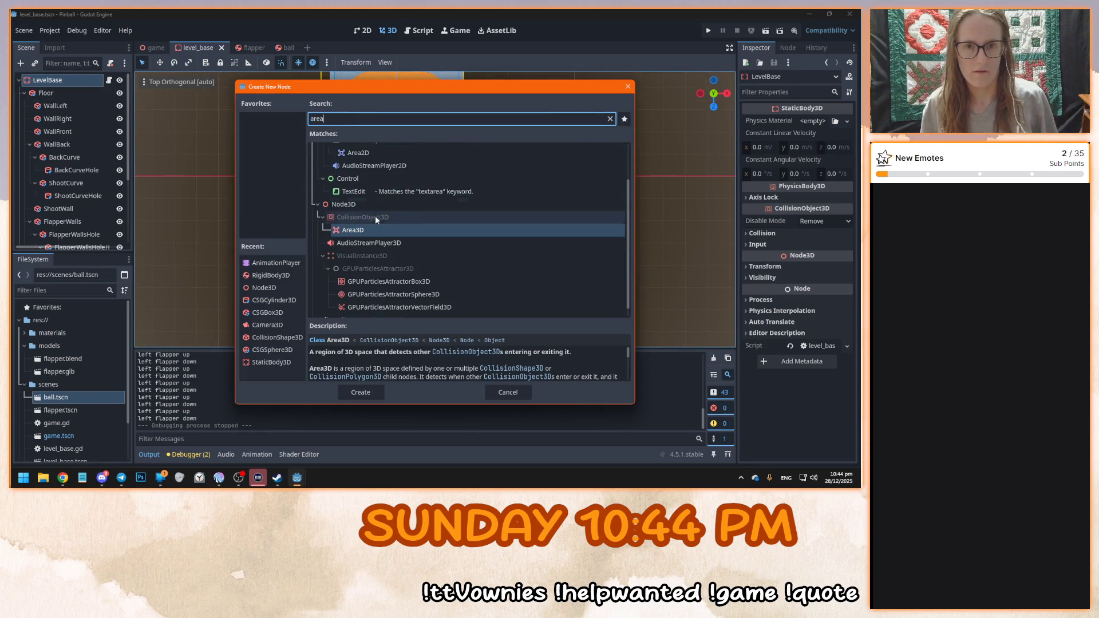
pyautogui.press('Return')
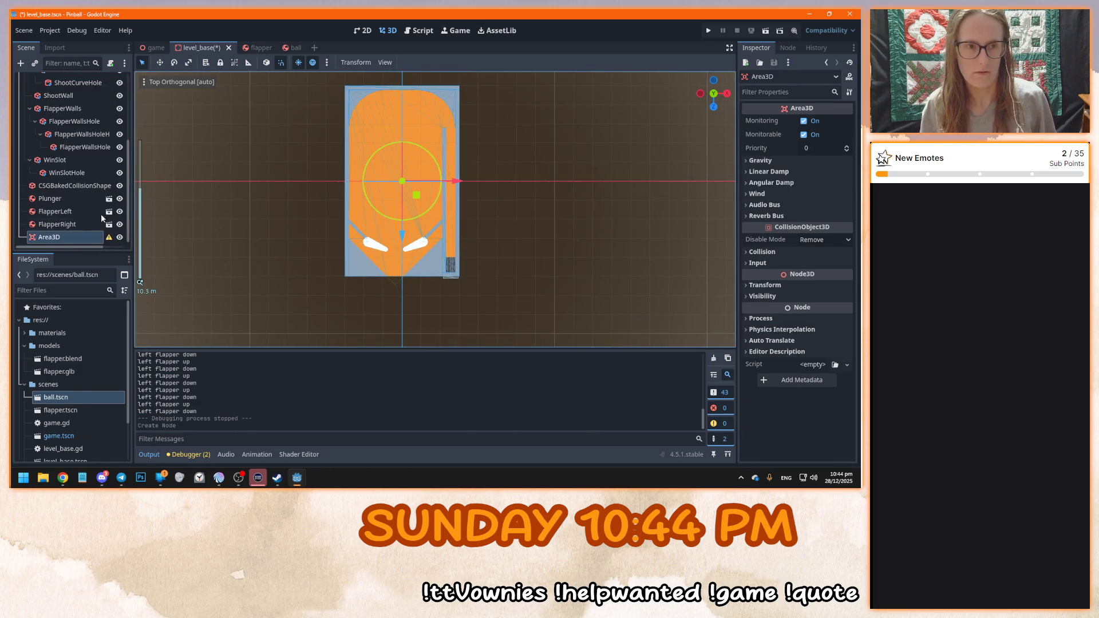
pyautogui.hotkey('ctrl', 'a')
pyautogui.write('coll')
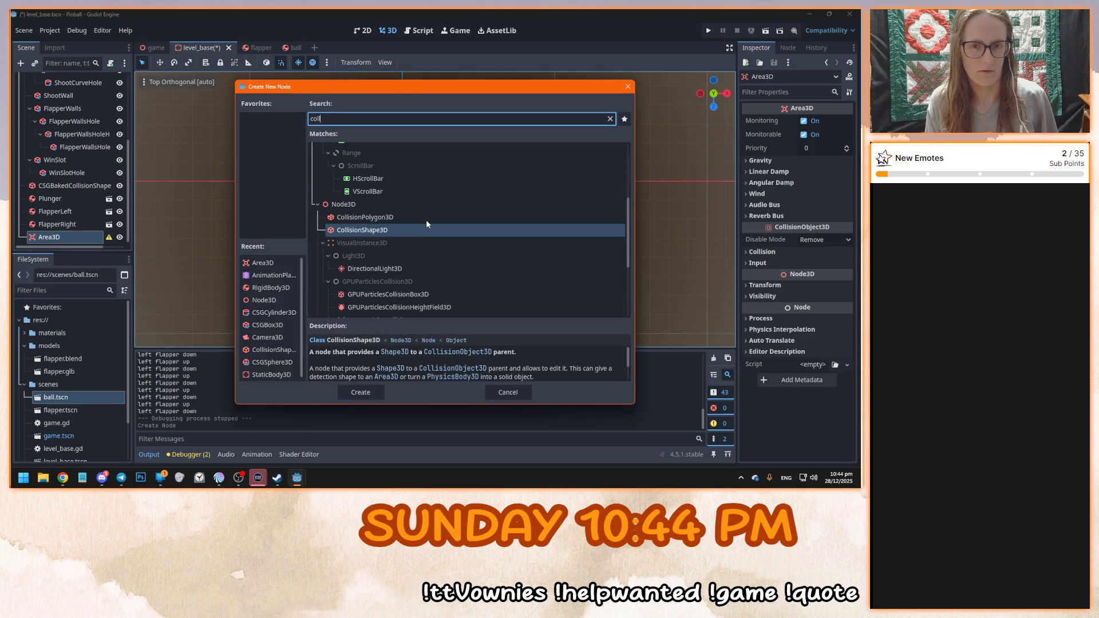
pyautogui.press('Return')
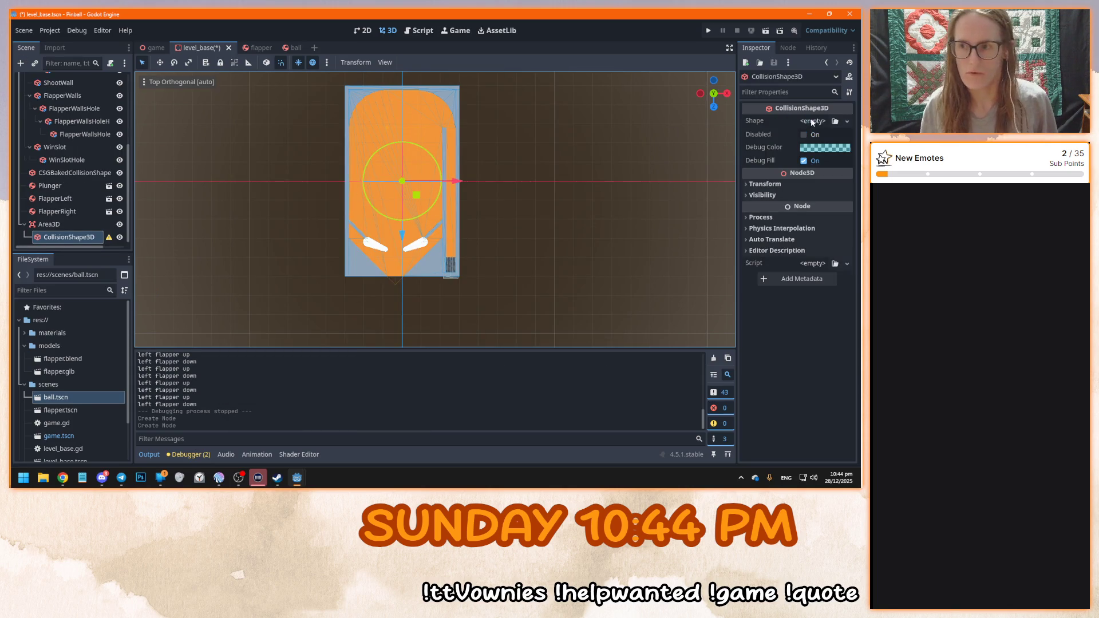
pyautogui.click(811, 121)
pyautogui.click(793, 173)
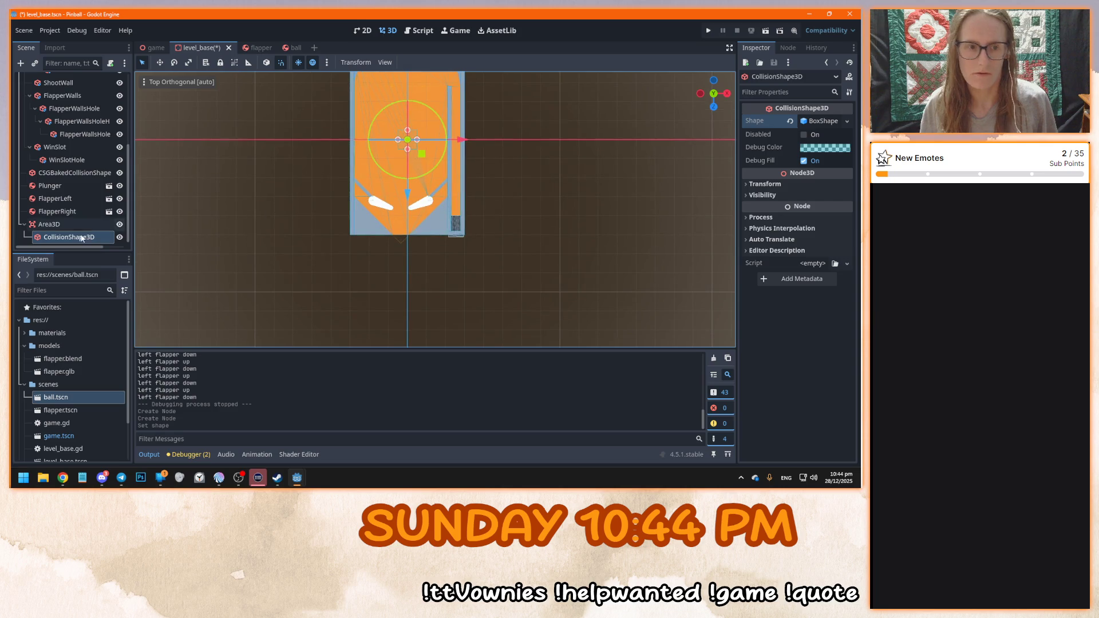
pyautogui.click(63, 226)
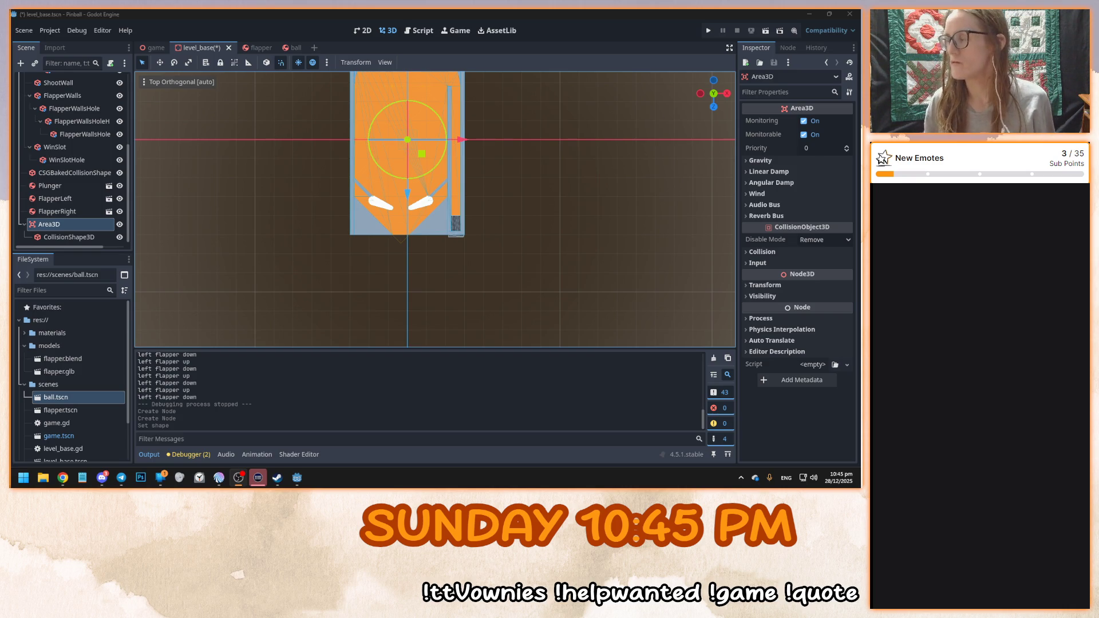
# Move the Area3D past the lower end of the table in Top view
pyautogui.moveTo(422, 199)
pyautogui.mouseDown()
pyautogui.moveTo(452, 241)
pyautogui.moveTo(441, 224)
pyautogui.mouseUp()
pyautogui.press('KP_7')
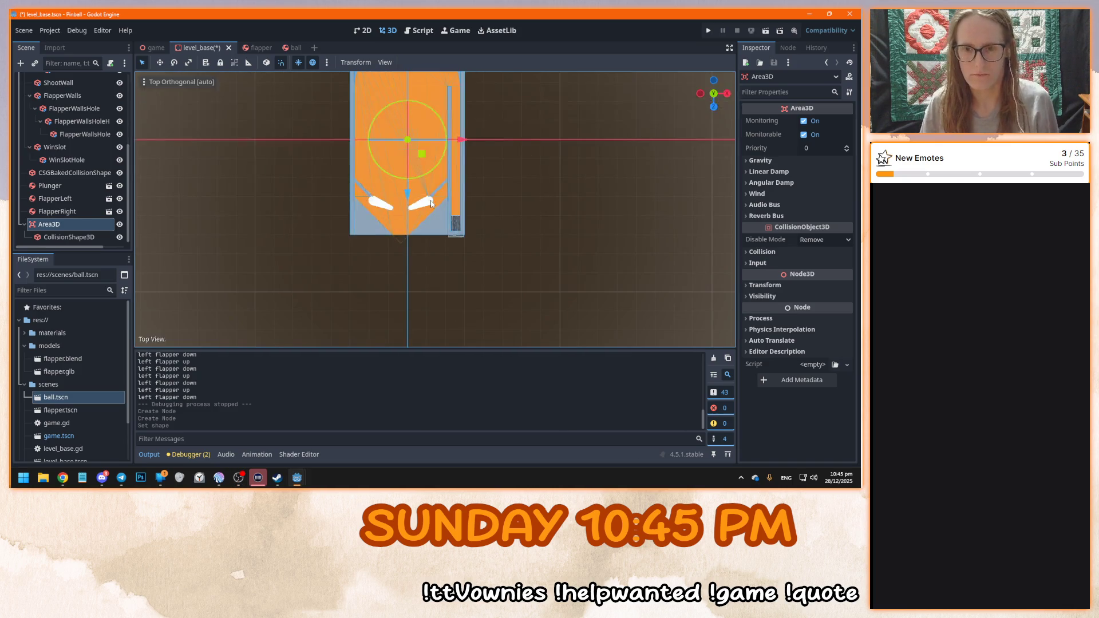
pyautogui.scroll(3, 431, 204)
pyautogui.hotkey('ctrl', 's')
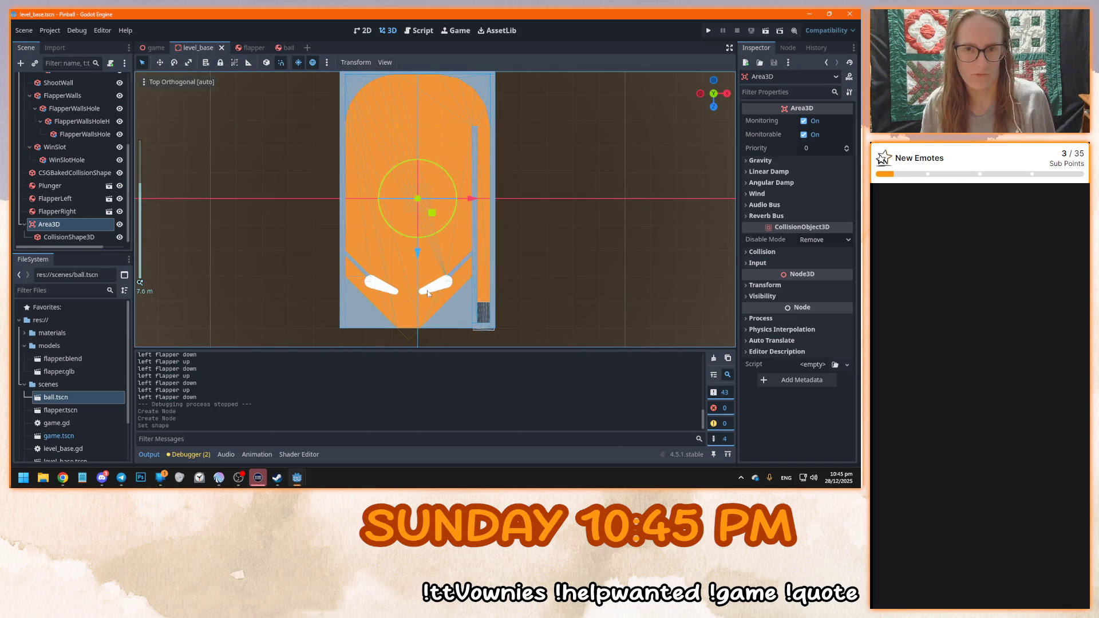
pyautogui.moveTo(427, 293); pyautogui.dragTo(420, 264)
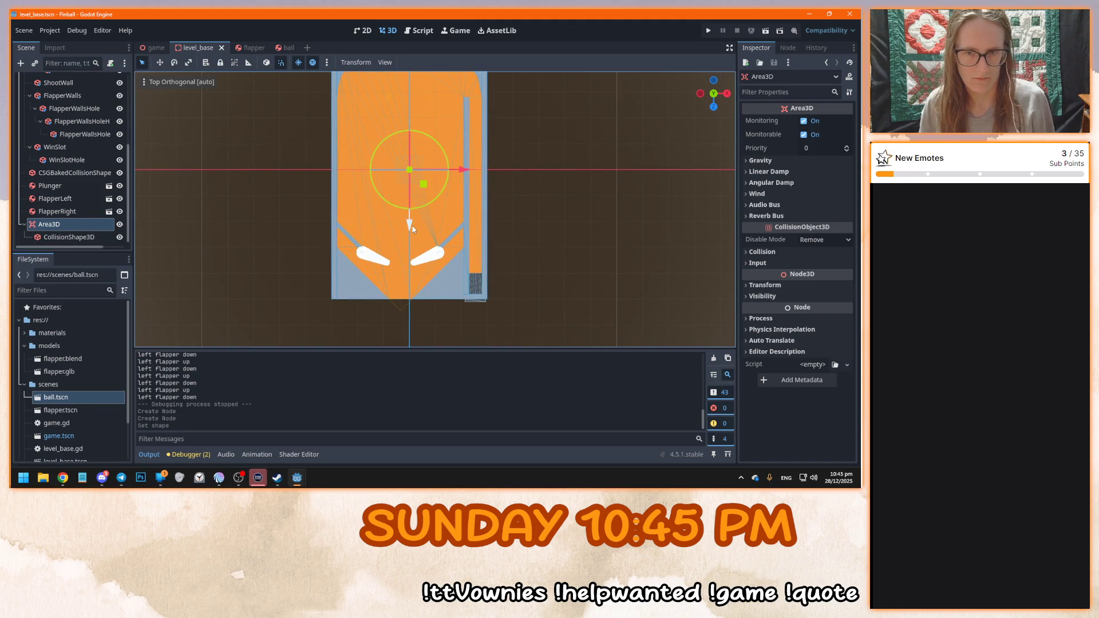
pyautogui.moveTo(412, 201); pyautogui.dragTo(417, 336)
# Enlarge the box collision shape to about 6 in Top and Right views, then save
pyautogui.click(418, 324)
pyautogui.moveTo(426, 283); pyautogui.dragTo(490, 288)
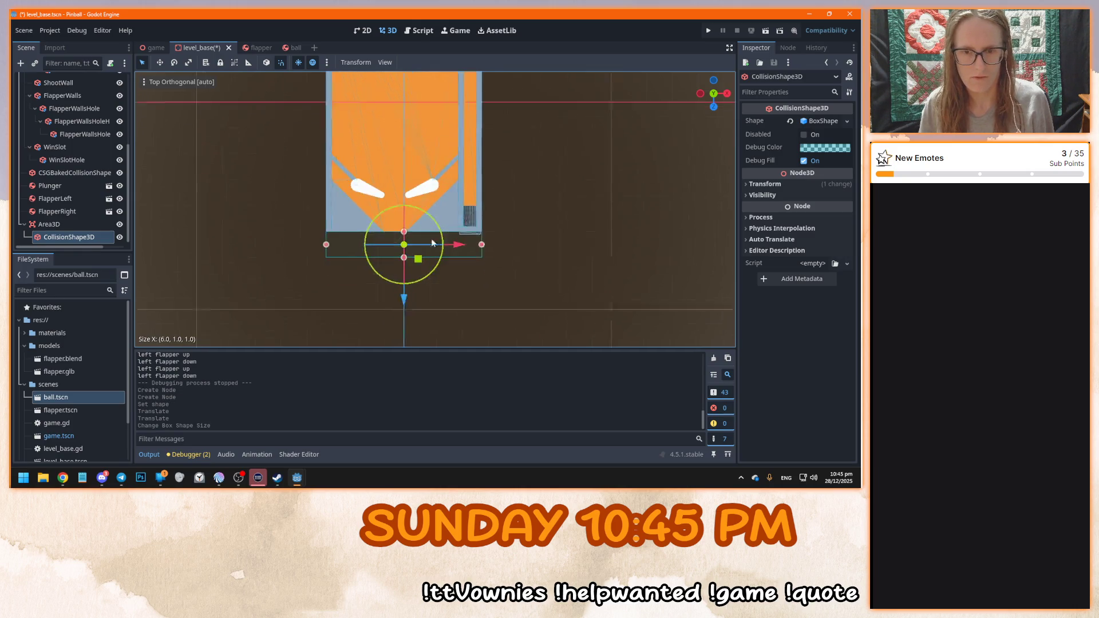
pyautogui.moveTo(400, 241); pyautogui.dragTo(409, 346)
pyautogui.press('KP_3')
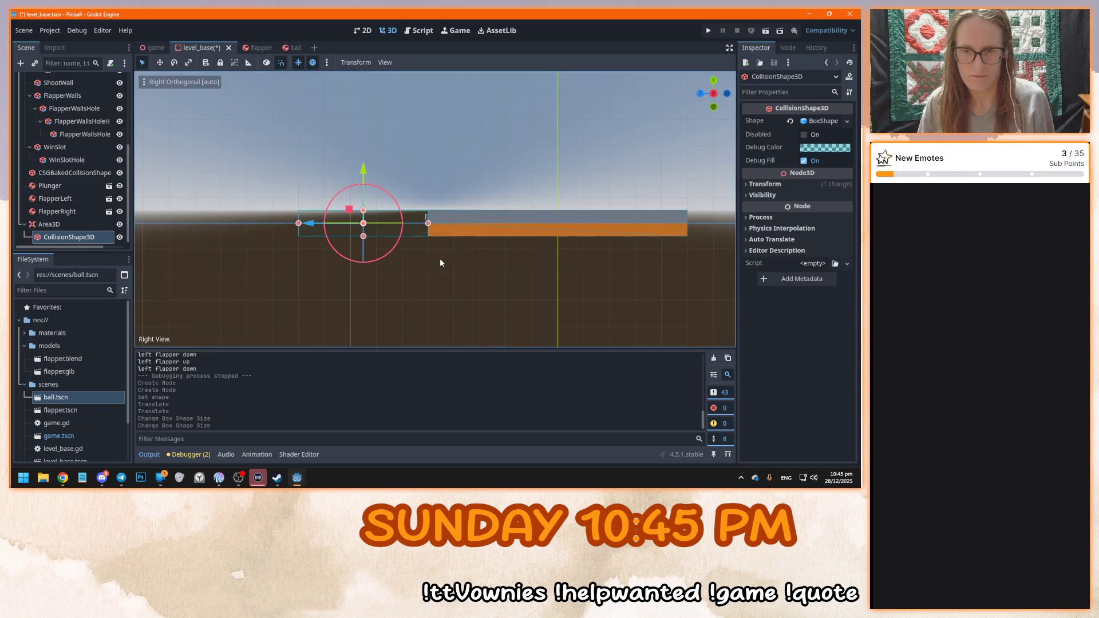
pyautogui.moveTo(366, 239); pyautogui.dragTo(369, 367)
pyautogui.moveTo(298, 289); pyautogui.dragTo(272, 294)
pyautogui.moveTo(353, 229)
pyautogui.mouseDown()
pyautogui.moveTo(490, 283)
pyautogui.moveTo(468, 279)
pyautogui.moveTo(481, 266)
pyautogui.mouseUp()
pyautogui.hotkey('ctrl', 's')
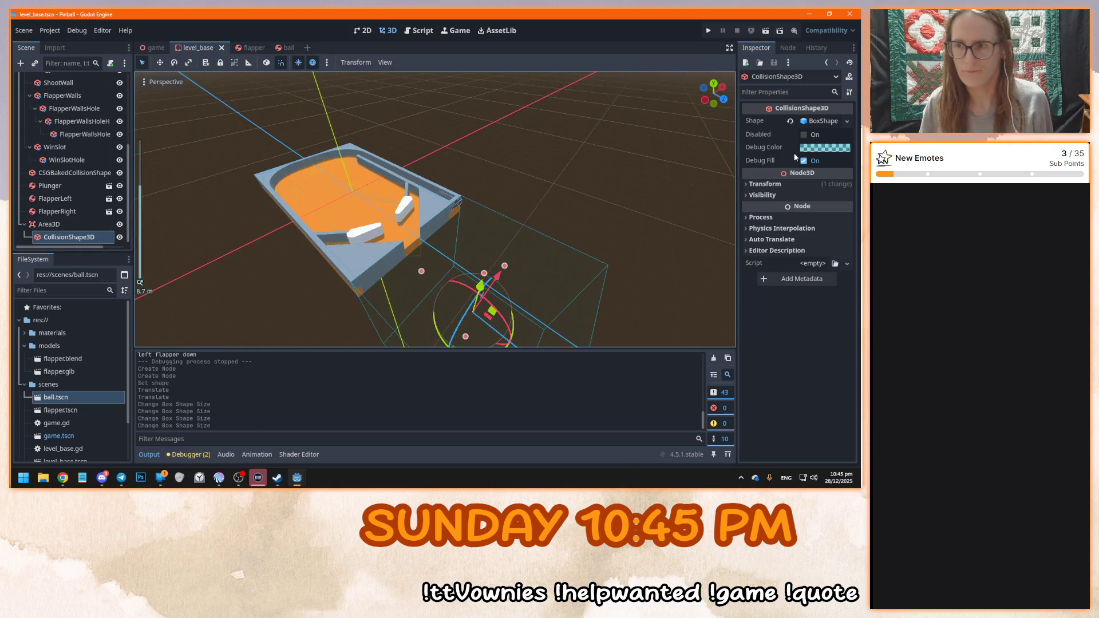
# Set the collision shape's Debug Color to bright red
pyautogui.click(816, 147)
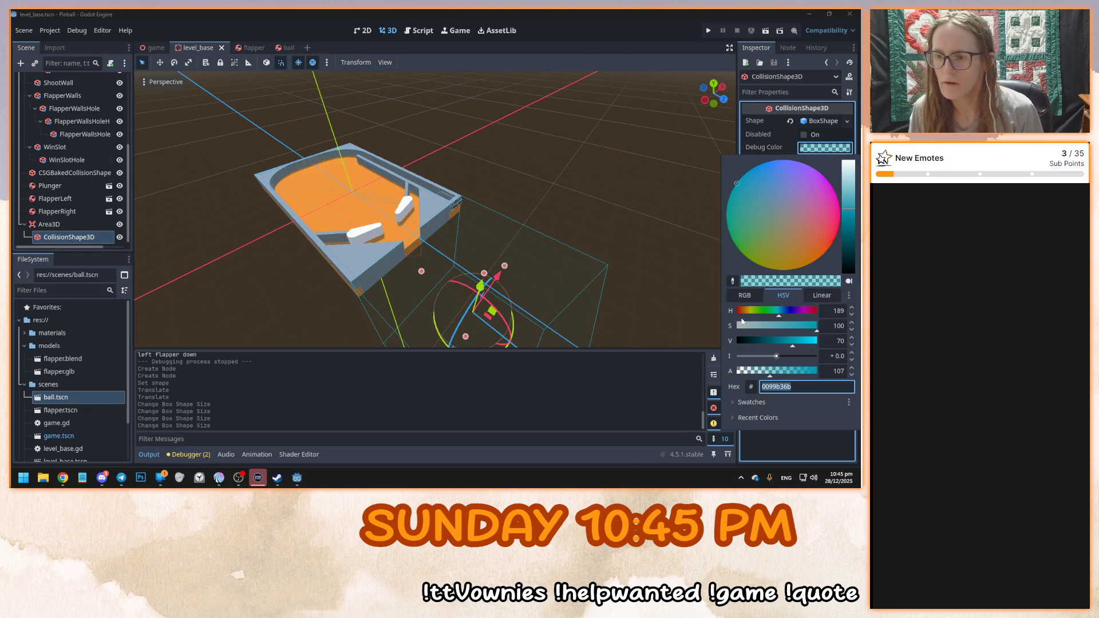
pyautogui.moveTo(780, 315); pyautogui.dragTo(733, 315)
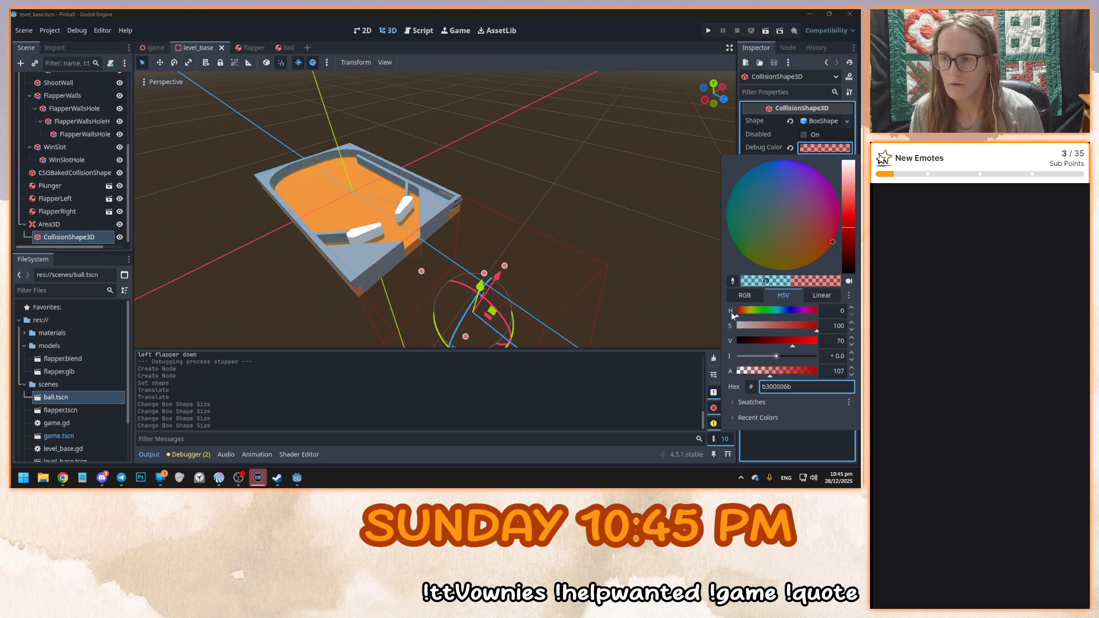
pyautogui.moveTo(793, 345); pyautogui.dragTo(845, 344)
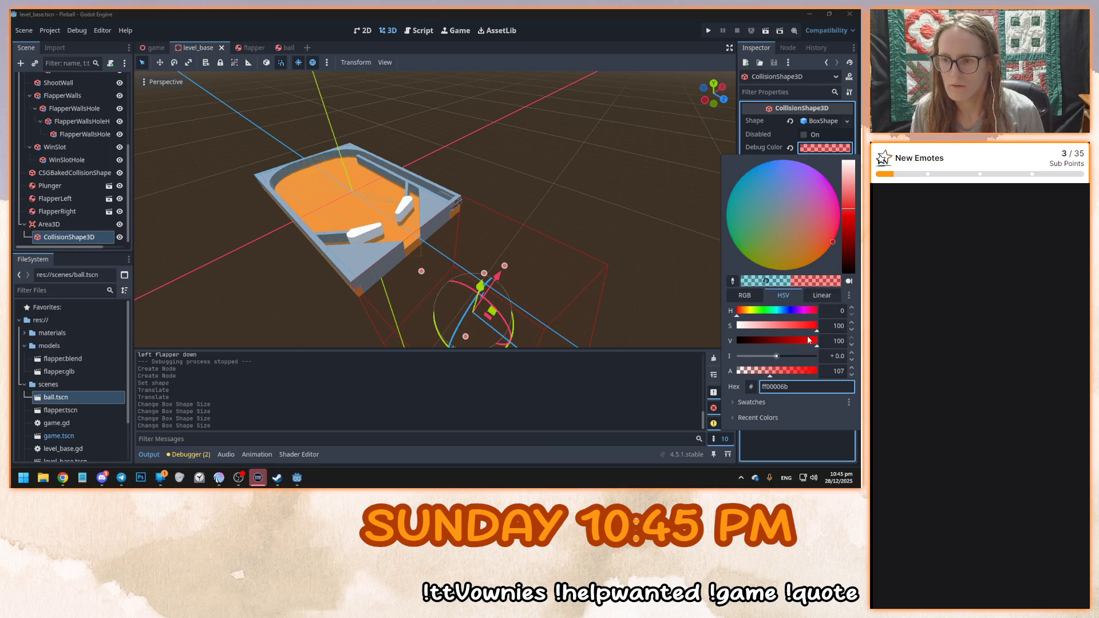
pyautogui.scroll(-5, 520, 180)
pyautogui.moveTo(586, 215); pyautogui.dragTo(607, 231)
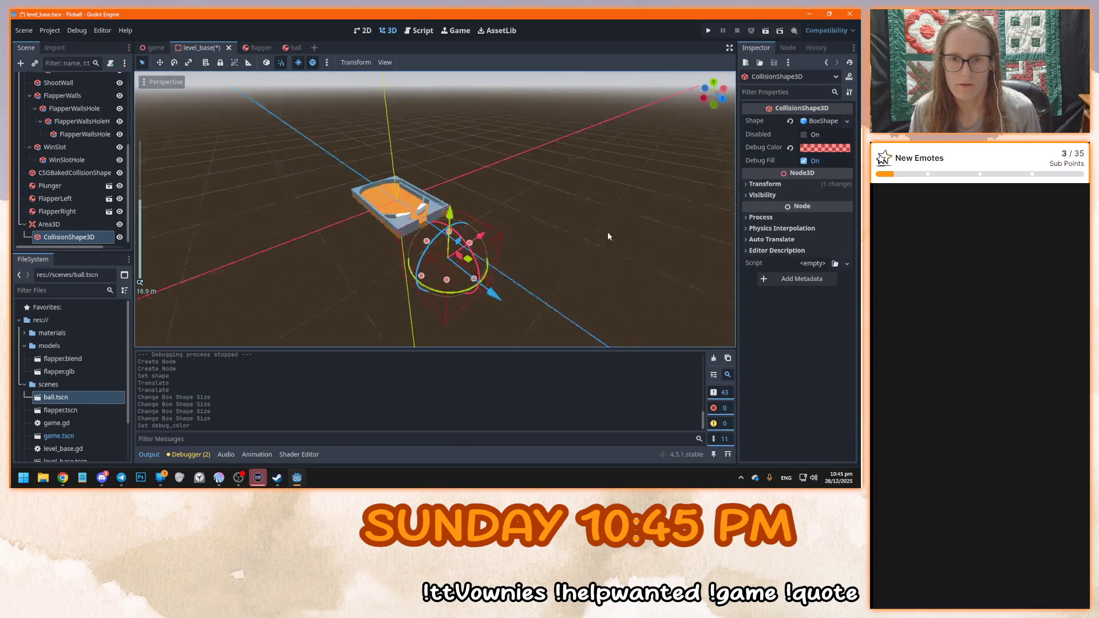
# Rename the Area3D node to KillArea3D, save, and reselect it
pyautogui.doubleClick(65, 224)
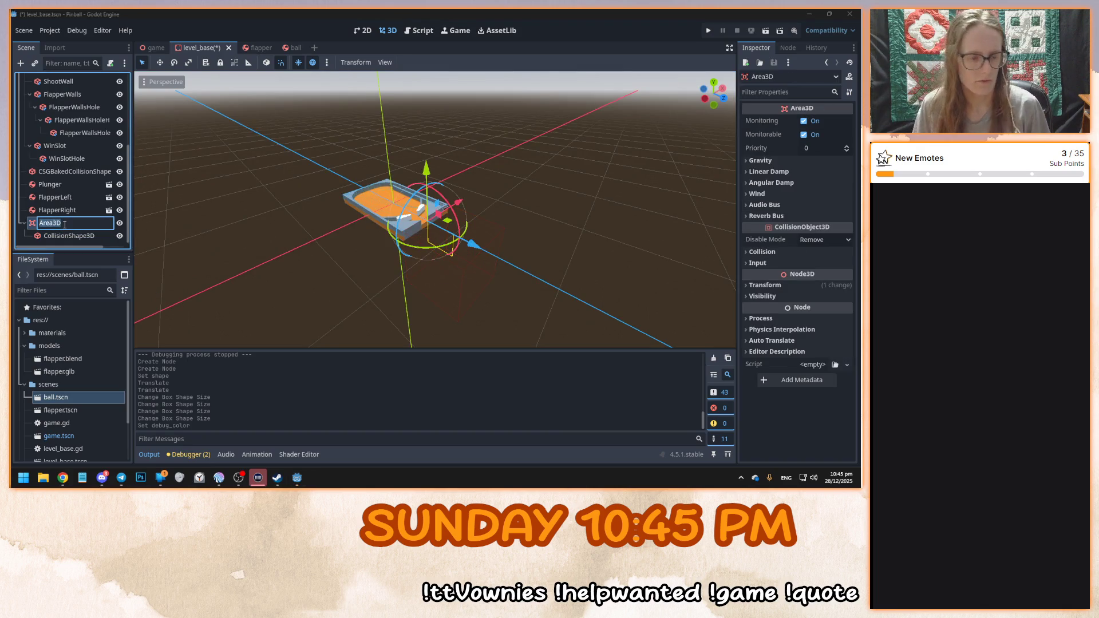
pyautogui.press('Home')
pyautogui.write('Kill')
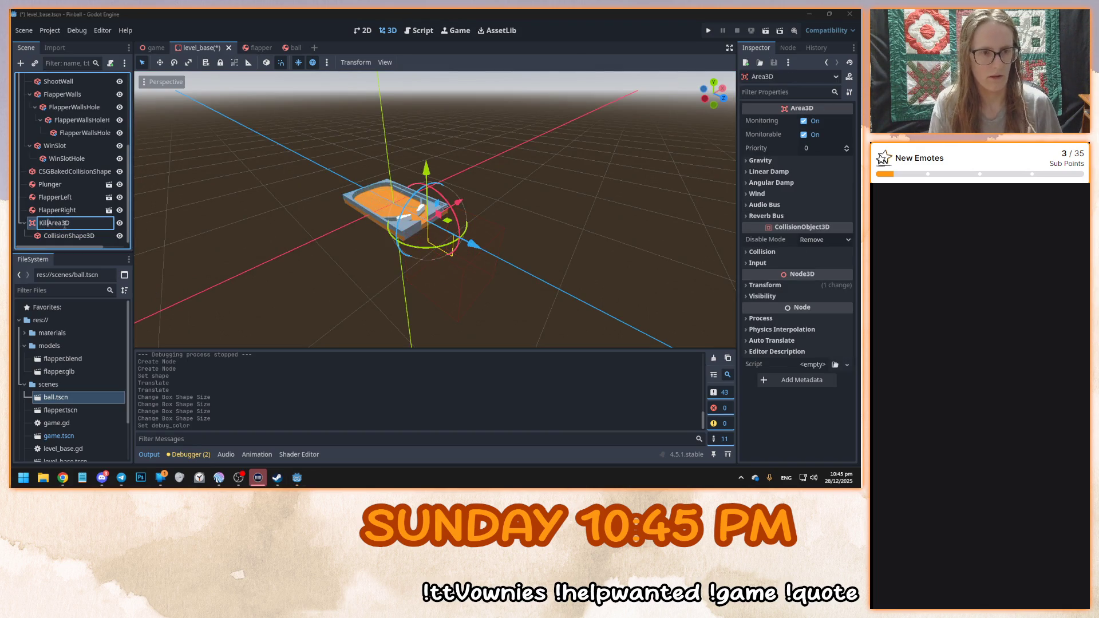
pyautogui.press('Return')
pyautogui.hotkey('ctrl', 's')
pyautogui.scroll(-3, 474, 239)
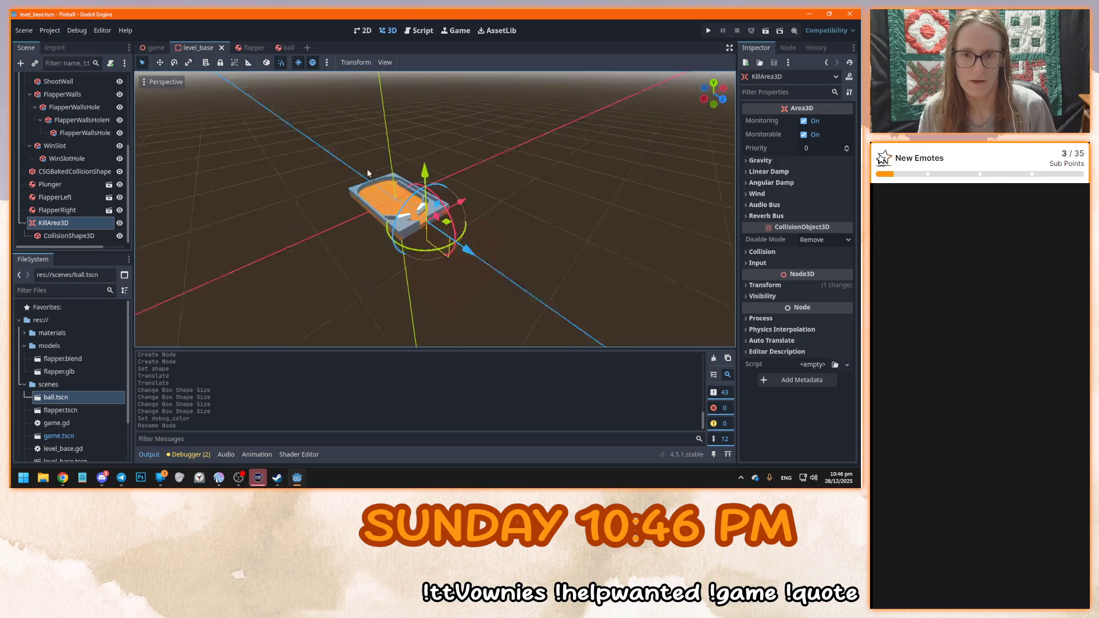
pyautogui.click(478, 145)
pyautogui.moveTo(325, 229)
pyautogui.mouseDown()
pyautogui.moveTo(463, 270)
pyautogui.moveTo(431, 257)
pyautogui.moveTo(453, 249)
pyautogui.mouseUp()
pyautogui.scroll(5, 452, 249)
pyautogui.click(54, 222)
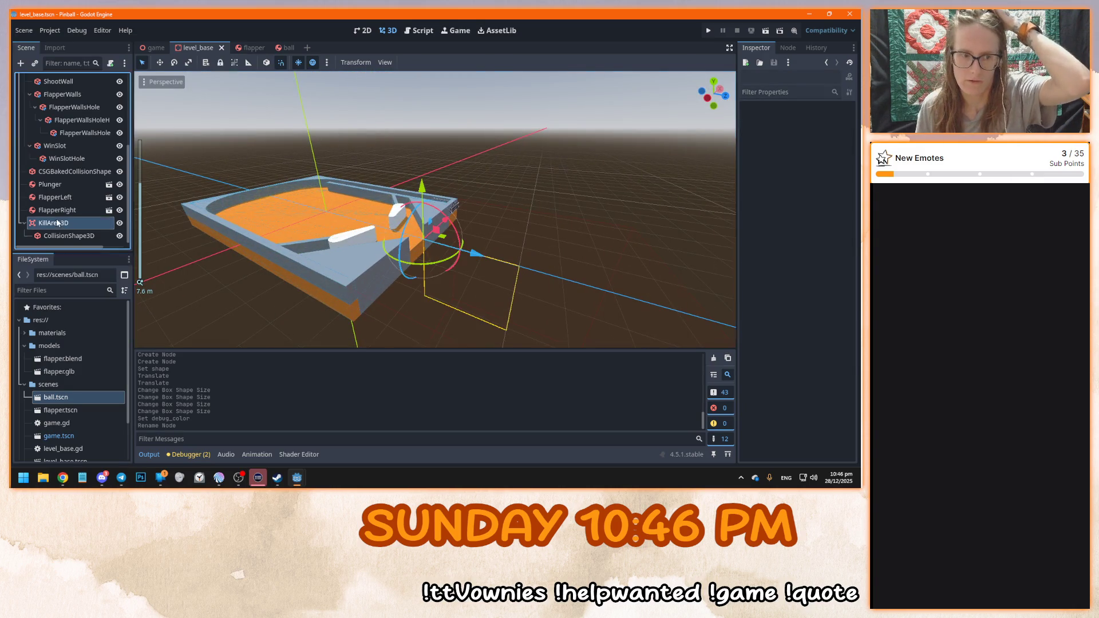
# Connect KillArea3D's body_entered signal to a new _on_kill_area_3d_body_entered method in level_base.gd
pyautogui.click(788, 48)
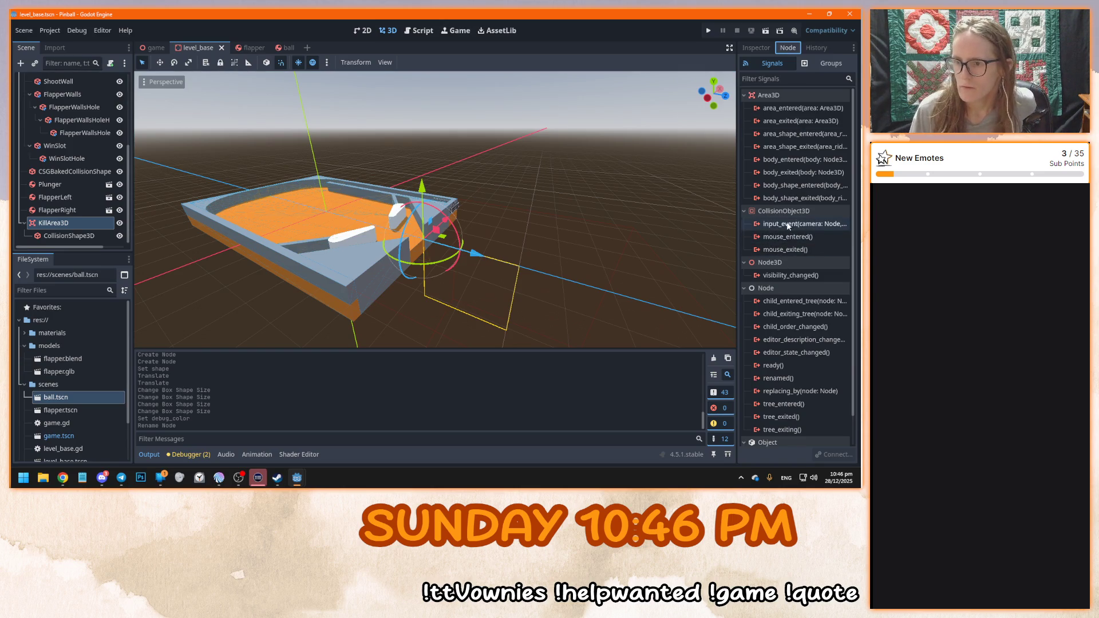
pyautogui.moveTo(788, 225)
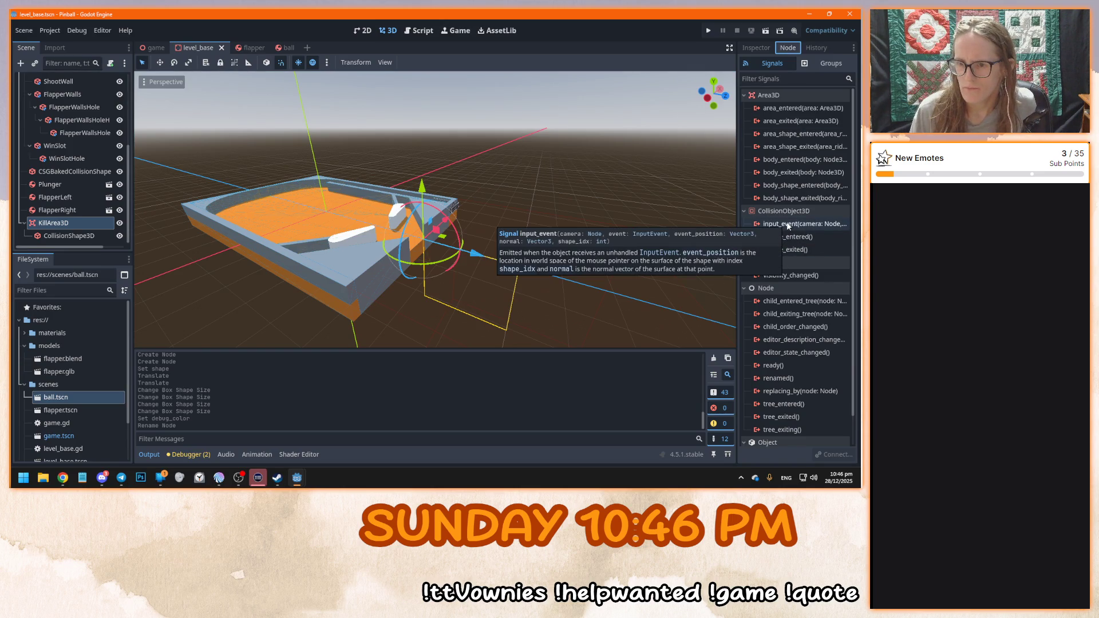
pyautogui.moveTo(793, 164)
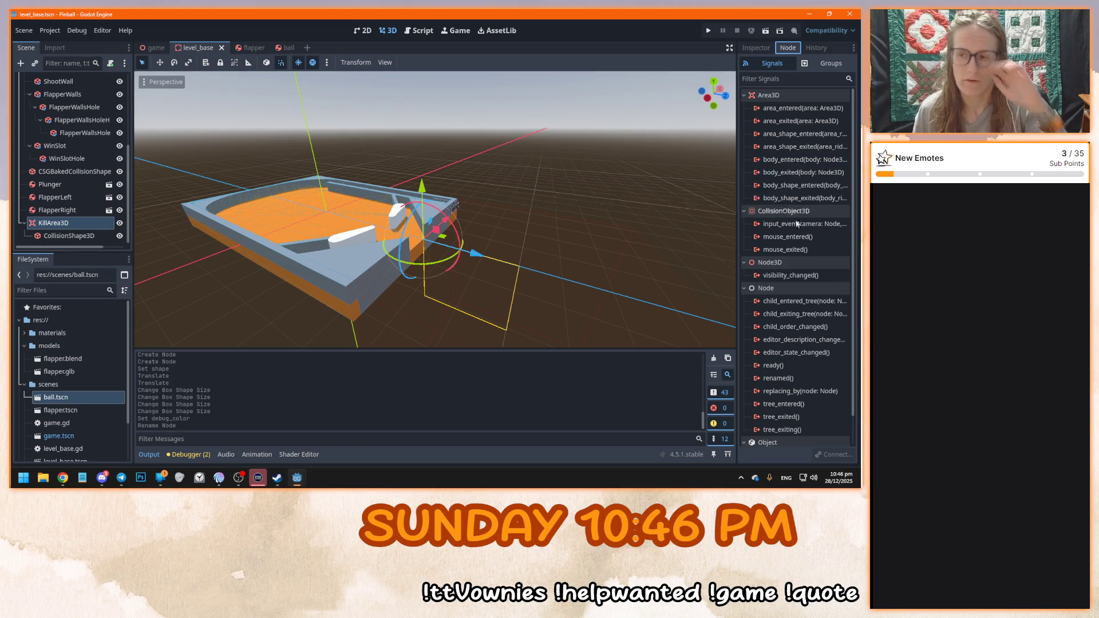
pyautogui.scroll(2, 468, 239)
pyautogui.moveTo(475, 248)
pyautogui.mouseDown()
pyautogui.moveTo(391, 231)
pyautogui.moveTo(338, 246)
pyautogui.moveTo(365, 276)
pyautogui.mouseUp()
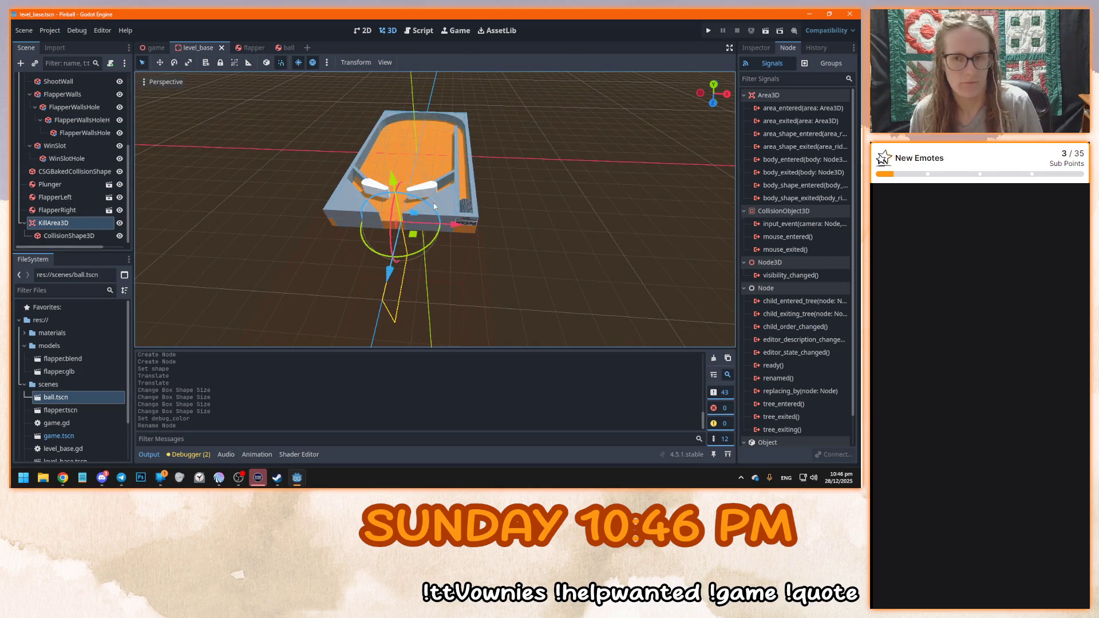
pyautogui.rightClick(783, 160)
pyautogui.click(794, 166)
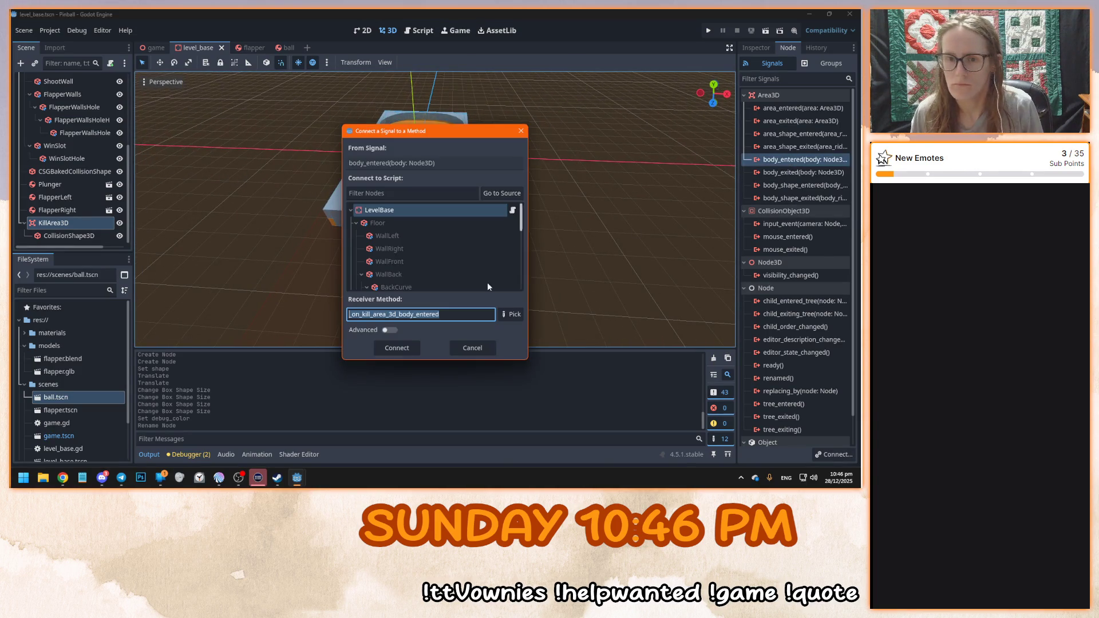
pyautogui.click(404, 348)
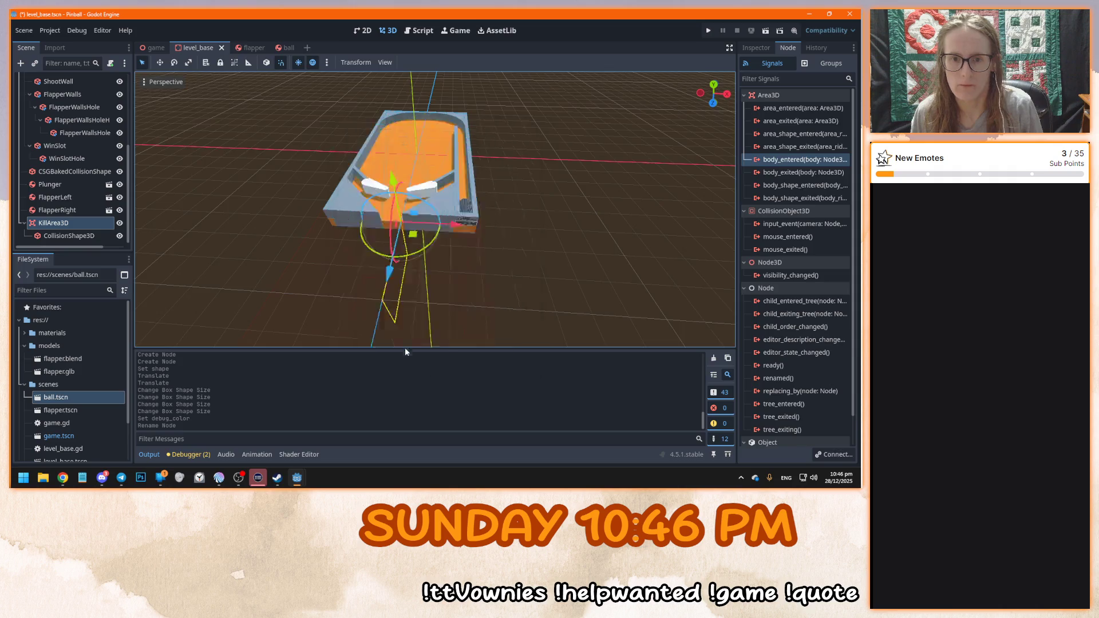
pyautogui.scroll(4, 351, 244)
pyautogui.scroll(-1, 351, 244)
pyautogui.scroll(-4, 351, 244)
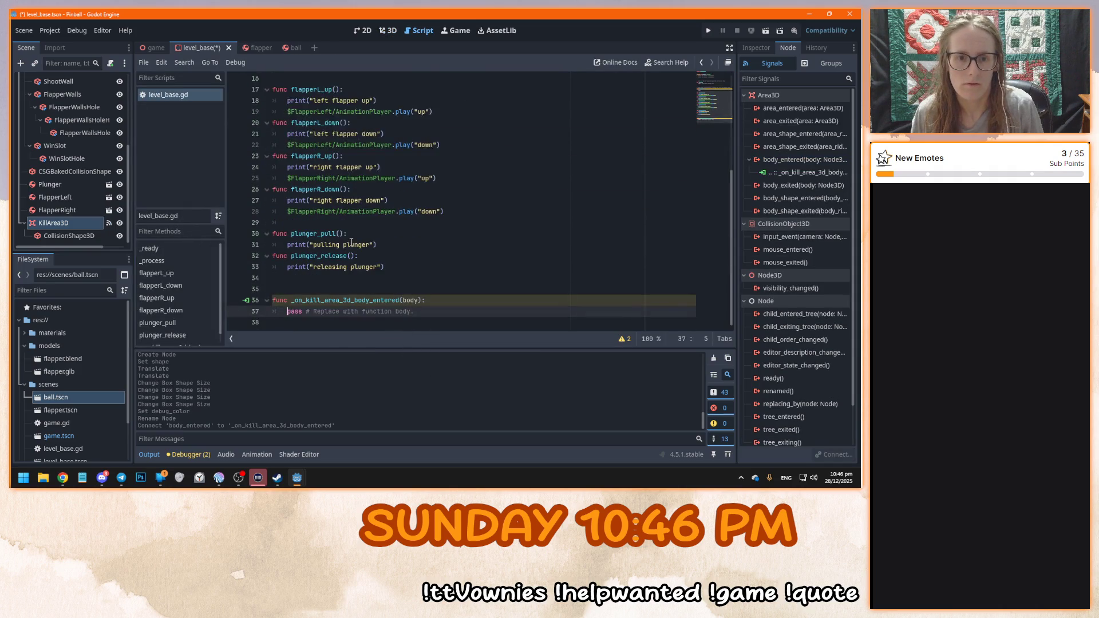
# Replace pass in the kill-area handler with print("ball entered")
pyautogui.moveTo(425, 312); pyautogui.dragTo(288, 315)
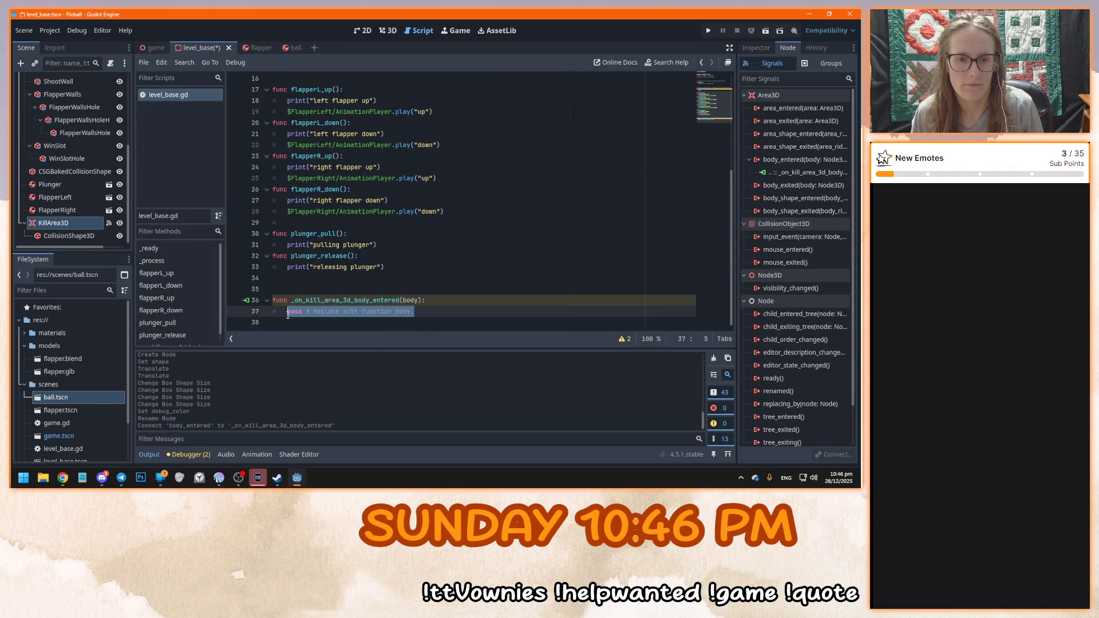
pyautogui.write('print(')
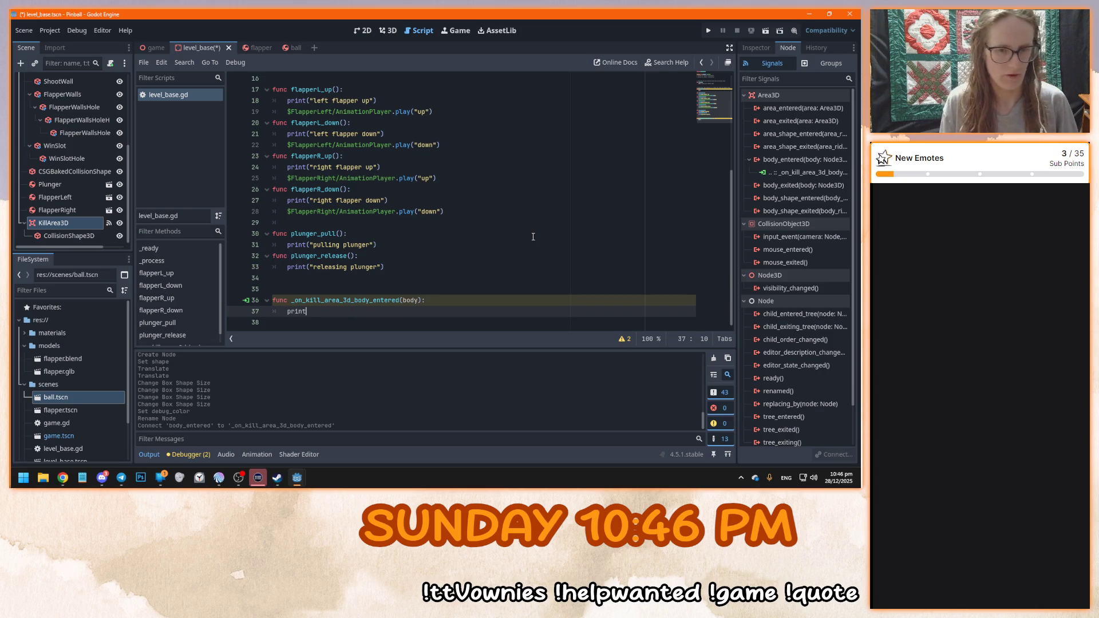
pyautogui.write('"ball ented')
pyautogui.press('BackSpace')
pyautogui.press('BackSpace')
pyautogui.write('ered')
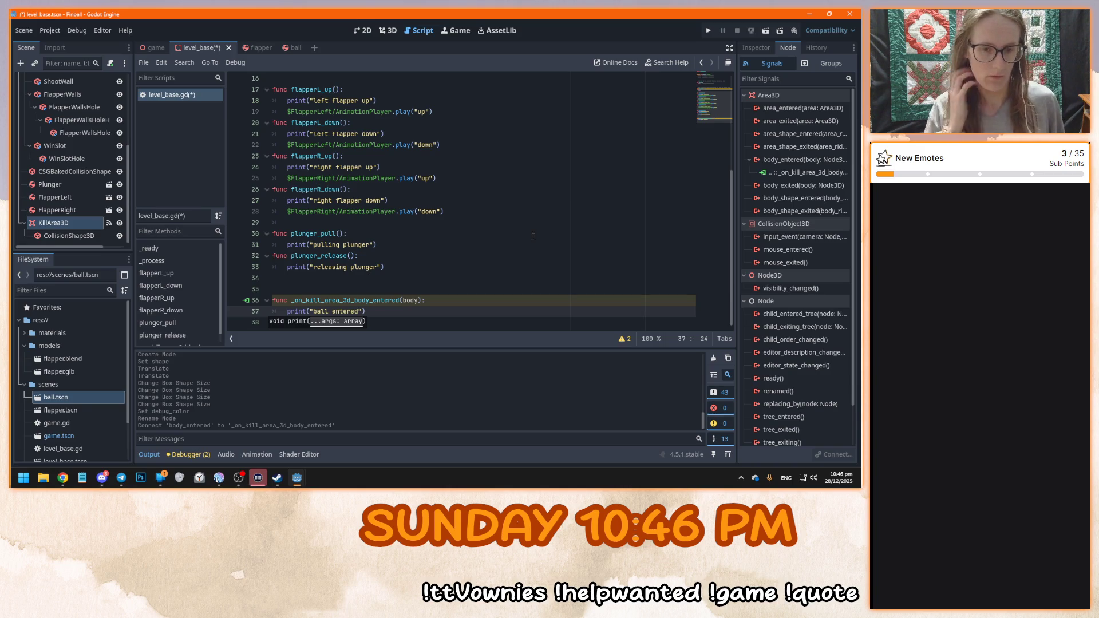
pyautogui.click(390, 313)
# Run the game to log "ball entered", then stop it and save
pyautogui.press('F5')
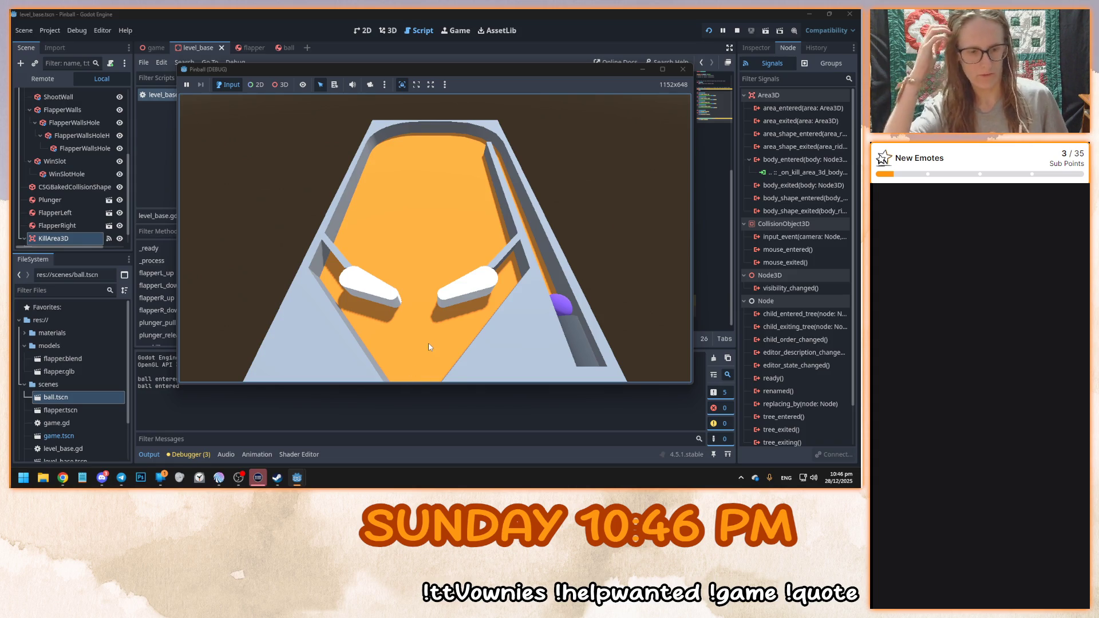
pyautogui.press('F8')
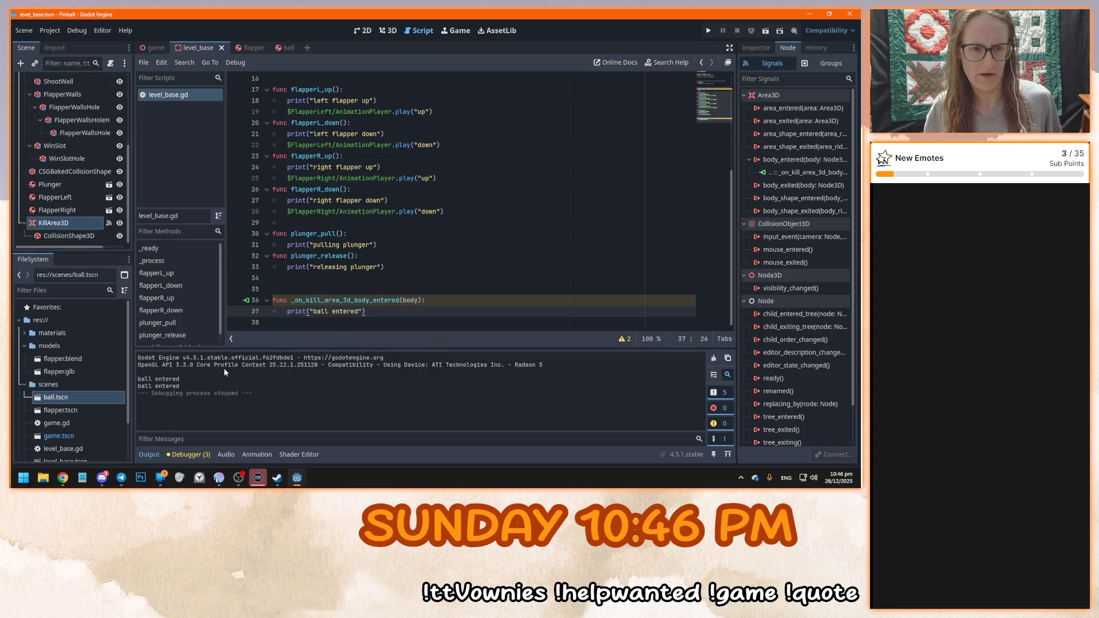
pyautogui.hotkey('ctrl', 's')
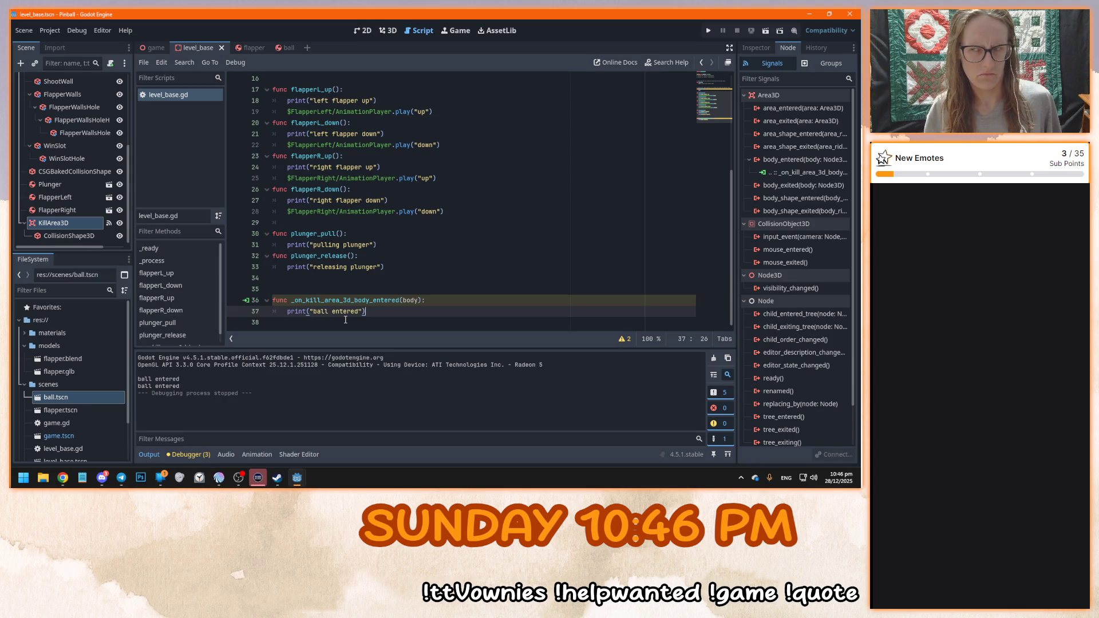
# Return to the level_base 3D view in Right orthogonal view
pyautogui.click(151, 47)
pyautogui.click(197, 47)
pyautogui.click(388, 30)
pyautogui.press('KP_3')
pyautogui.scroll(5, 544, 242)
# Lower KillArea3D slightly along Y, save the level, and start a test run
pyautogui.moveTo(560, 146)
pyautogui.mouseDown()
pyautogui.moveTo(562, 177)
pyautogui.moveTo(610, 240)
pyautogui.moveTo(417, 170)
pyautogui.mouseUp()
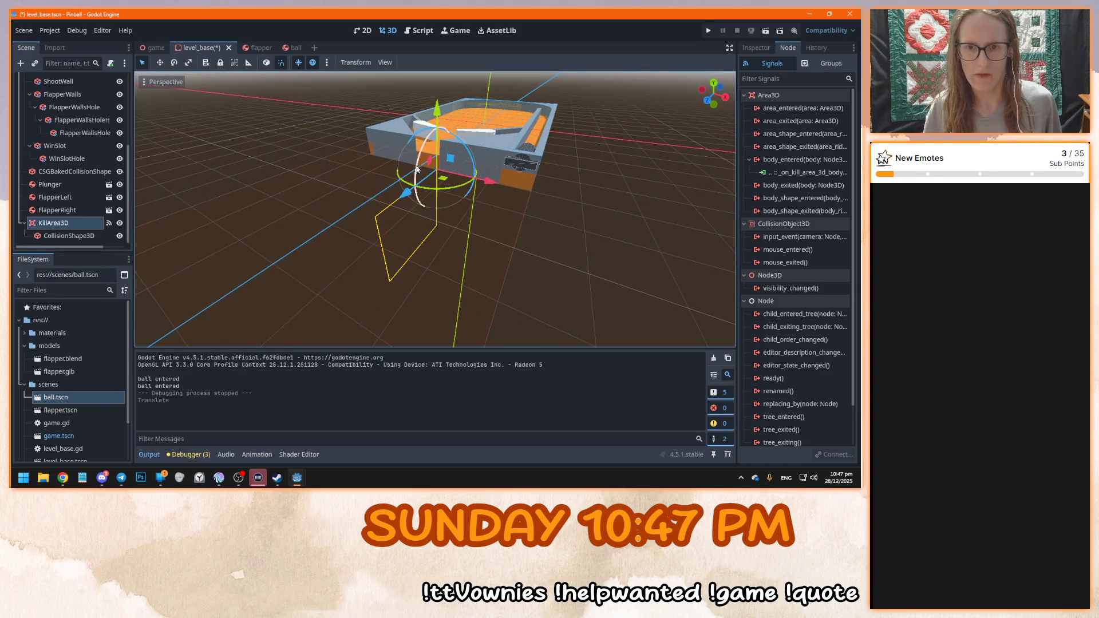
pyautogui.press('KP_3')
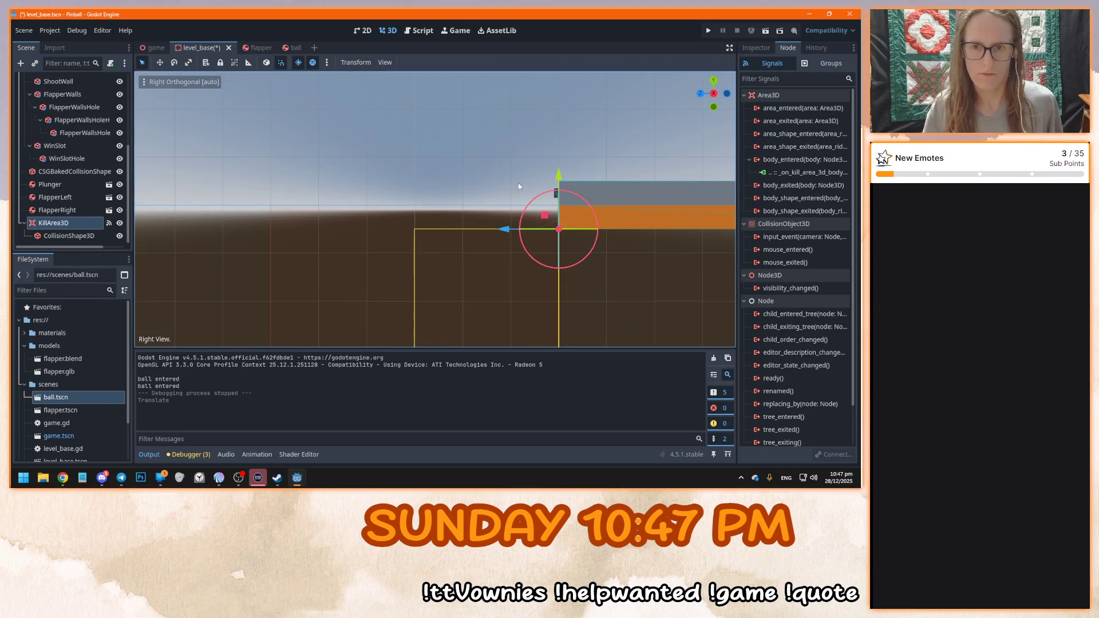
pyautogui.moveTo(559, 172); pyautogui.dragTo(555, 197)
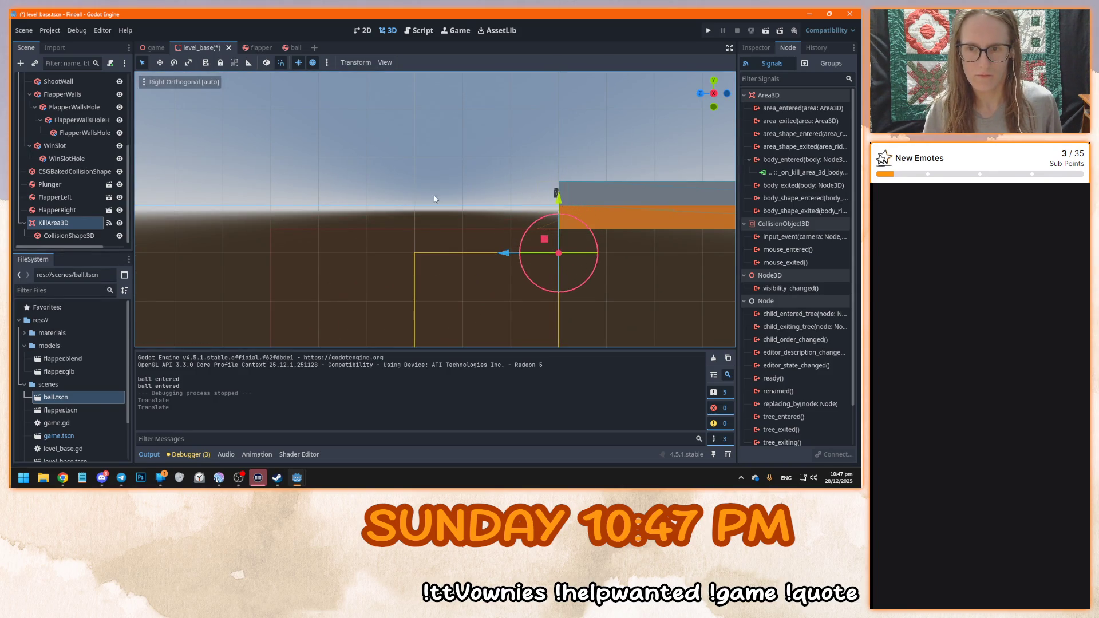
pyautogui.moveTo(434, 201); pyautogui.dragTo(530, 219)
pyautogui.hotkey('ctrl', 's')
pyautogui.press('F5')
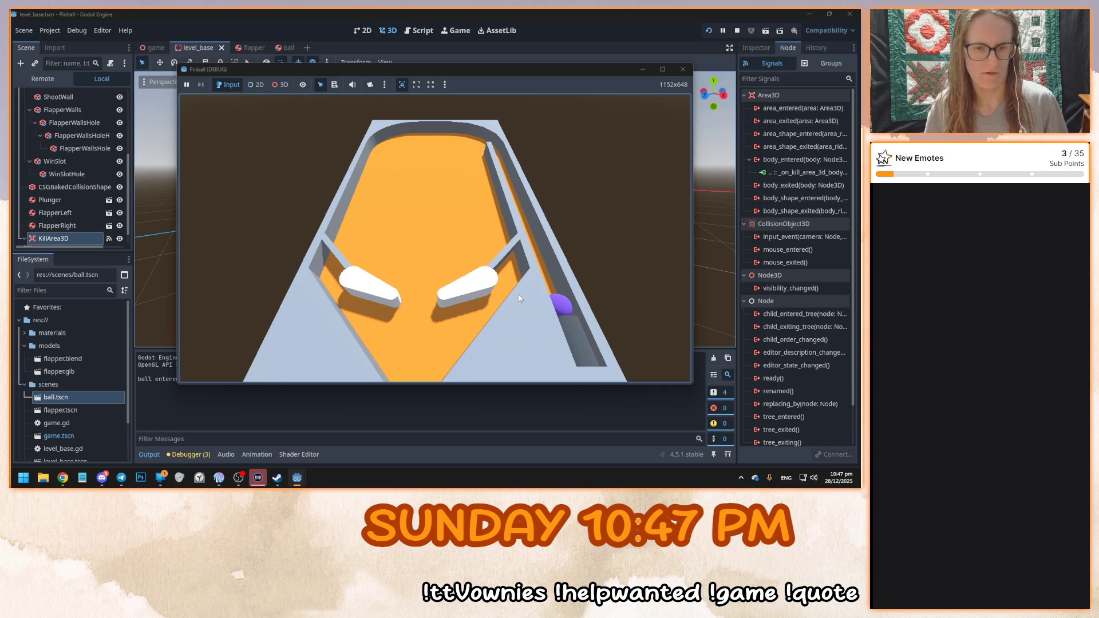
# Run the game to drop the ball into the kill area, then orbit the table and save level_base
pyautogui.press('F5')
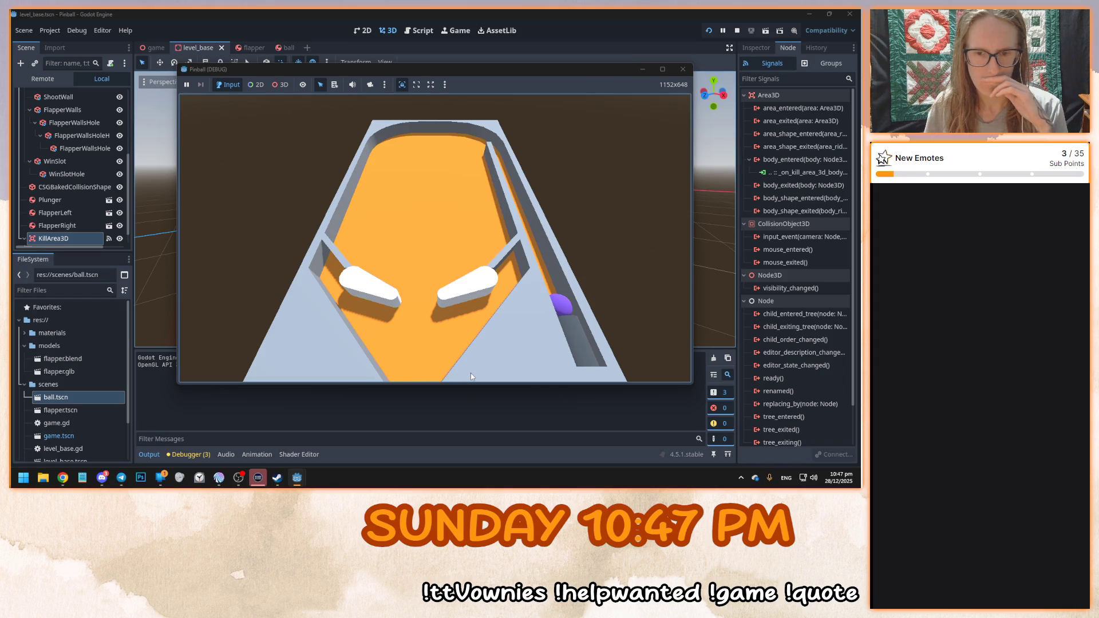
pyautogui.moveTo(424, 277)
pyautogui.mouseDown()
pyautogui.moveTo(354, 200)
pyautogui.moveTo(517, 201)
pyautogui.moveTo(613, 216)
pyautogui.mouseUp()
pyautogui.scroll(-2, 519, 306)
pyautogui.moveTo(518, 307)
pyautogui.mouseDown()
pyautogui.moveTo(387, 273)
pyautogui.moveTo(503, 277)
pyautogui.moveTo(429, 269)
pyautogui.moveTo(361, 282)
pyautogui.moveTo(518, 260)
pyautogui.moveTo(468, 259)
pyautogui.moveTo(532, 178)
pyautogui.mouseUp()
pyautogui.hotkey('ctrl', 's')
pyautogui.scroll(2, 543, 217)
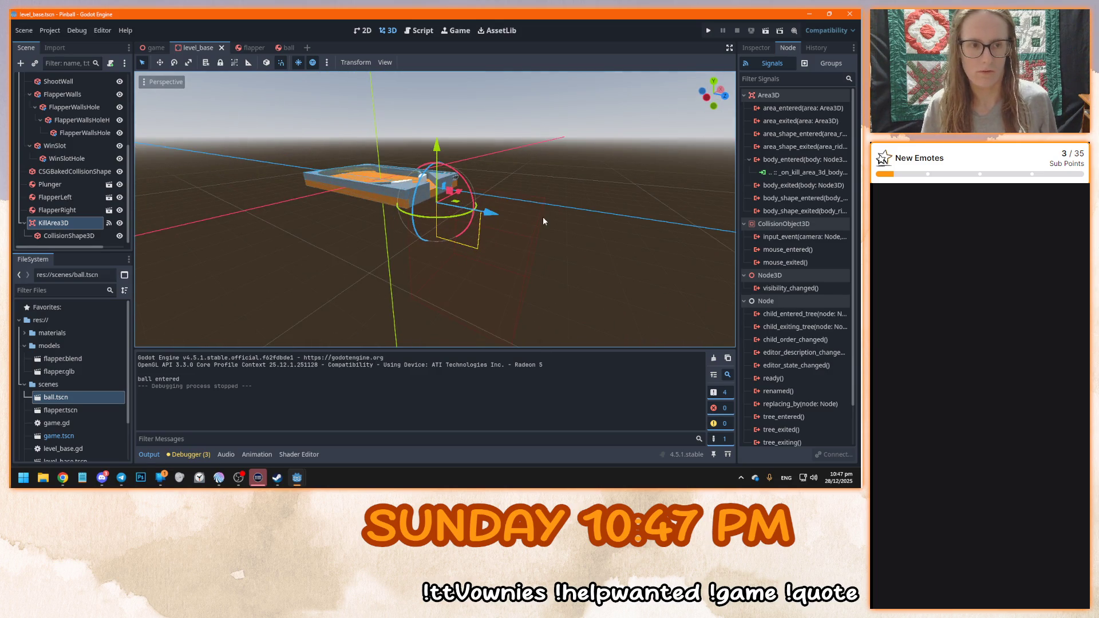
# Jump from the body_entered connection to its handler method with Go to Method
pyautogui.scroll(2, 542, 217)
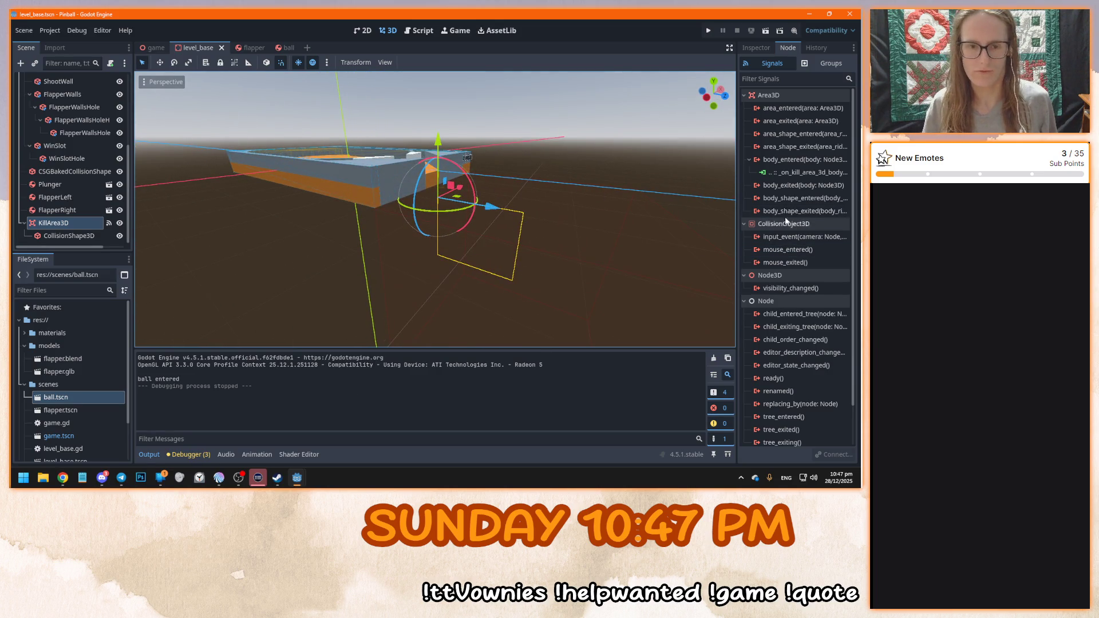
pyautogui.rightClick(789, 172)
pyautogui.click(796, 177)
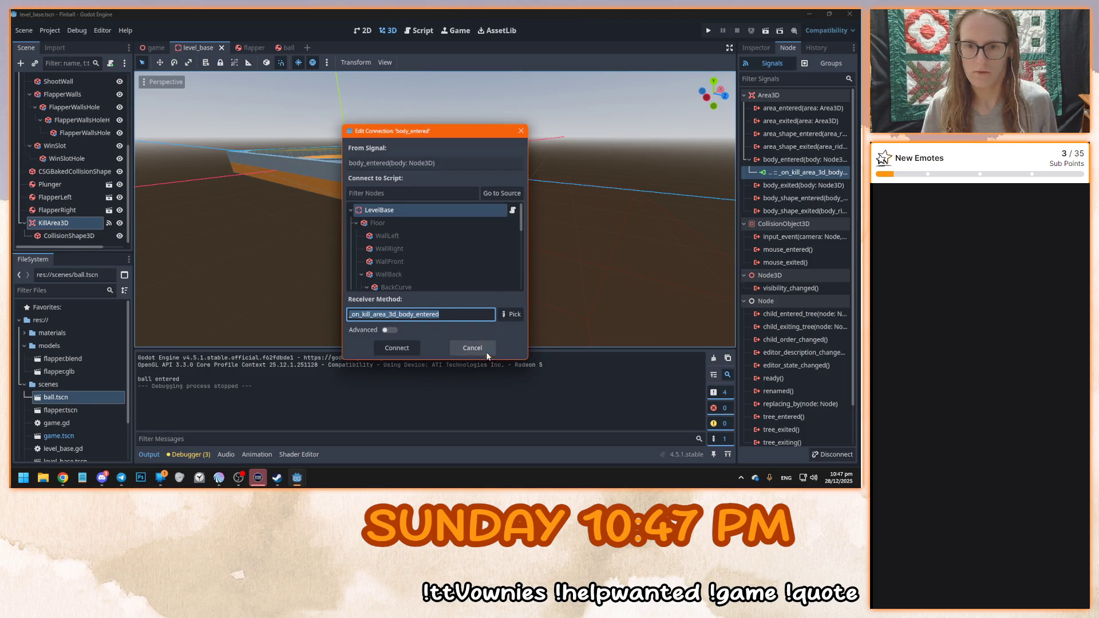
pyautogui.click(473, 350)
pyautogui.rightClick(789, 172)
pyautogui.click(812, 191)
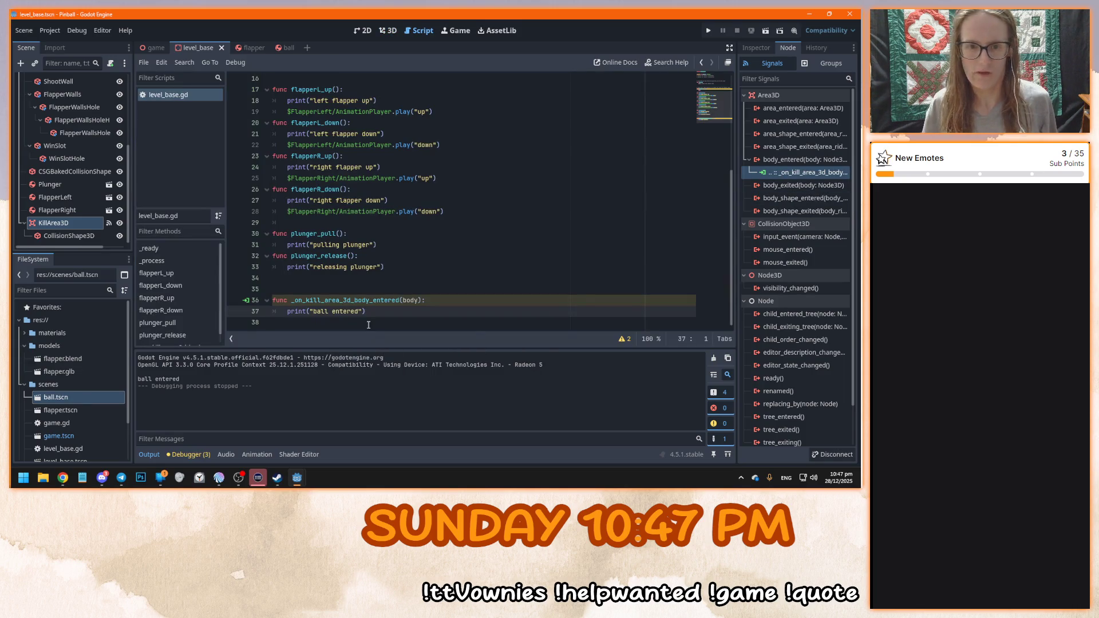
# Start an 'if body' condition on a new line 37 in the handler and save the script
pyautogui.click(441, 301)
pyautogui.press('Return')
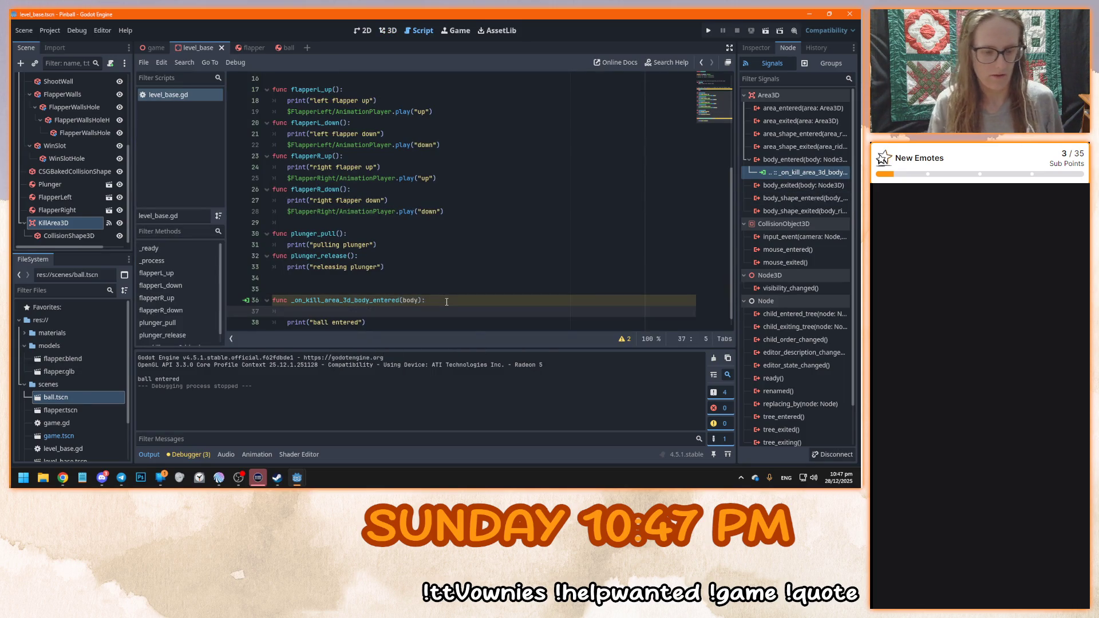
pyautogui.write('ifbody')
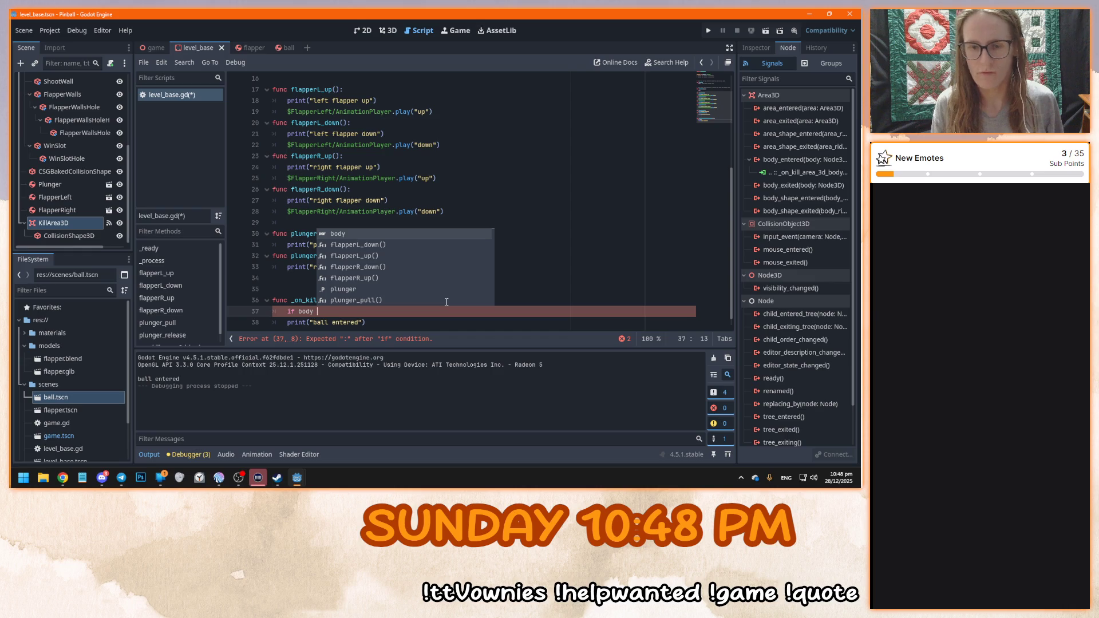
pyautogui.press('BackSpace')
pyautogui.press('BackSpace')
pyautogui.press('BackSpace')
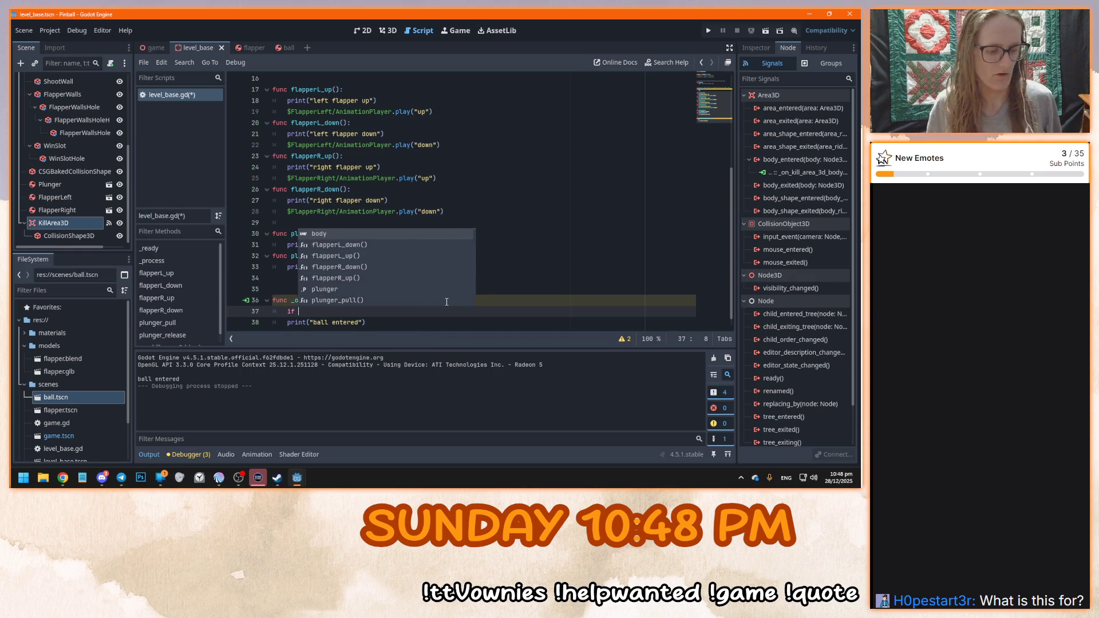
pyautogui.click(277, 478)
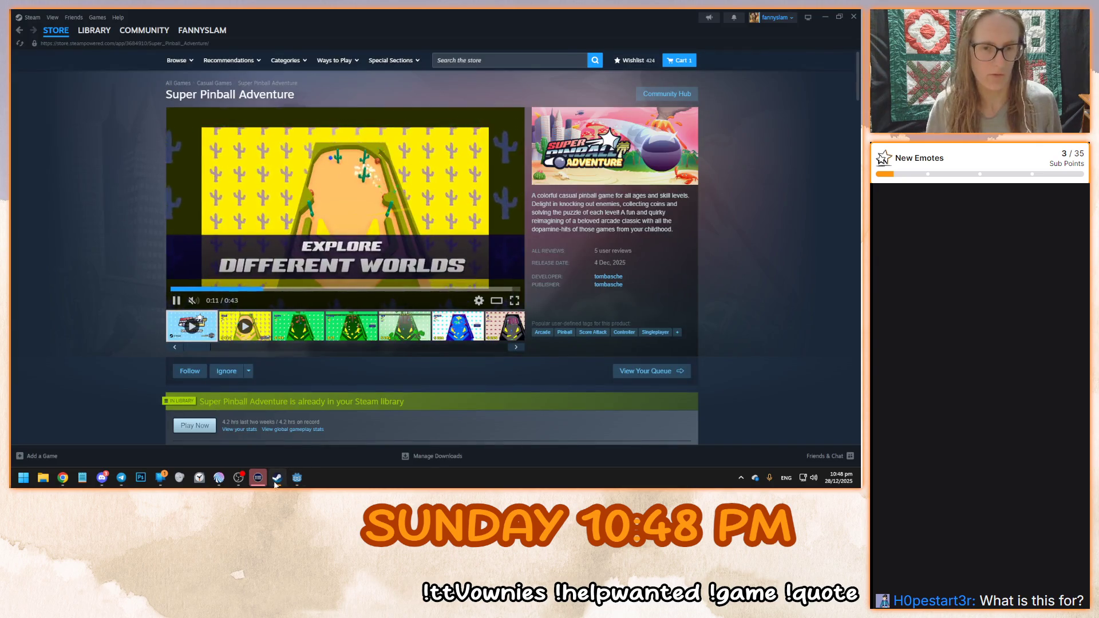
pyautogui.click(277, 477)
pyautogui.click(437, 317)
pyautogui.click(421, 312)
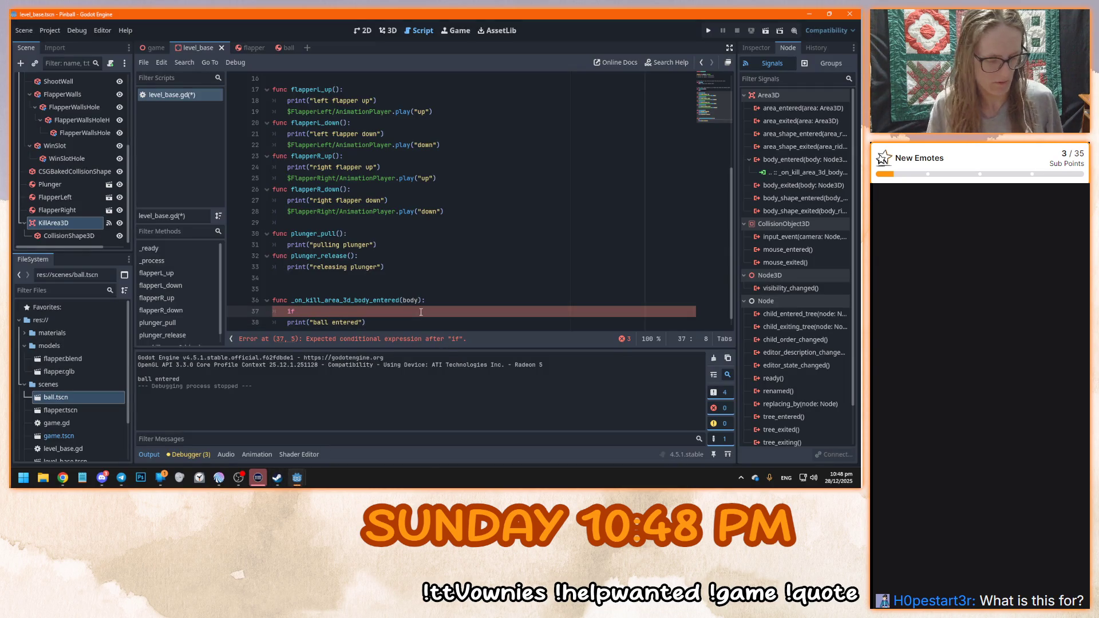
pyautogui.write('ody is')
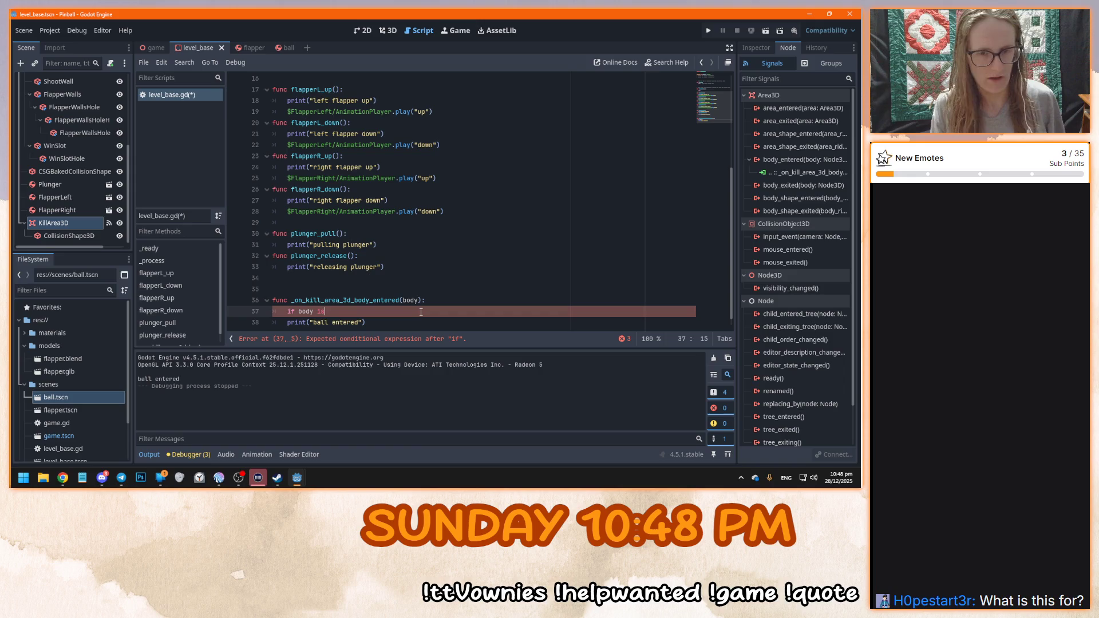
pyautogui.hotkey('ctrl', 's')
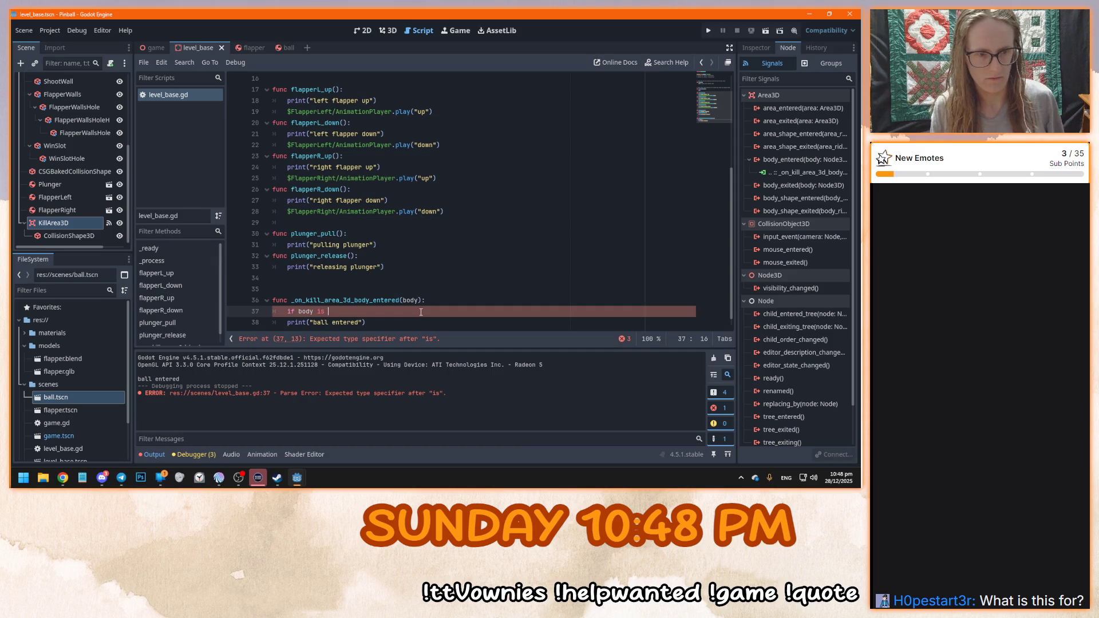
# Complete the condition as 'if body is RigidBody3D:', replacing the dragged-in ball scene path
pyautogui.moveTo(68, 398)
pyautogui.mouseDown()
pyautogui.moveTo(403, 297)
pyautogui.moveTo(371, 316)
pyautogui.mouseUp()
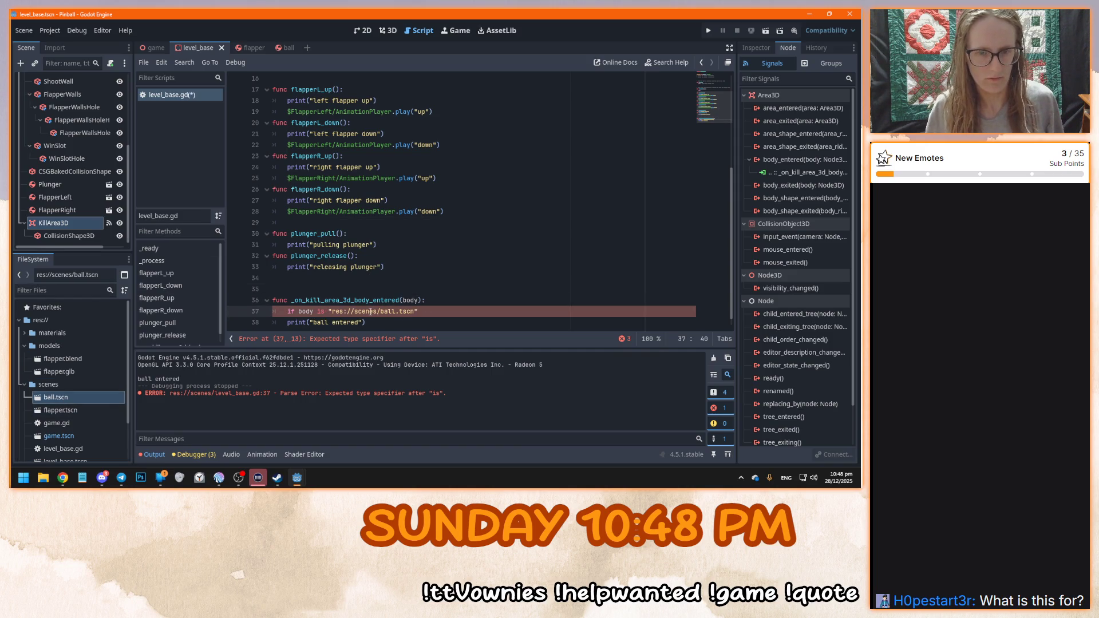
pyautogui.click(446, 299)
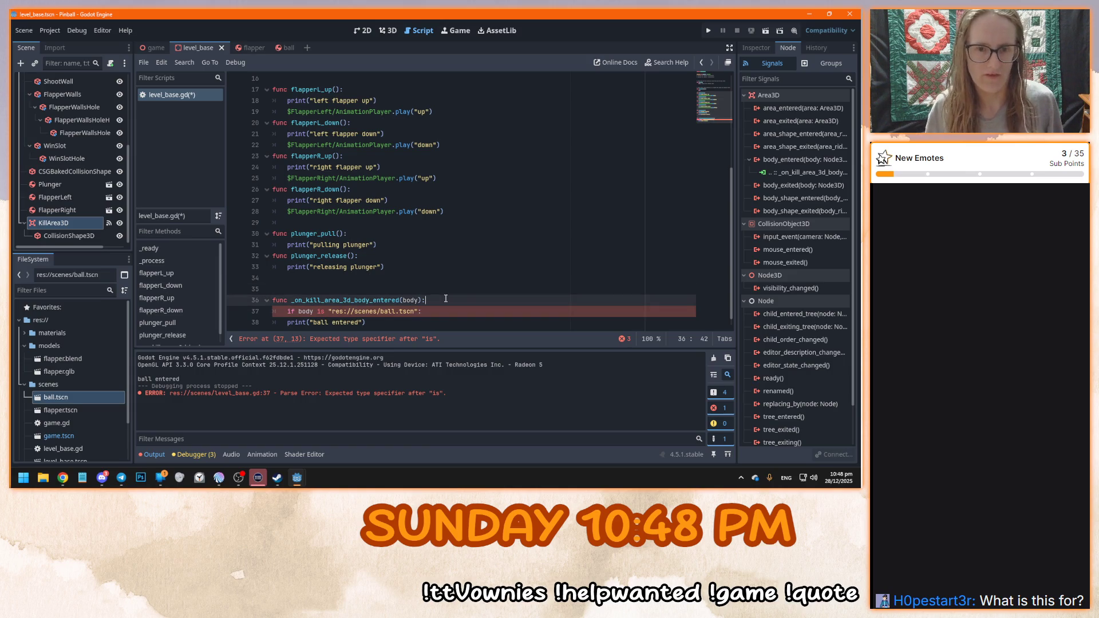
pyautogui.moveTo(435, 309); pyautogui.dragTo(329, 311)
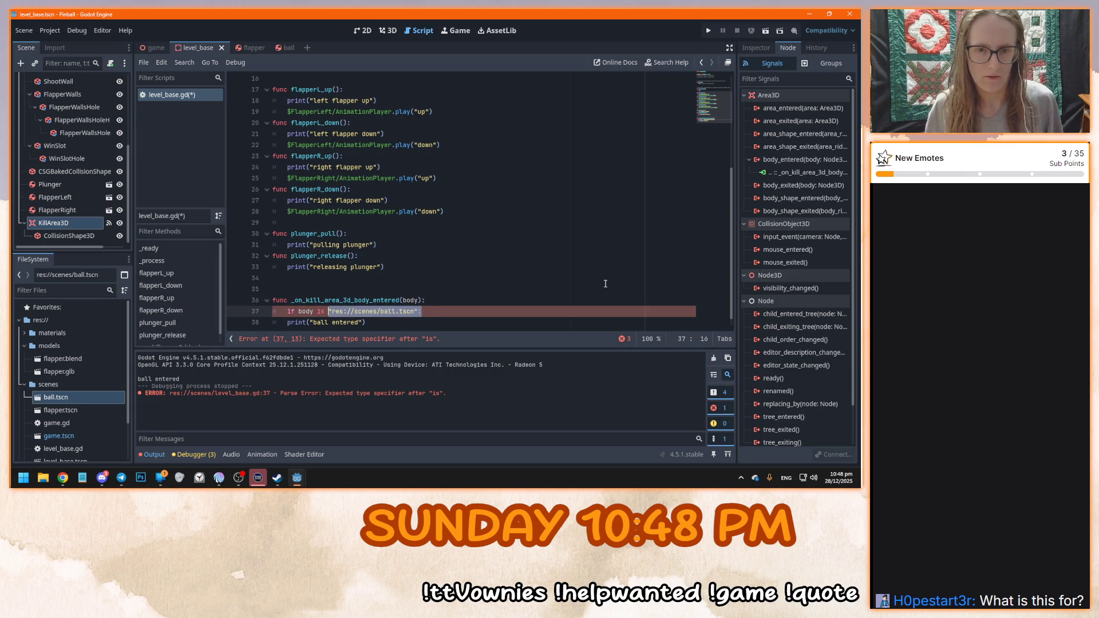
pyautogui.press('BackSpace')
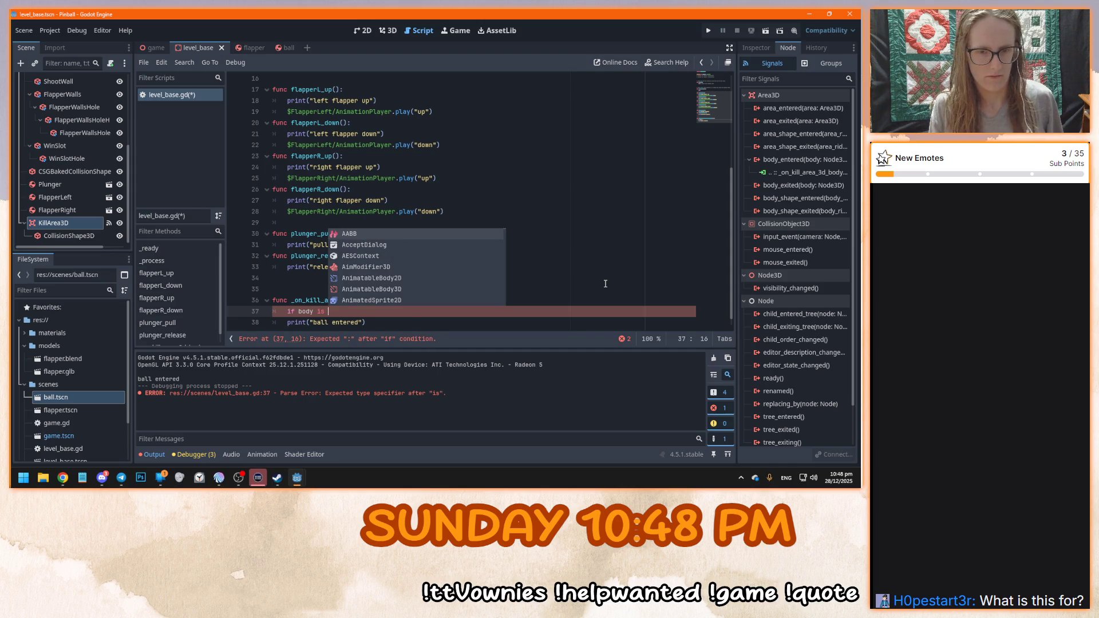
pyautogui.write('Rigid')
pyautogui.press('Return')
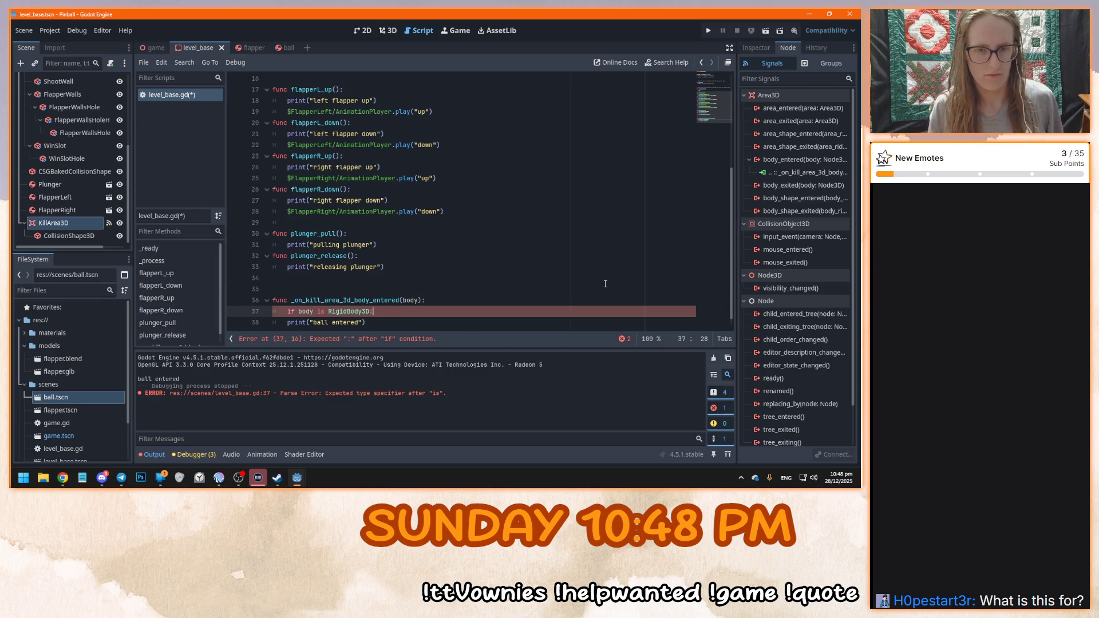
# Indent the print under the RigidBody3D check and run the game to test it
pyautogui.click(288, 323)
pyautogui.press('Tab')
pyautogui.scroll(-1, 441, 309)
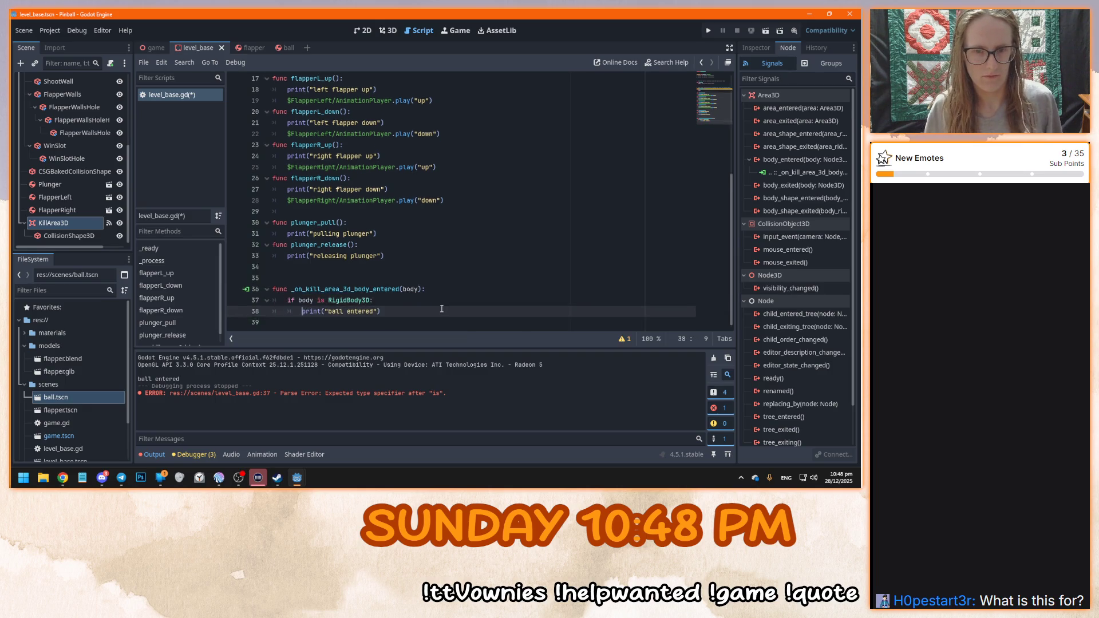
pyautogui.scroll(5, 441, 309)
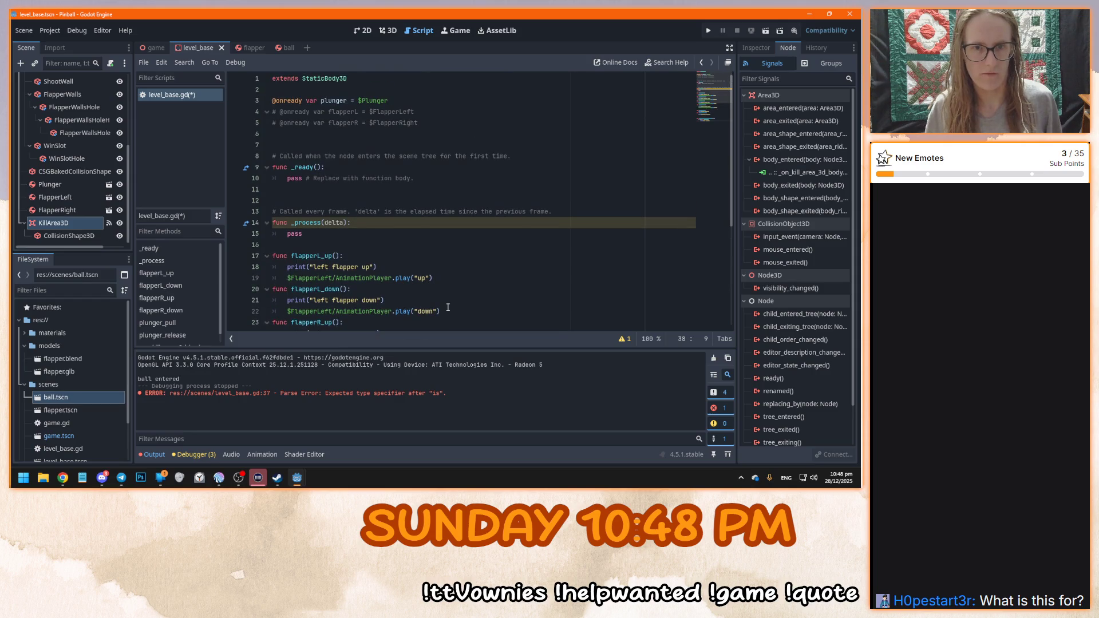
pyautogui.scroll(-8, 448, 307)
pyautogui.press('F5')
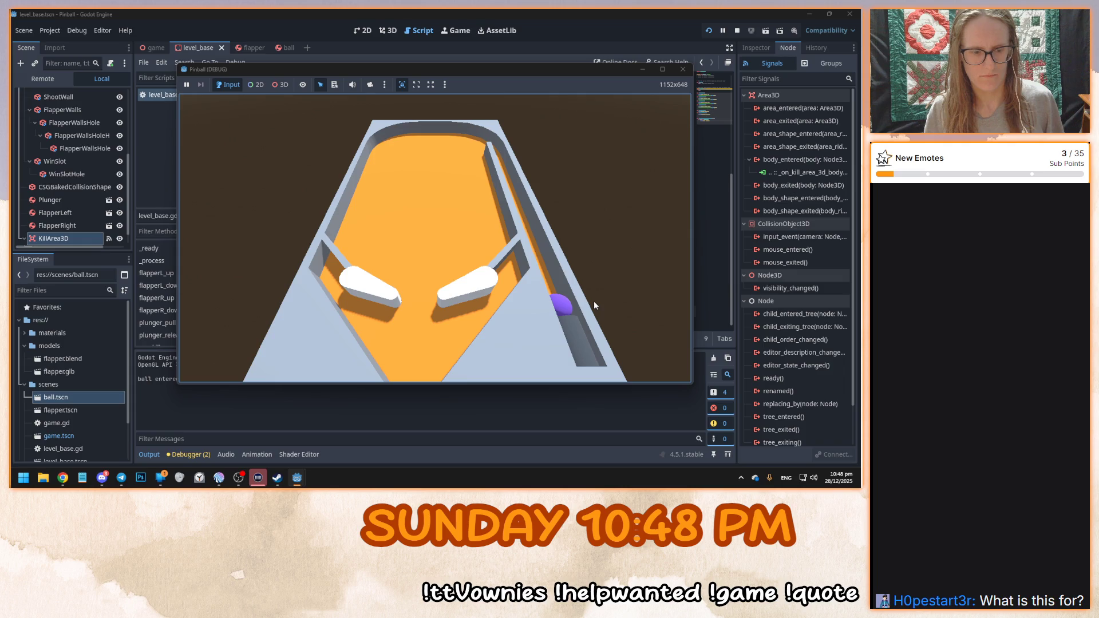
# Stop the game, comment line 37 to later check specifically for a ball, and save
pyautogui.press('F8')
pyautogui.click(425, 300)
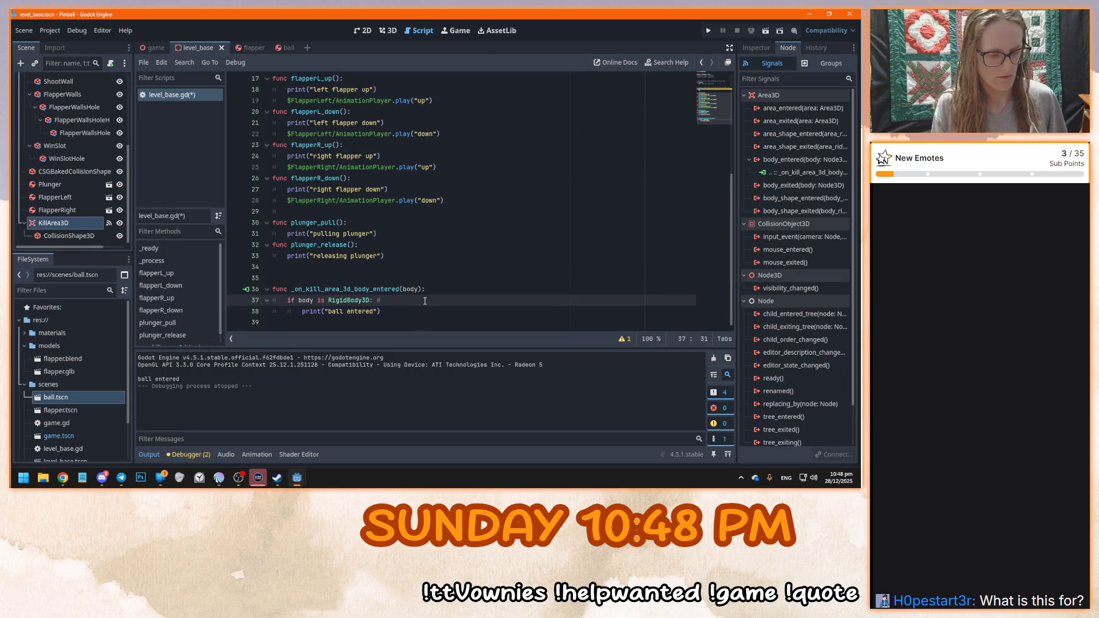
pyautogui.write('ke this che')
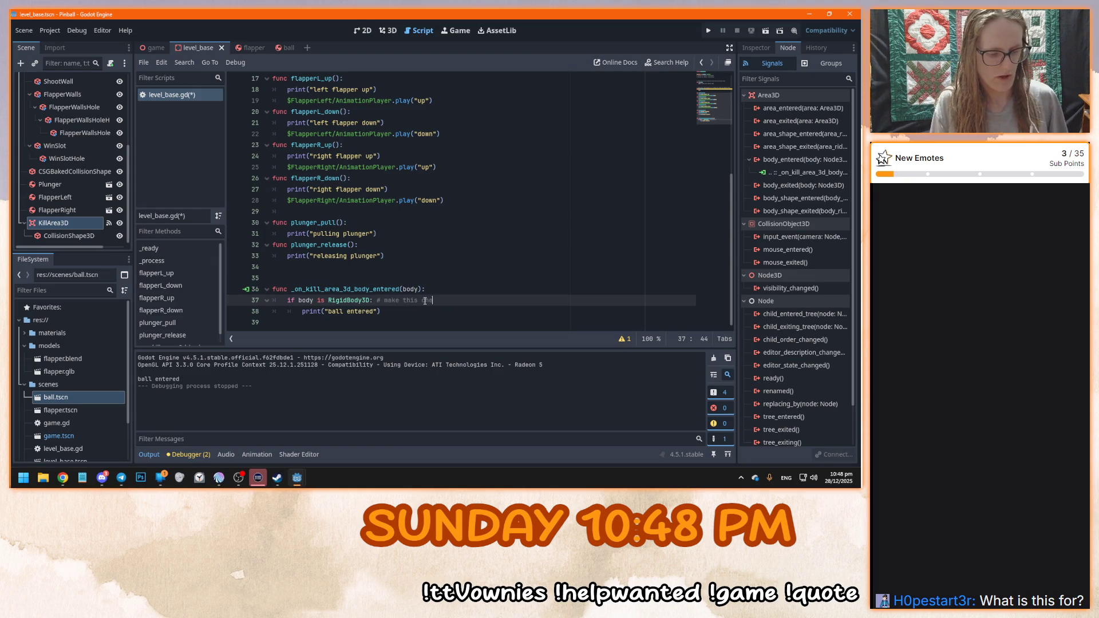
pyautogui.write('ck if specifically a ball')
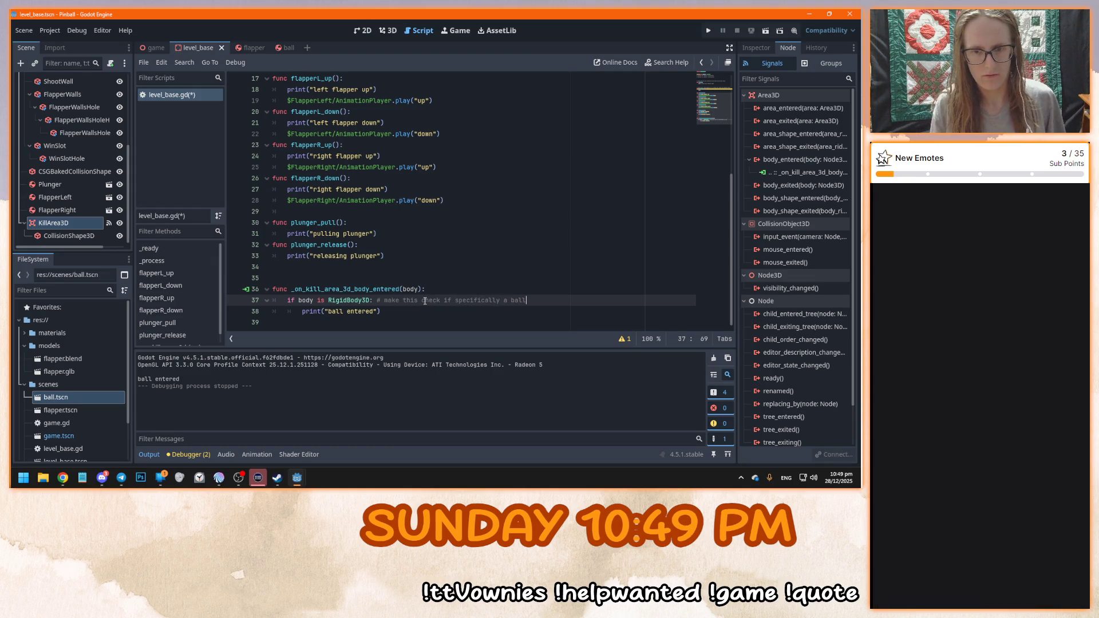
pyautogui.write(' y rigid body')
pyautogui.hotkey('ctrl', 's')
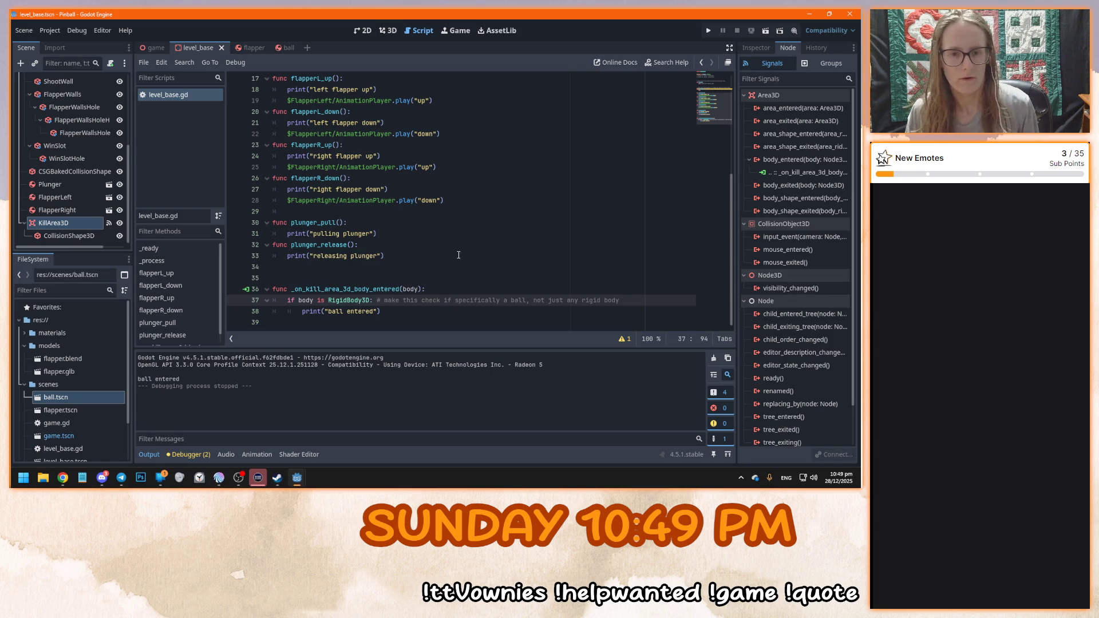
# Review the script around line 32, dismissing the AnimationPlayer documentation popup
pyautogui.click(425, 247)
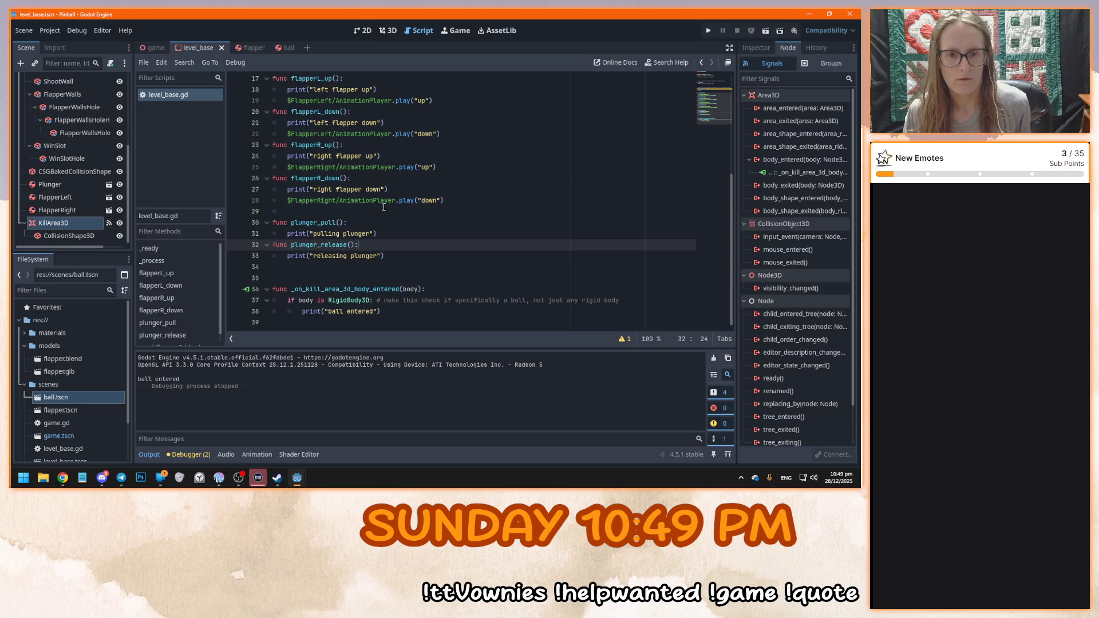
pyautogui.moveTo(385, 206)
pyautogui.click(383, 312)
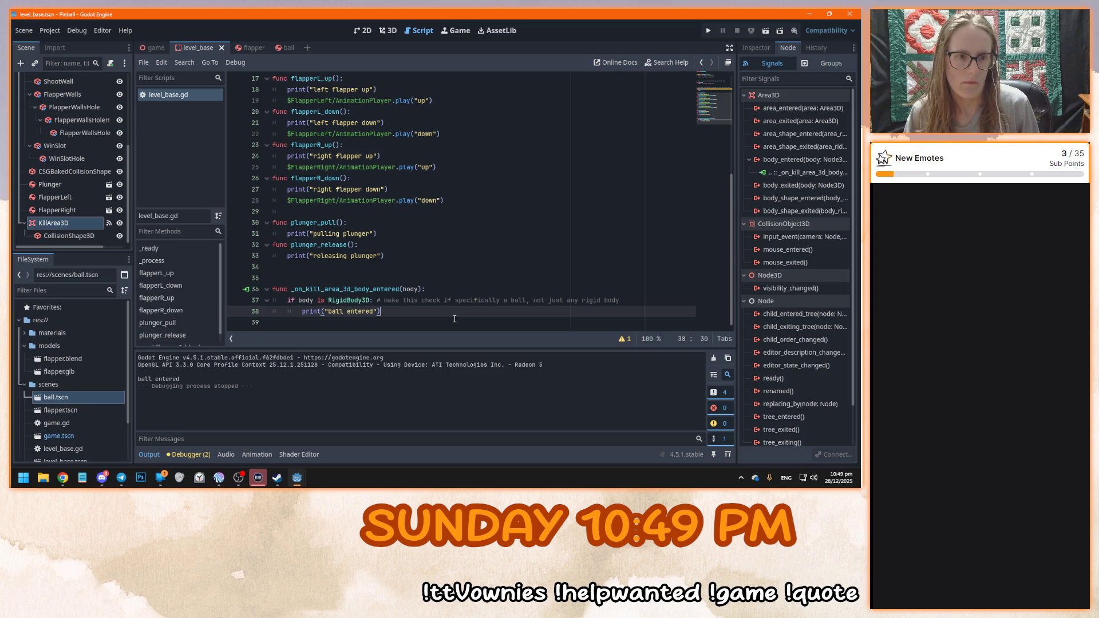
pyautogui.scroll(5, 394, 224)
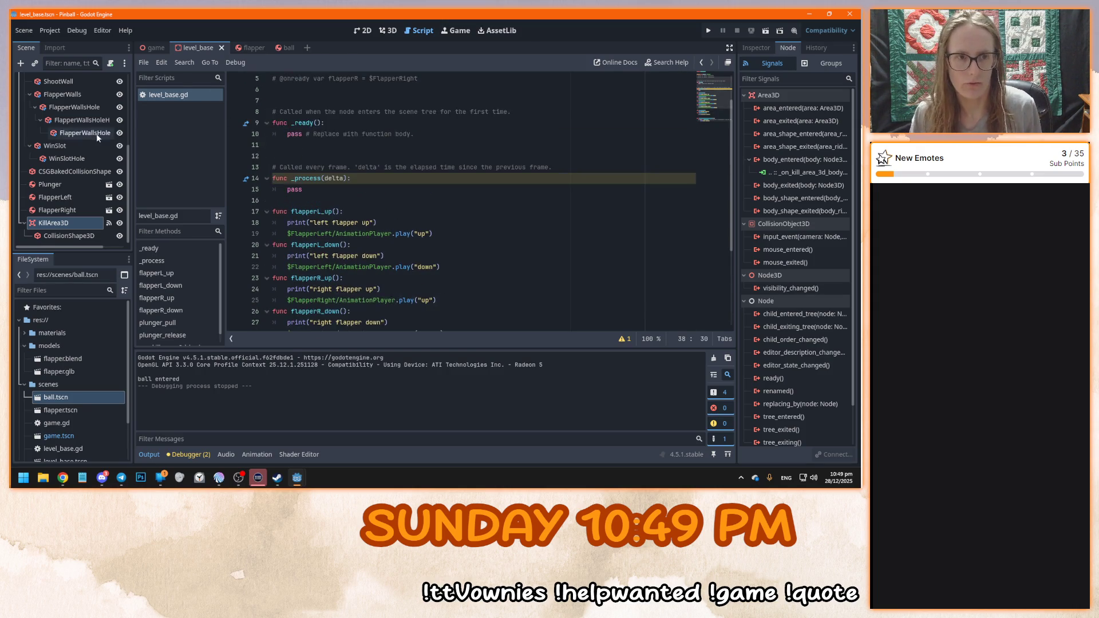
pyautogui.scroll(-5, 393, 224)
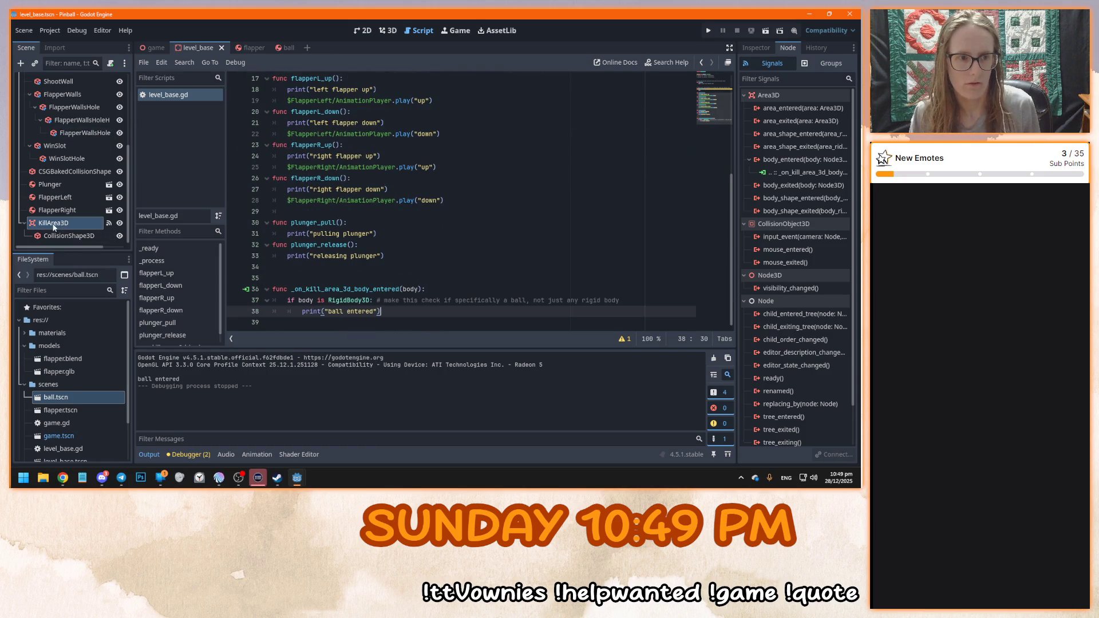
pyautogui.scroll(2, 49, 225)
pyautogui.scroll(-2, 50, 225)
pyautogui.scroll(4, 58, 81)
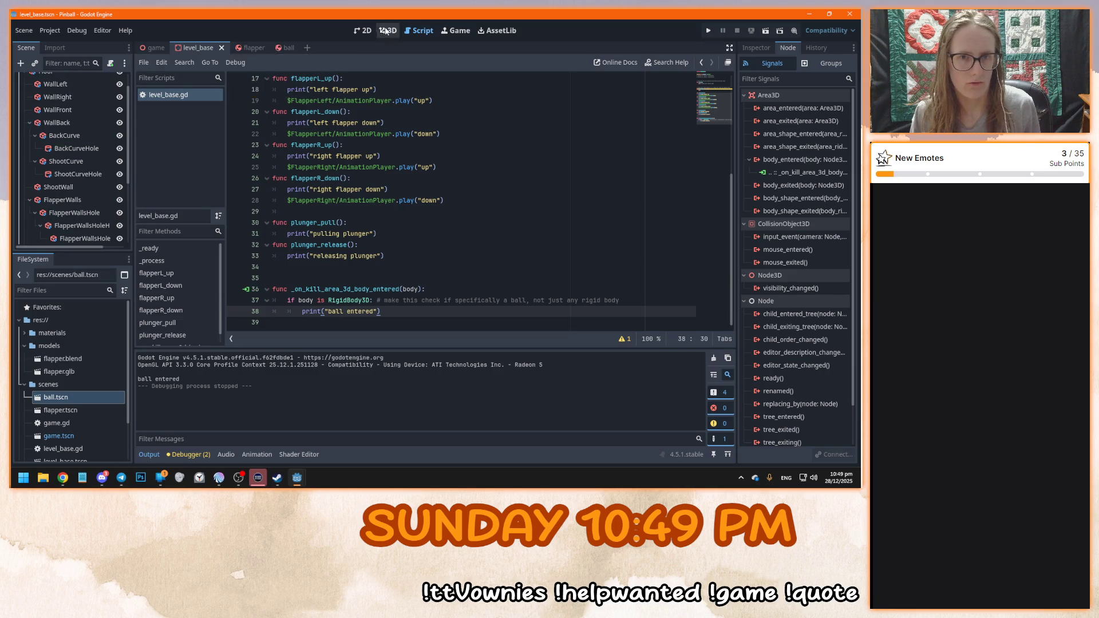
# Duplicate the KillArea3D node in the 3D view and look down on the table from above
pyautogui.click(387, 30)
pyautogui.scroll(-4, 58, 225)
pyautogui.hotkey('ctrl', 'd')
pyautogui.press('KP_7')
pyautogui.scroll(-10, 407, 232)
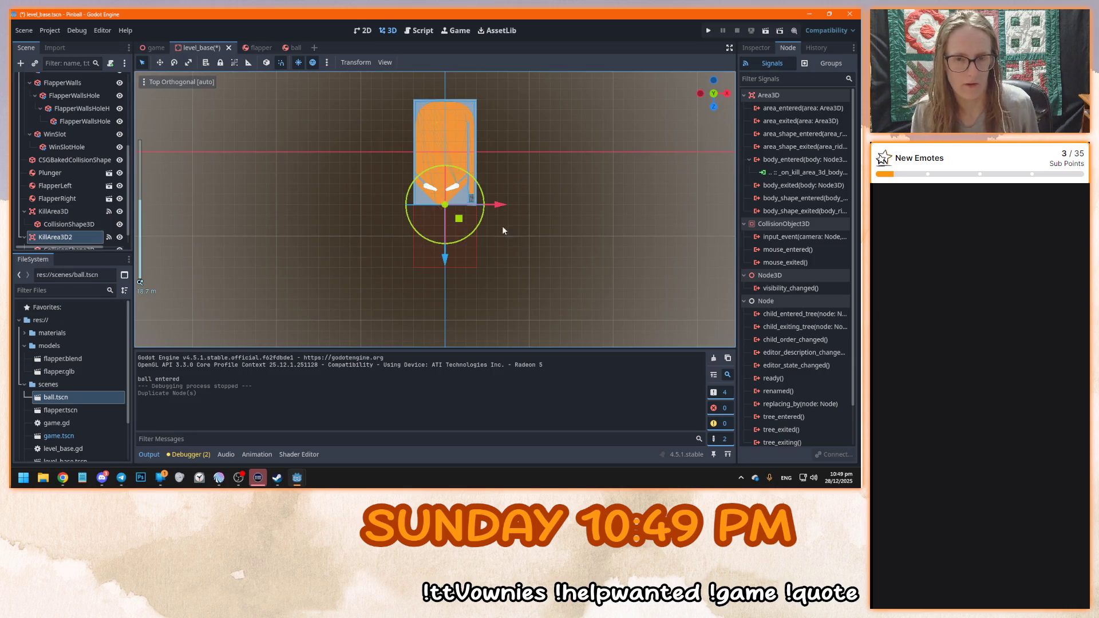
pyautogui.scroll(2, 417, 236)
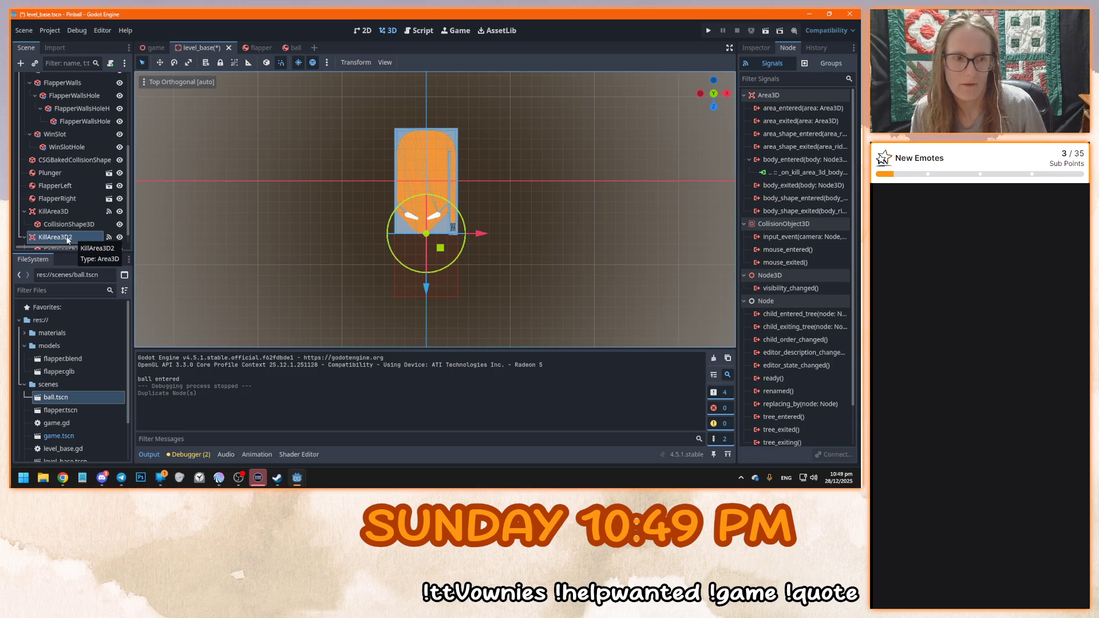
pyautogui.scroll(-1, 68, 239)
# Rename the original to BallKillArea3D and the KillArea3D2 copy to KillArea3D
pyautogui.doubleClick(52, 198)
pyautogui.write('Ball')
pyautogui.press('Return')
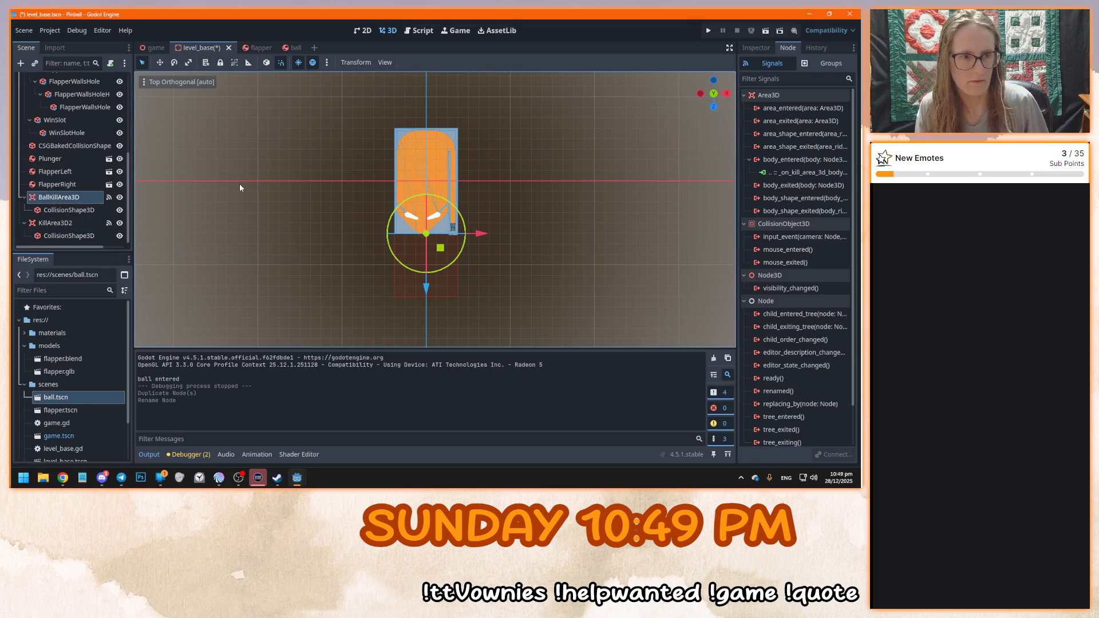
pyautogui.click(71, 223)
pyautogui.doubleClick(73, 223)
pyautogui.press('BackSpace')
pyautogui.press('Return')
pyautogui.click(86, 224)
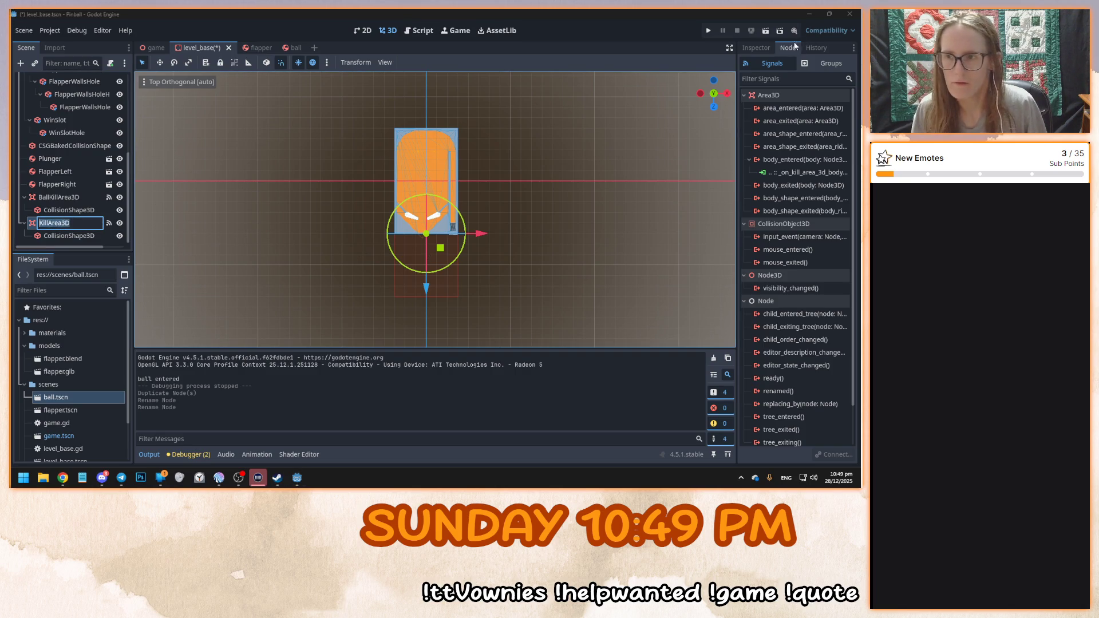
# Lengthen the new kill area's CollisionShape3D box along Z
pyautogui.moveTo(450, 237); pyautogui.dragTo(421, 240)
pyautogui.click(64, 239)
pyautogui.moveTo(433, 149)
pyautogui.mouseDown()
pyautogui.moveTo(430, 178)
pyautogui.moveTo(428, 128)
pyautogui.moveTo(439, 118)
pyautogui.mouseUp()
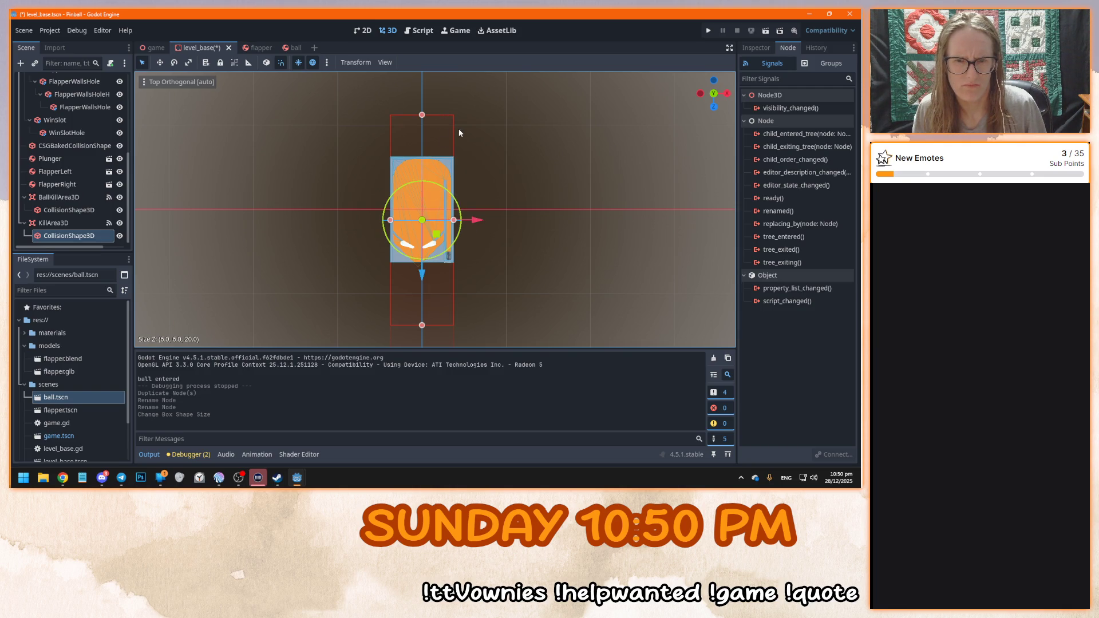
# Try several lengthenings of the new kill area's collision box, undoing each one
pyautogui.hotkey('ctrl', 'z')
pyautogui.moveTo(422, 262); pyautogui.dragTo(426, 202)
pyautogui.hotkey('ctrl', 'z')
pyautogui.click(53, 223)
pyautogui.click(69, 235)
pyautogui.moveTo(422, 262)
pyautogui.mouseDown()
pyautogui.moveTo(437, 213)
pyautogui.moveTo(344, 158)
pyautogui.moveTo(373, 166)
pyautogui.mouseUp()
pyautogui.hotkey('ctrl', 'z')
pyautogui.moveTo(383, 237)
pyautogui.mouseDown()
pyautogui.moveTo(562, 216)
pyautogui.moveTo(339, 211)
pyautogui.mouseUp()
pyautogui.hotkey('ctrl', 'z')
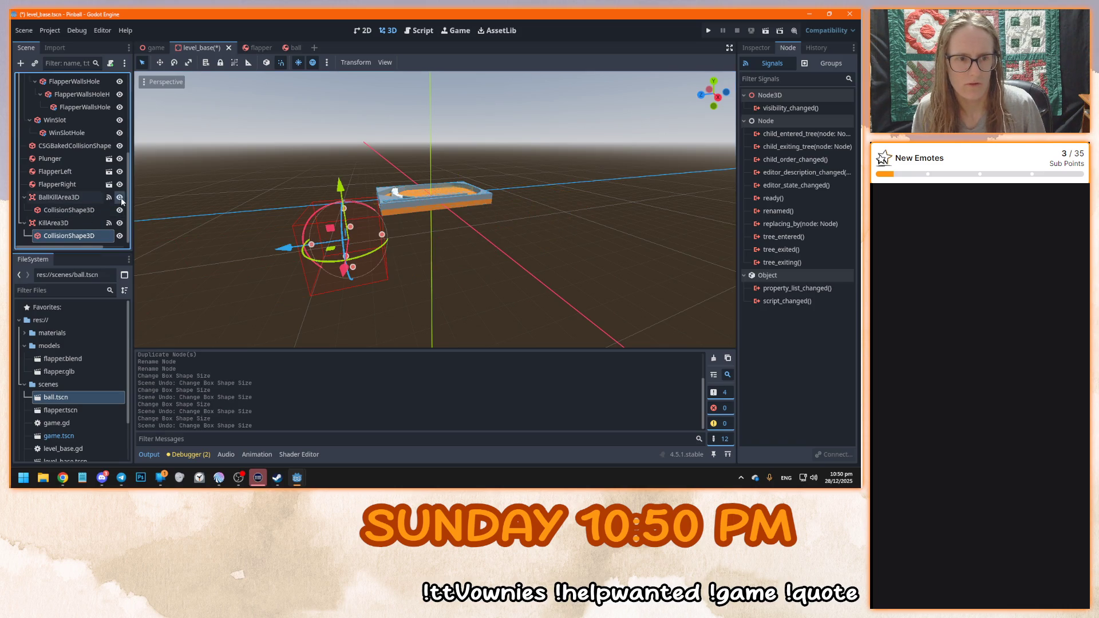
# Compare the two kill areas by toggling their visibility and stretching the box, then undo those changes
pyautogui.click(119, 197)
pyautogui.click(80, 223)
pyautogui.click(76, 236)
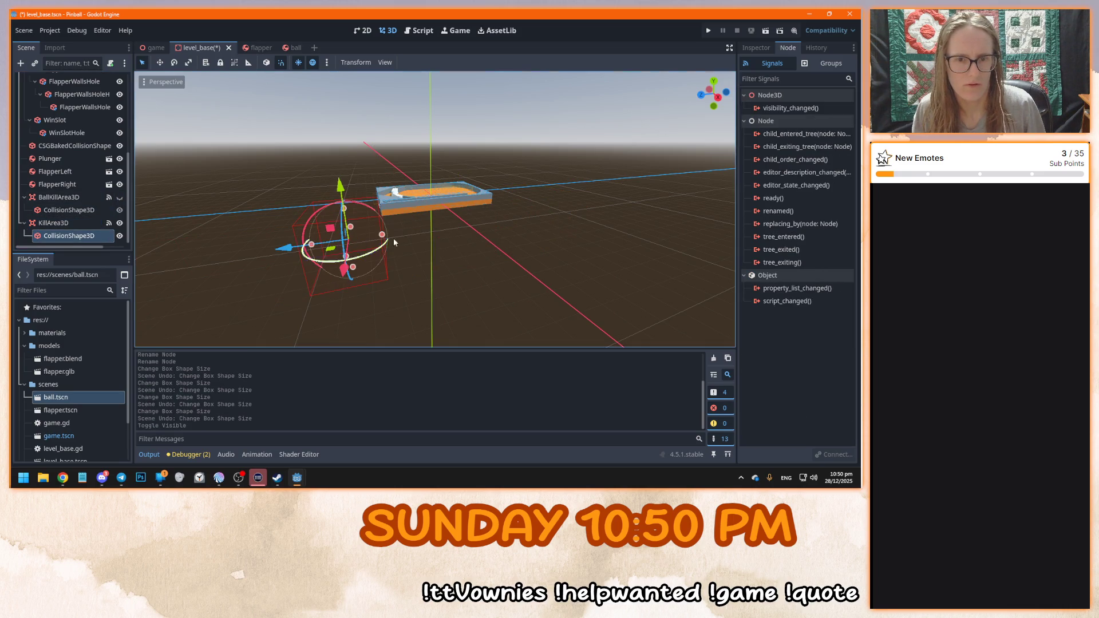
pyautogui.moveTo(393, 241); pyautogui.dragTo(519, 229)
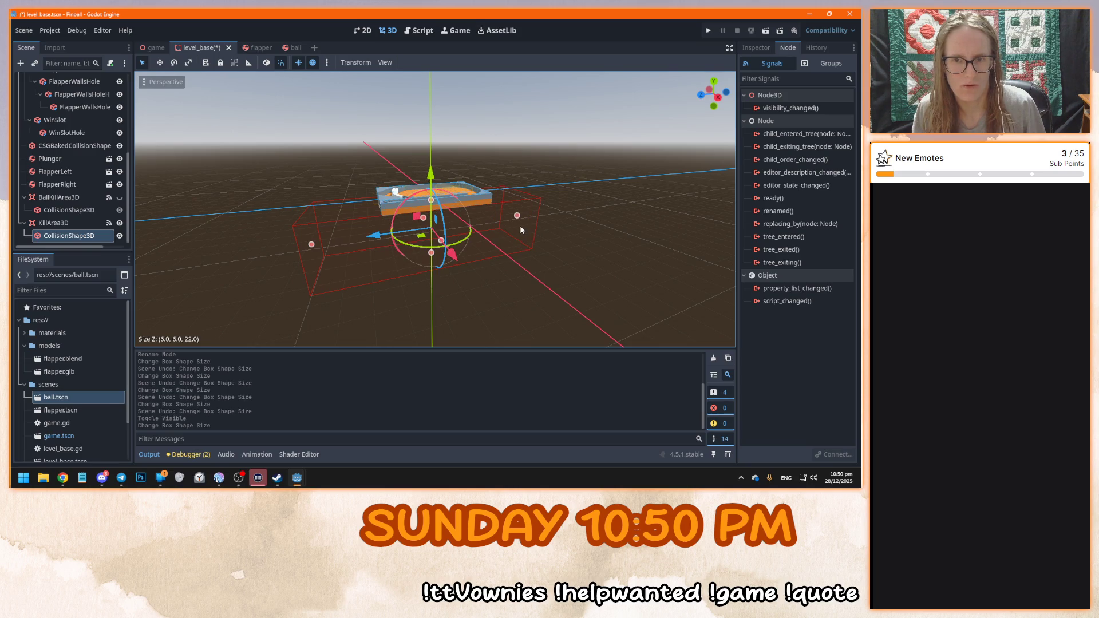
pyautogui.press('KP_7')
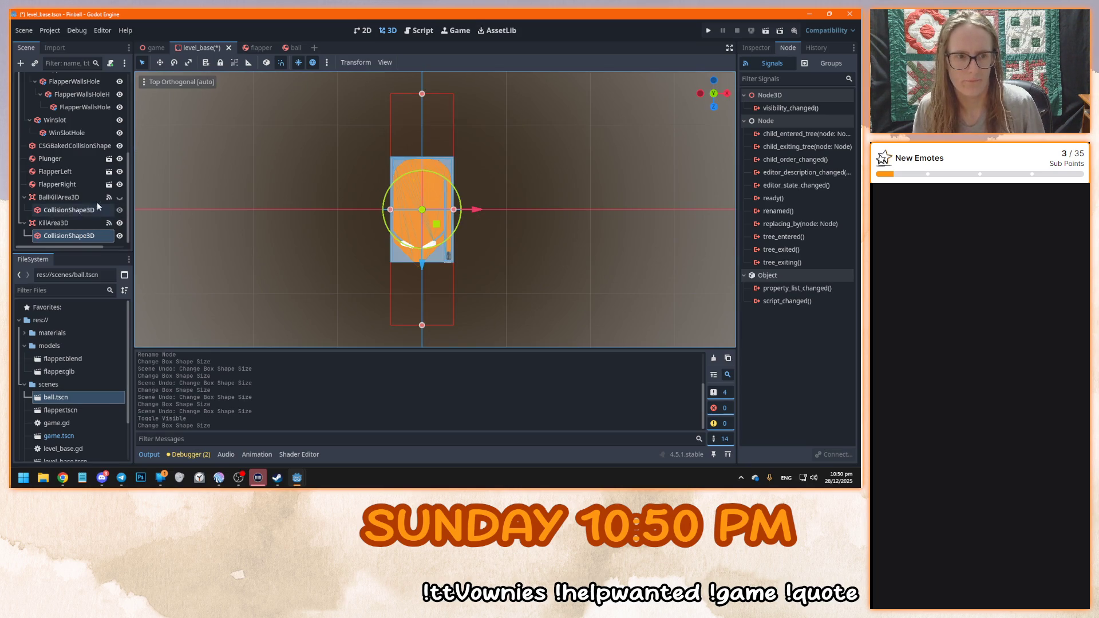
pyautogui.click(119, 197)
pyautogui.click(61, 198)
pyautogui.click(120, 223)
pyautogui.scroll(-3, 369, 263)
pyautogui.scroll(2, 458, 270)
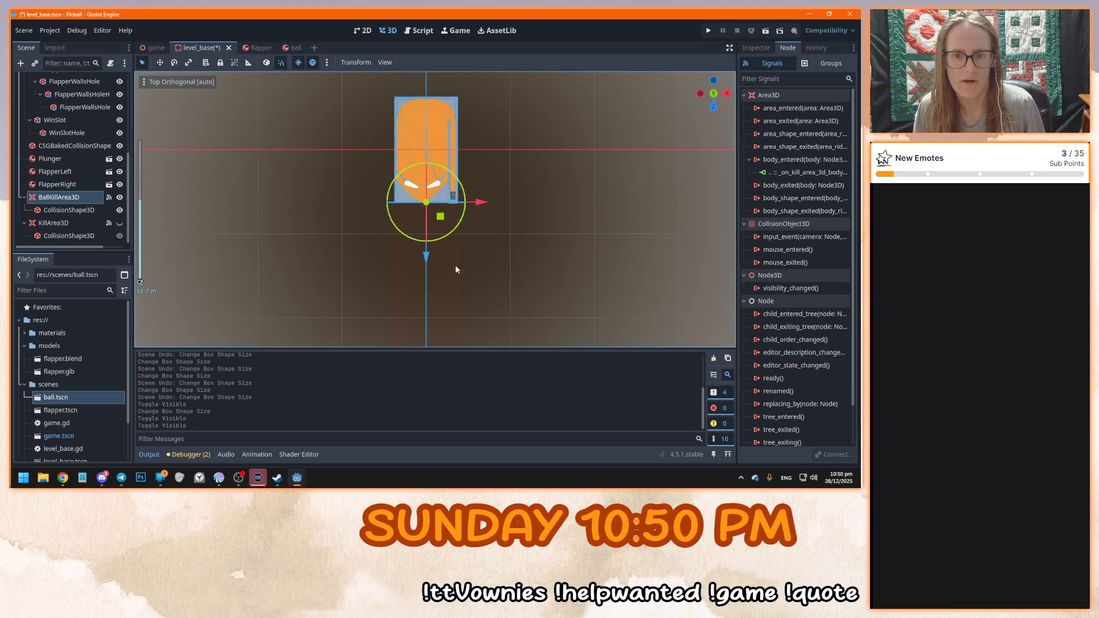
pyautogui.click(120, 223)
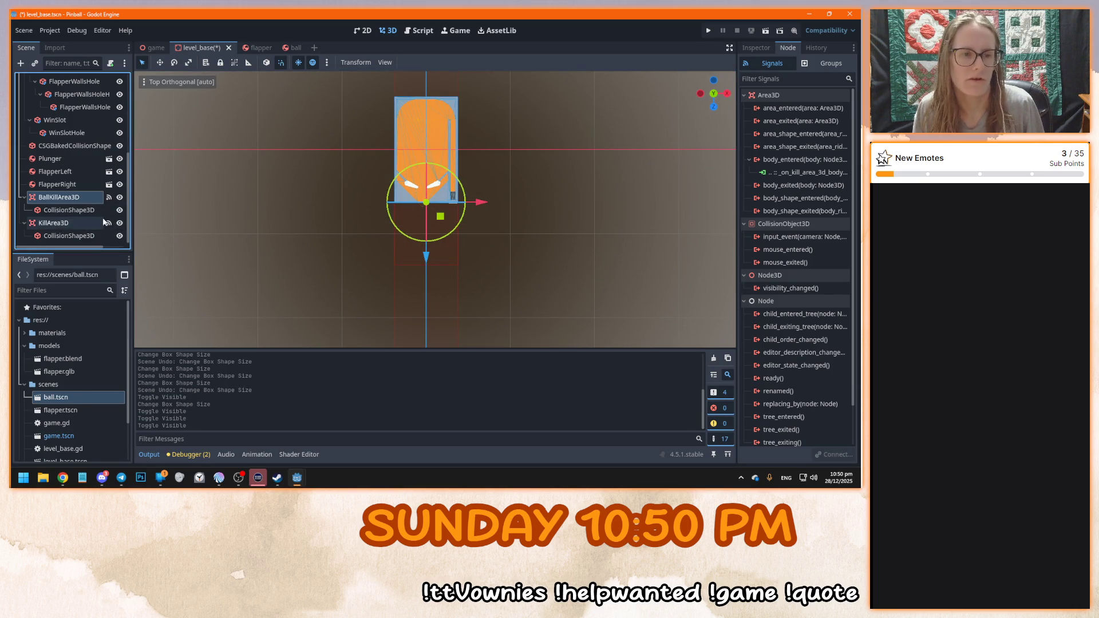
pyautogui.hotkey('ctrl', 'z')
pyautogui.hotkey('ctrl', 'z')
pyautogui.hotkey('ctrl', 'z')
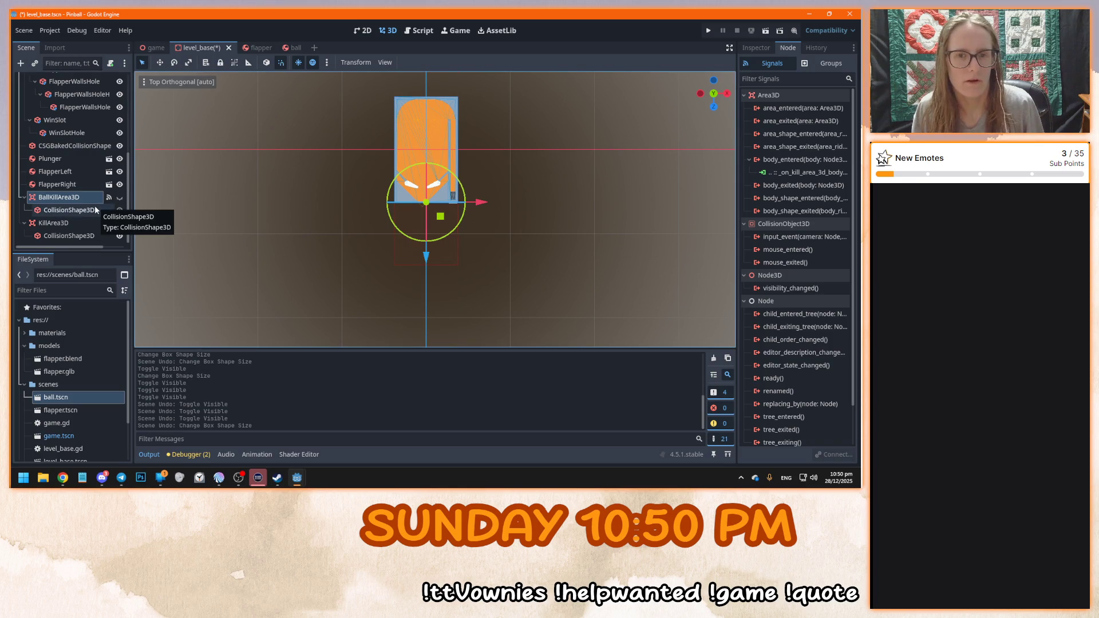
pyautogui.hotkey('ctrl', 'z')
# Delete the duplicate KillArea3D node and its children, confirming the removal
pyautogui.click(120, 197)
pyautogui.click(74, 222)
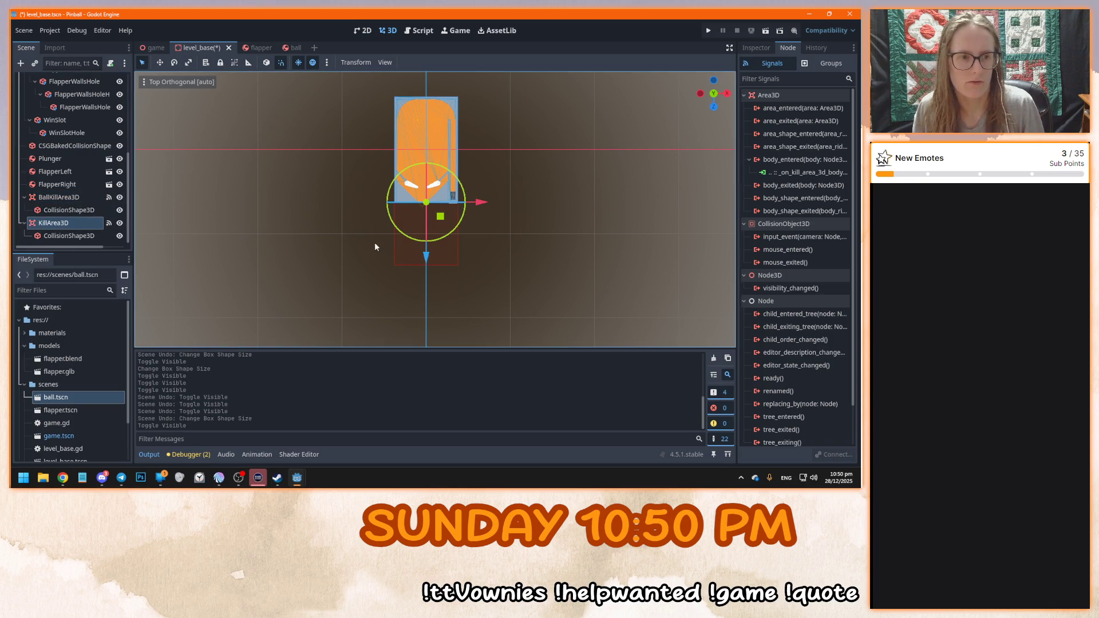
pyautogui.press('Delete')
pyautogui.click(404, 261)
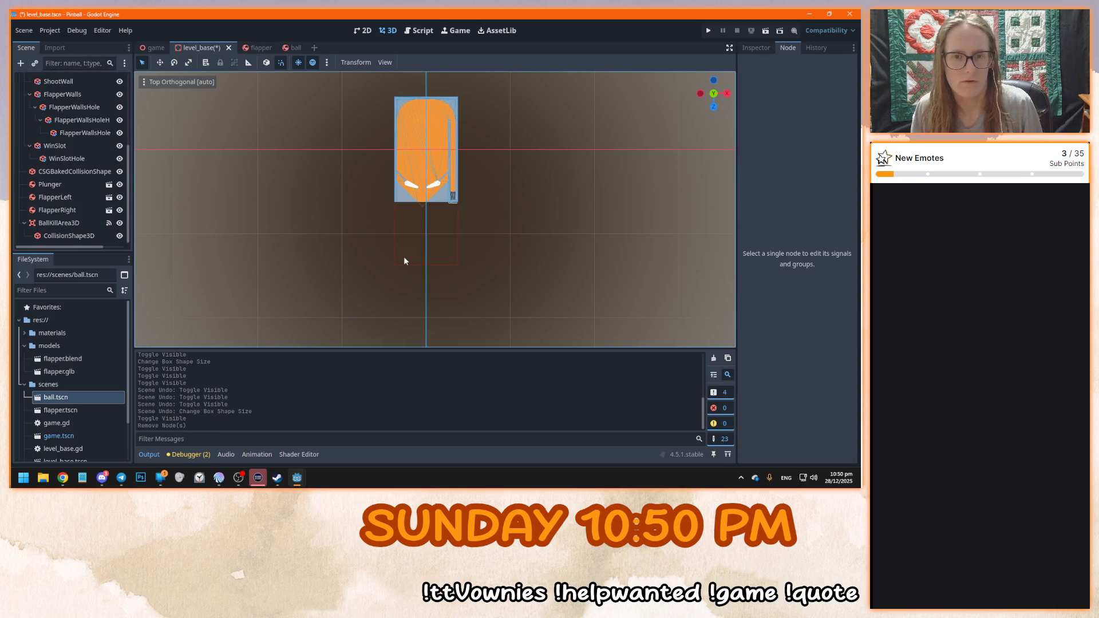
# Add a new Area3D node under LevelBase and return to the top-down view
pyautogui.click(59, 222)
pyautogui.scroll(5, 71, 114)
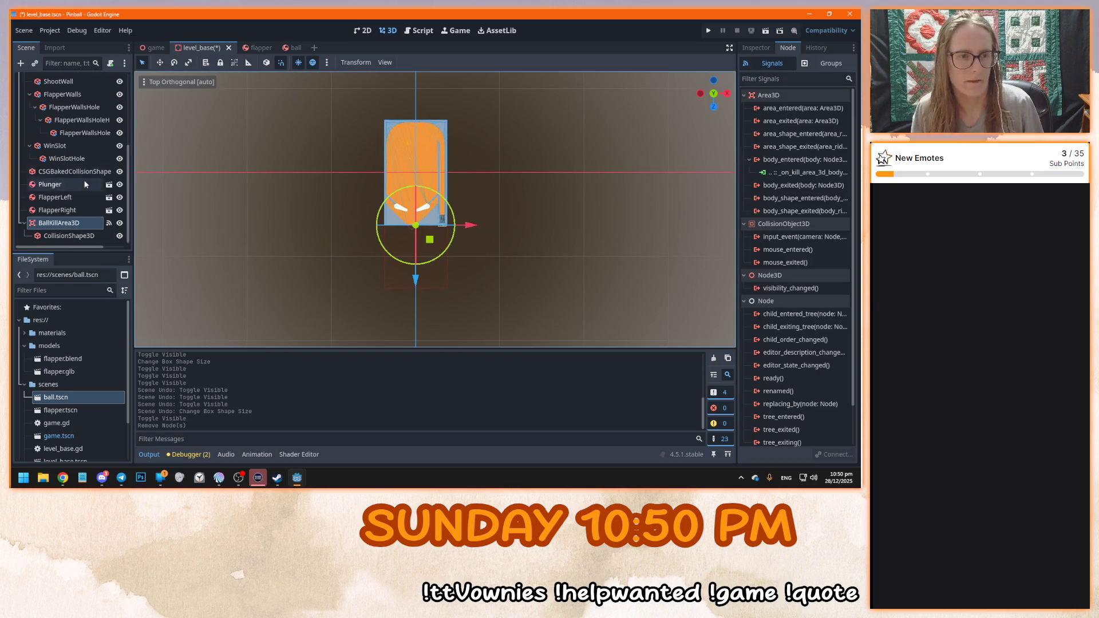
pyautogui.click(71, 83)
pyautogui.hotkey('ctrl', 'a')
pyautogui.write('ar')
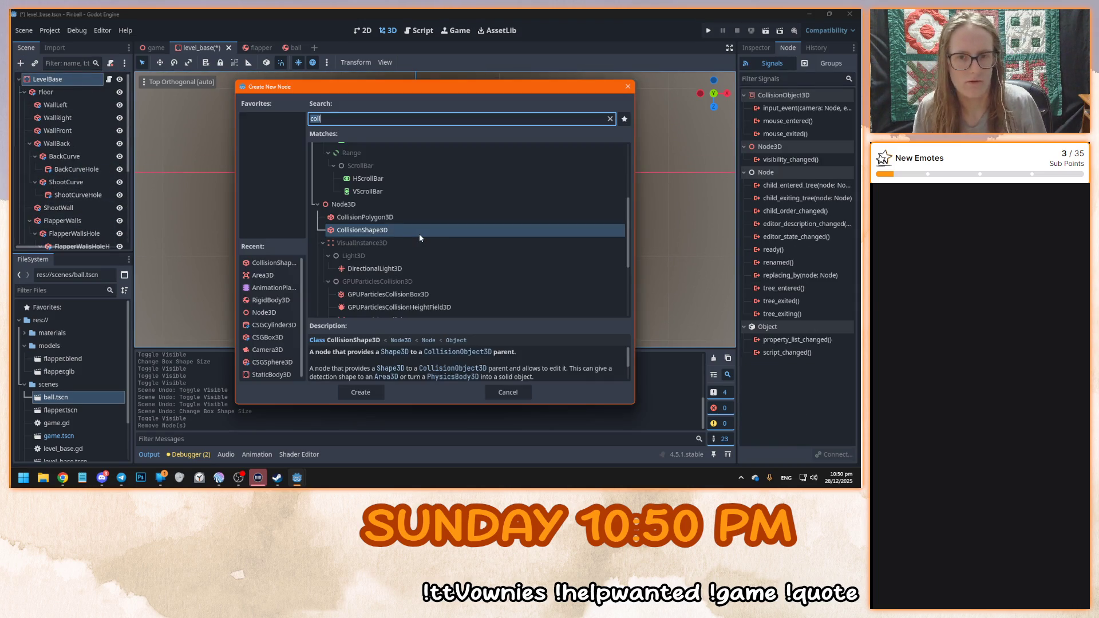
pyautogui.write('ea')
pyautogui.press('Return')
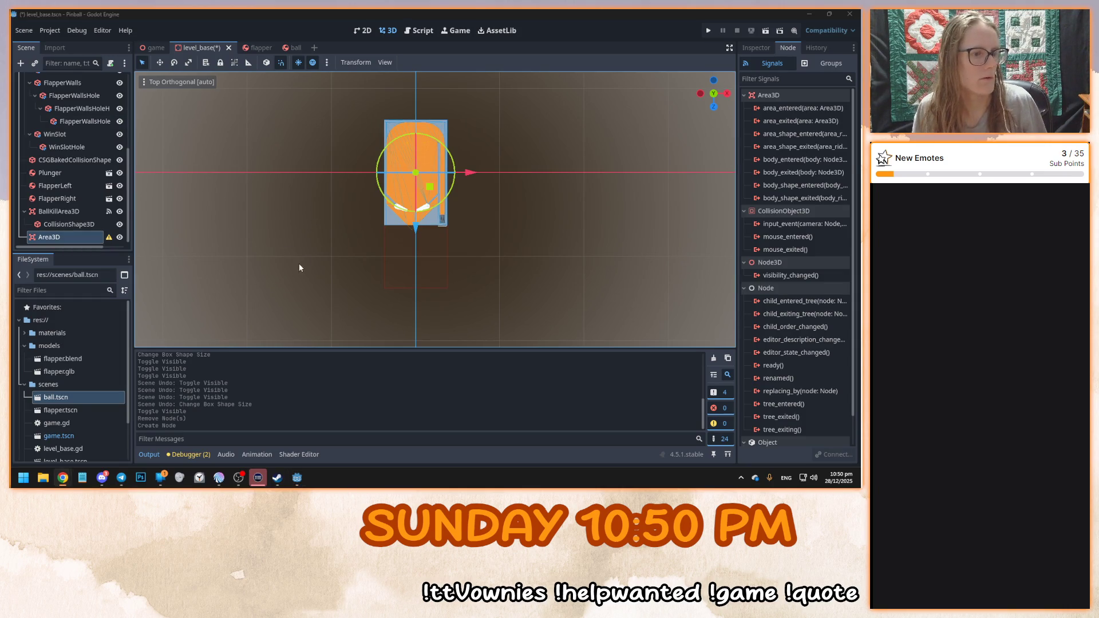
pyautogui.moveTo(411, 242); pyautogui.dragTo(384, 215)
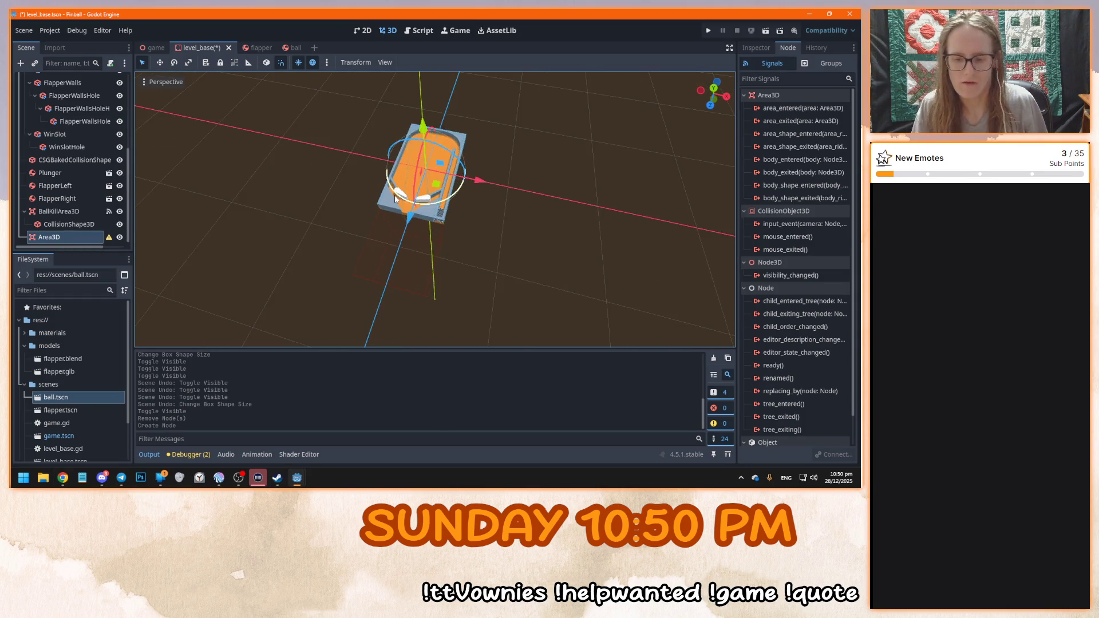
pyautogui.press('KP_7')
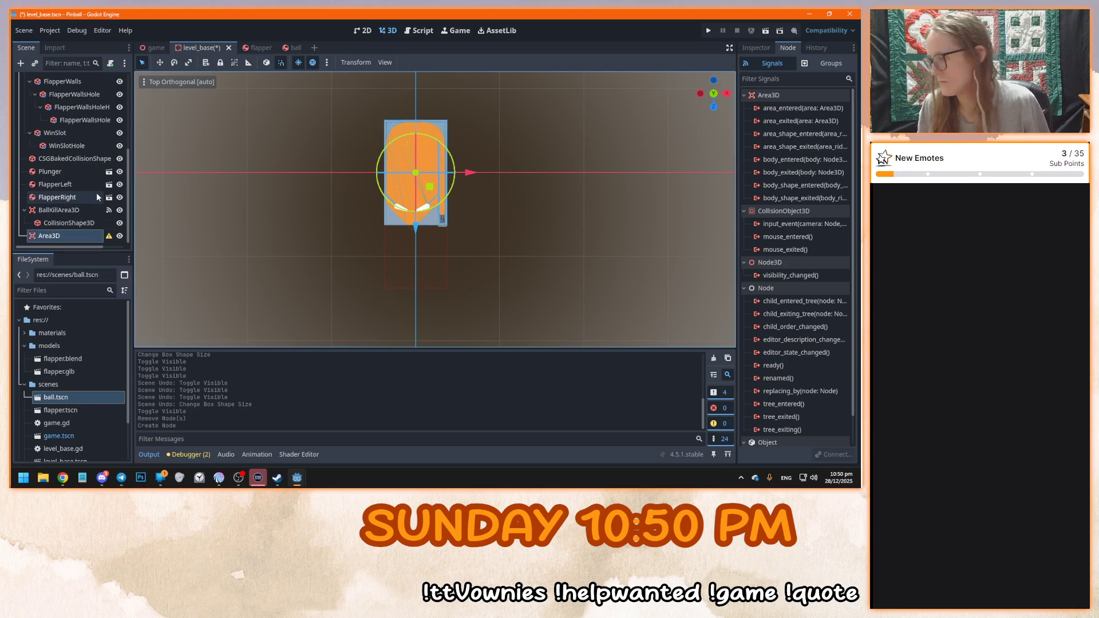
pyautogui.moveTo(409, 234); pyautogui.dragTo(427, 267)
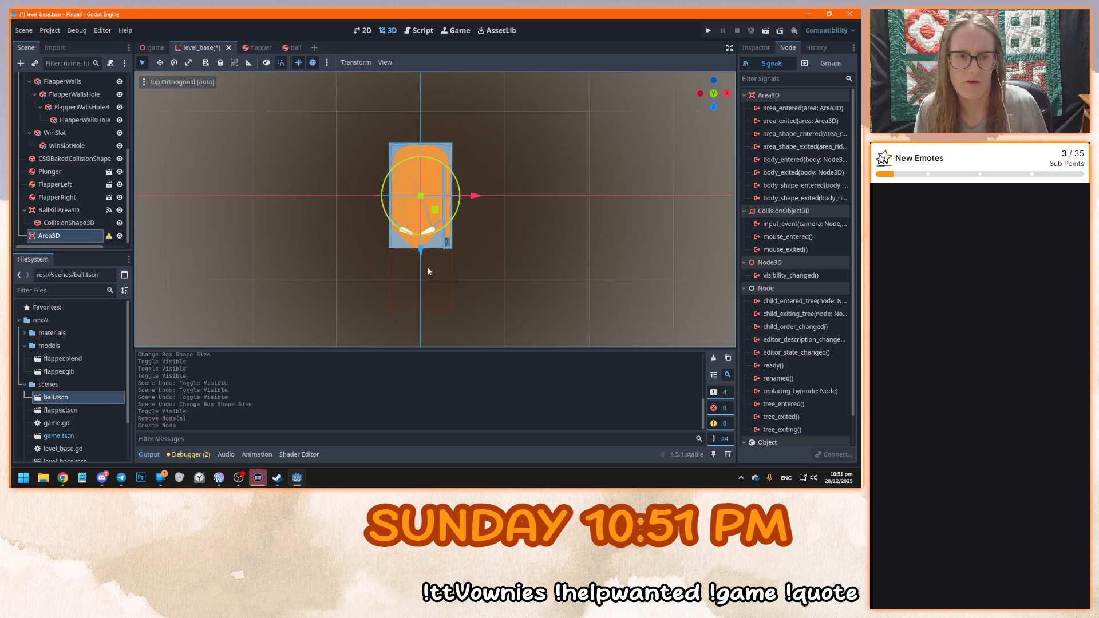
# Rename the new Area3D to KillArea3D
pyautogui.click(65, 234)
pyautogui.click(53, 235)
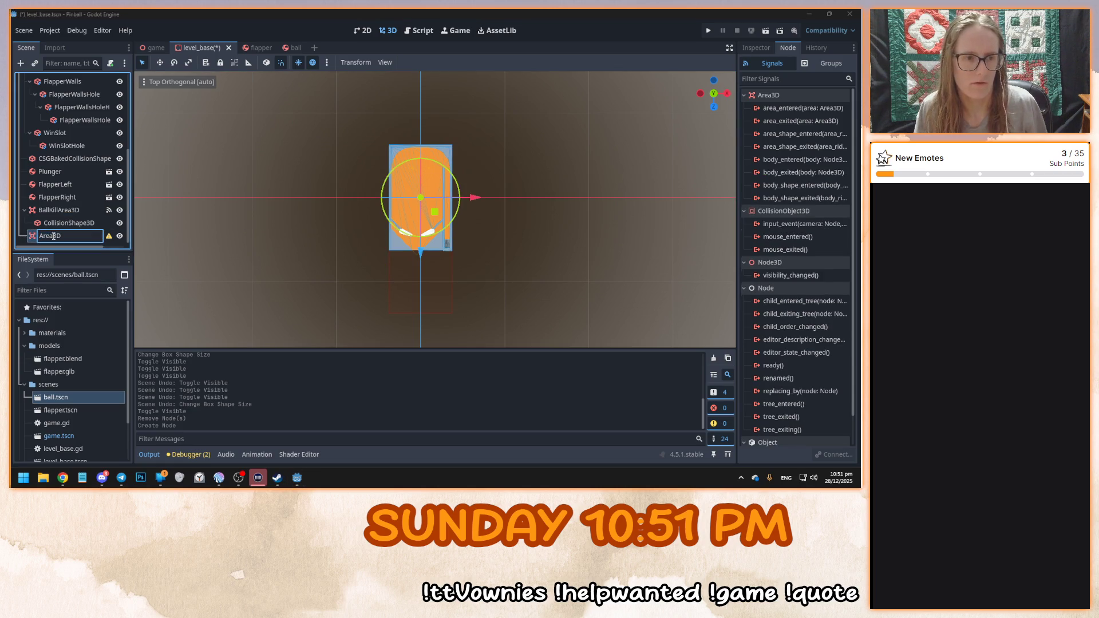
pyautogui.write('BallKill')
pyautogui.press('BackSpace')
pyautogui.press('BackSpace')
pyautogui.press('BackSpace')
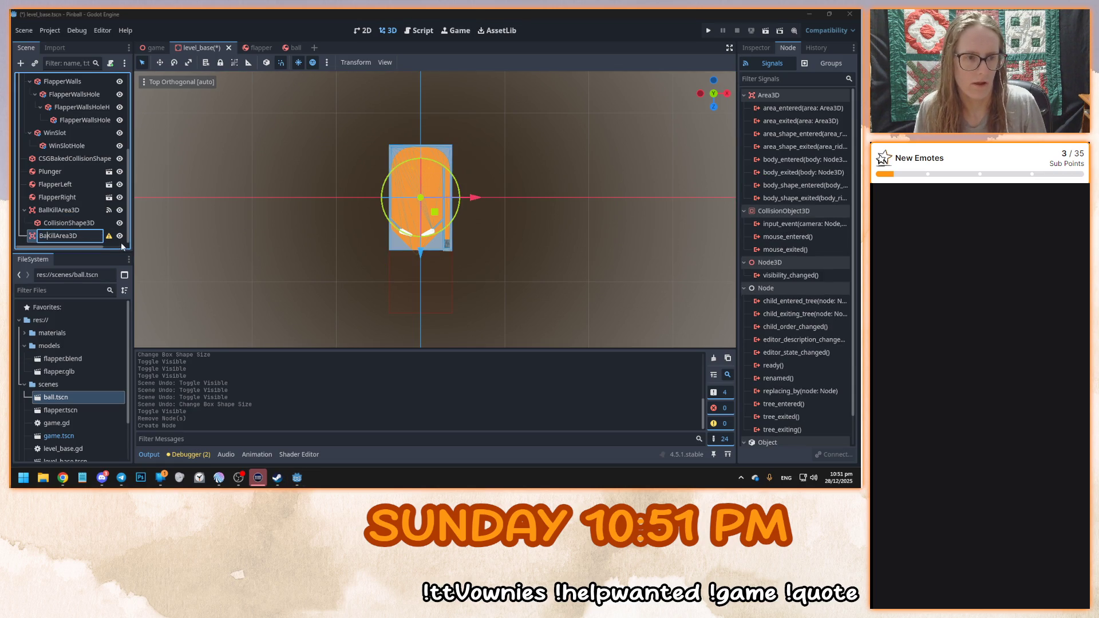
pyautogui.press('Return')
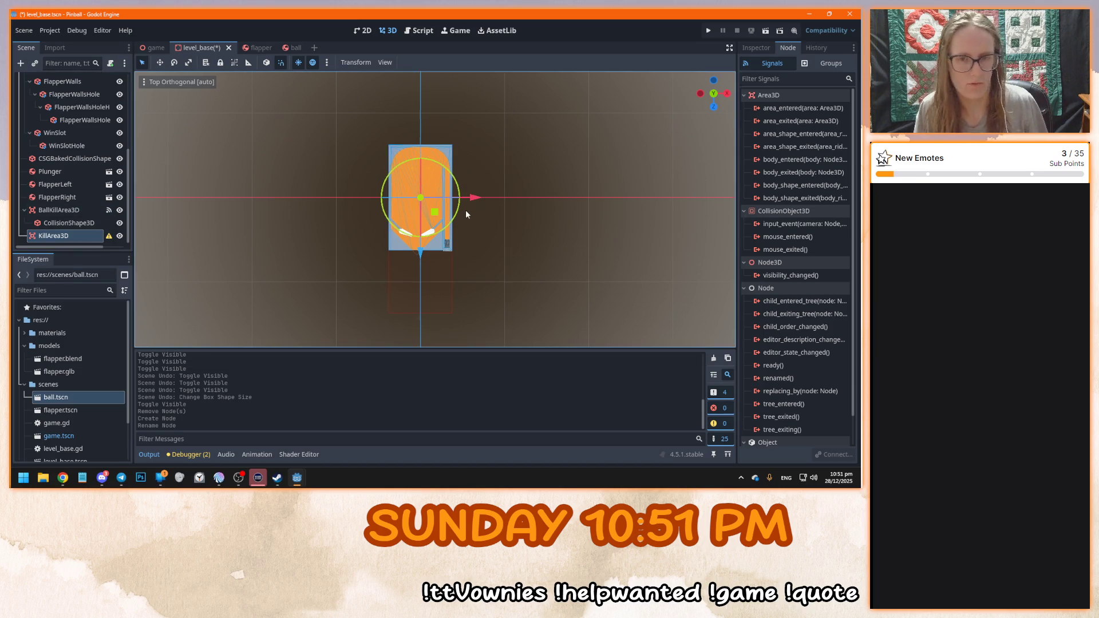
# Start adding a child node to KillArea3D, searching for a CSG node
pyautogui.moveTo(465, 210); pyautogui.dragTo(448, 214)
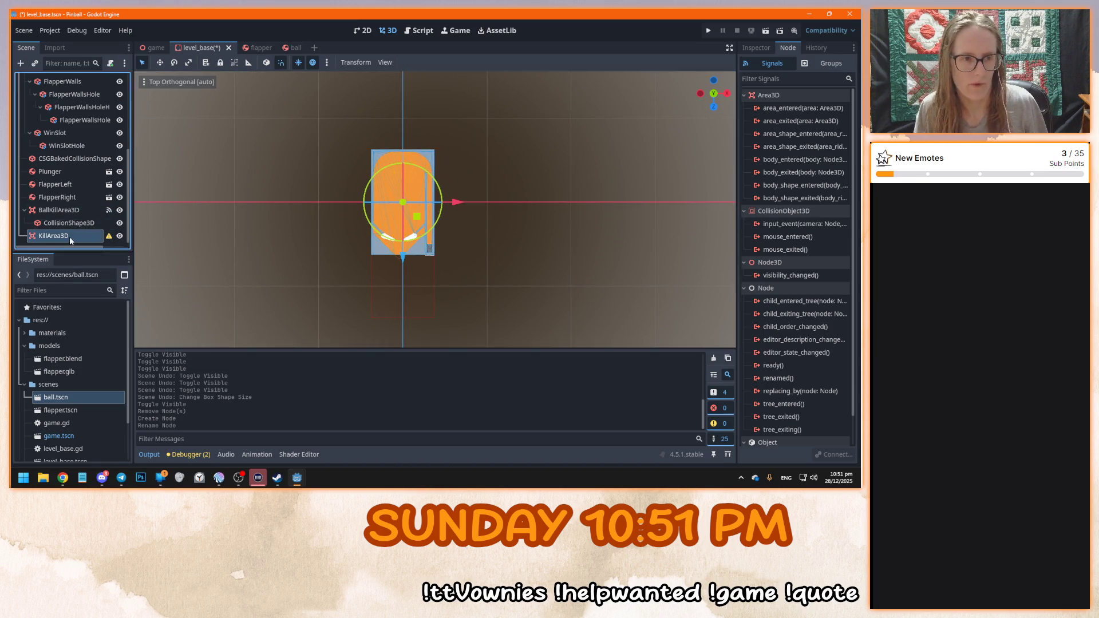
pyautogui.hotkey('ctrl', 'a')
pyautogui.write('csg')
pyautogui.hotkey('ctrl', 'a')
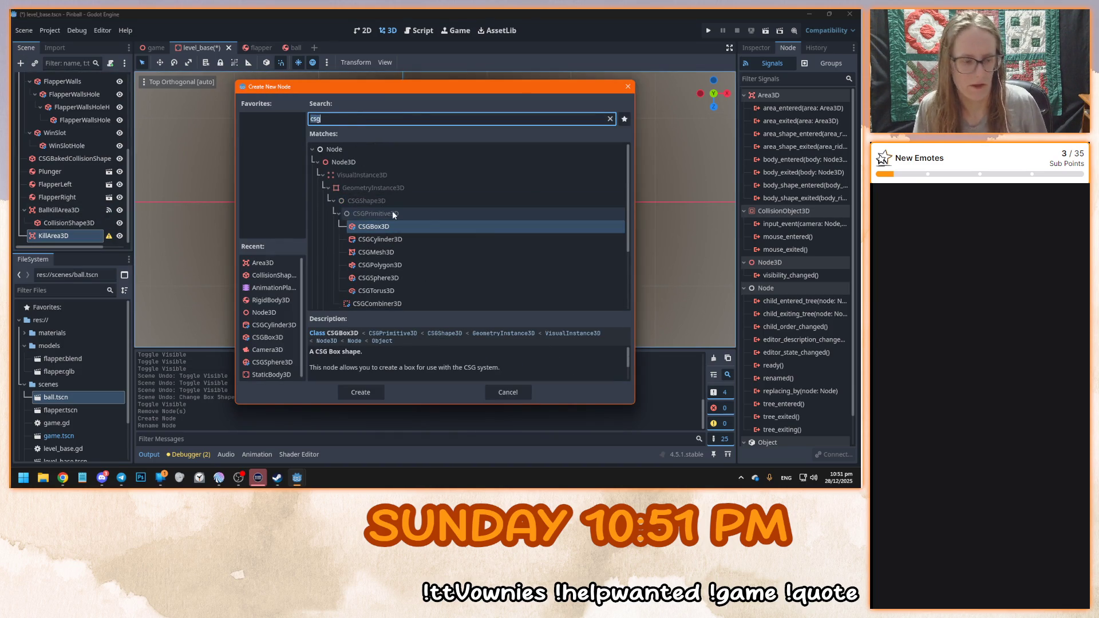
# Add a CollisionShape3D under KillArea3D and give it a BoxShape
pyautogui.write('coll')
pyautogui.click(362, 230)
pyautogui.doubleClick(362, 230)
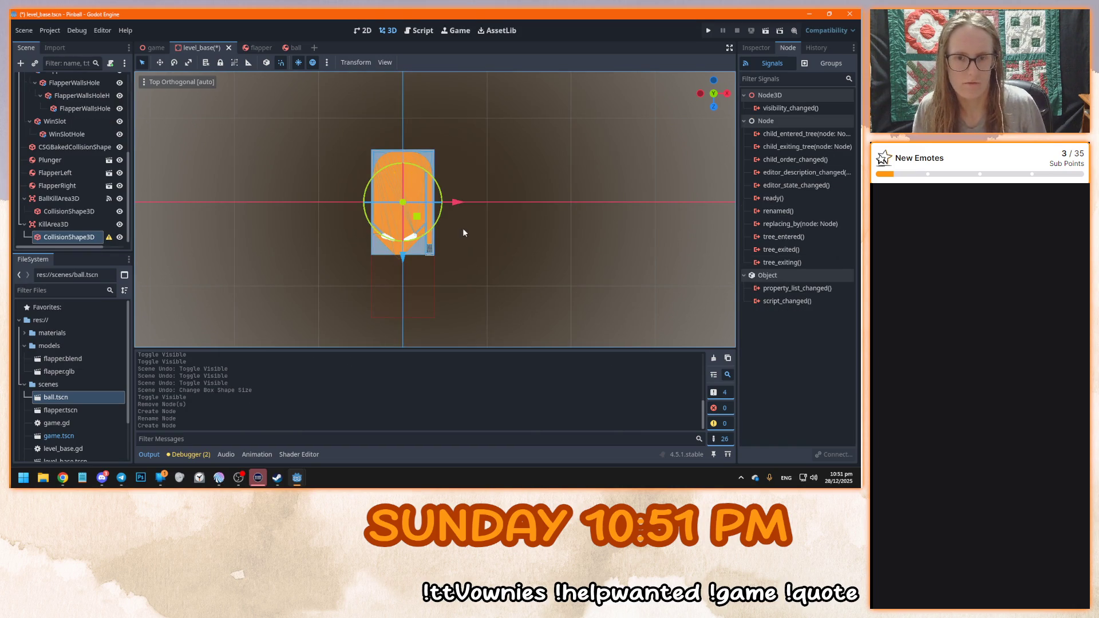
pyautogui.click(753, 48)
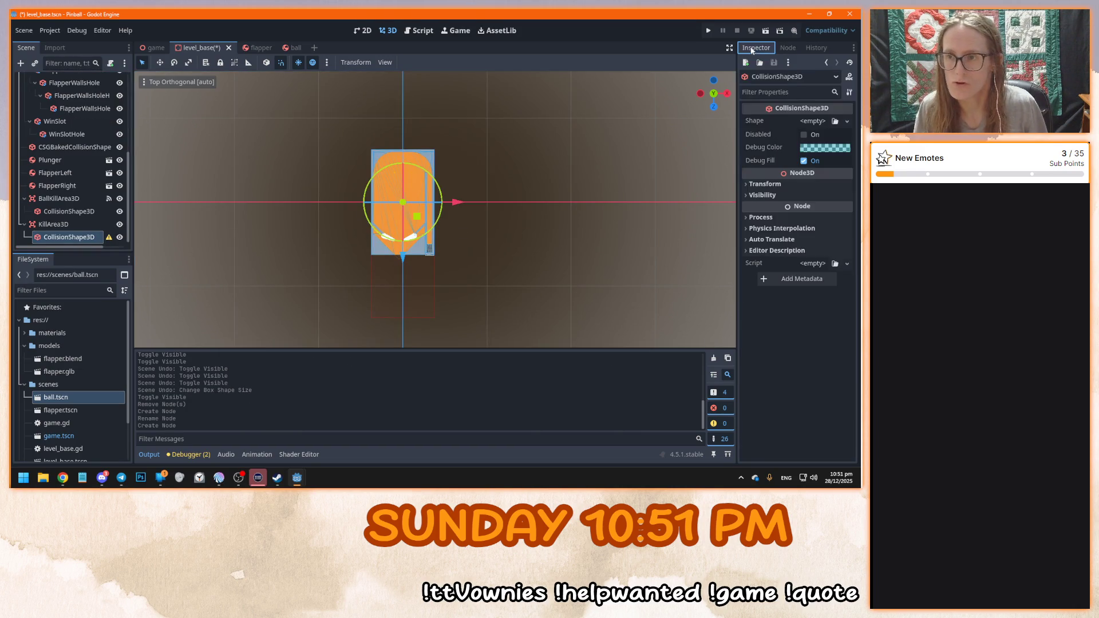
pyautogui.click(813, 121)
pyautogui.click(802, 173)
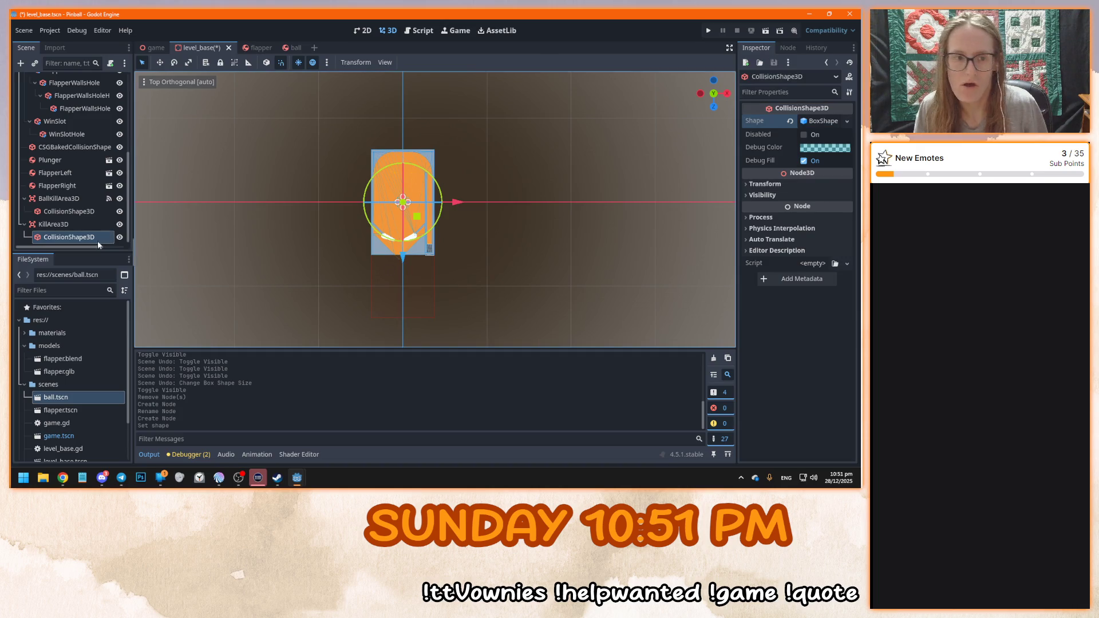
# Stretch the kill box down and wider, then set its Y size to 6
pyautogui.click(100, 224)
pyautogui.scroll(5, 401, 233)
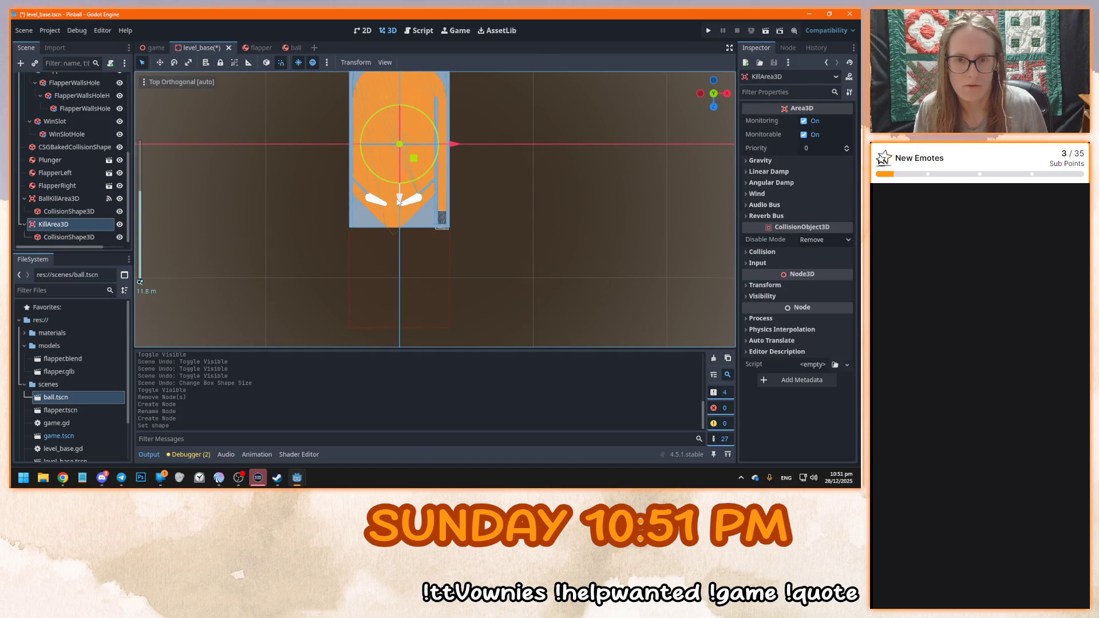
pyautogui.click(68, 237)
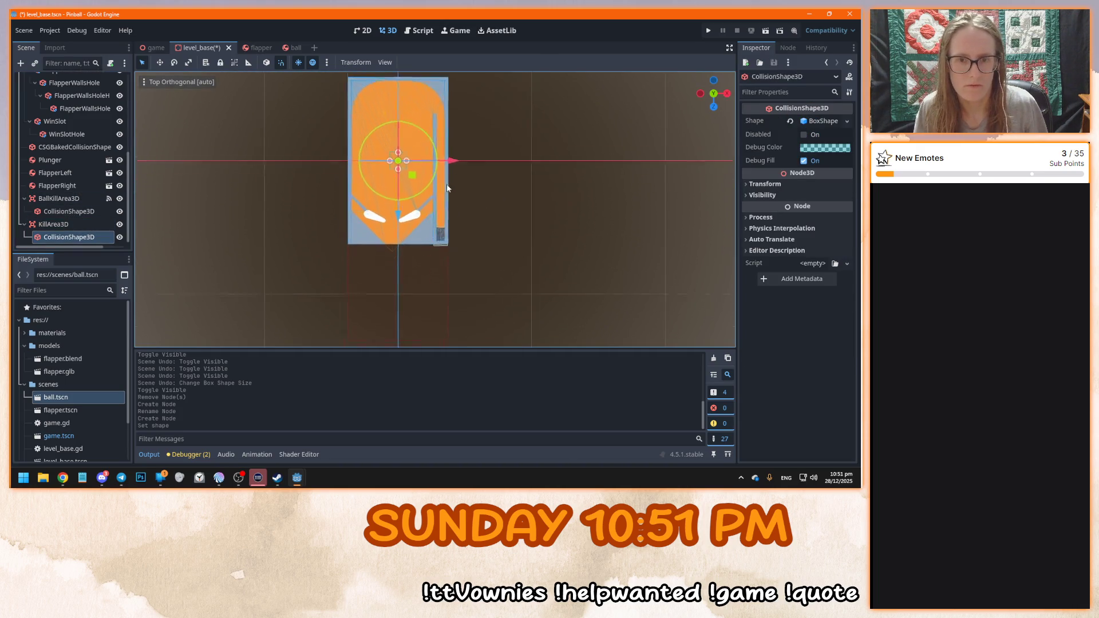
pyautogui.moveTo(397, 158); pyautogui.dragTo(403, 333)
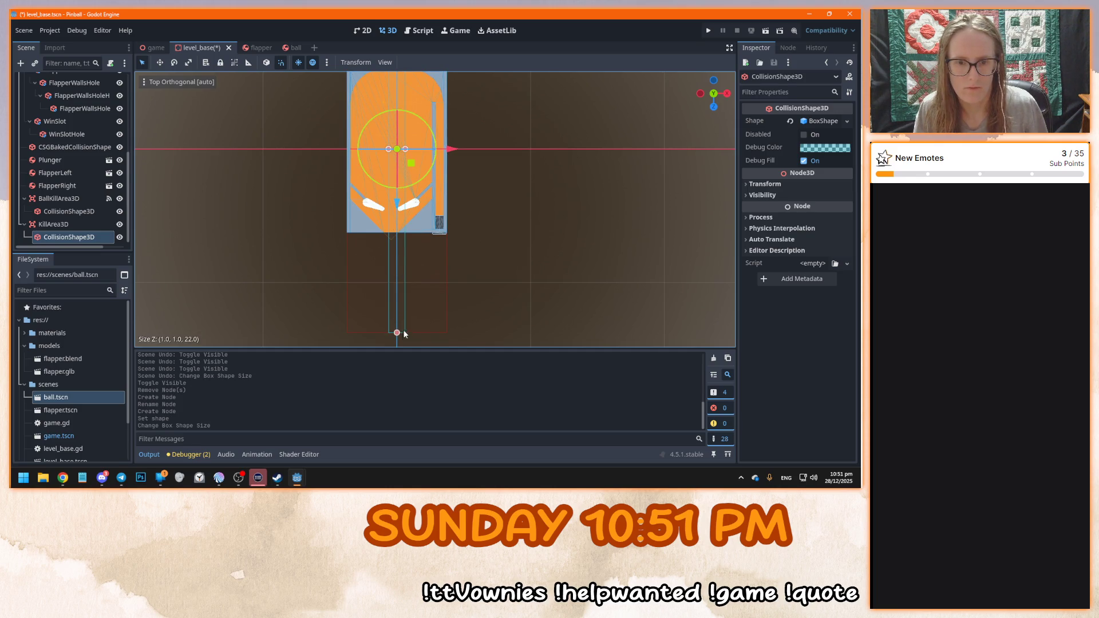
pyautogui.moveTo(406, 151); pyautogui.dragTo(447, 150)
pyautogui.click(825, 121)
pyautogui.click(773, 150)
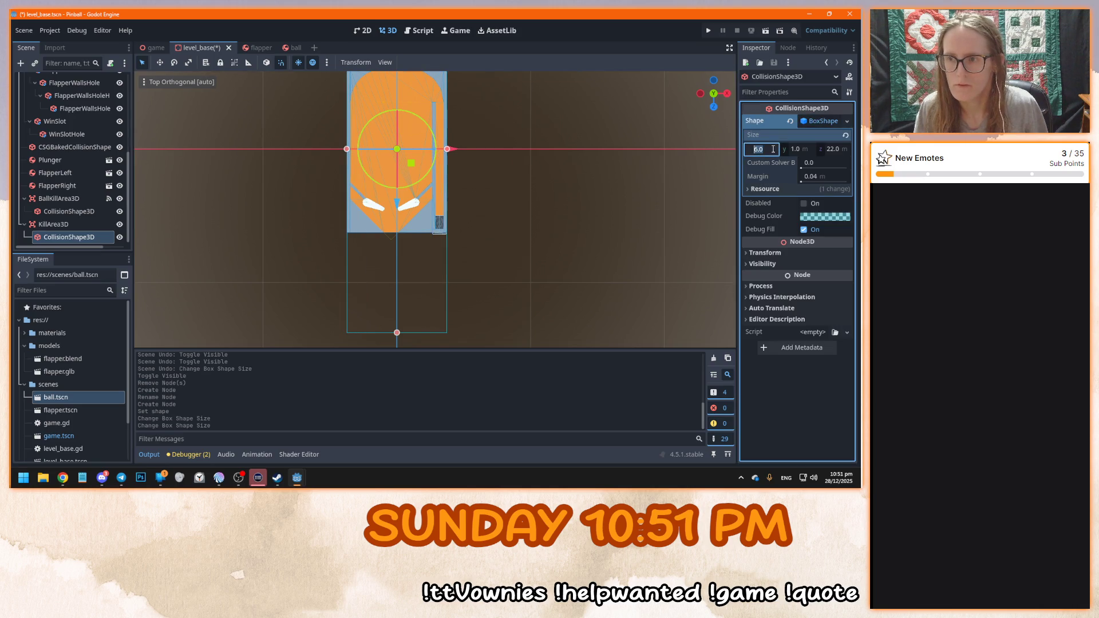
pyautogui.click(796, 150)
pyautogui.write('6')
pyautogui.press('Return')
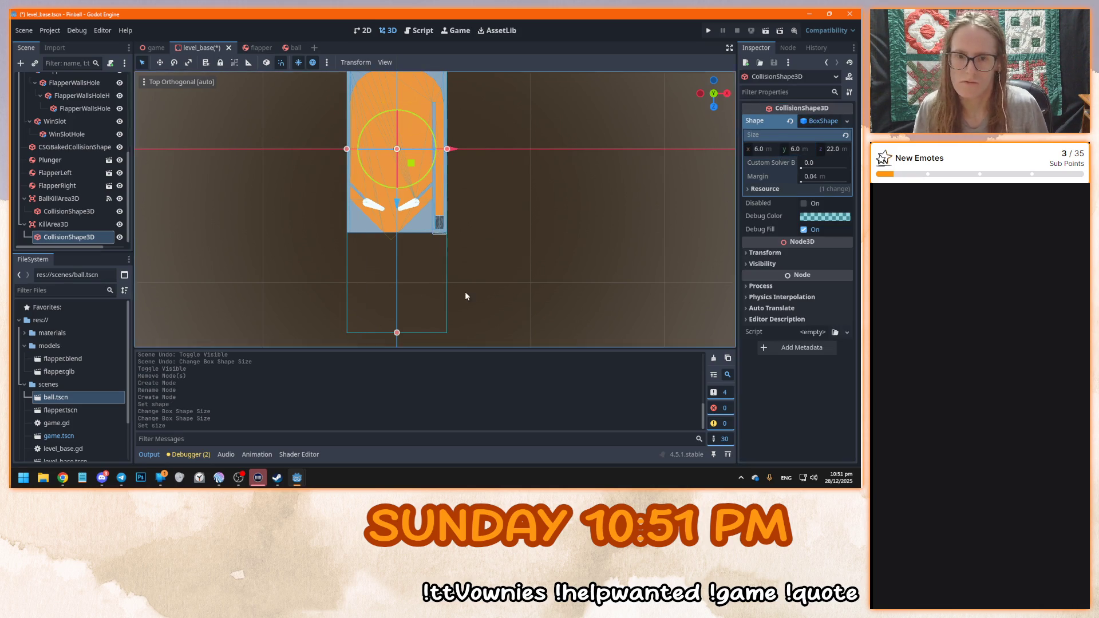
# Lower the collision box beneath the table using side and top views
pyautogui.moveTo(465, 291); pyautogui.dragTo(382, 166)
pyautogui.press('KP_3')
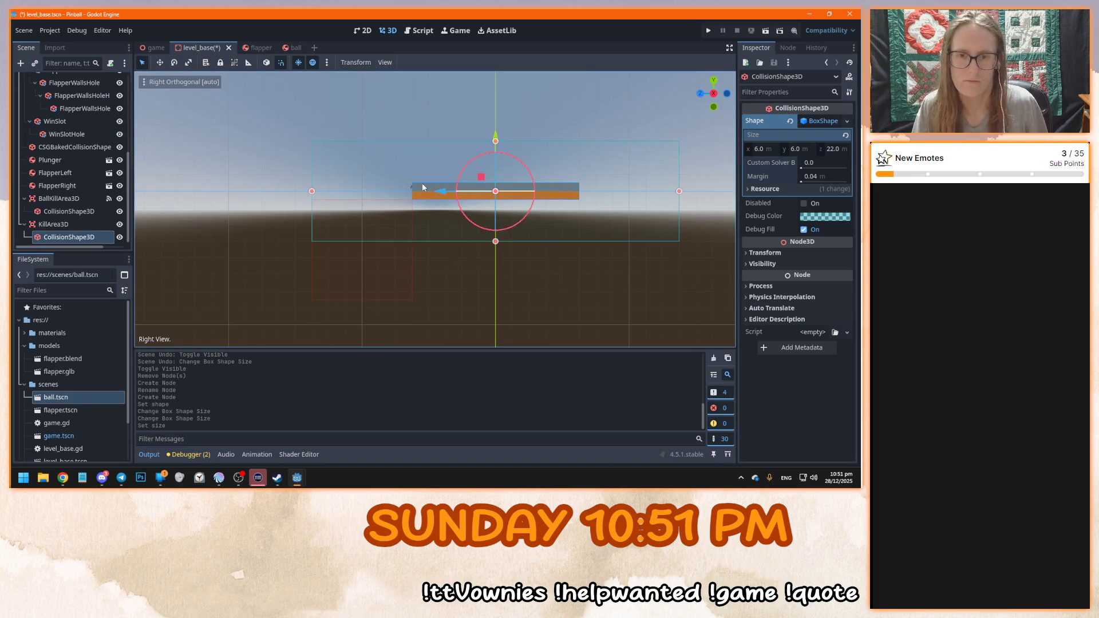
pyautogui.moveTo(496, 139)
pyautogui.mouseDown()
pyautogui.moveTo(508, 258)
pyautogui.moveTo(475, 257)
pyautogui.mouseUp()
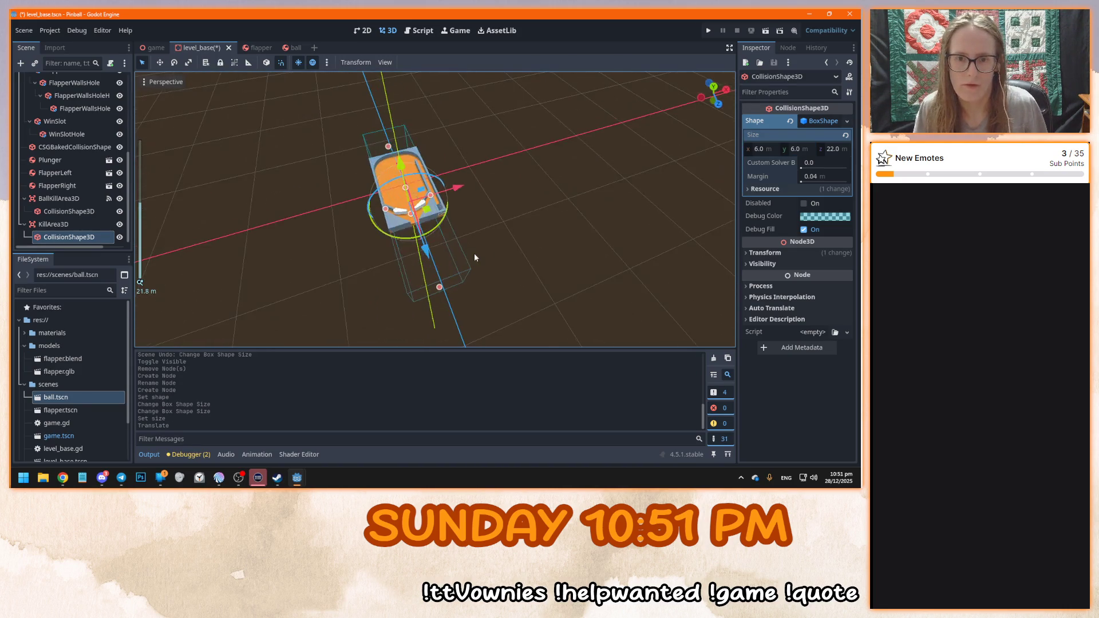
pyautogui.press('KP_7')
pyautogui.moveTo(442, 177); pyautogui.dragTo(488, 184)
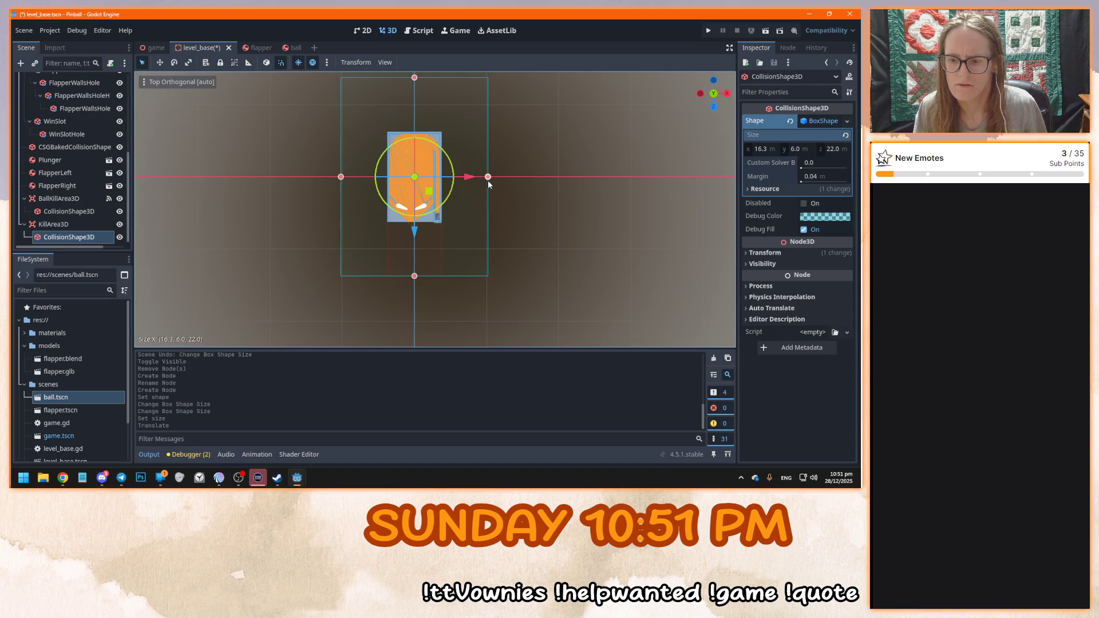
pyautogui.moveTo(490, 184)
pyautogui.mouseDown()
pyautogui.moveTo(442, 192)
pyautogui.moveTo(484, 199)
pyautogui.mouseUp()
# Set the box's X size to 12, then 16, and finally 18 m
pyautogui.click(759, 149)
pyautogui.write('12')
pyautogui.press('Return')
pyautogui.click(760, 149)
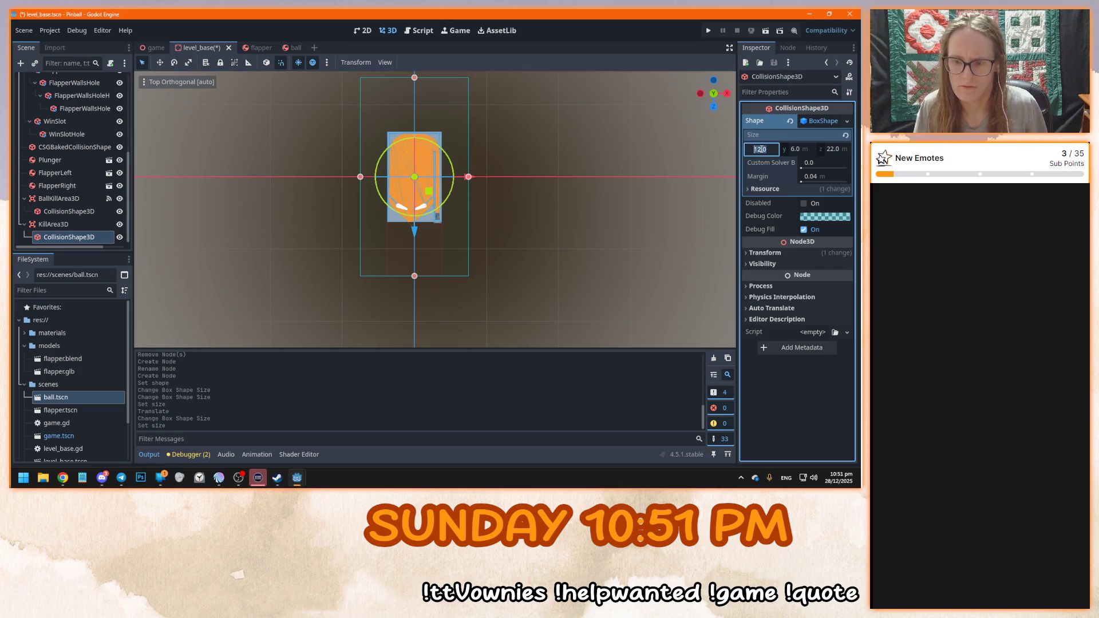
pyautogui.press('Return')
pyautogui.scroll(5, 448, 244)
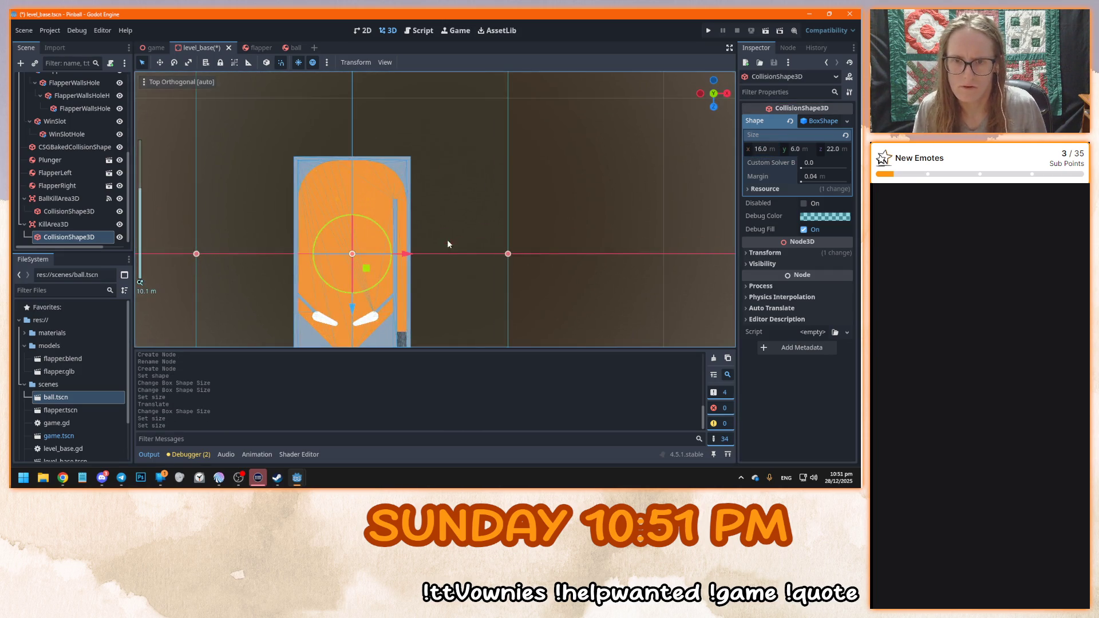
pyautogui.scroll(-6, 554, 241)
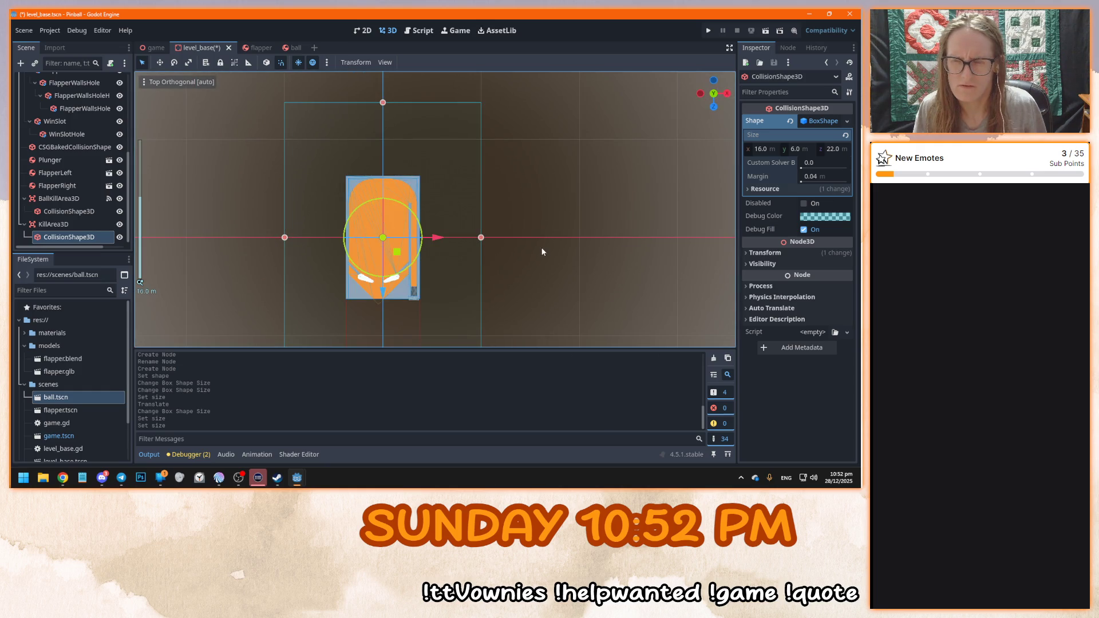
pyautogui.click(764, 150)
pyautogui.press('Return')
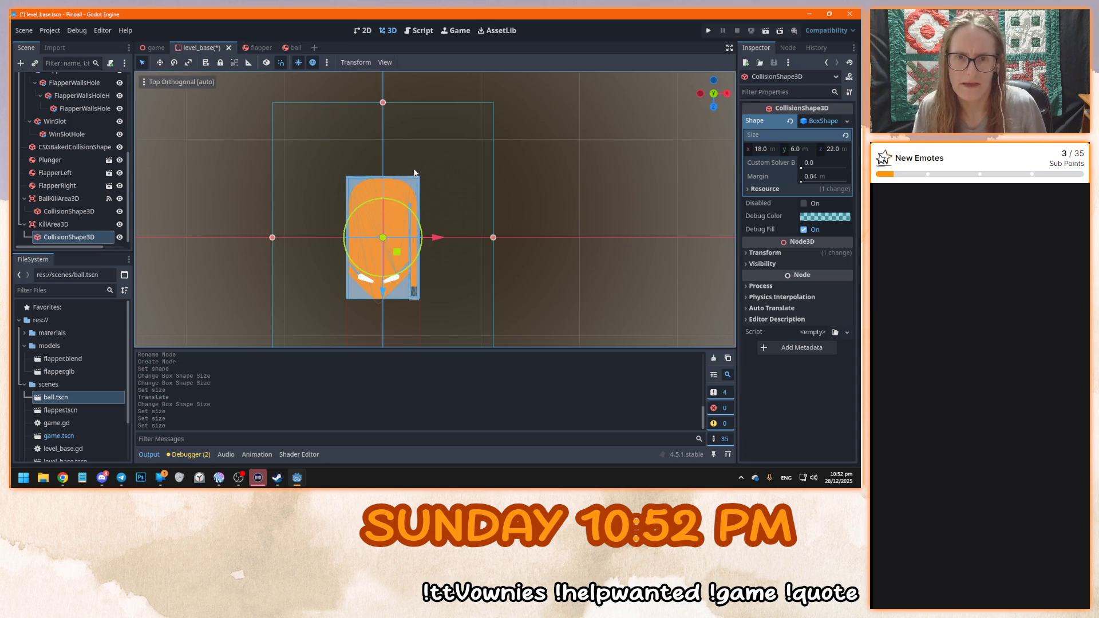
# Check the table in perspective and save the level_base scene
pyautogui.scroll(-6, 452, 150)
pyautogui.moveTo(503, 259)
pyautogui.mouseDown()
pyautogui.moveTo(480, 228)
pyautogui.moveTo(475, 252)
pyautogui.moveTo(515, 224)
pyautogui.moveTo(585, 218)
pyautogui.mouseUp()
pyautogui.hotkey('ctrl', 's')
# Connect KillArea3D's body_entered signal to a new handler and save the scene
pyautogui.click(787, 49)
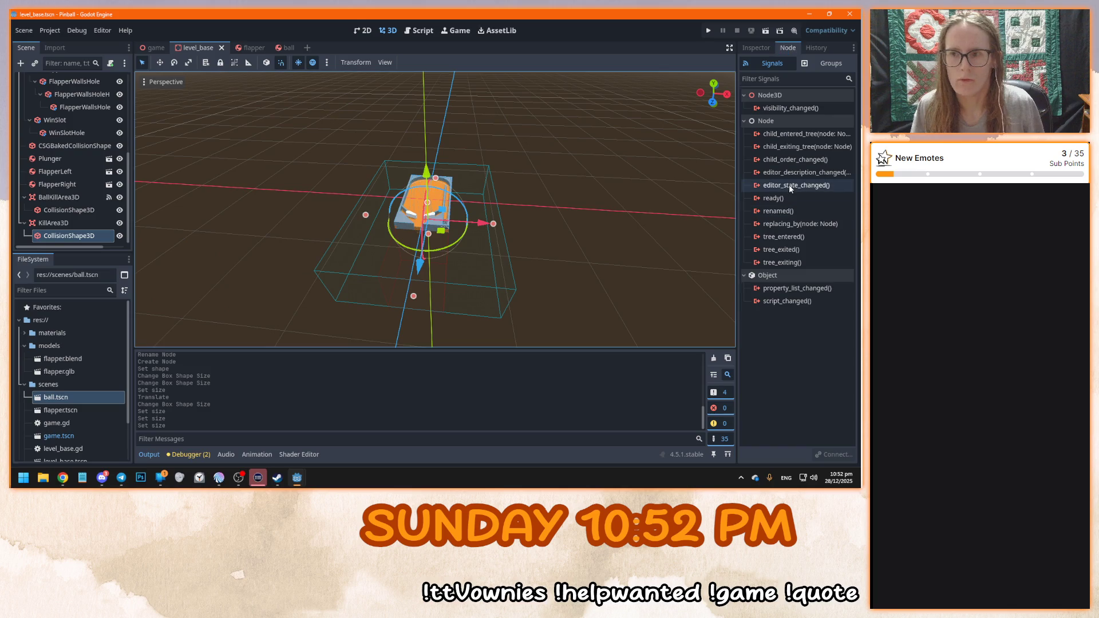
pyautogui.click(54, 223)
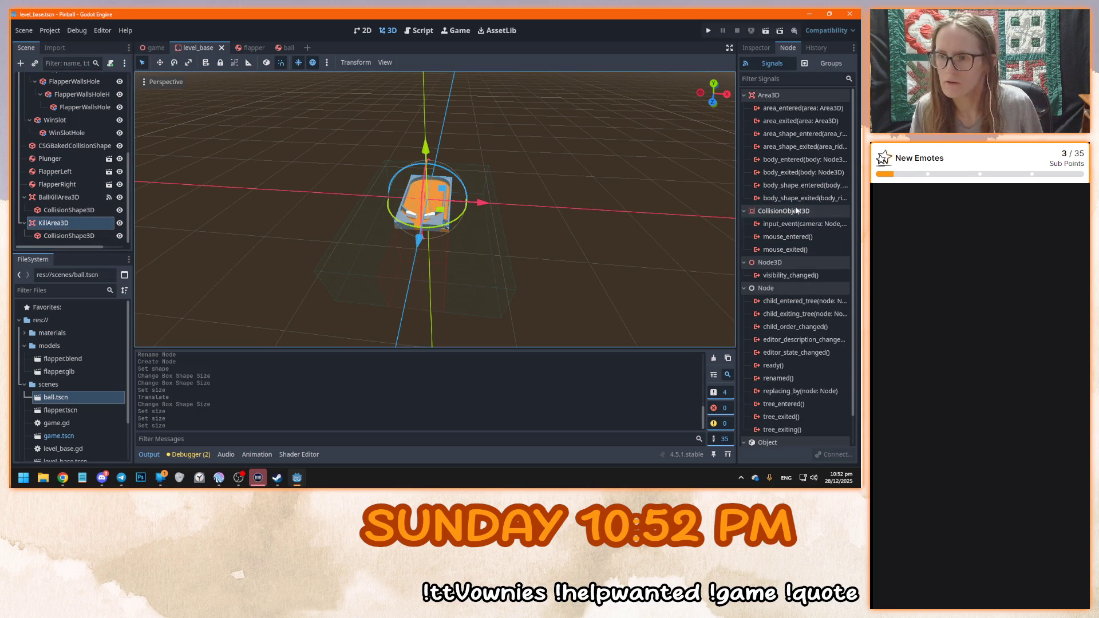
pyautogui.rightClick(799, 162)
pyautogui.click(799, 171)
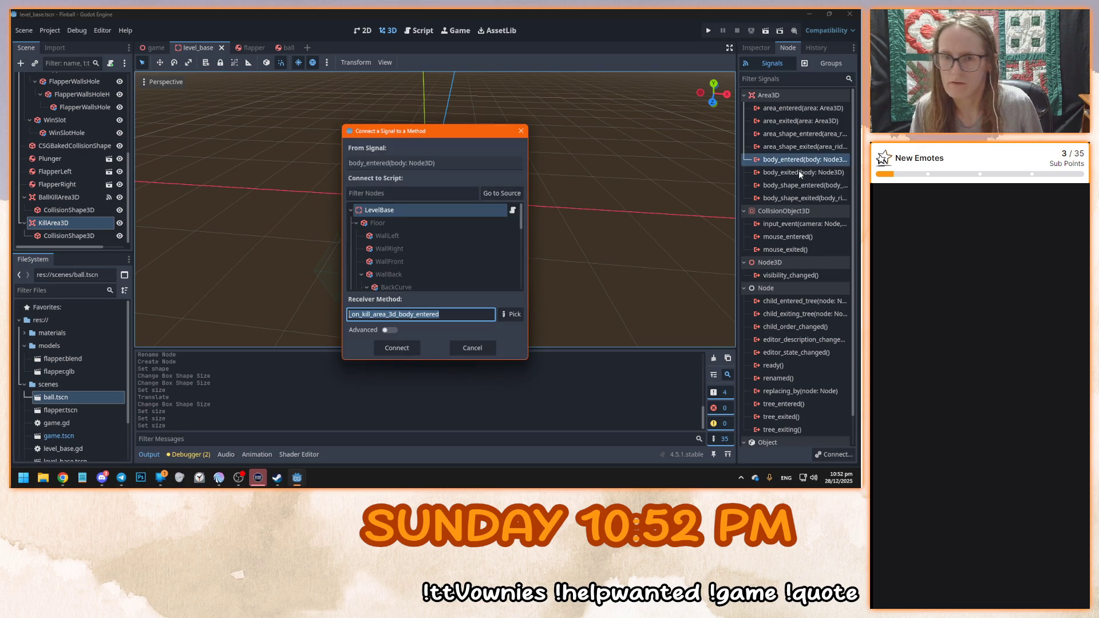
pyautogui.click(395, 347)
pyautogui.hotkey('ctrl', 's')
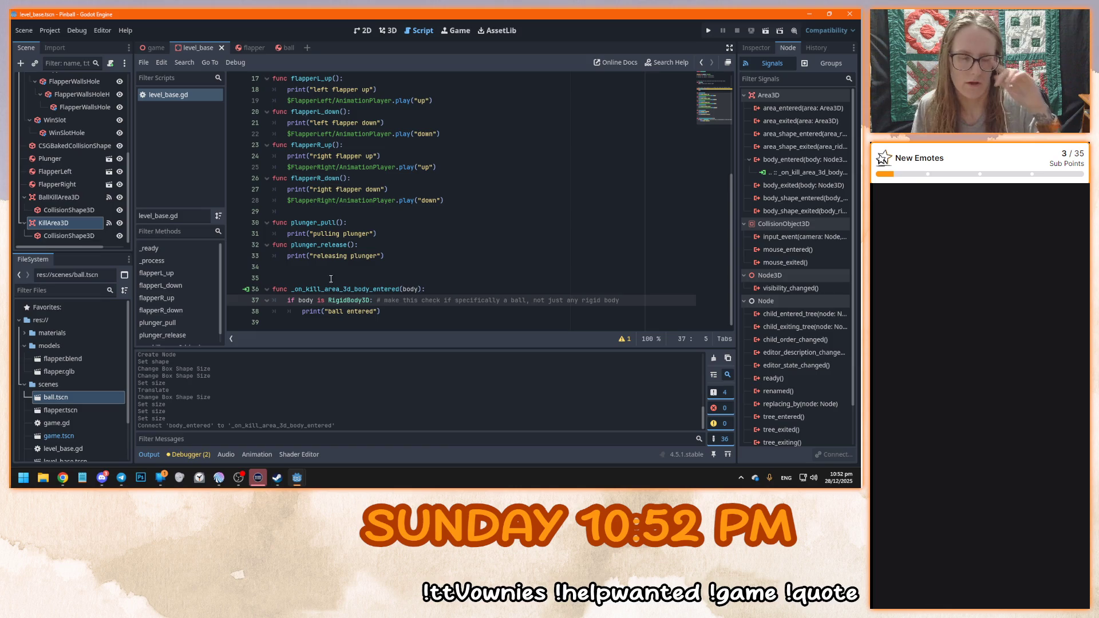
# Disconnect KillArea3D from the existing ball-kill handler after checking BallKillArea3D
pyautogui.click(70, 197)
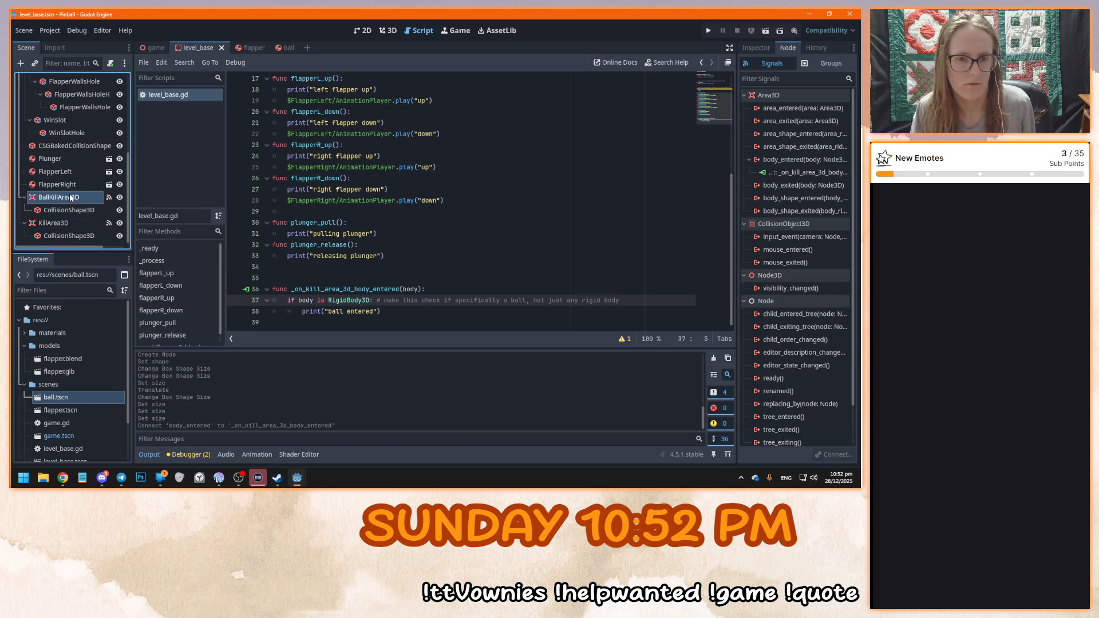
pyautogui.click(308, 290)
pyautogui.click(64, 199)
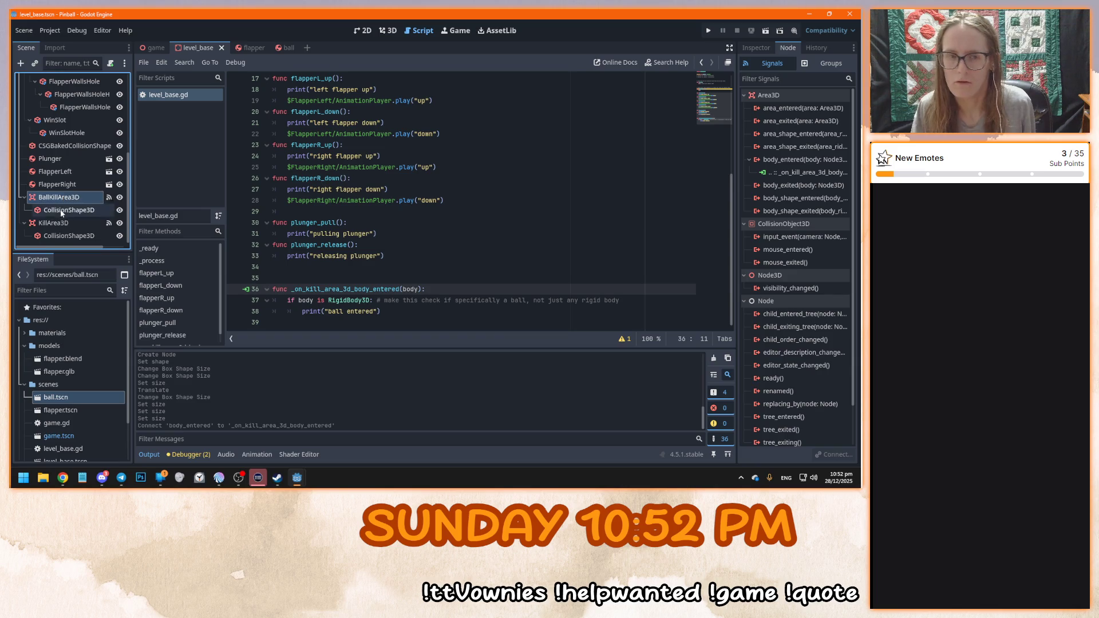
pyautogui.click(53, 222)
pyautogui.rightClick(780, 173)
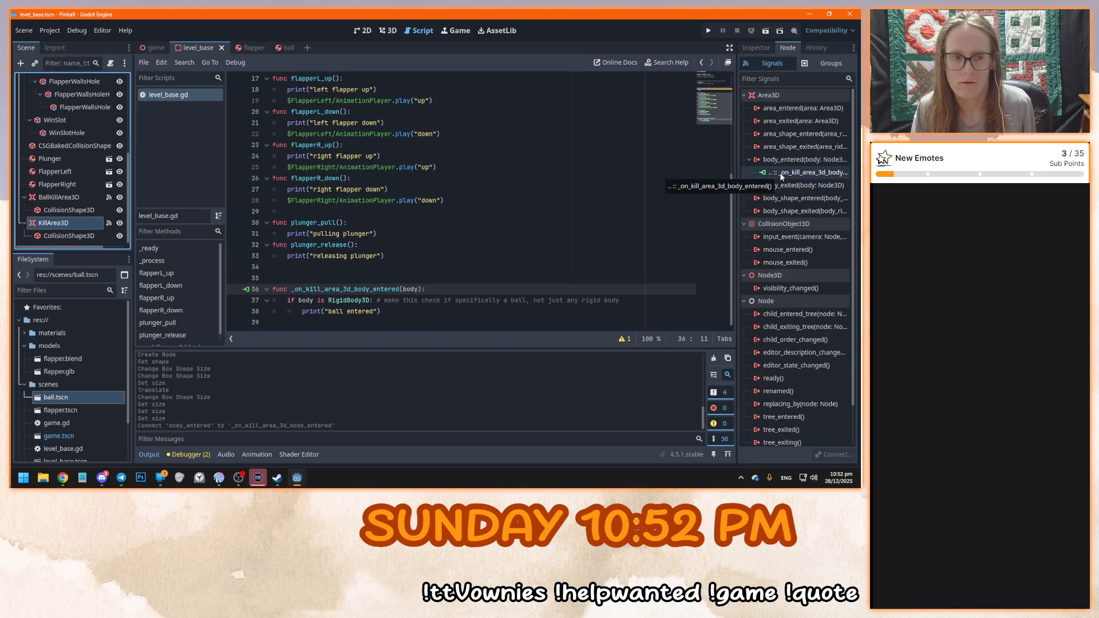
pyautogui.click(795, 197)
# Rename BallKillArea3D's receiver method to _on_ball_kill_area_3d_body_entered and save the script
pyautogui.click(59, 197)
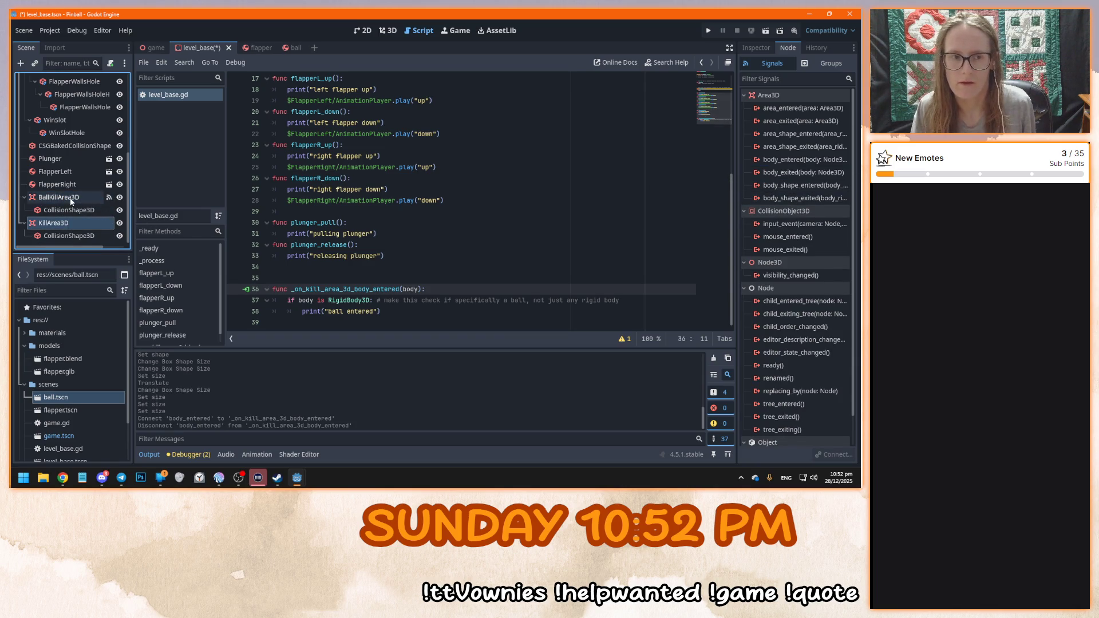
pyautogui.rightClick(782, 172)
pyautogui.click(801, 178)
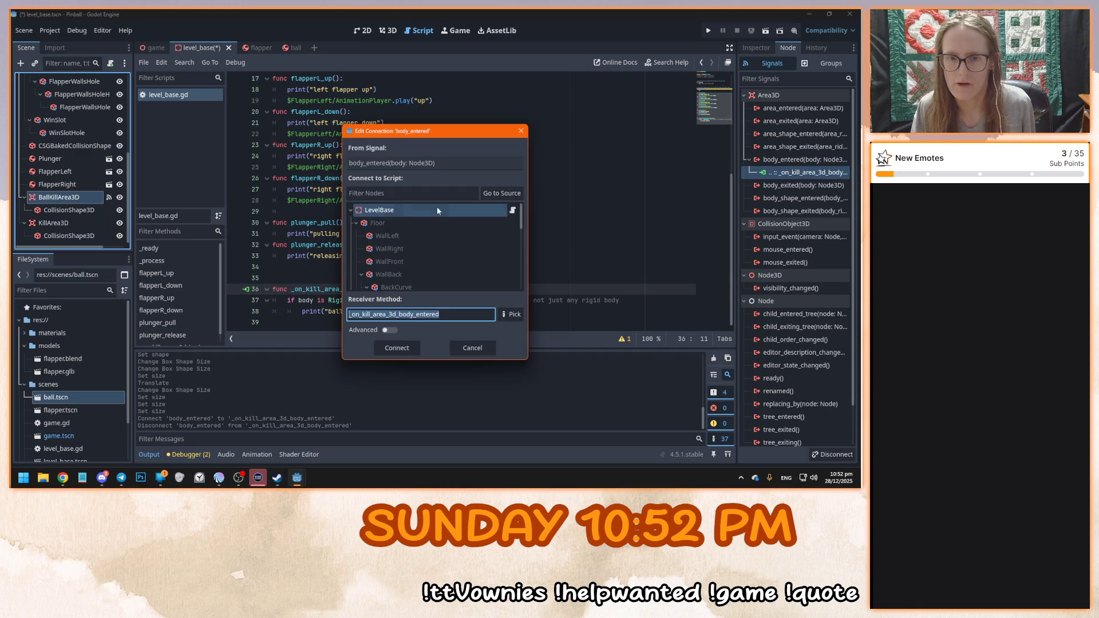
pyautogui.click(361, 314)
pyautogui.write('ball')
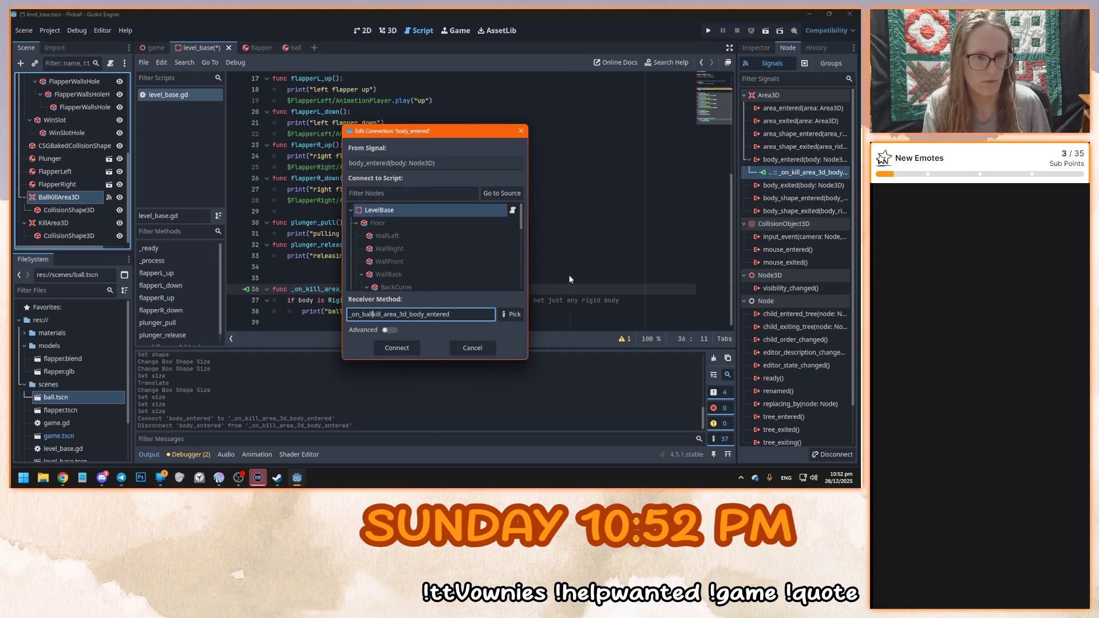
pyautogui.write('_')
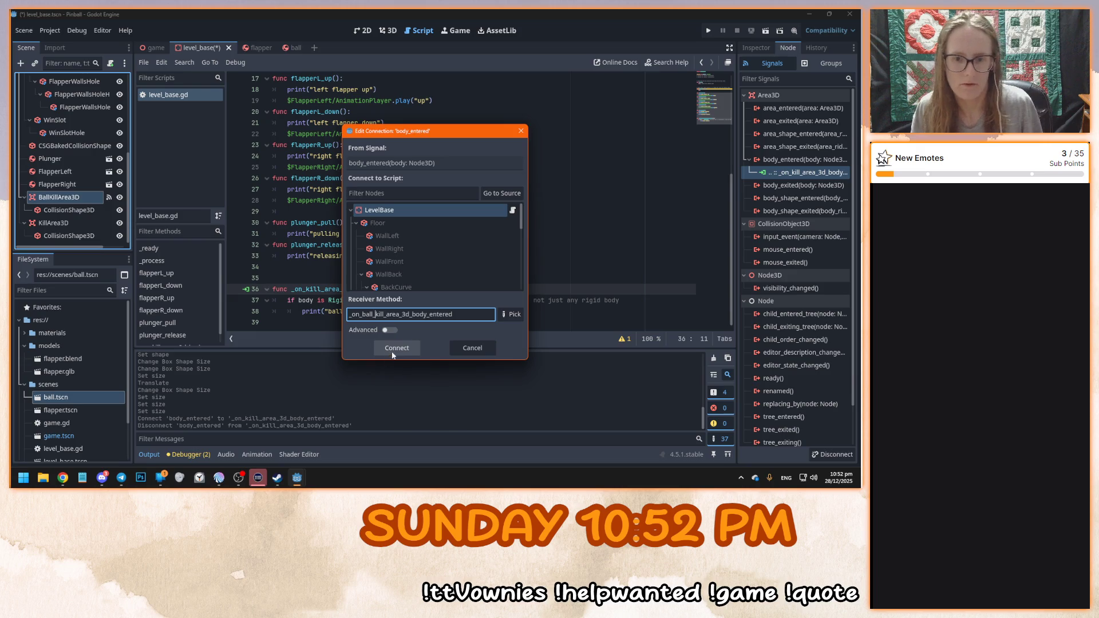
pyautogui.click(396, 349)
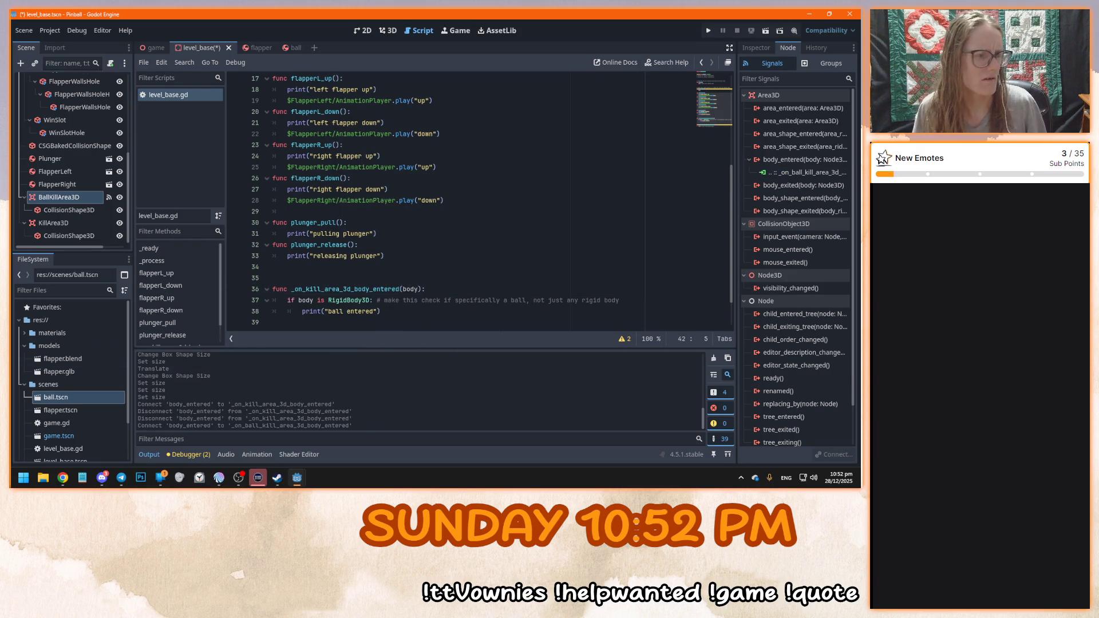
pyautogui.click(410, 290)
pyautogui.hotkey('ctrl', 's')
# Move the renamed handler name onto the old header and delete the duplicate function
pyautogui.scroll(-1, 410, 289)
pyautogui.click(382, 302)
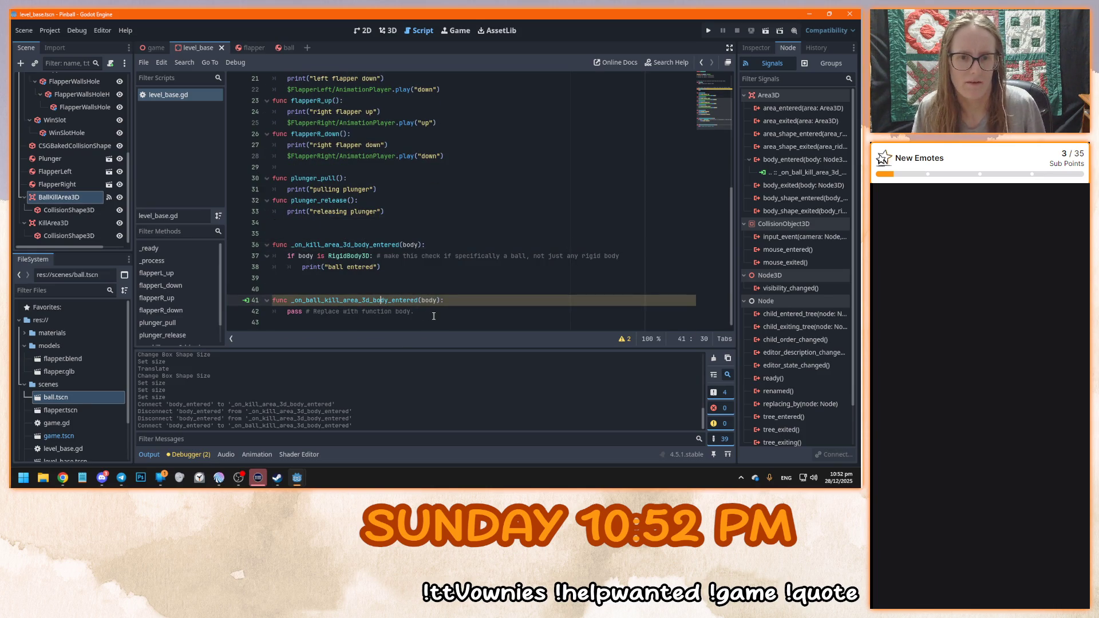
pyautogui.tripleClick(322, 302)
pyautogui.hotkey('ctrl', 'x')
pyautogui.moveTo(425, 245); pyautogui.dragTo(214, 247)
pyautogui.hotkey('ctrl', 'v')
pyautogui.moveTo(429, 322); pyautogui.dragTo(429, 268)
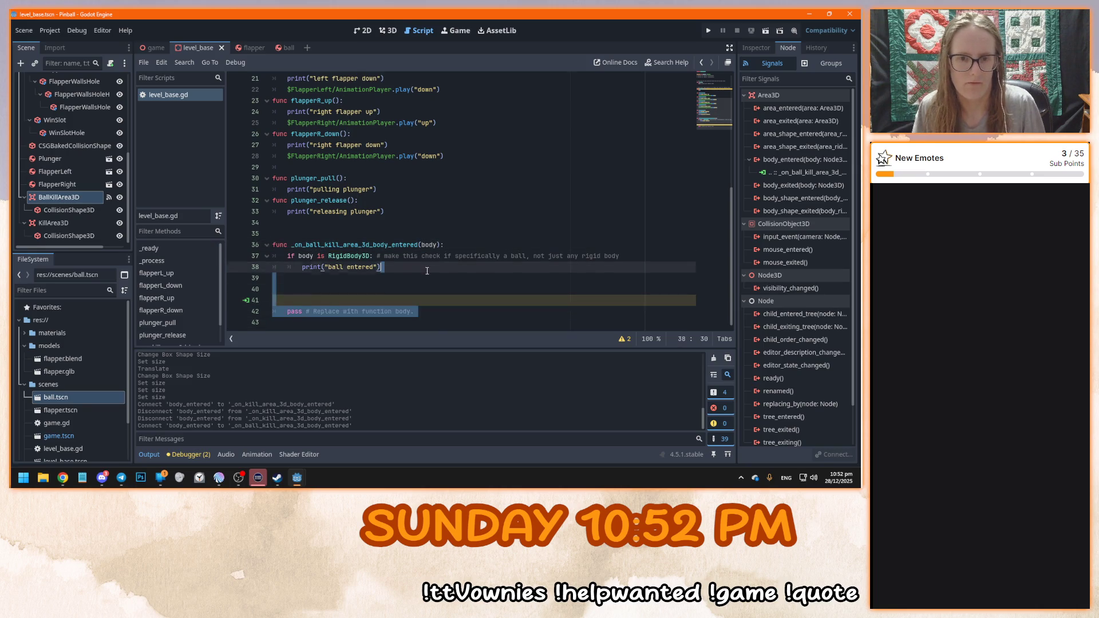
pyautogui.press('BackSpace')
# Reconnect KillArea3D's body_entered to a new handler running body.queue_free() and save
pyautogui.click(53, 223)
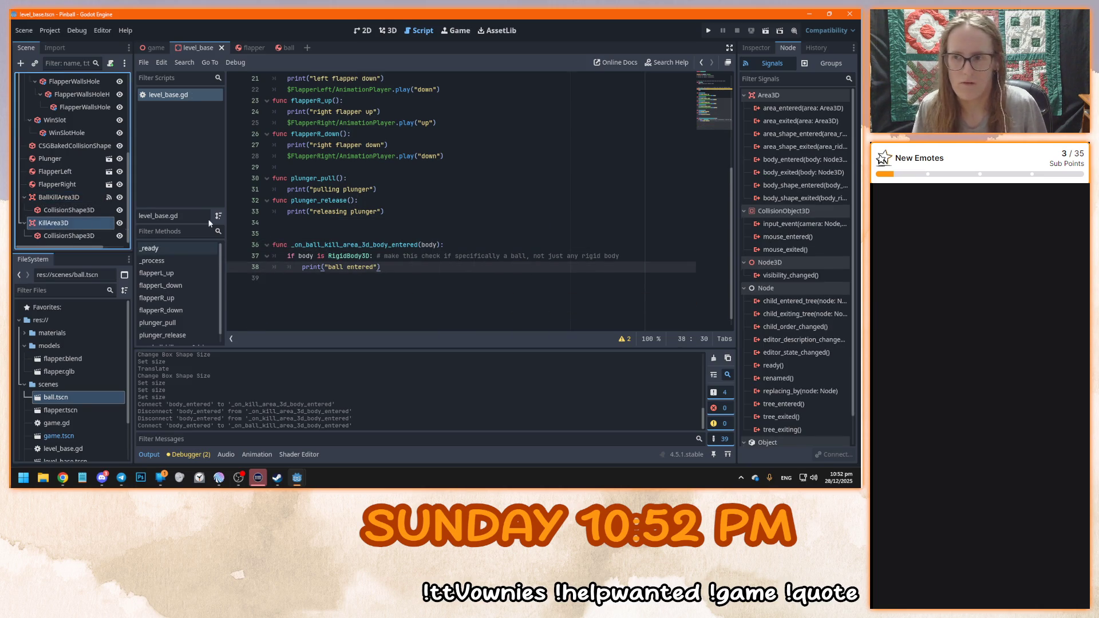
pyautogui.rightClick(788, 161)
pyautogui.click(790, 167)
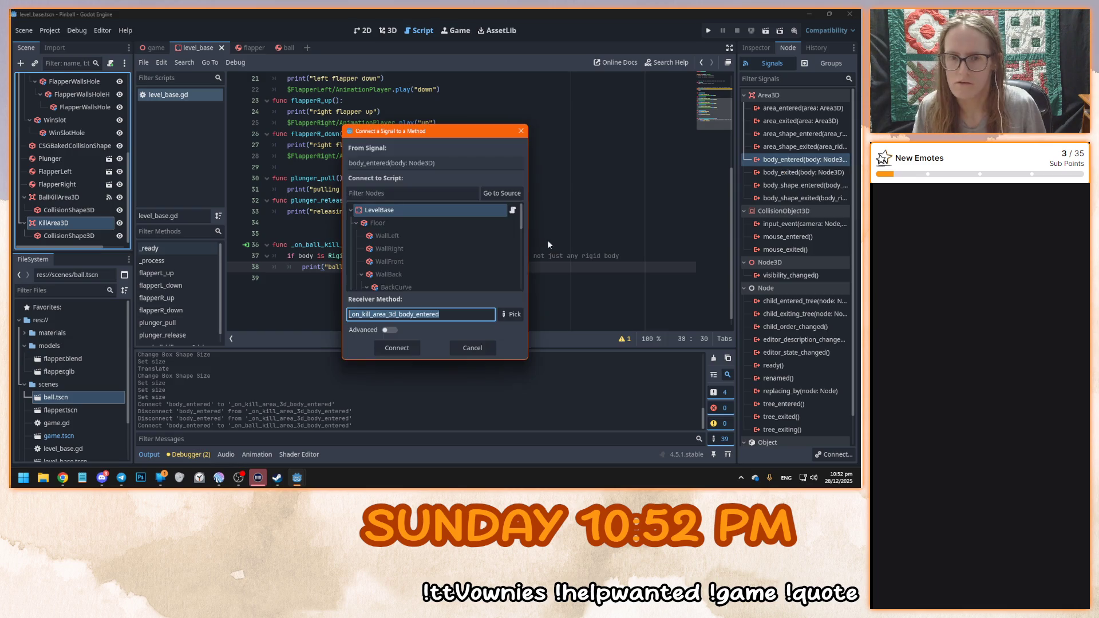
pyautogui.click(396, 348)
pyautogui.hotkey('shift', 'End')
pyautogui.write('b')
pyautogui.write('.q')
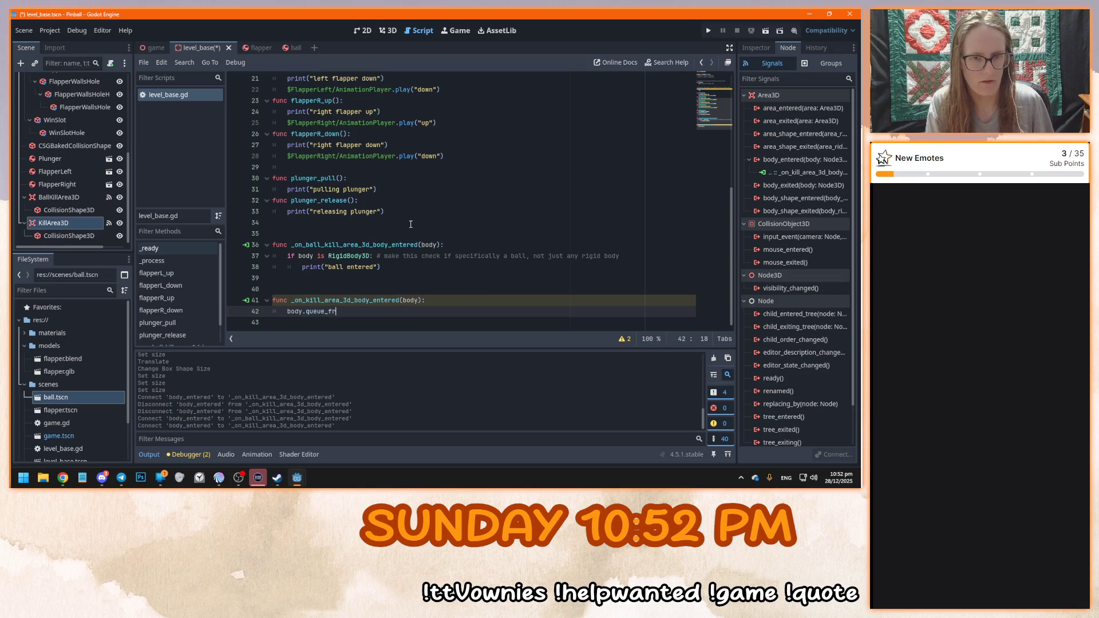
pyautogui.write('ee(')
pyautogui.hotkey('ctrl', 's')
pyautogui.click(403, 244)
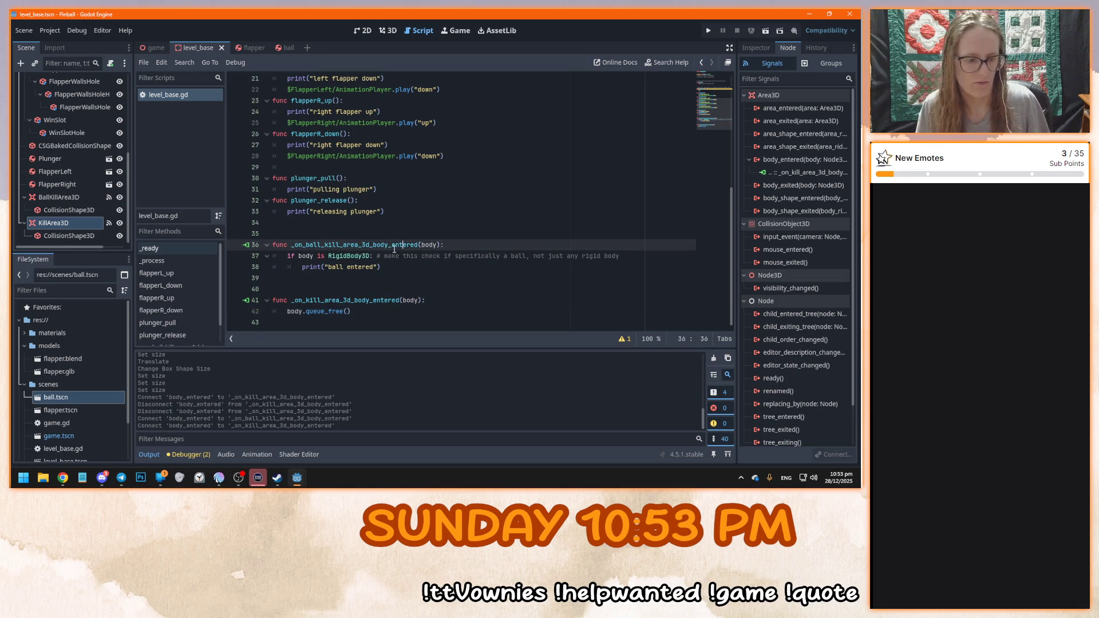
pyautogui.click(150, 48)
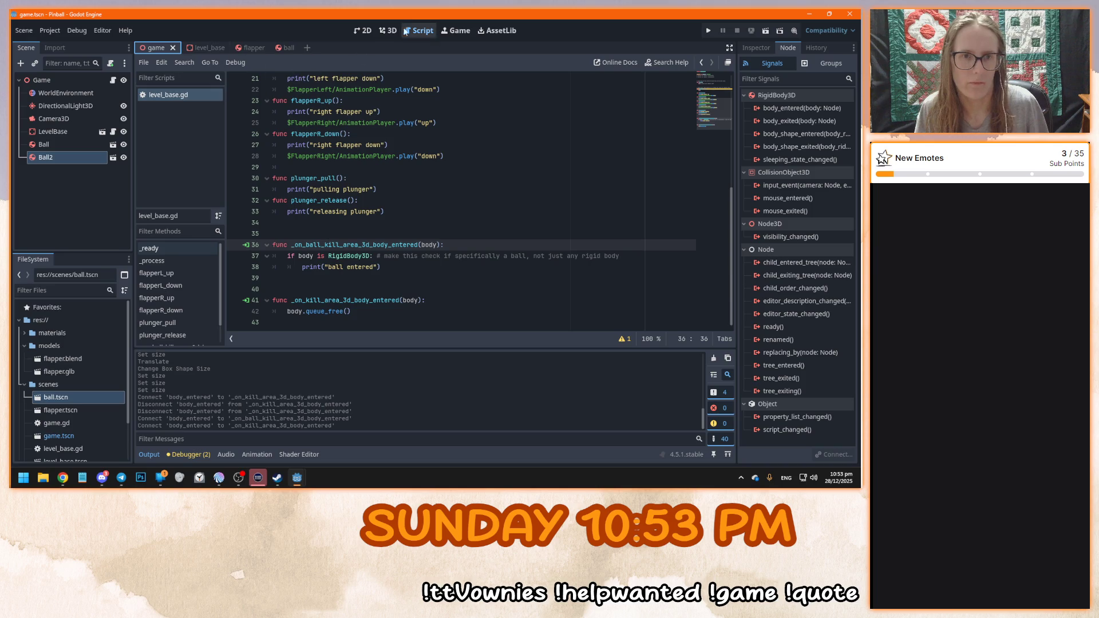
# Duplicate Ball2 into Ball3, move it above the table, and save the game scene
pyautogui.press('KP_7')
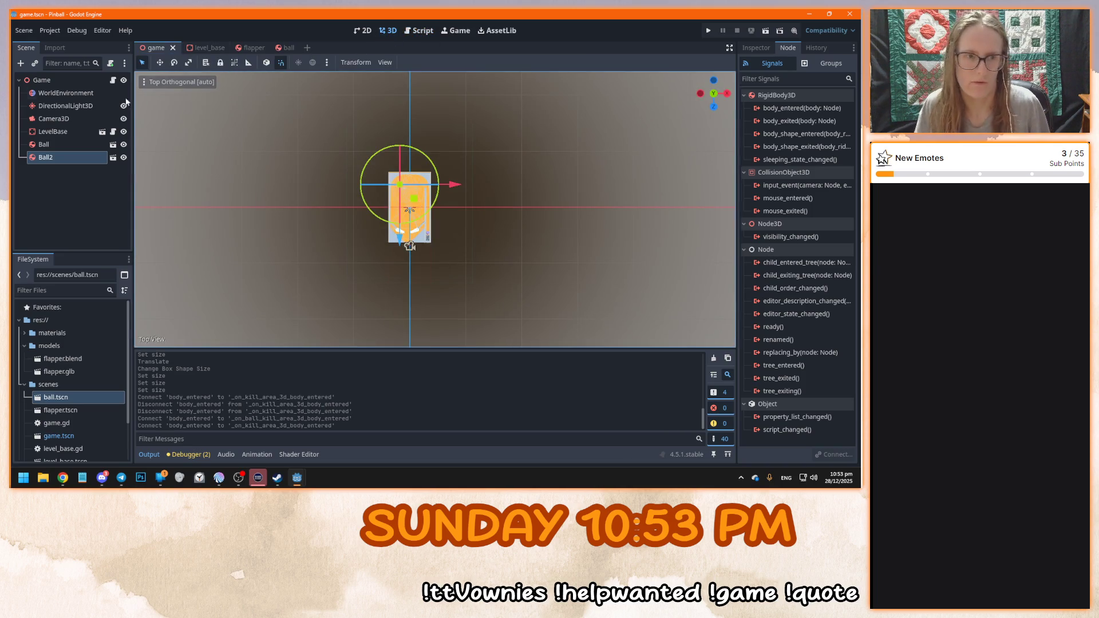
pyautogui.click(109, 165)
pyautogui.hotkey('ctrl', 'd')
pyautogui.moveTo(412, 200)
pyautogui.mouseDown()
pyautogui.moveTo(392, 198)
pyautogui.moveTo(377, 146)
pyautogui.mouseUp()
pyautogui.press('KP_1')
pyautogui.scroll(5, 355, 153)
pyautogui.hotkey('ctrl', 's')
# Run the game with F5 to test the kill area, then stop it
pyautogui.press('F5')
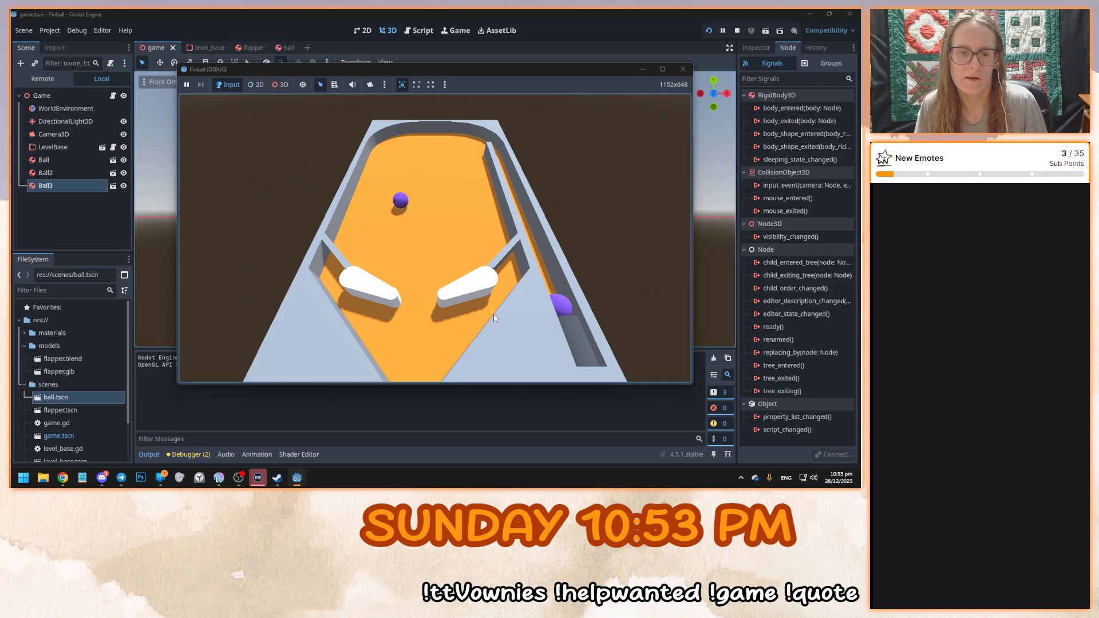
pyautogui.press('F8')
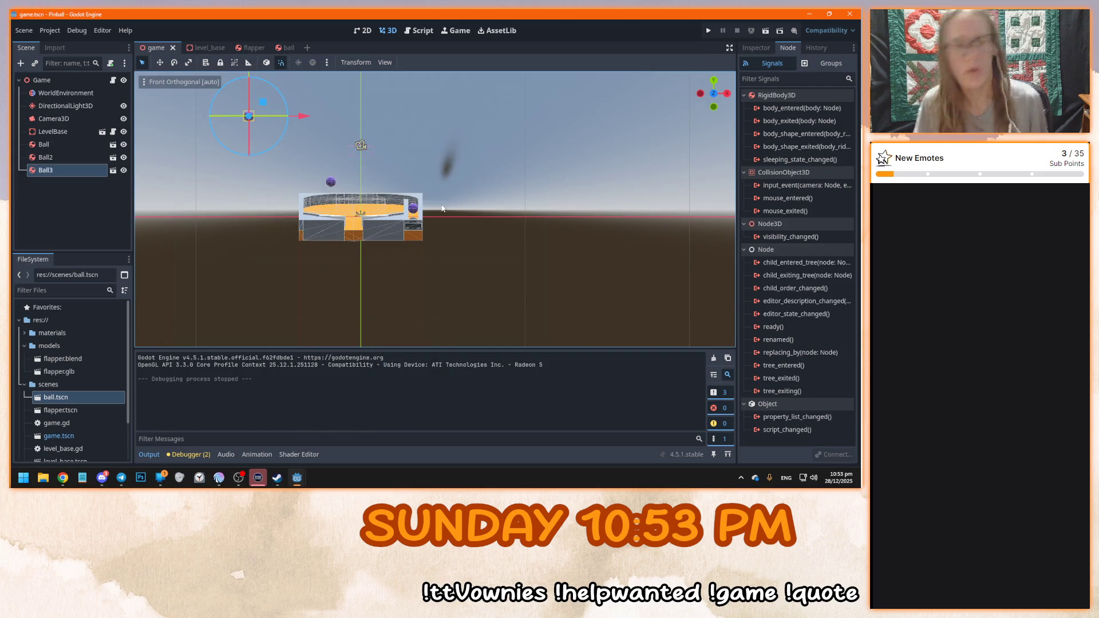
pyautogui.moveTo(442, 208); pyautogui.dragTo(479, 237)
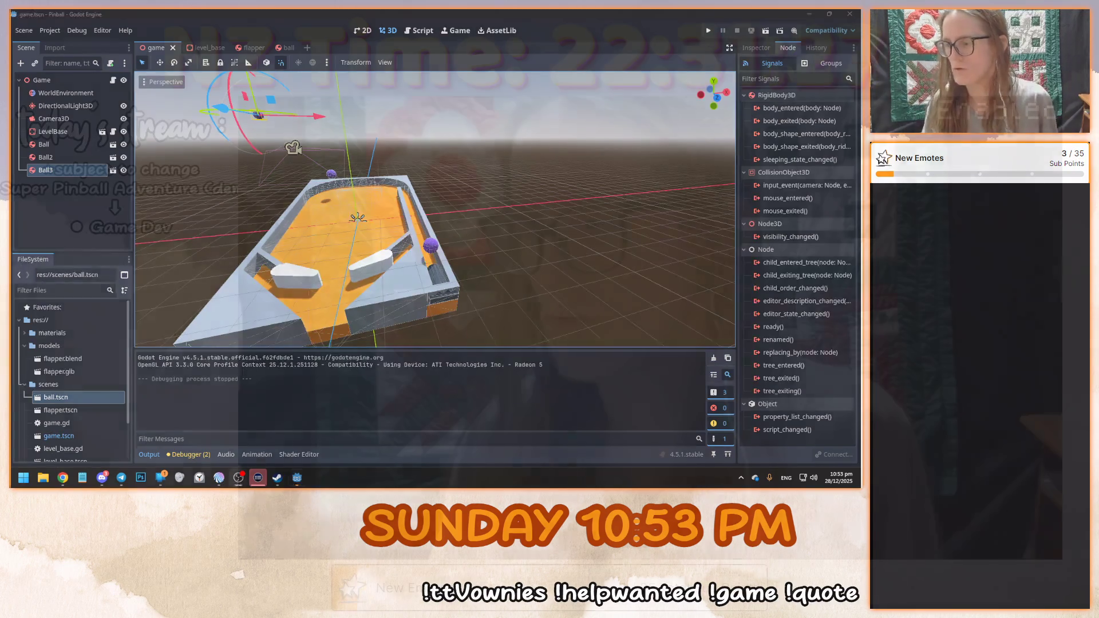